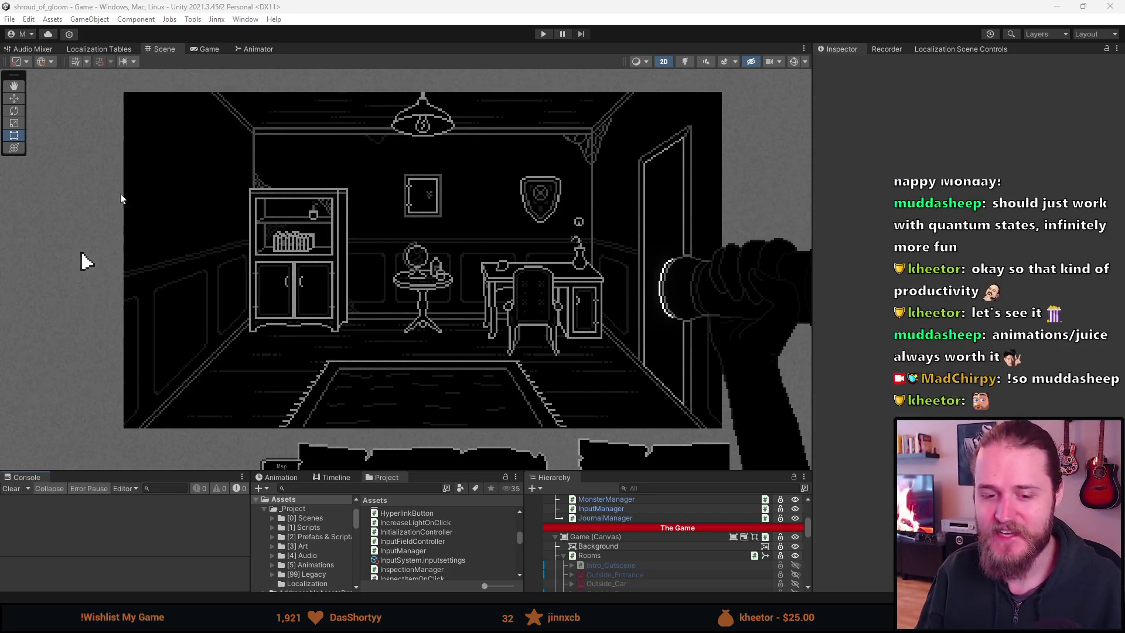
Enter Play mode and clear the console's error messages
left_click(540, 39)
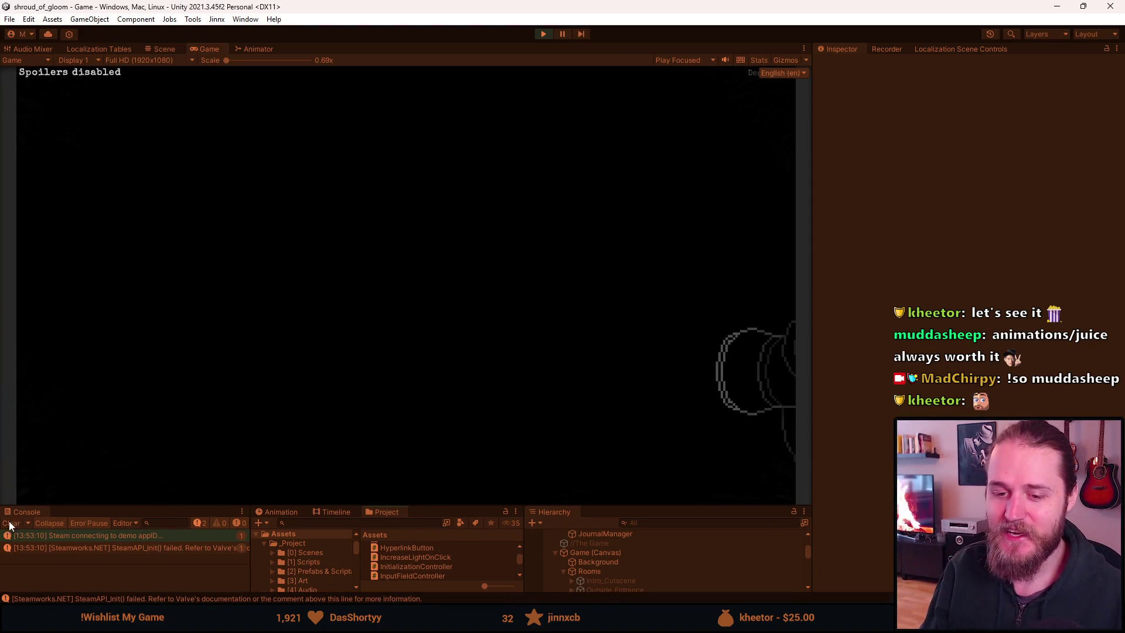
left_click(12, 525)
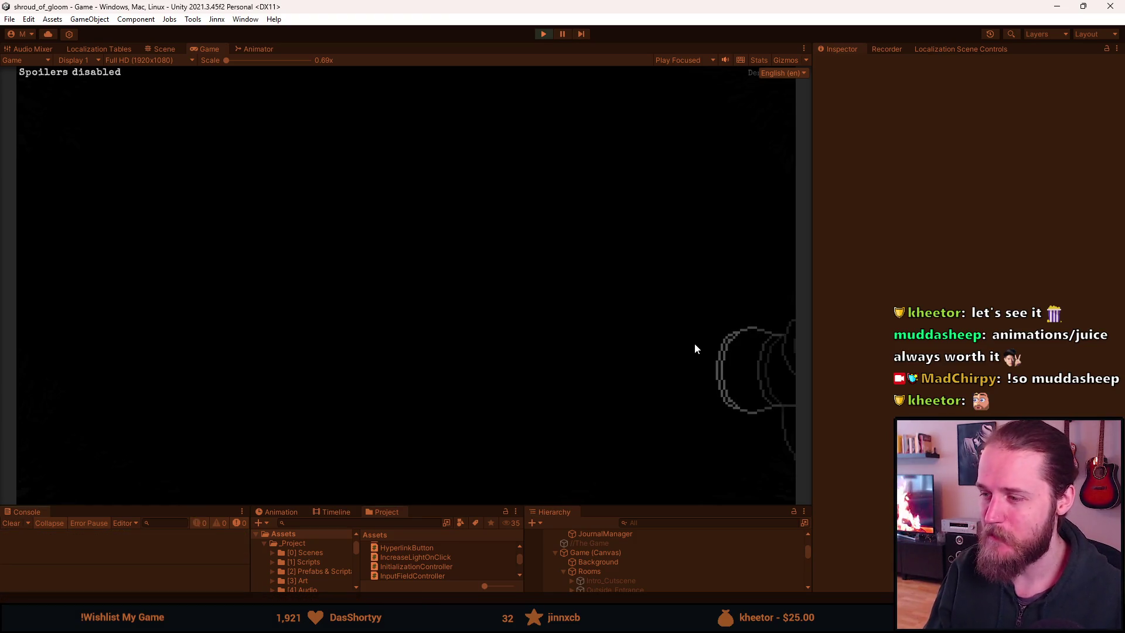
Focus the game to show the lit room, bring up the Paused menu, and maximize the Game view
left_click(744, 332)
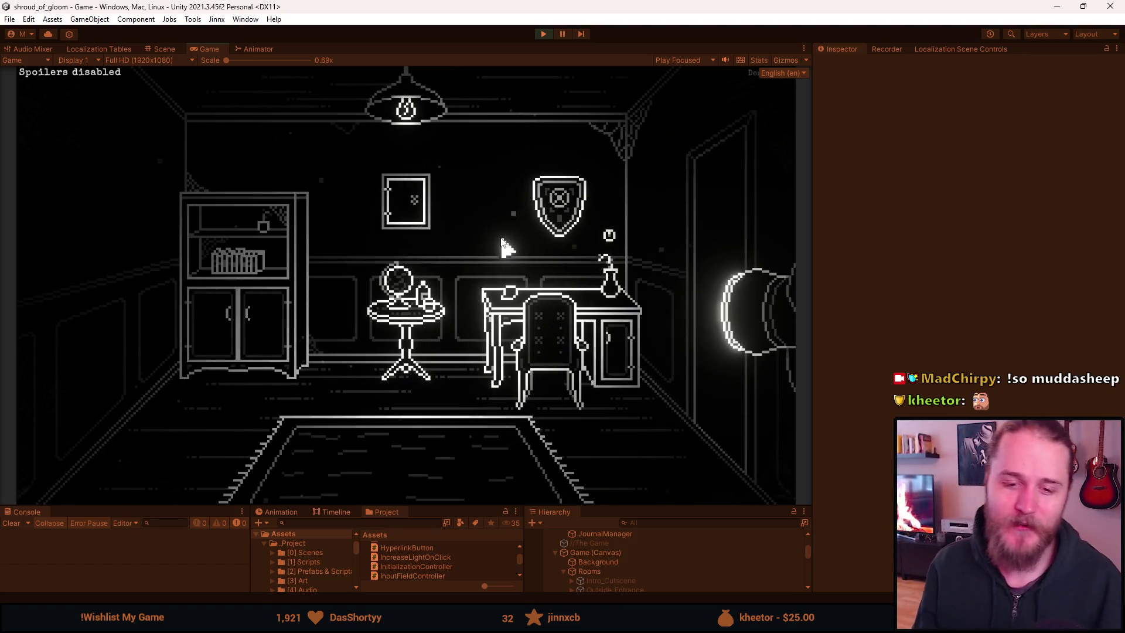
key("Escape")
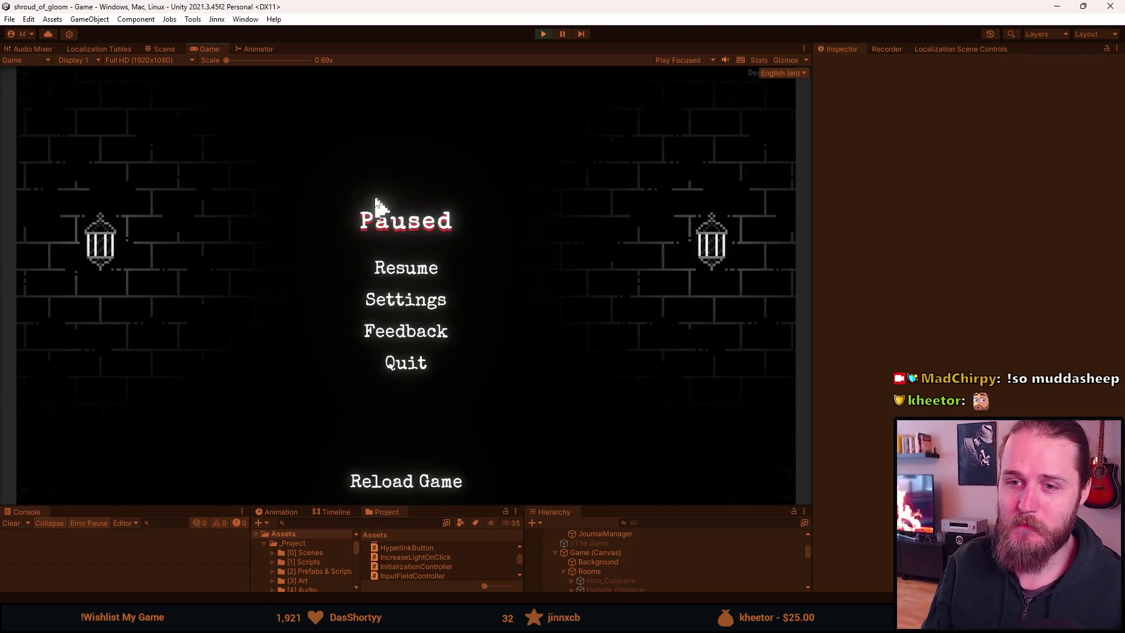
left_click(423, 276)
key("Escape")
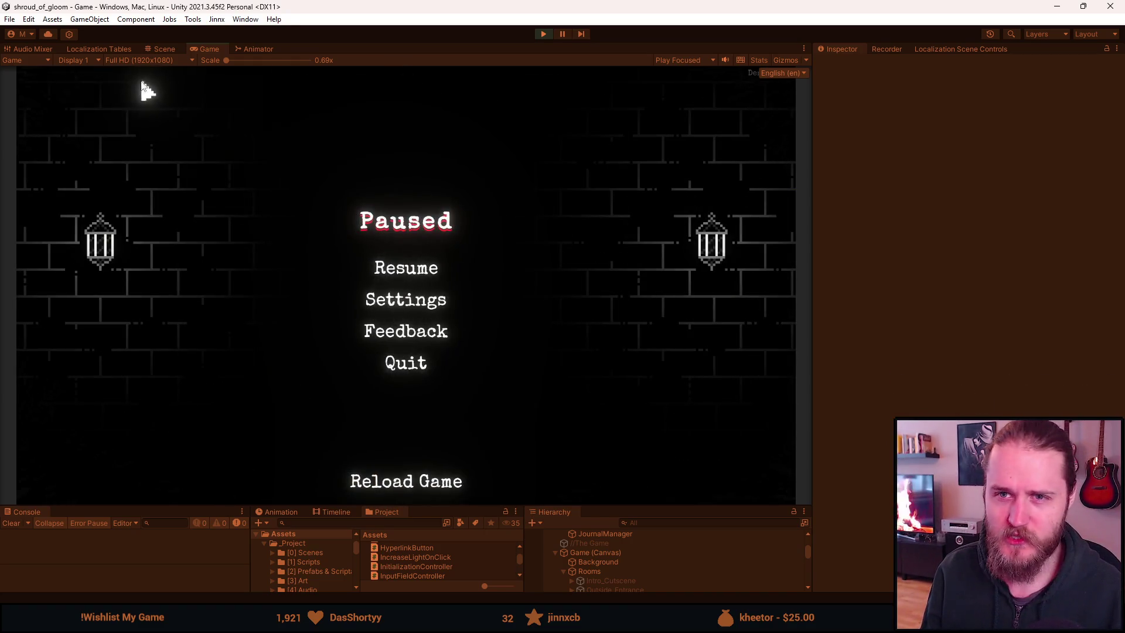
double_click(209, 49)
From the pause menu, open Settings and look through the Video and Audio pages
key("Escape")
key("Escape")
key("Escape")
key("Escape")
key("Escape")
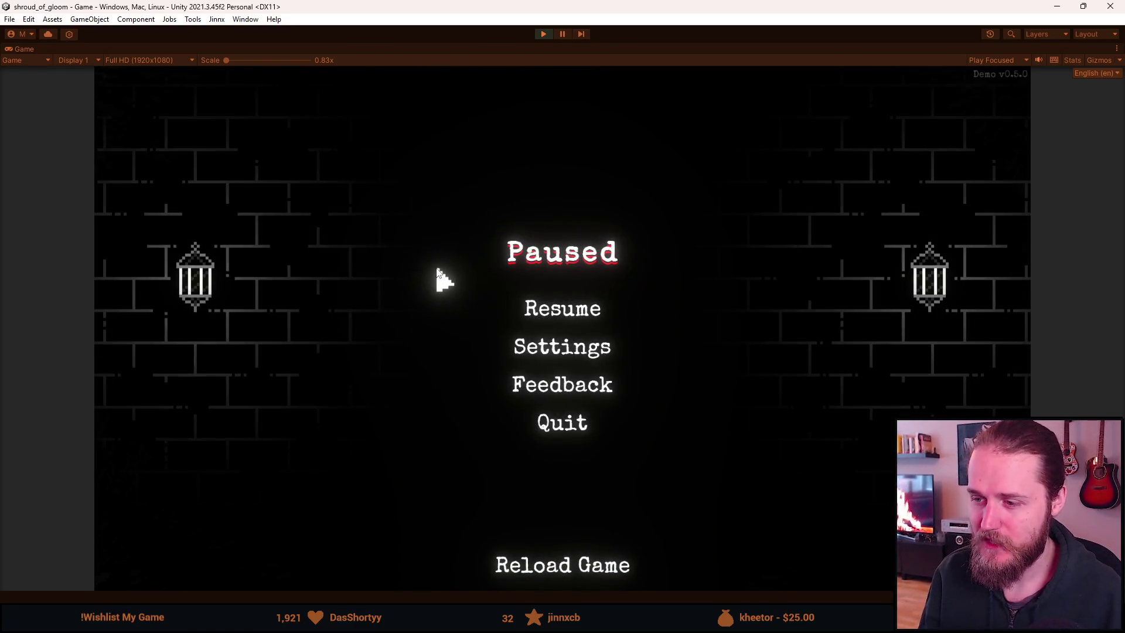
left_click(546, 348)
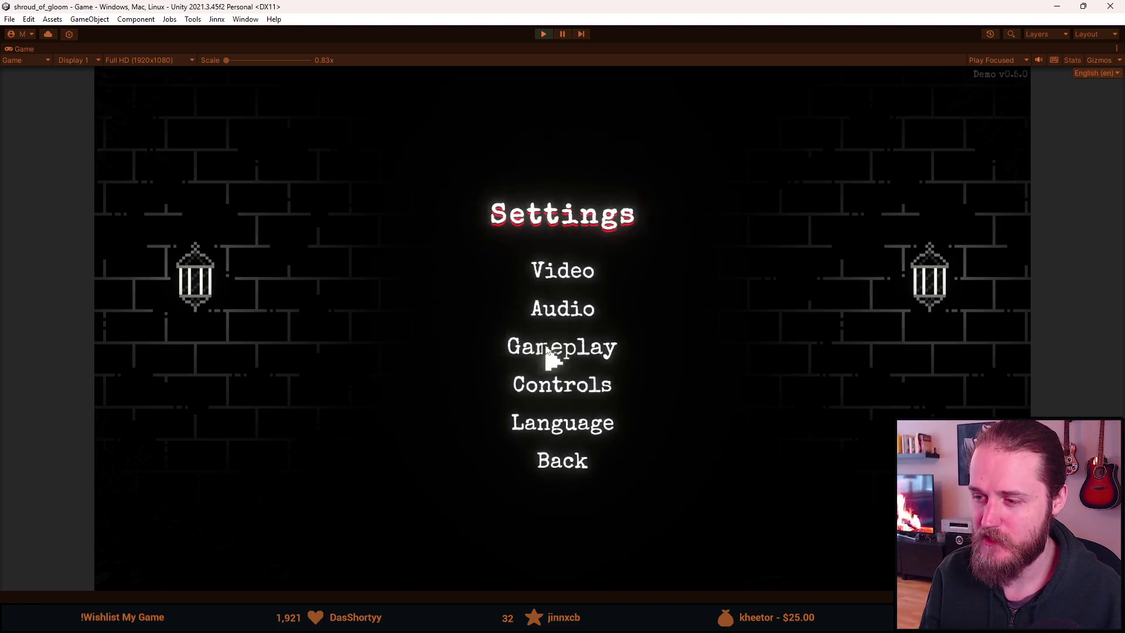
left_click(564, 279)
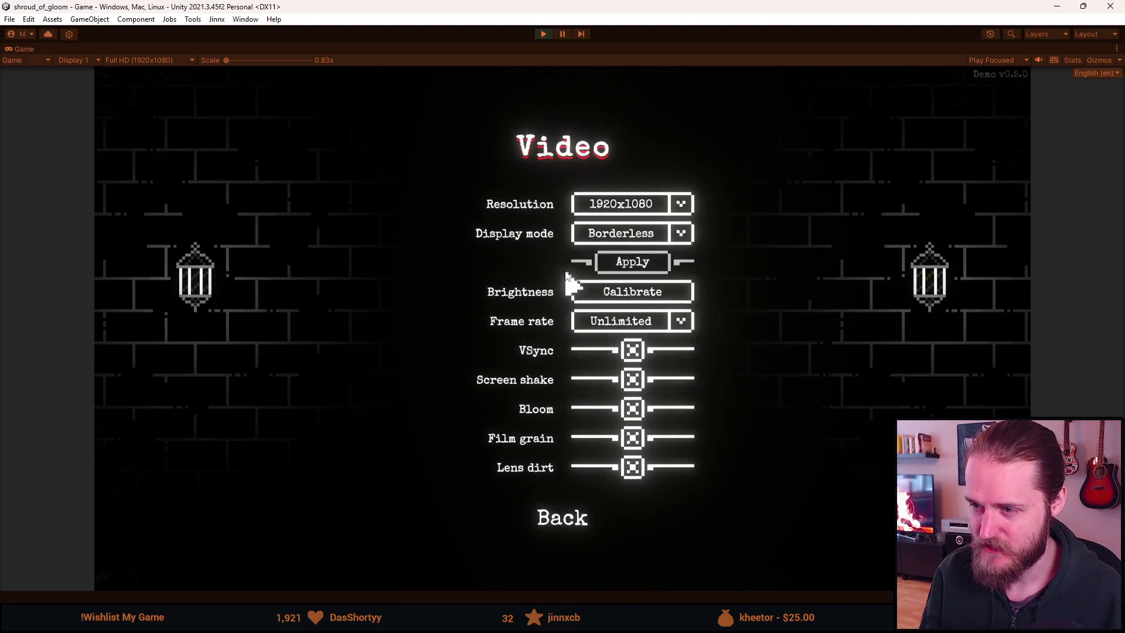
left_click(562, 523)
left_click(574, 313)
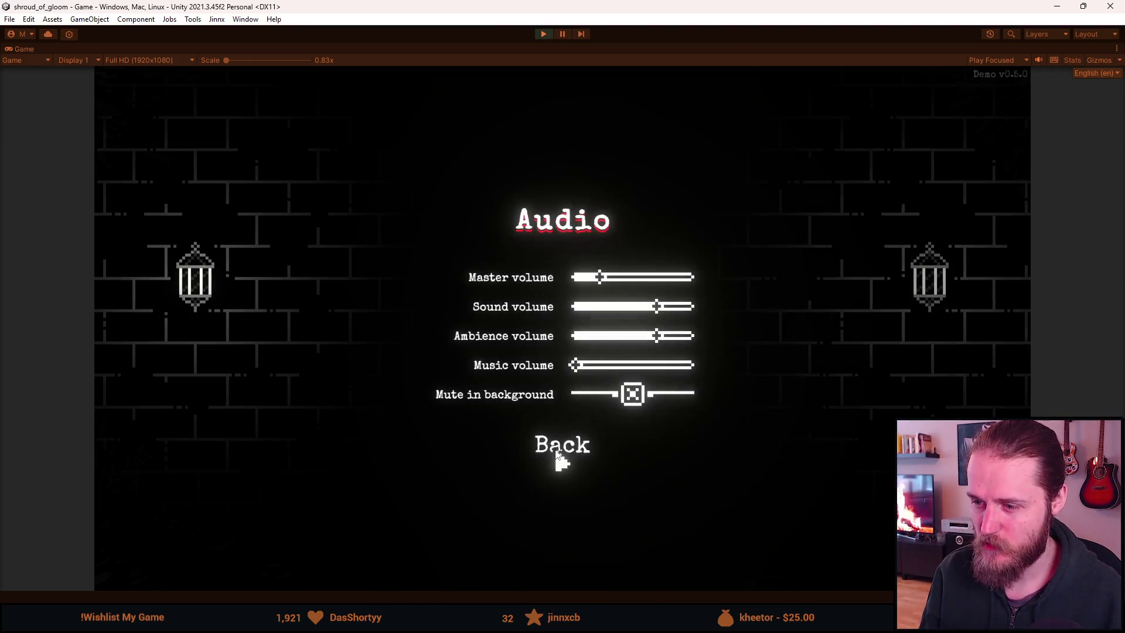
left_click(563, 449)
Check the Gameplay and Controls pages, then quit and confirm Yes to reach the main menu
left_click(560, 350)
left_click(564, 398)
left_click(574, 387)
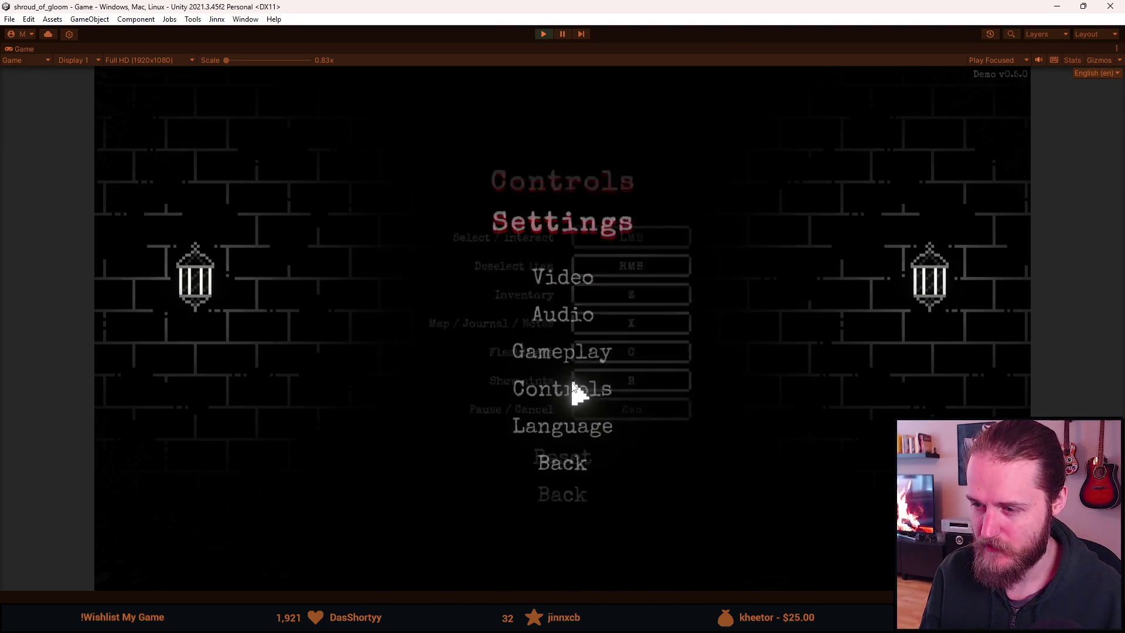
left_click(572, 495)
left_click(564, 463)
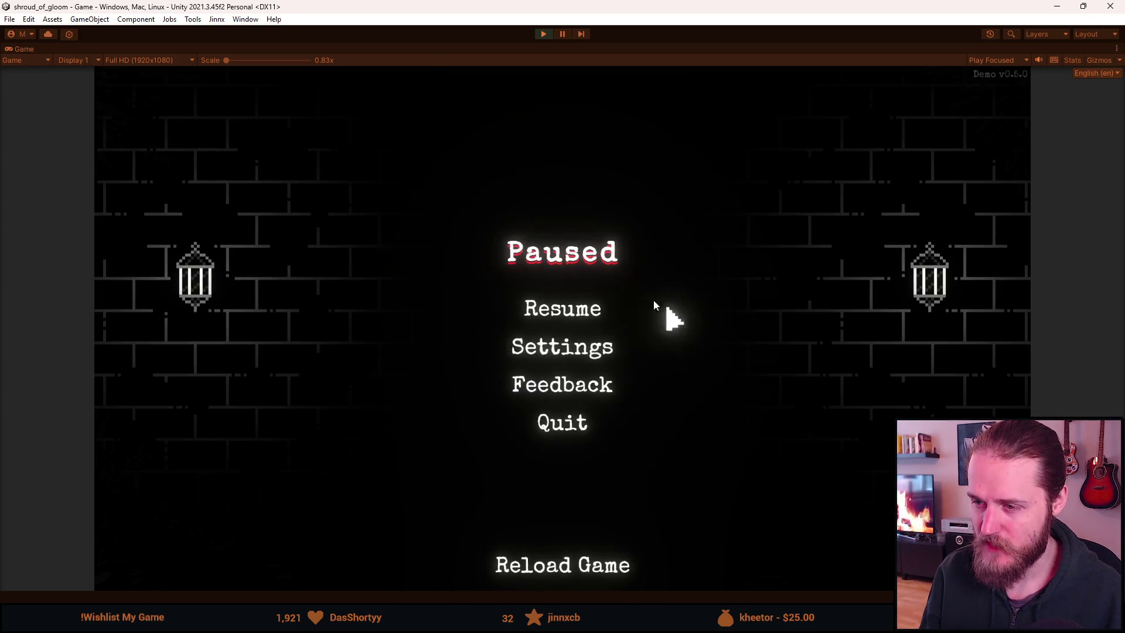
left_click(551, 423)
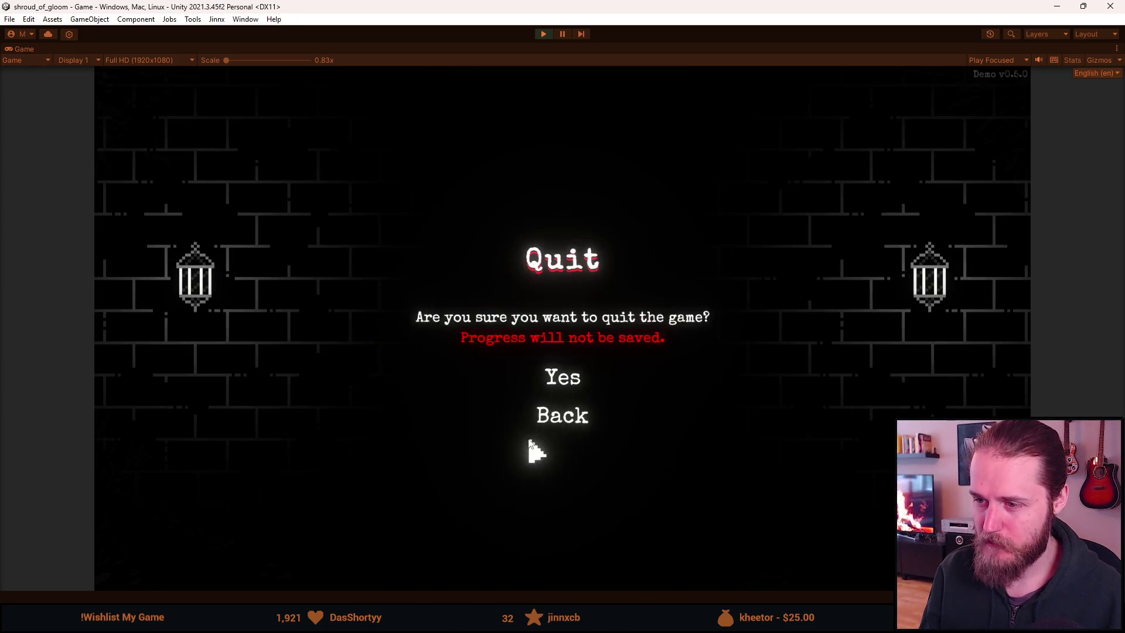
left_click(559, 377)
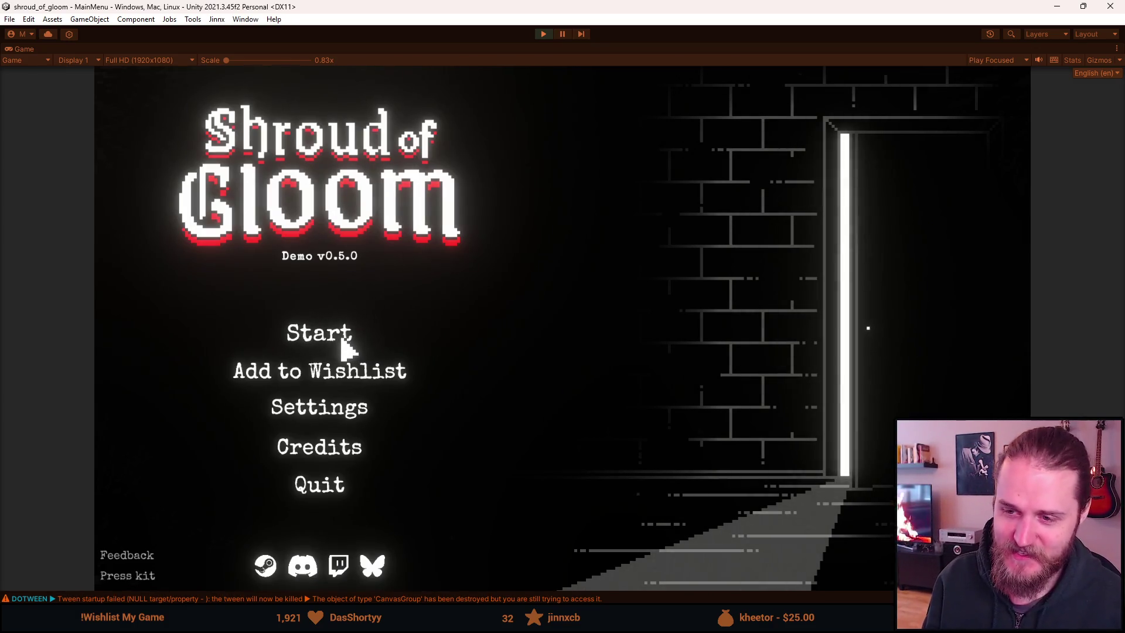
left_click(341, 345)
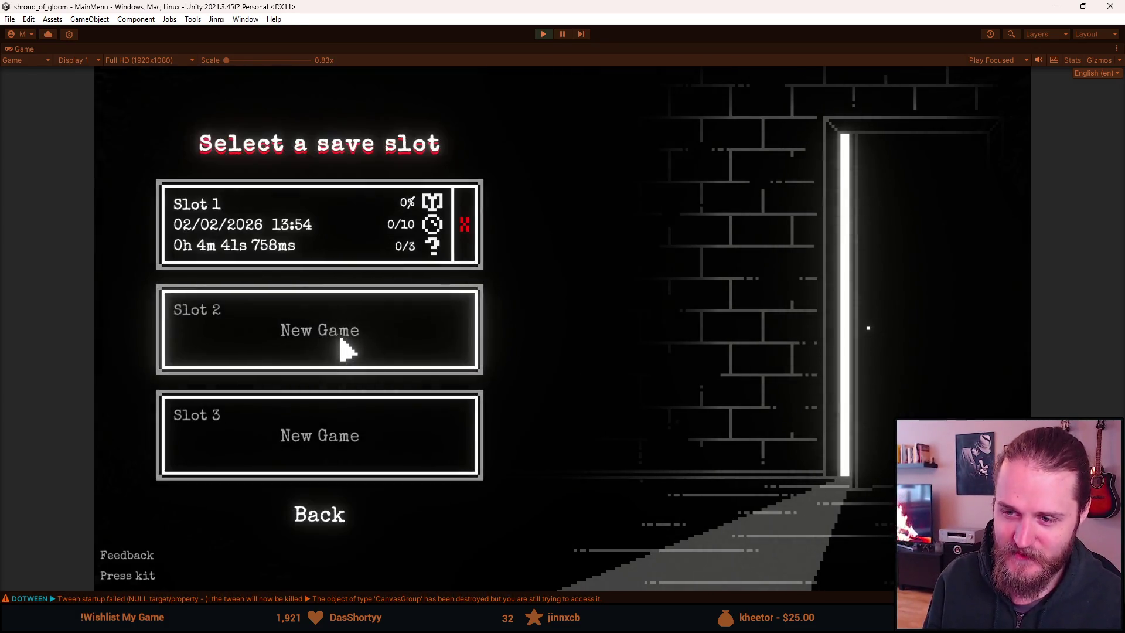
left_click(322, 523)
left_click(331, 340)
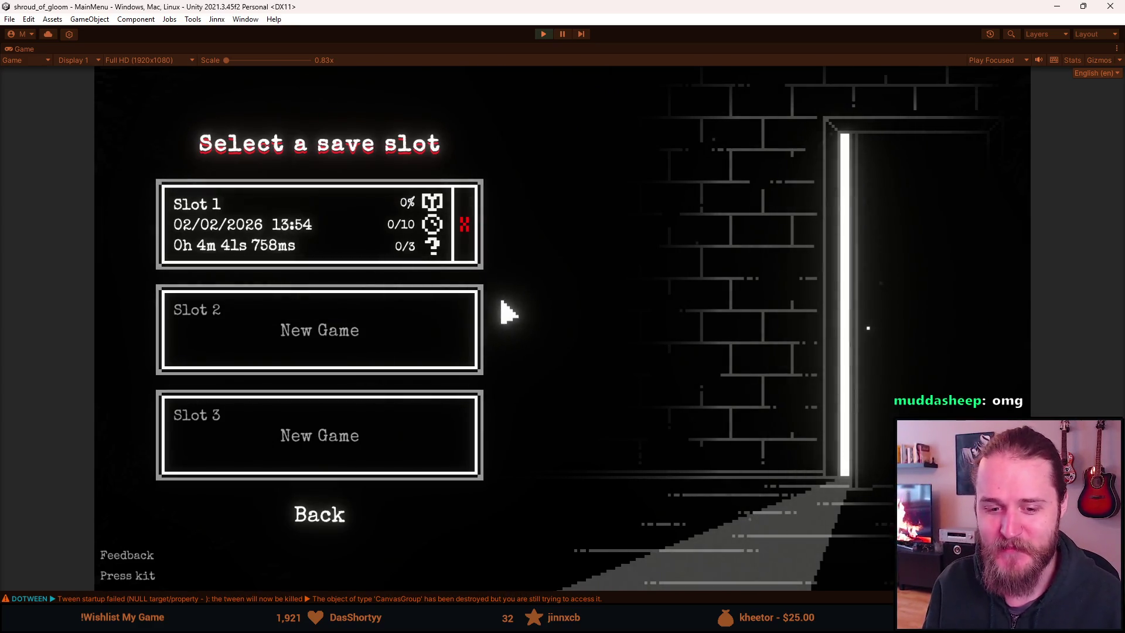
left_click(319, 516)
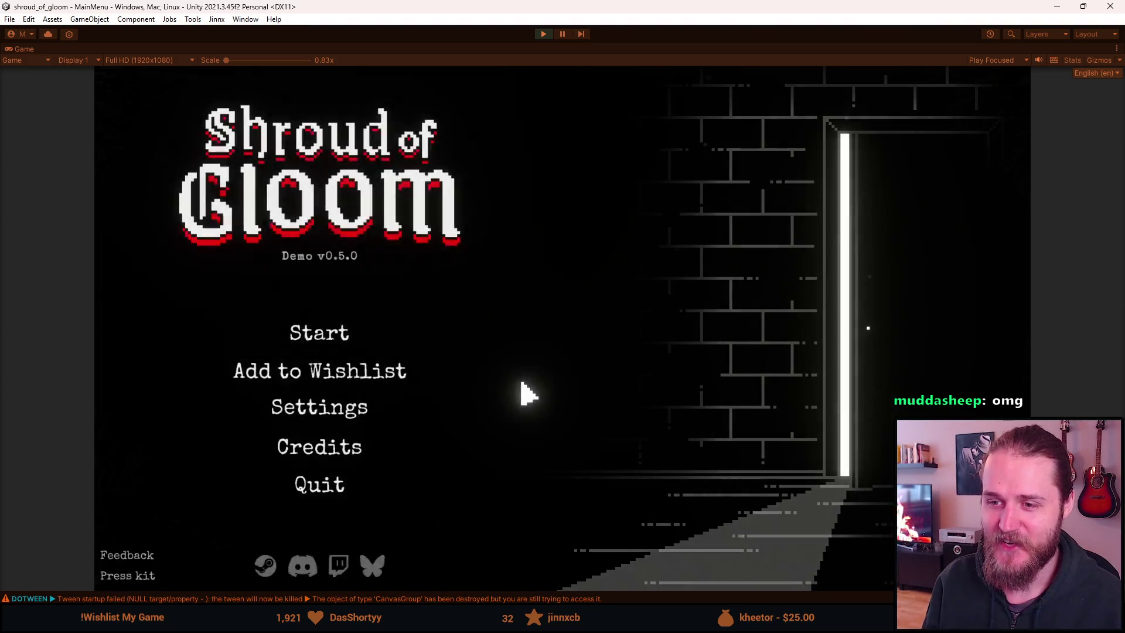
left_click(351, 339)
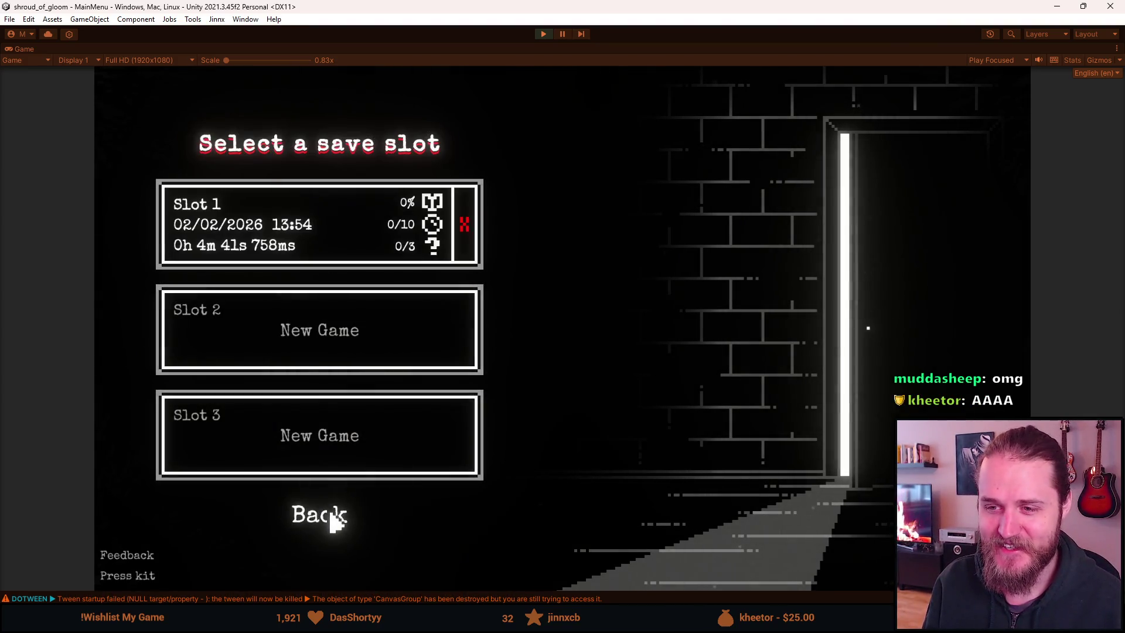
left_click(337, 521)
left_click(319, 344)
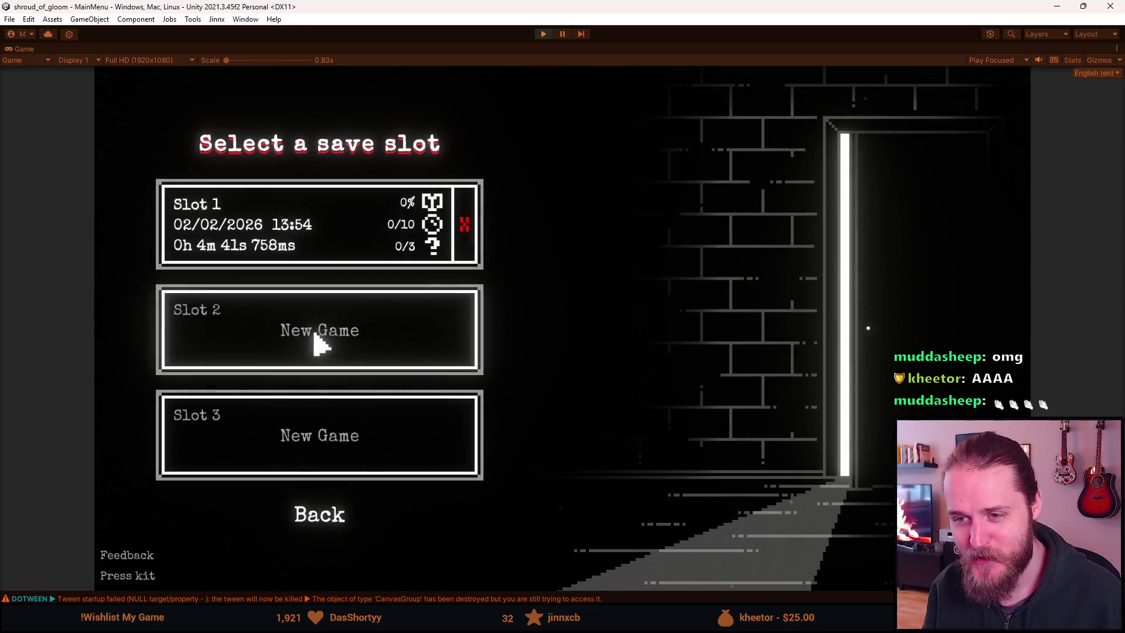
left_click(321, 526)
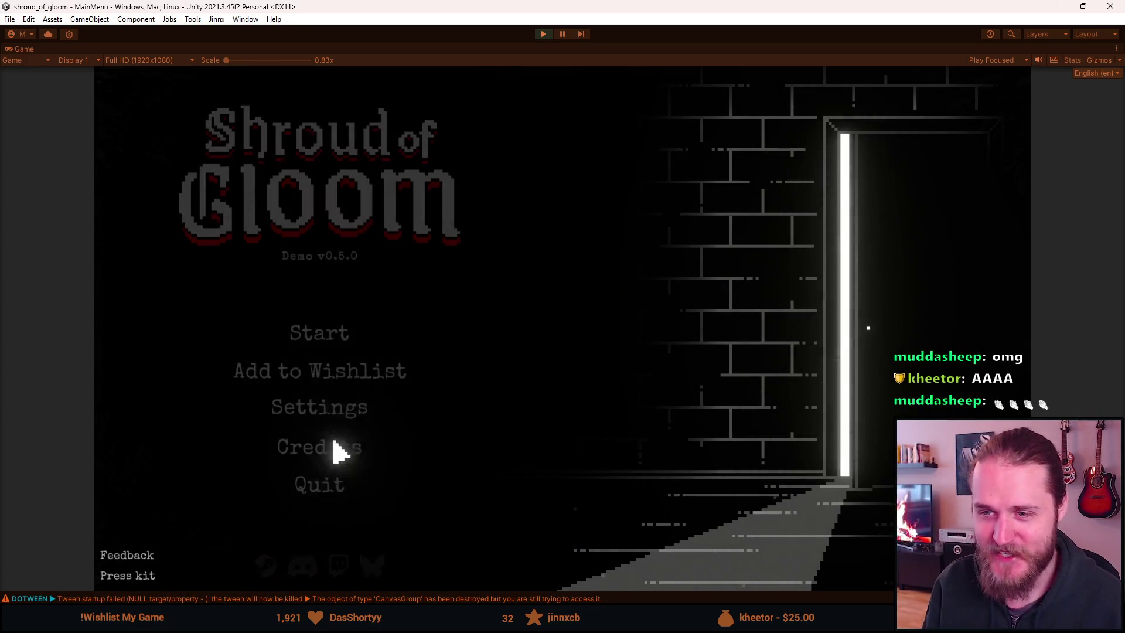
left_click(330, 343)
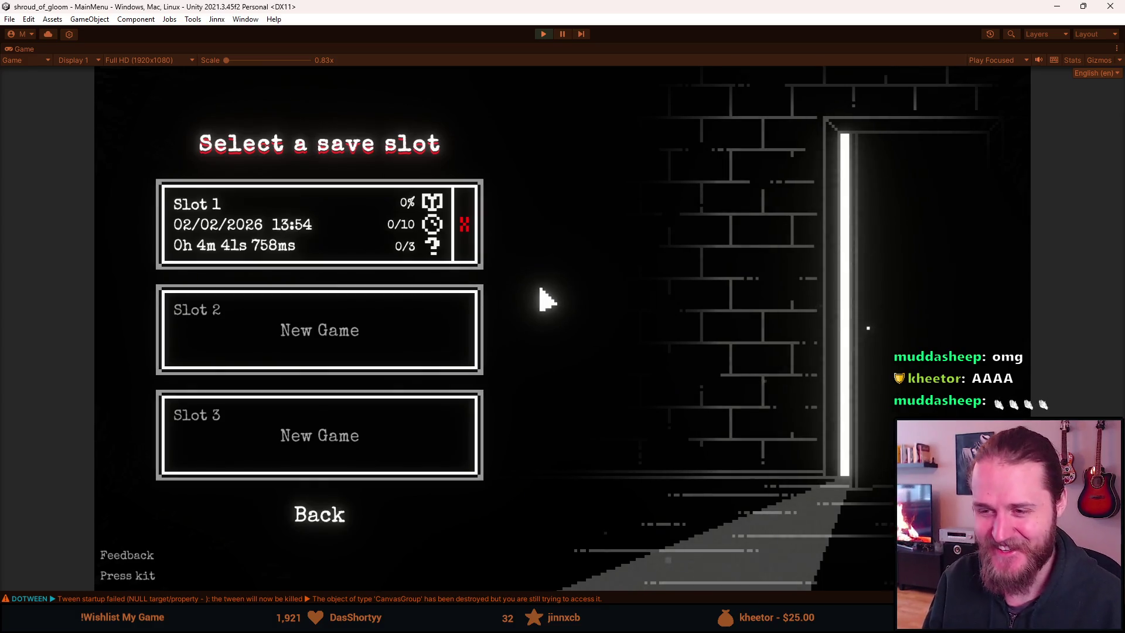
left_click(338, 523)
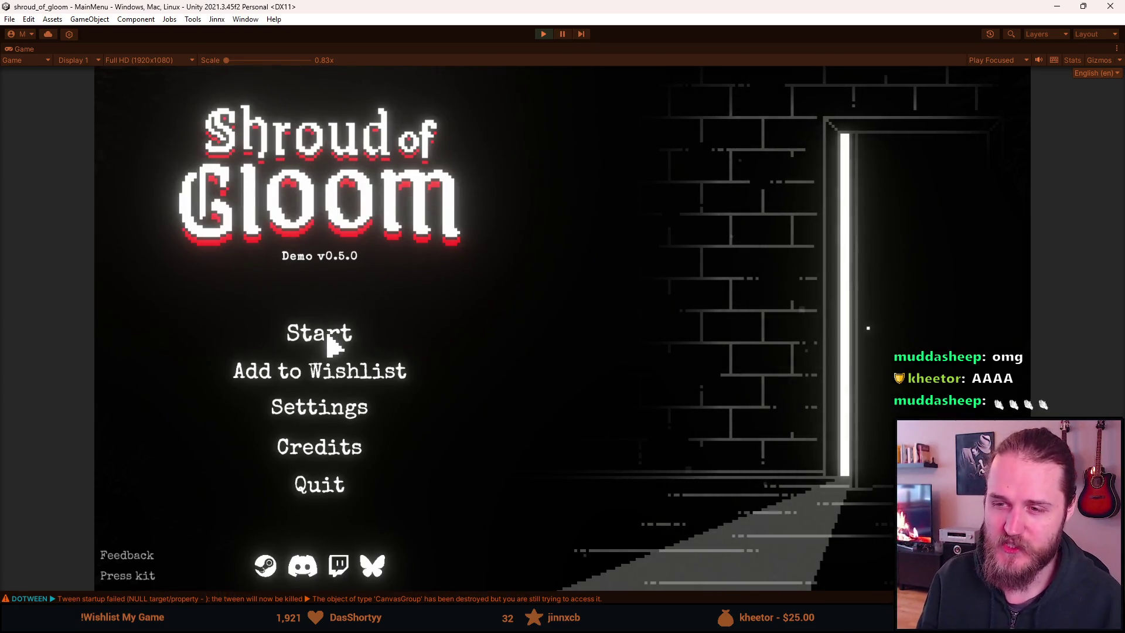
left_click(325, 339)
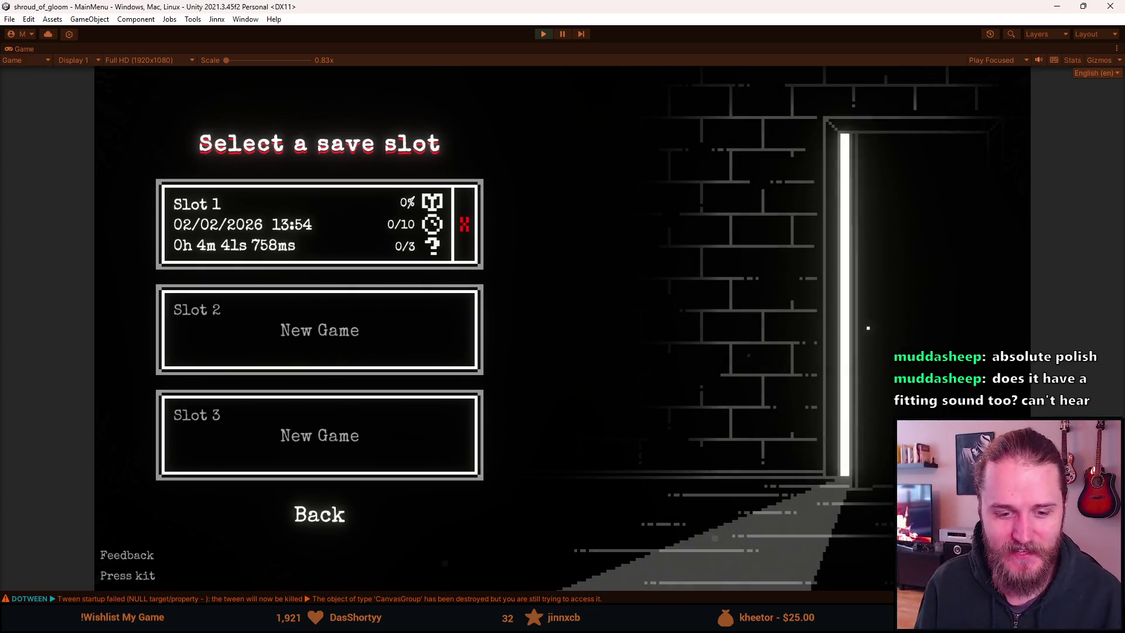
Leave the save-slot screen for the main menu and open Settings
left_click(335, 526)
left_click(337, 407)
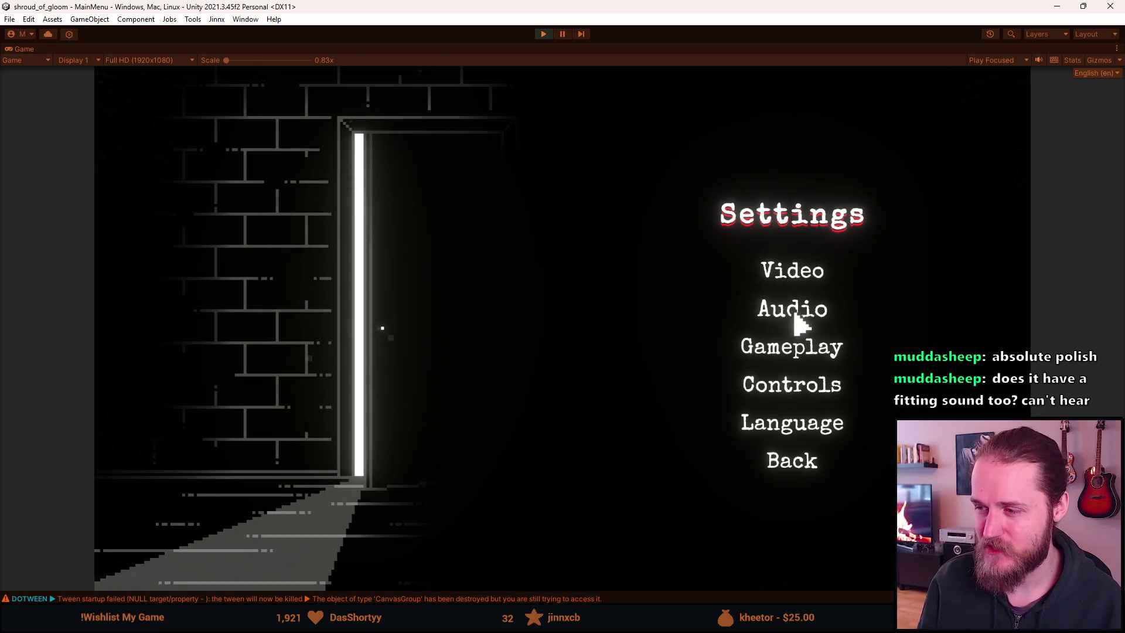
Raise the master volume by two steps in the Audio settings
left_click(799, 324)
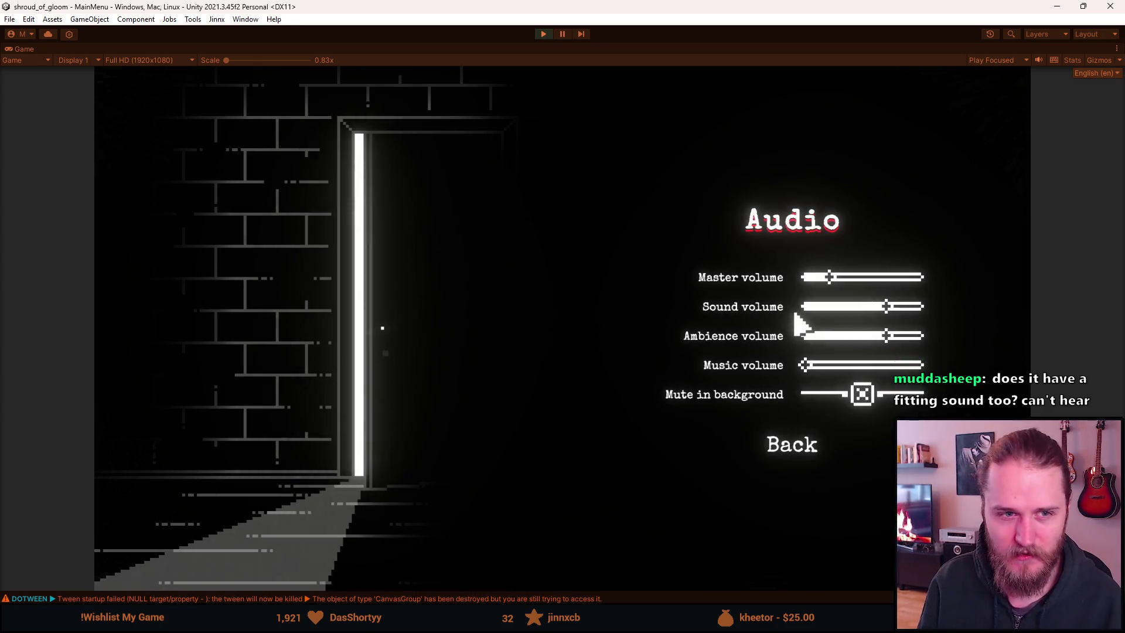
left_click(853, 277)
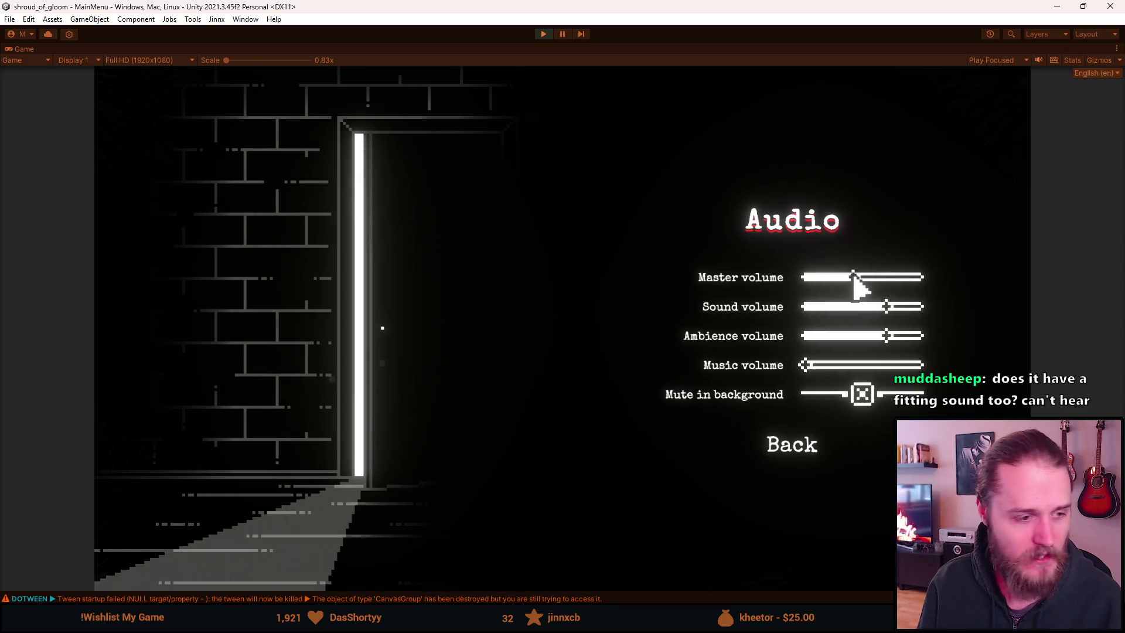
left_click(870, 277)
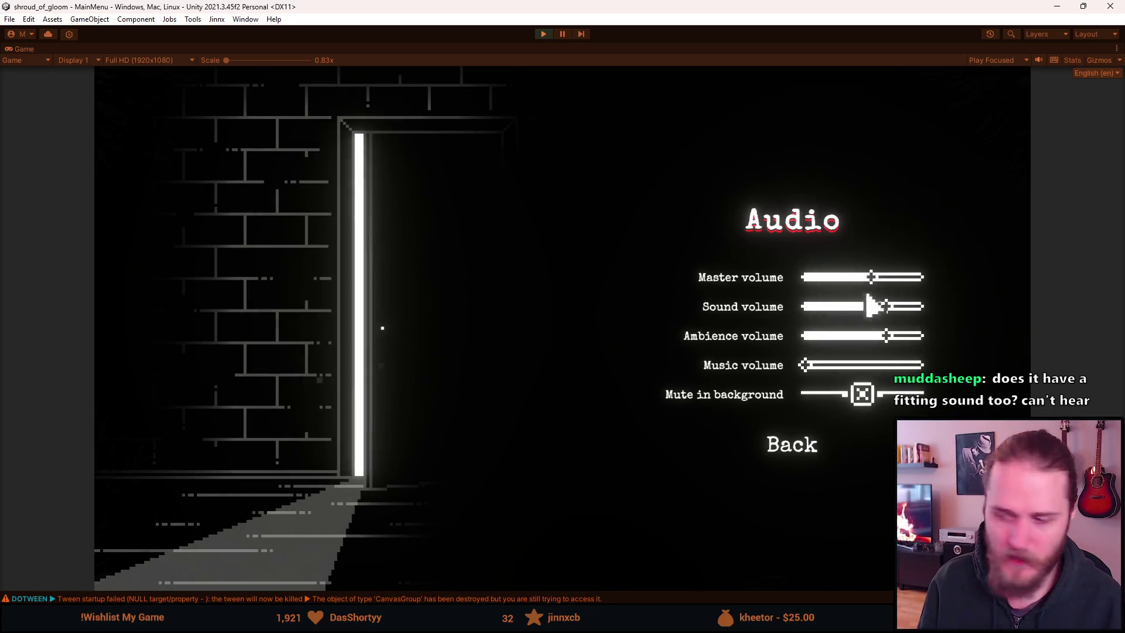
left_click(809, 449)
Return to the title menu and reopen the save-slot selection screen
left_click(796, 462)
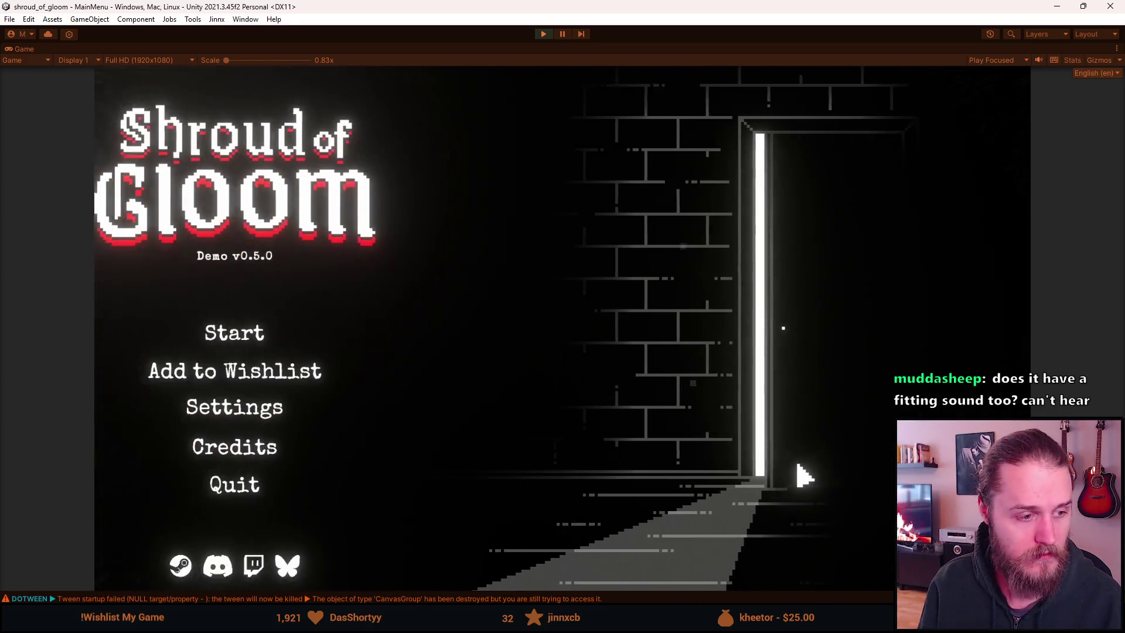
left_click(321, 340)
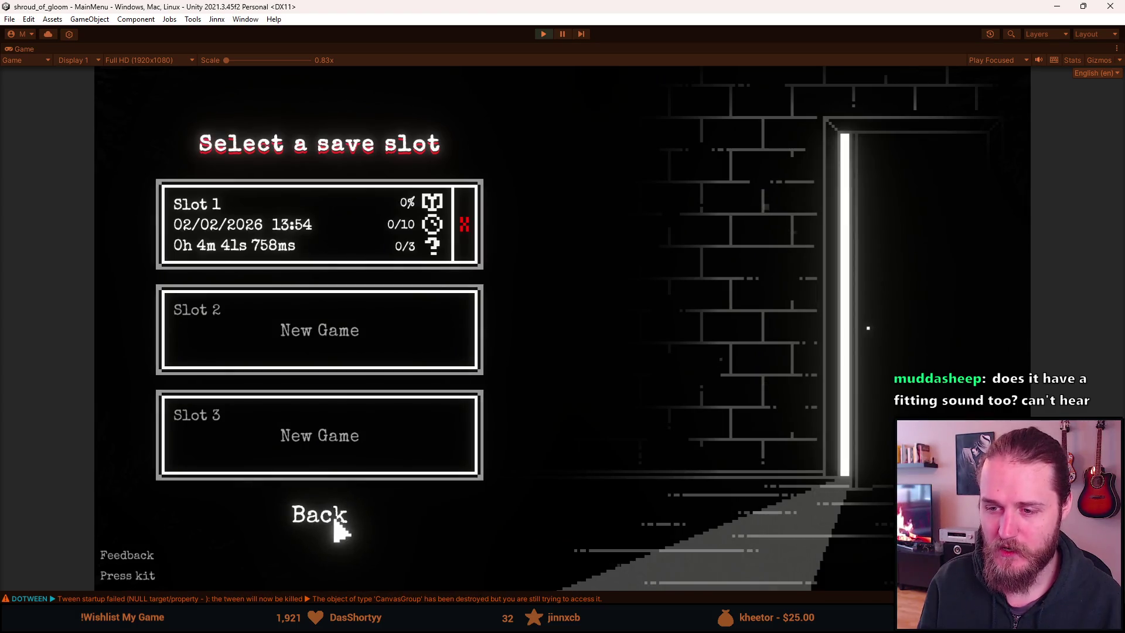
left_click(337, 525)
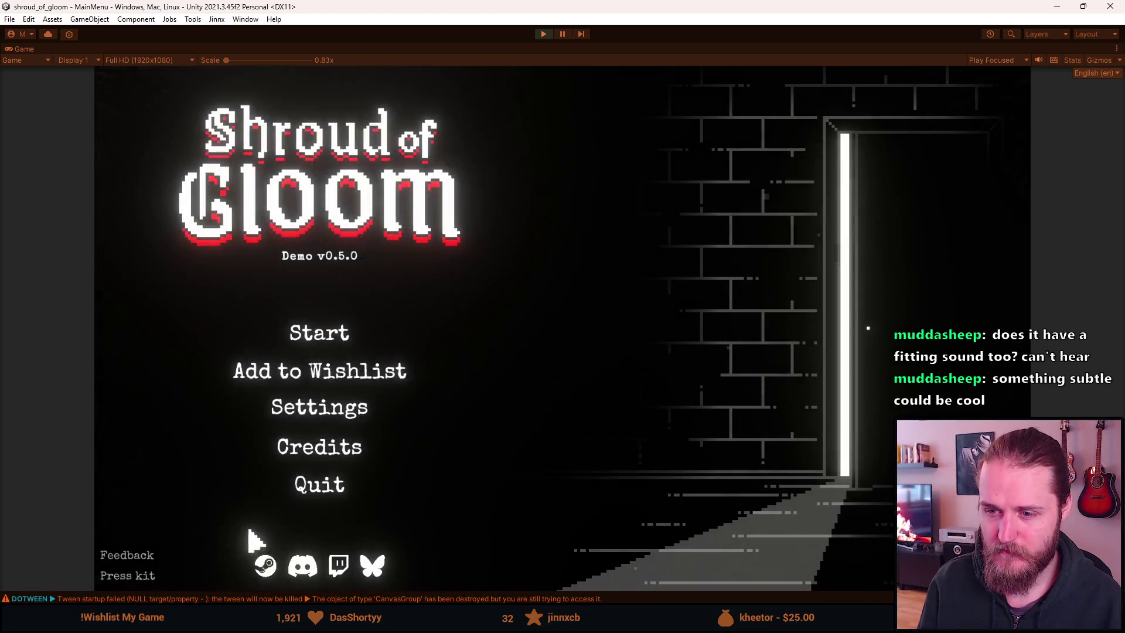
left_click(316, 348)
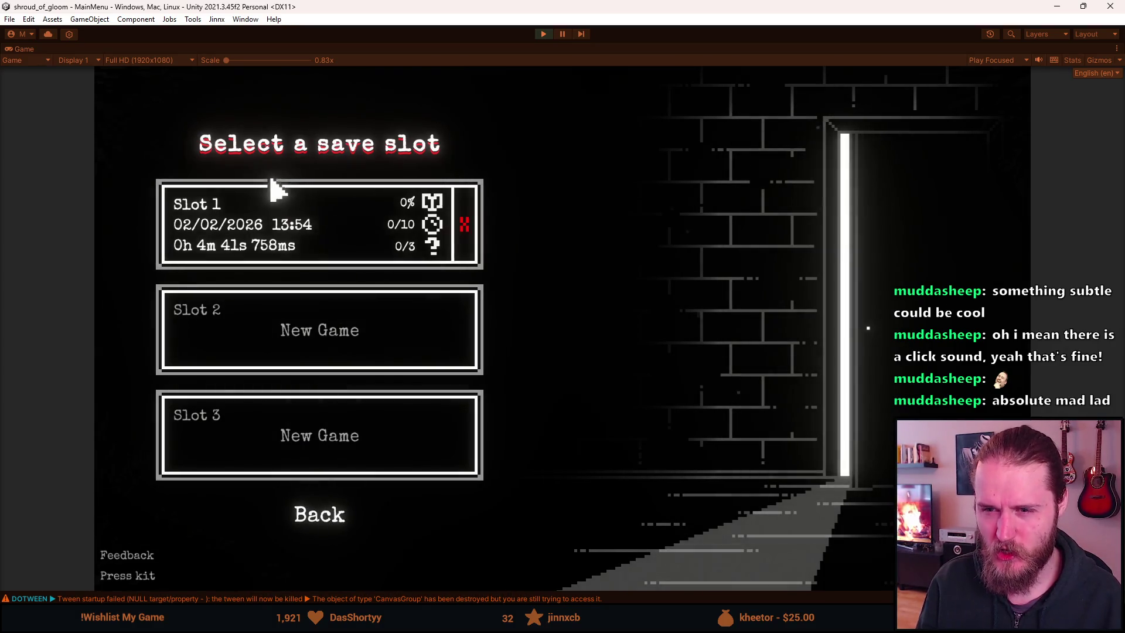
left_click(330, 521)
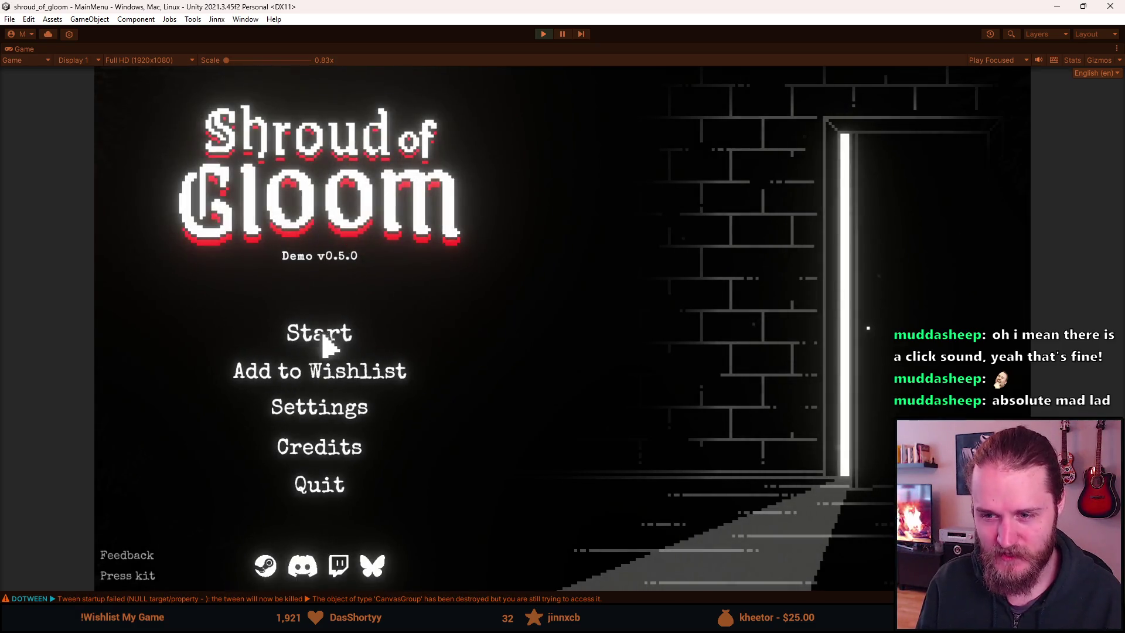
left_click(341, 338)
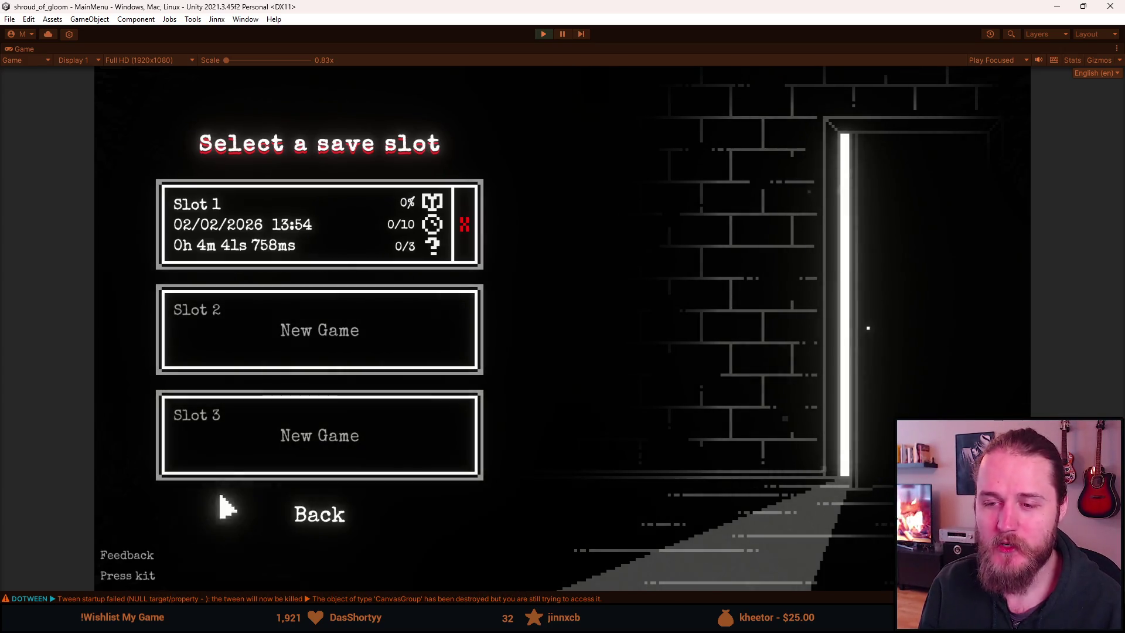
left_click(337, 528)
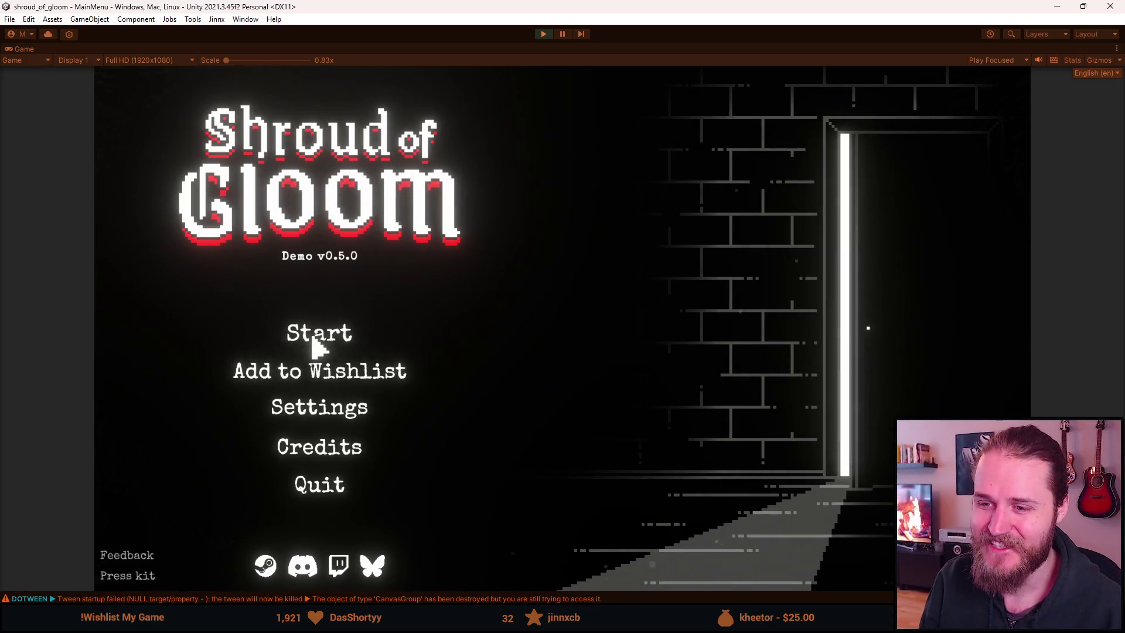
Open the save-slot screen showing Slot 1's save and two New Game slots
left_click(314, 342)
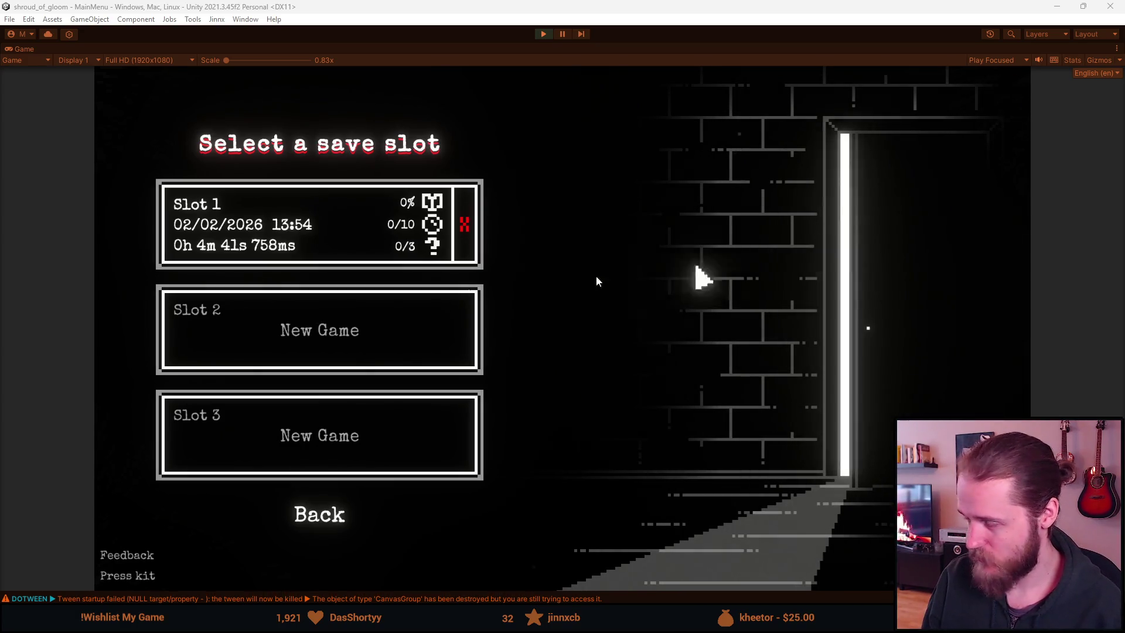
Load the Slot 1 save, then stop Play mode and switch to Props.png
left_click(329, 209)
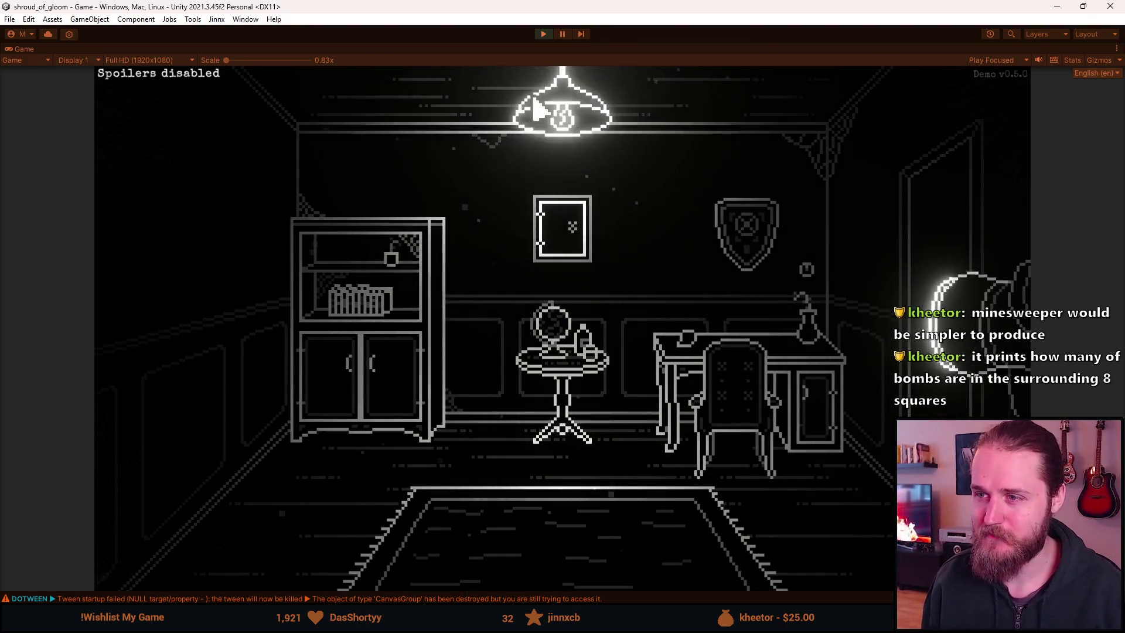
key("Escape")
left_click(543, 34)
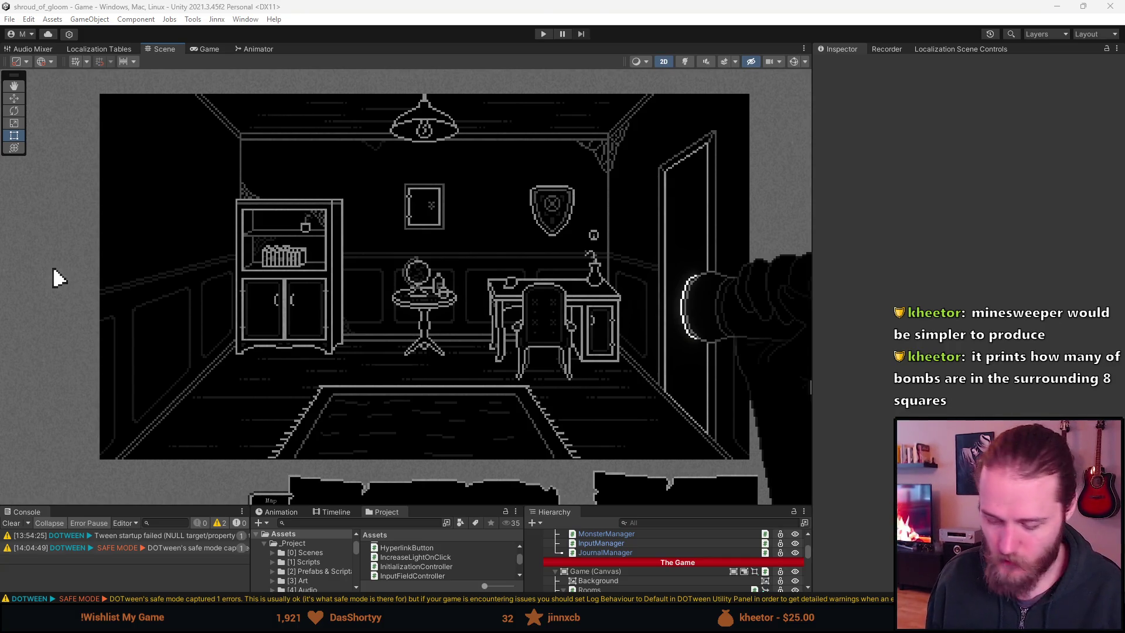
key("alt+Tab")
scroll(346, 206, "up", 3)
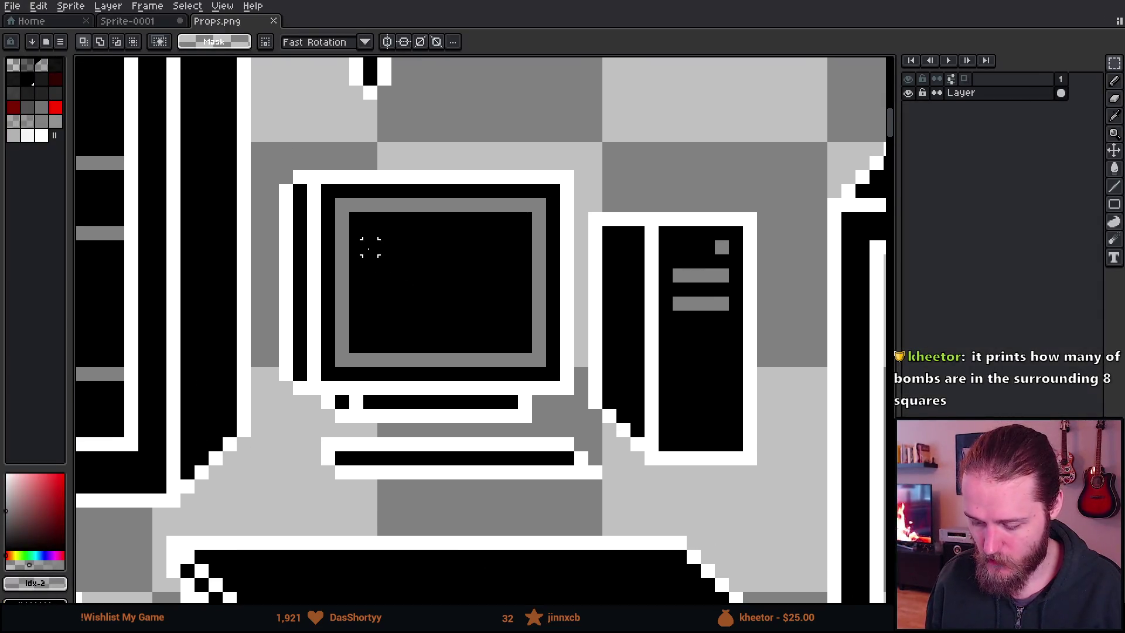
left_click_drag(264, 154, 801, 509)
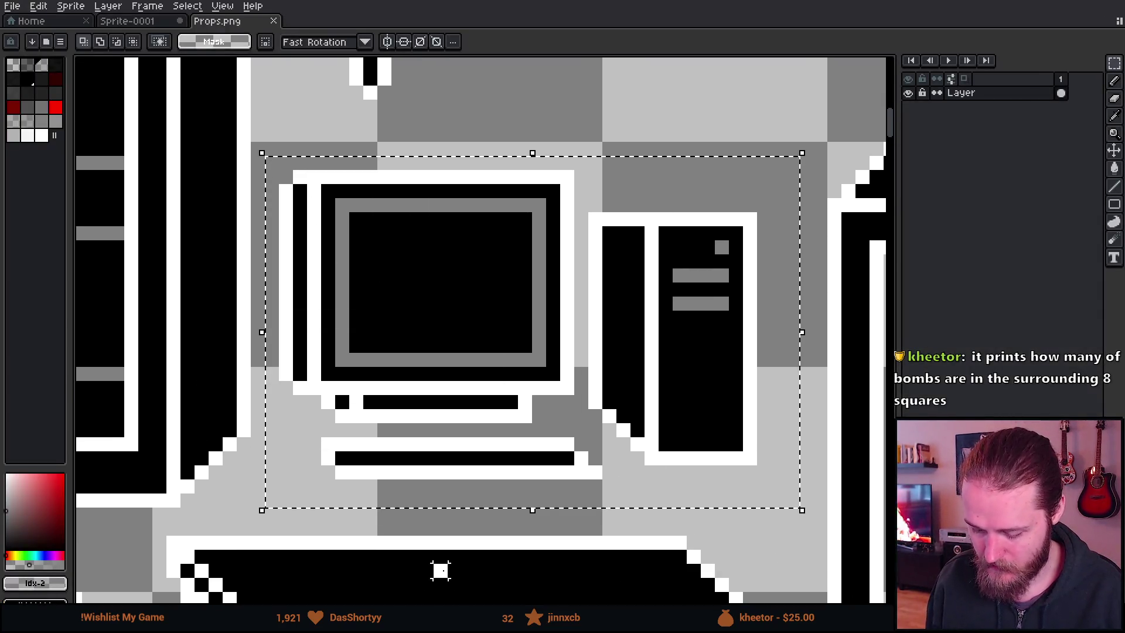
left_click(441, 570)
scroll(440, 446, "down", 1)
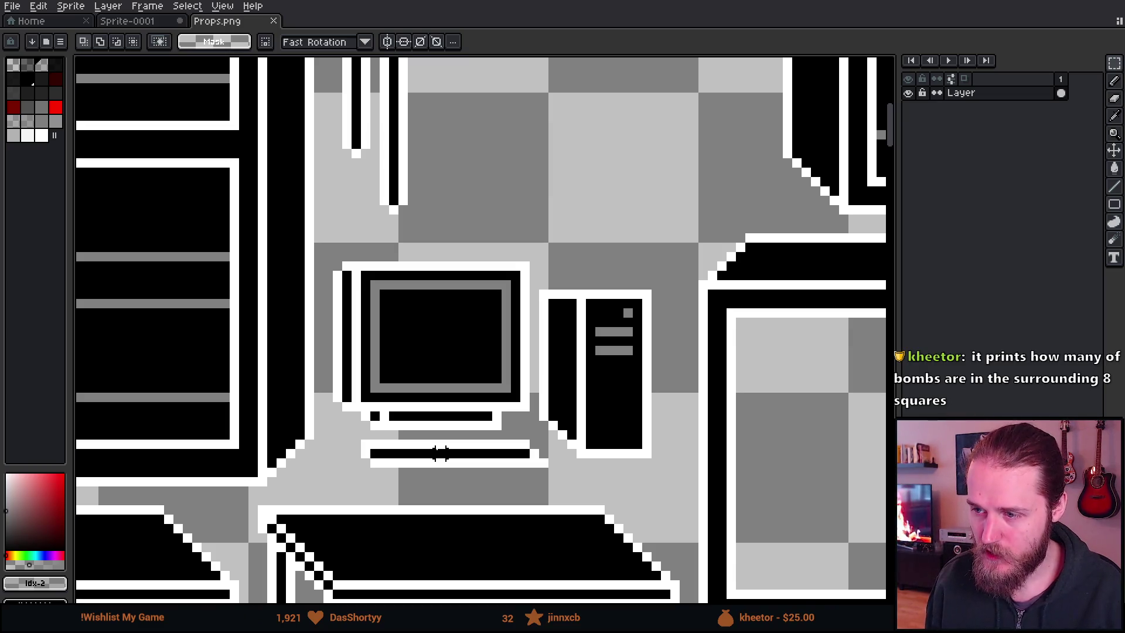
scroll(441, 452, "down", 1)
scroll(534, 408, "up", 2)
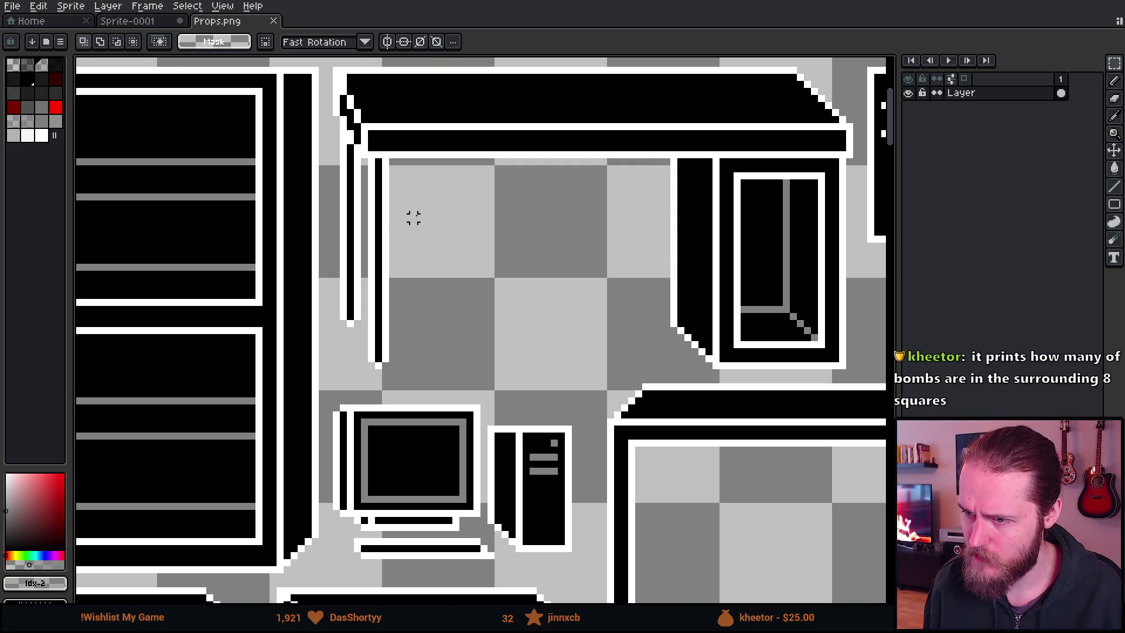
mouse_move(338, 156)
left_mouse_down()
mouse_move(389, 281)
mouse_move(449, 378)
left_mouse_up()
key("ctrl+d")
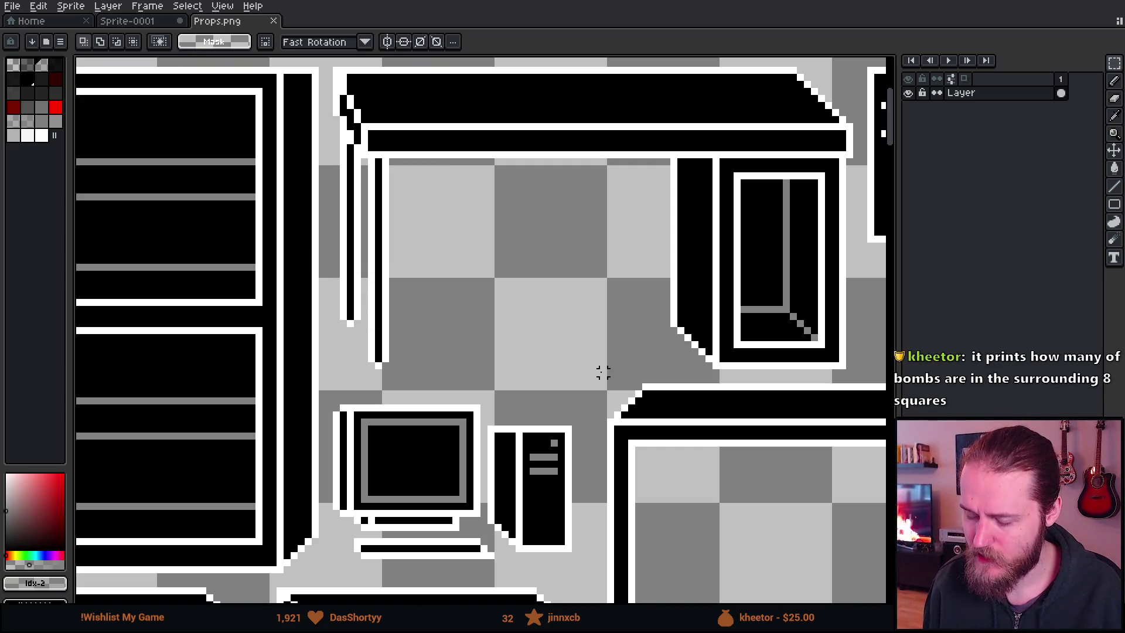
scroll(575, 394, "down", 2)
scroll(456, 174, "up", 3)
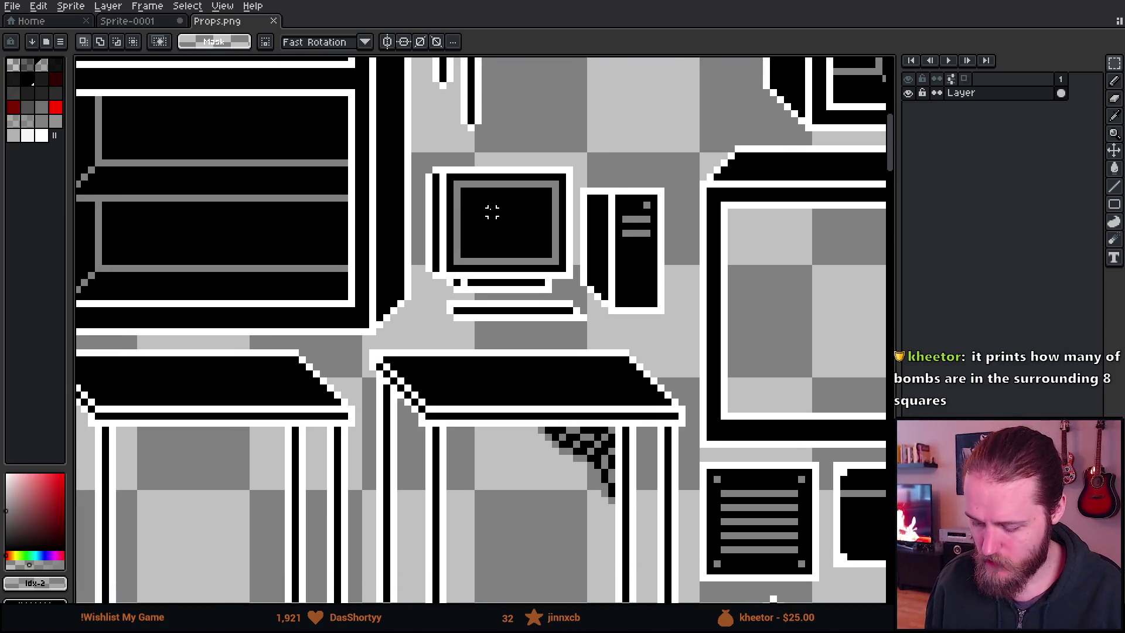
left_click_drag(399, 118, 771, 410)
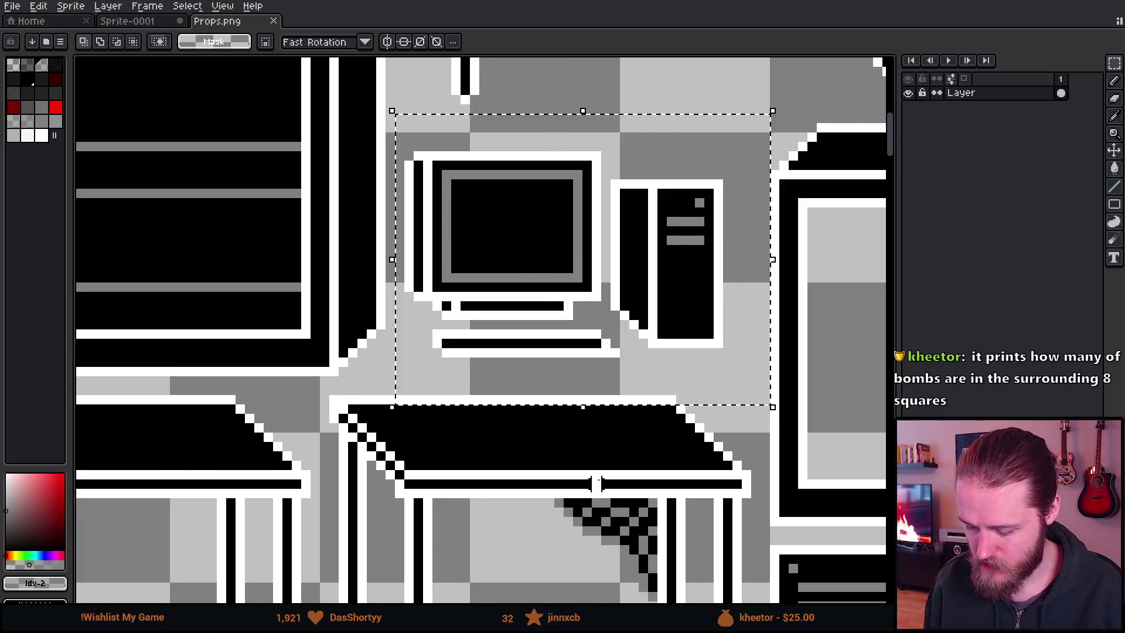
key("ctrl+d")
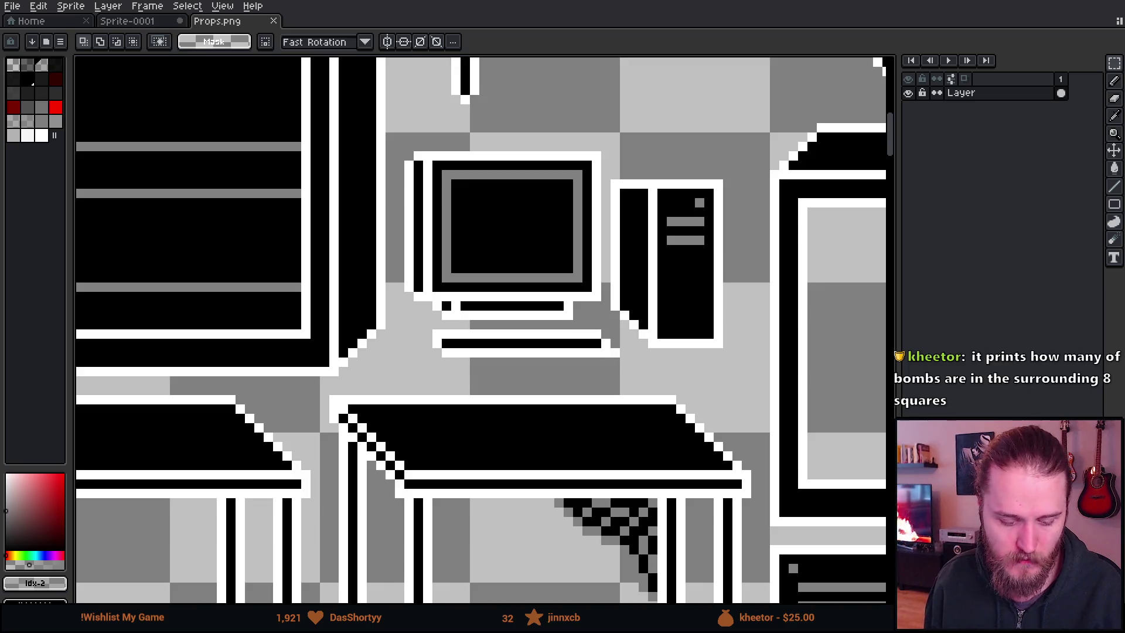
key("alt+Tab")
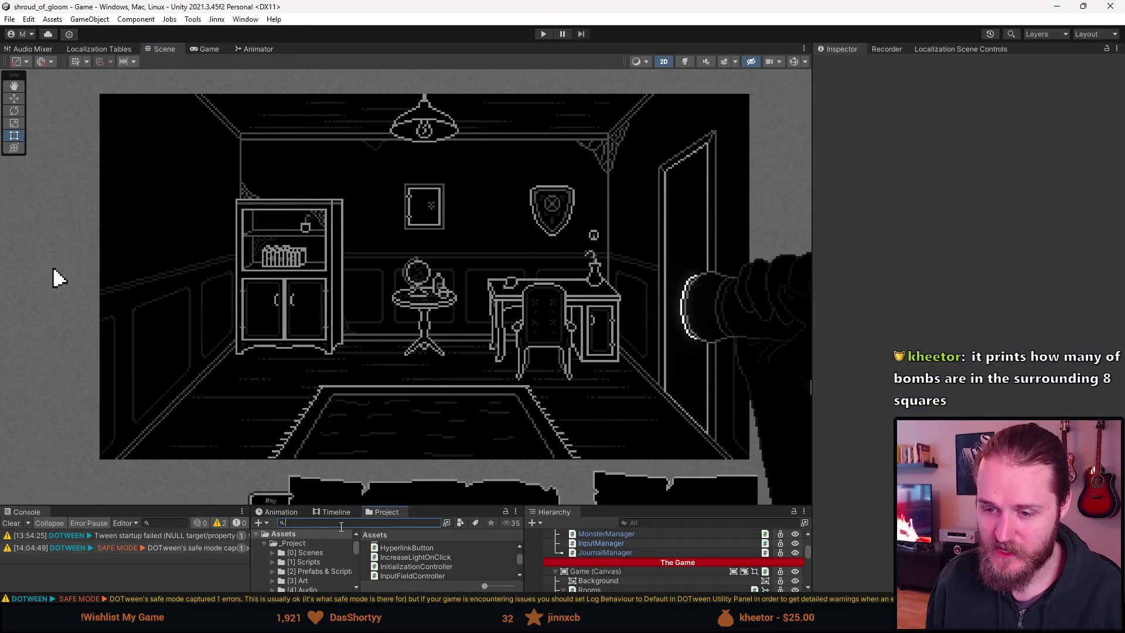
Find the Props sprite sheet in the Project and open it in the Sprite Editor
type("props")
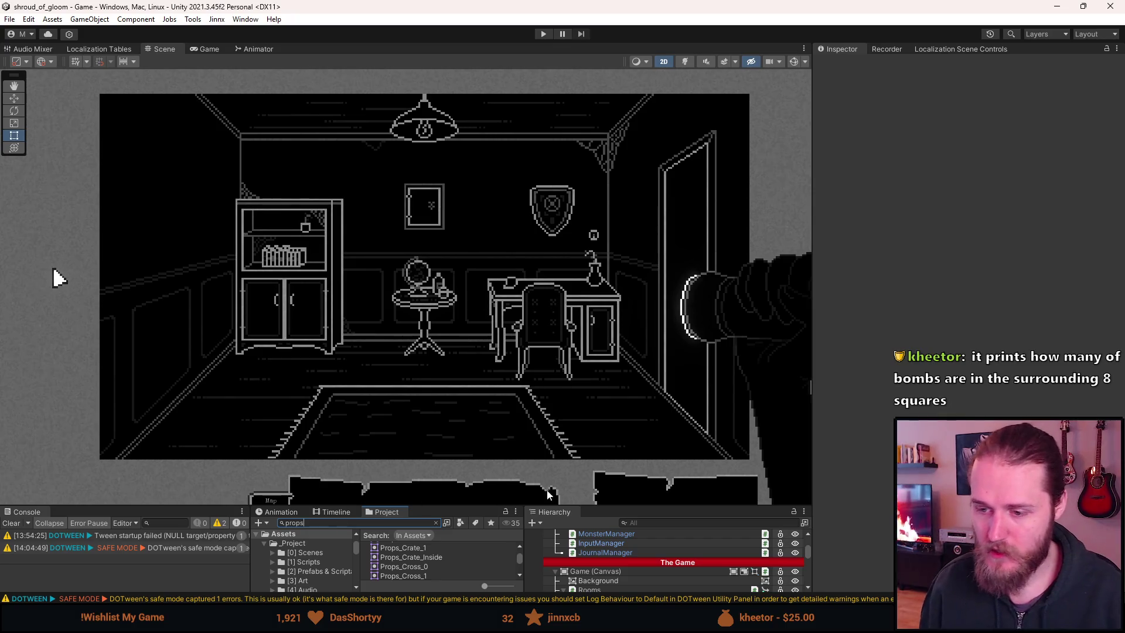
left_click_drag(441, 507, 444, 404)
scroll(449, 477, "up", 5)
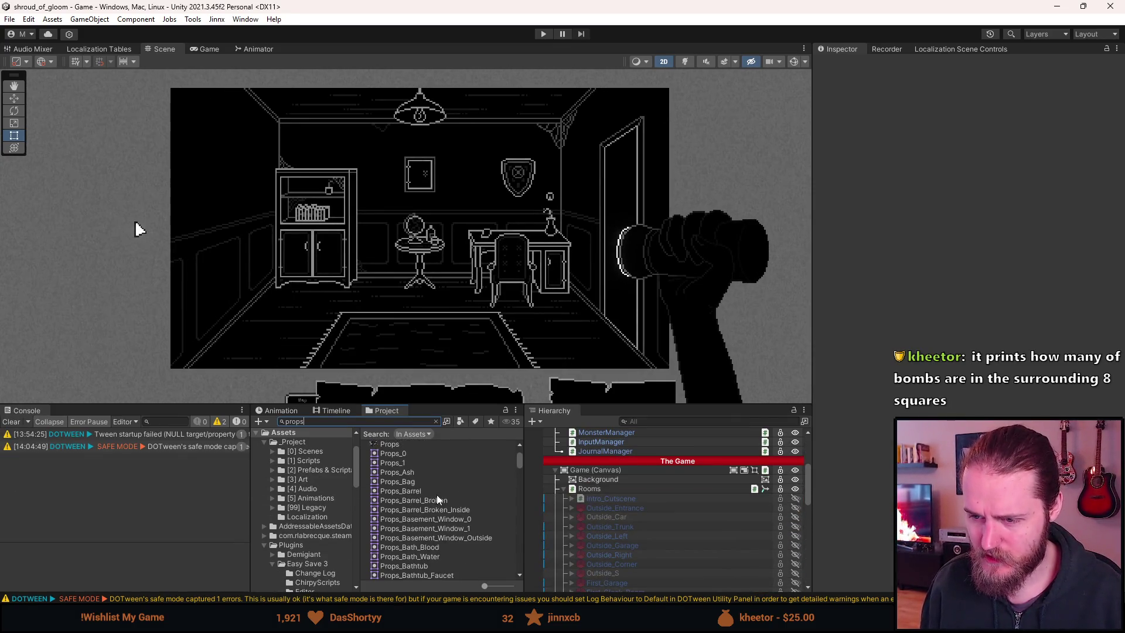
left_click(390, 514)
left_click(1099, 208)
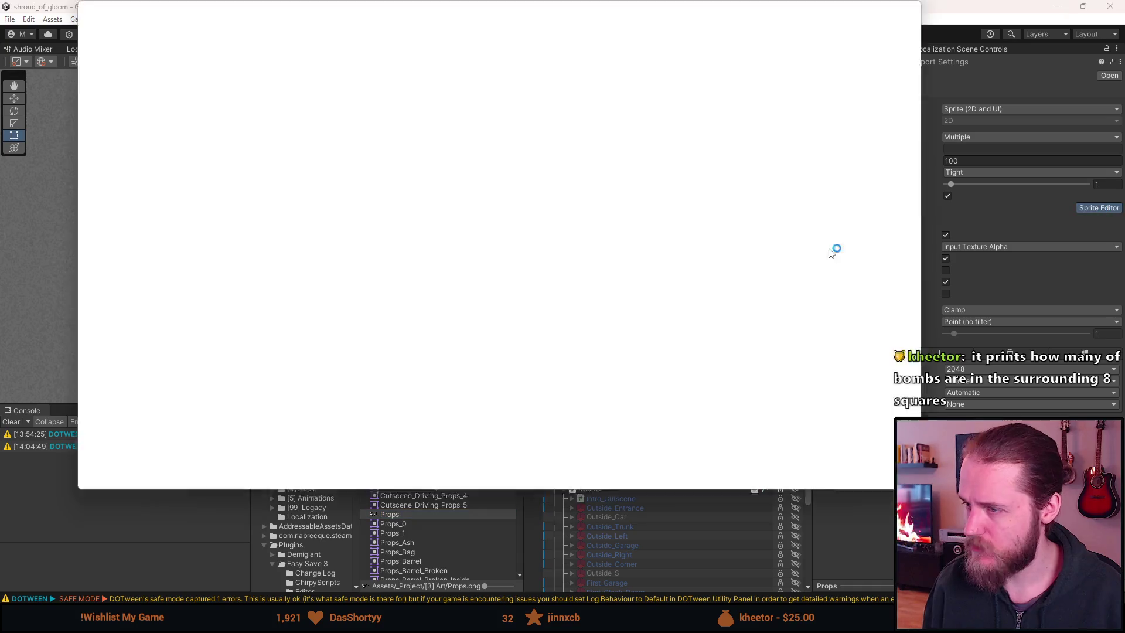
Slice a rect around the monitor and tower, name it Props_Computer, and apply
scroll(352, 291, "up", 10)
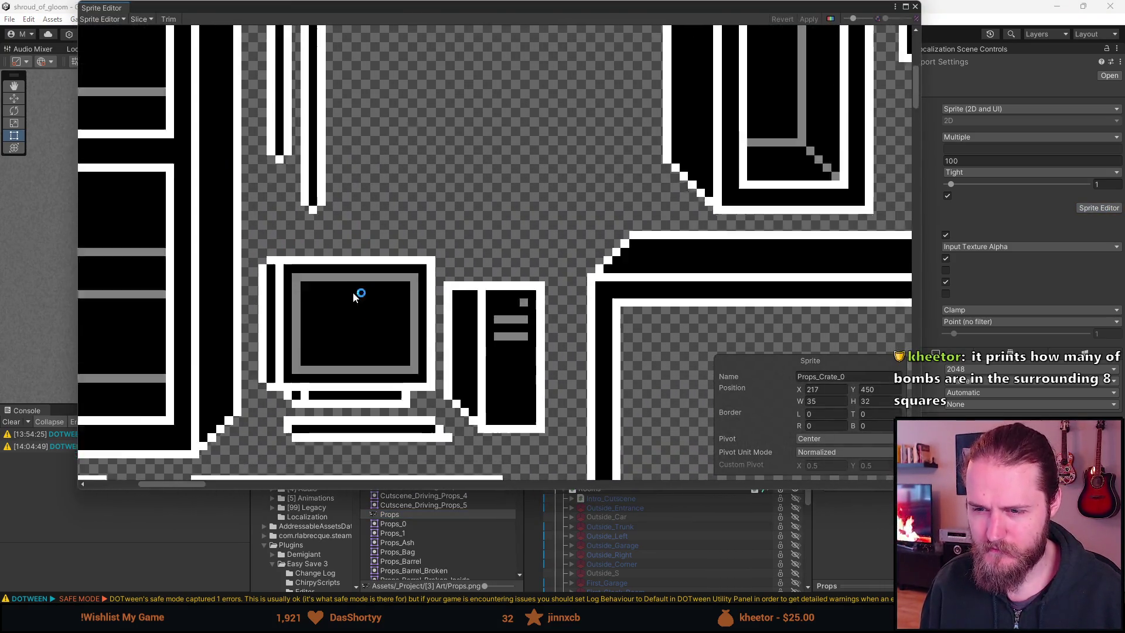
scroll(353, 292, "down", 2)
mouse_move(276, 189)
left_mouse_down()
mouse_move(453, 337)
mouse_move(572, 382)
mouse_move(563, 374)
left_mouse_up()
double_click(859, 376)
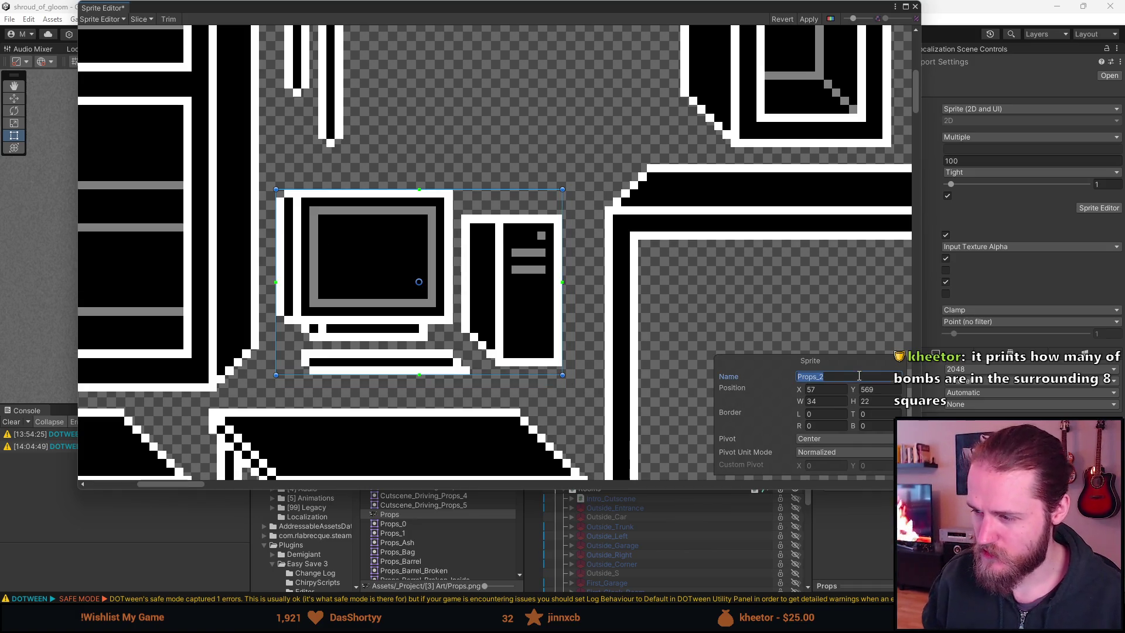
type("Props_Computer")
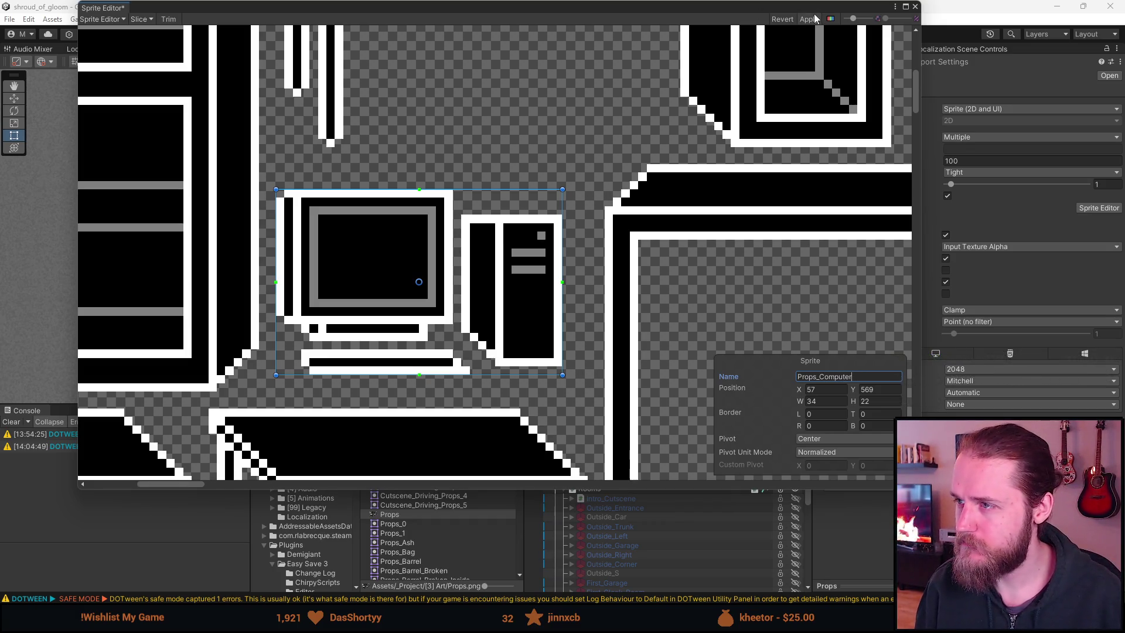
left_click(808, 18)
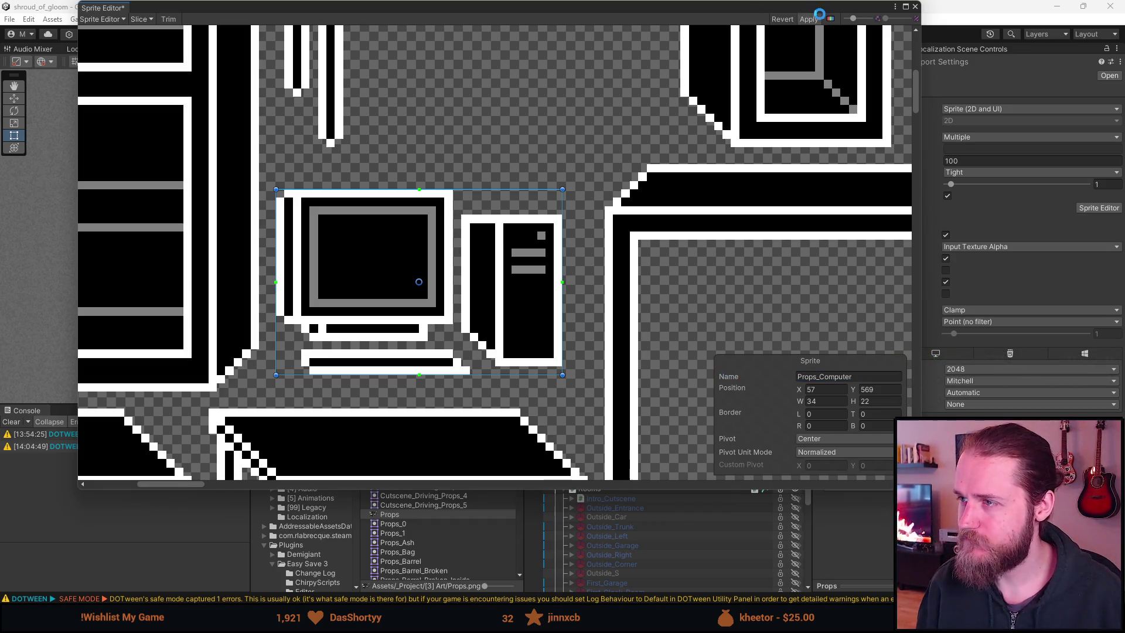
left_click(915, 6)
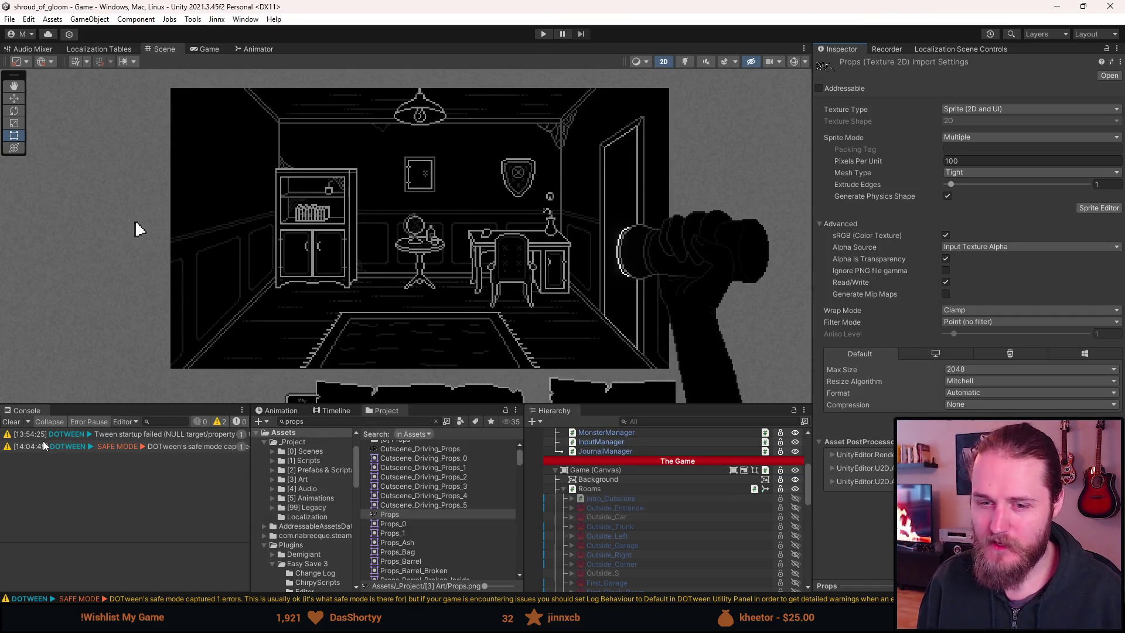
Add a new UI Image inside the Second_Office object
left_click(13, 422)
scroll(618, 511, "down", 10)
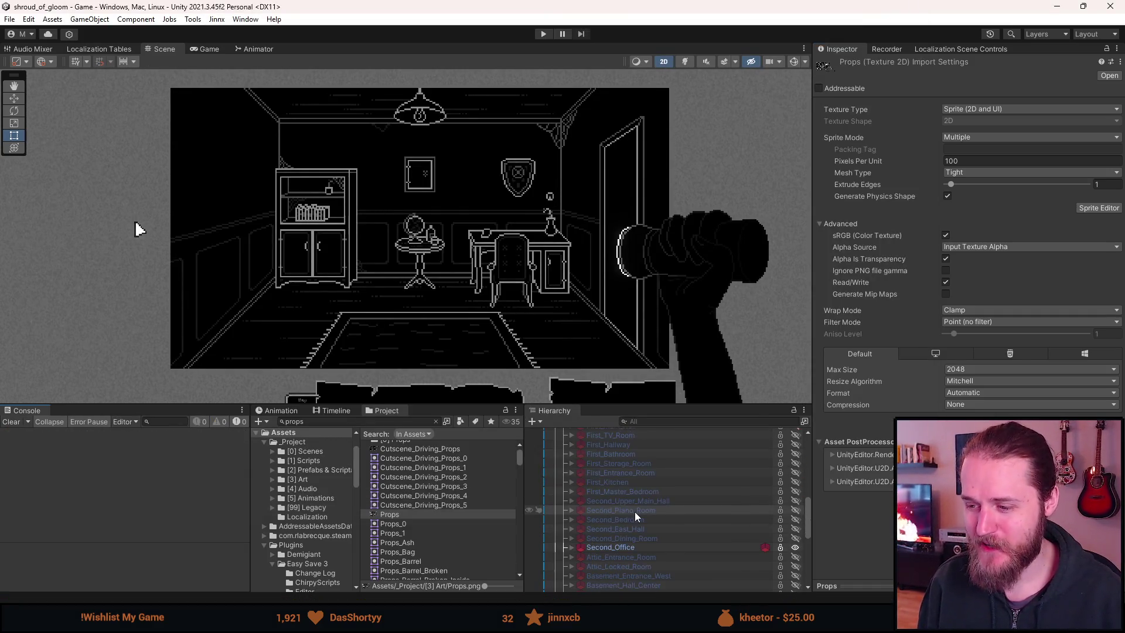
left_click(573, 477)
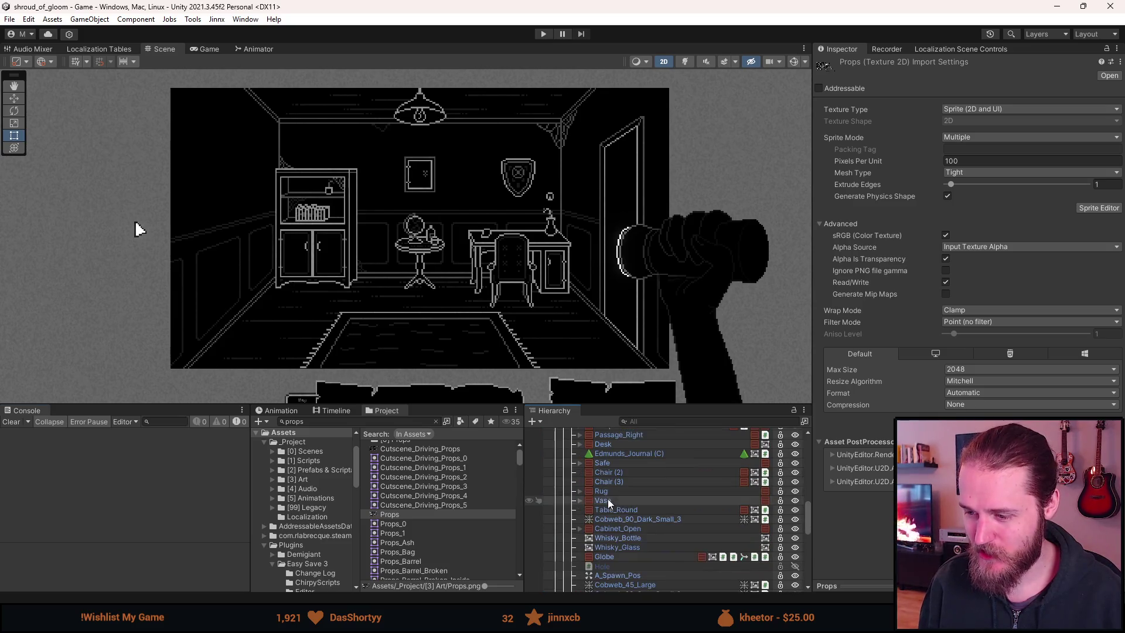
scroll(636, 519, "down", 2)
left_click(609, 442)
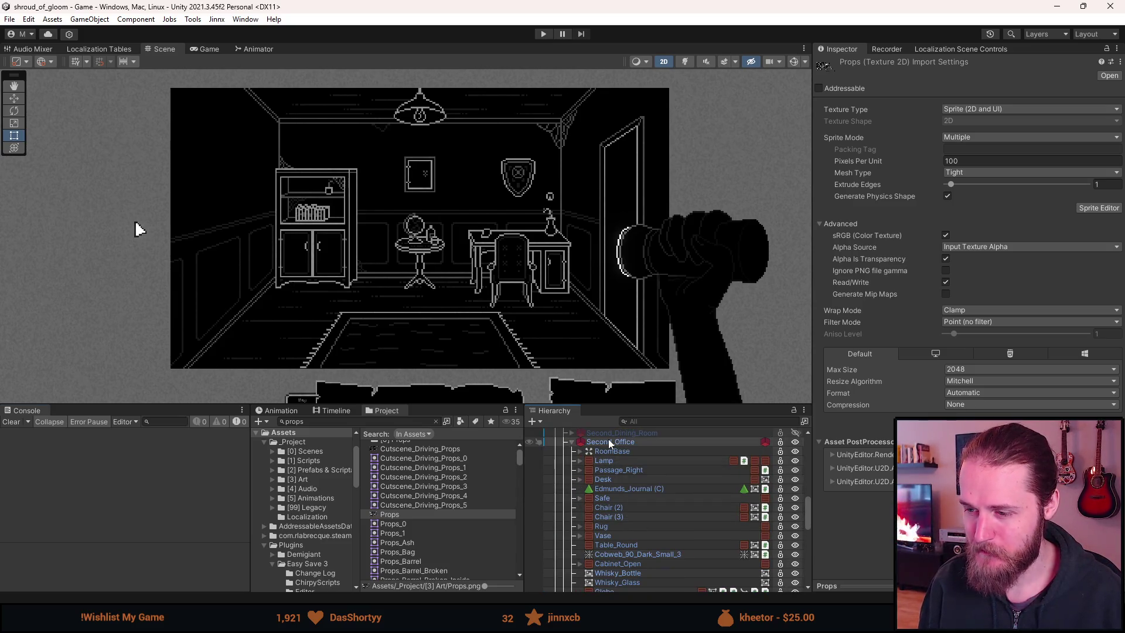
right_click(603, 442)
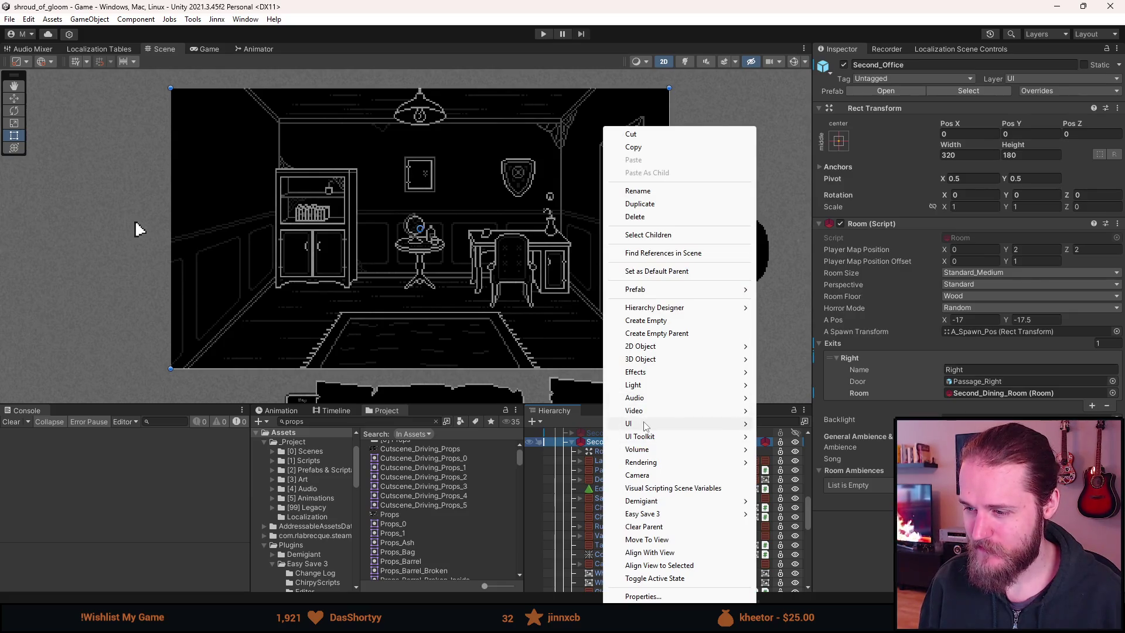
mouse_move(668, 423)
left_click(779, 425)
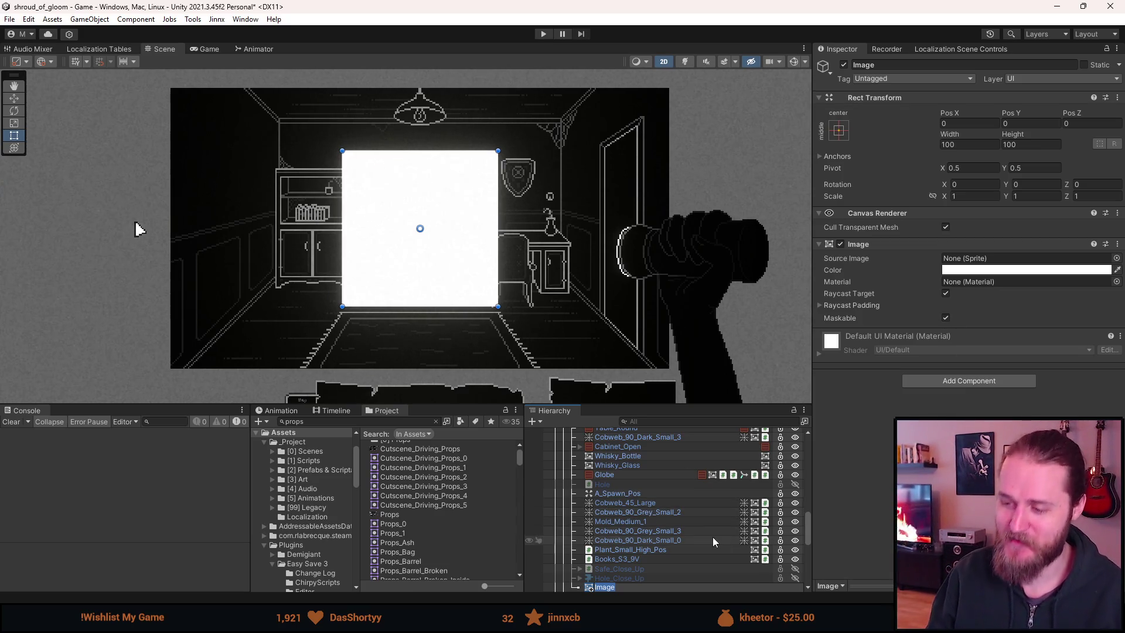
Copy Cobweb_45_Large's grey colour and paste it onto the Image's Color
left_click(628, 503)
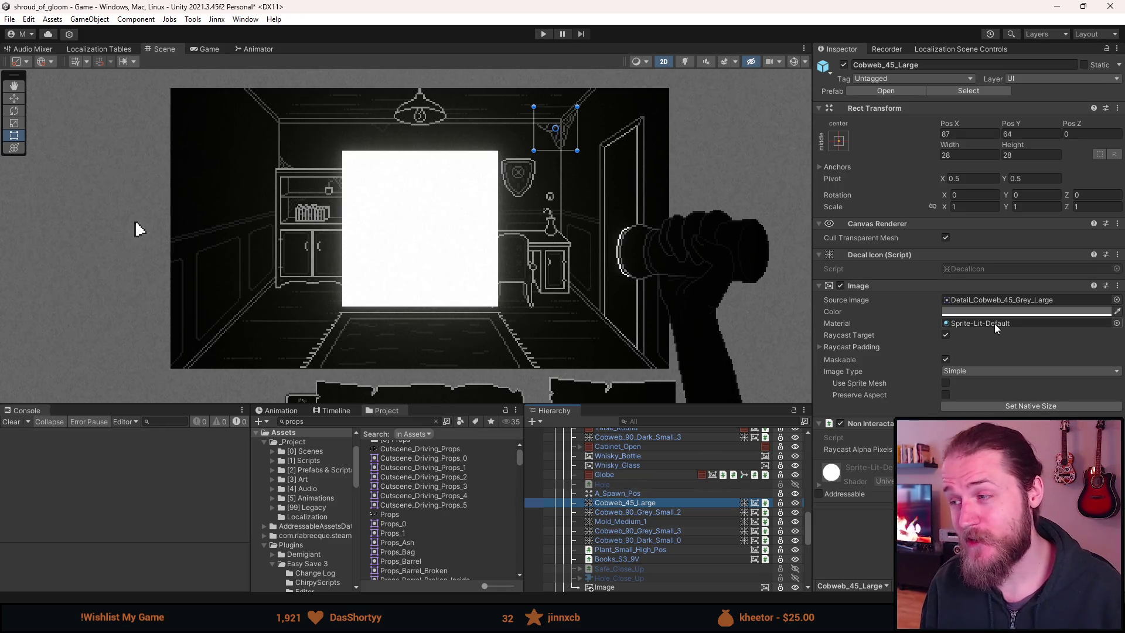
right_click(1008, 311)
left_click(1025, 317)
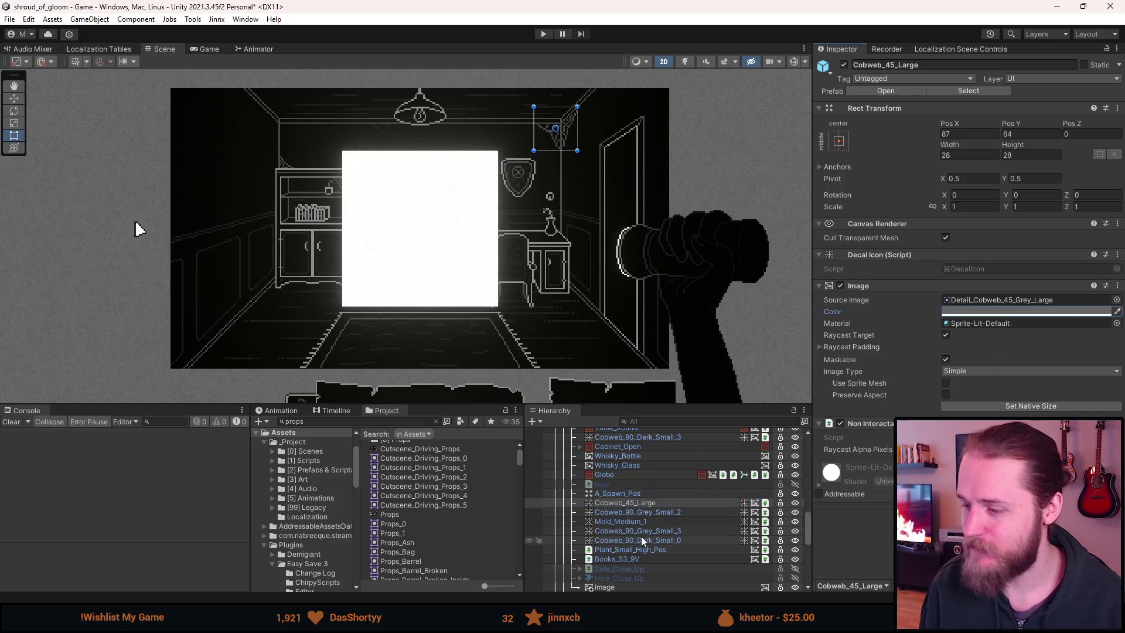
left_click(627, 588)
right_click(996, 270)
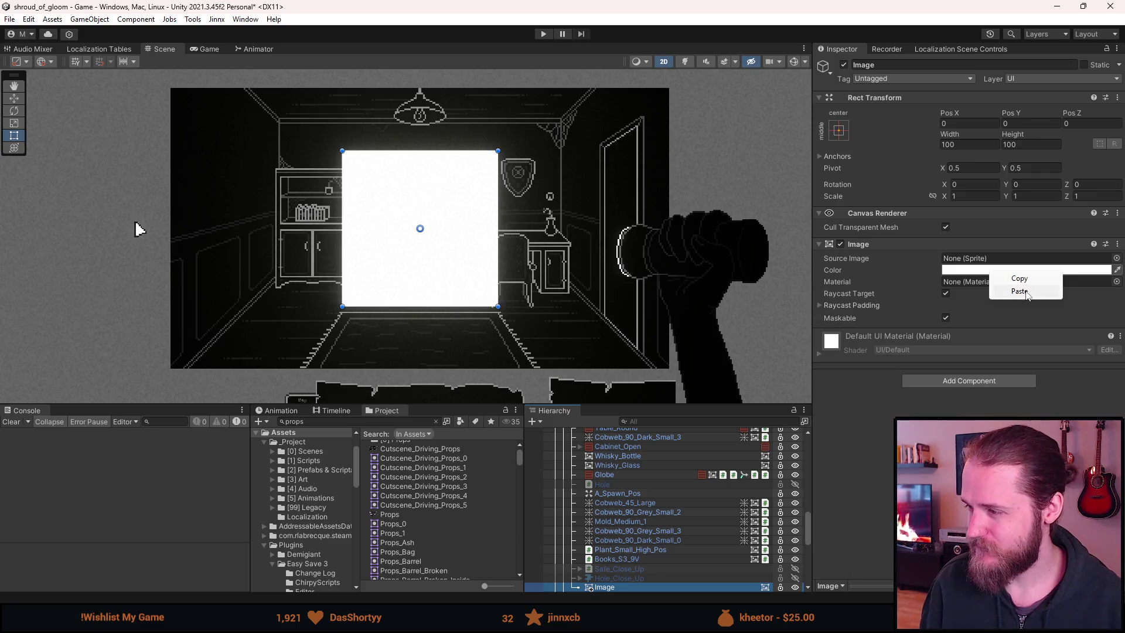
left_click(1020, 290)
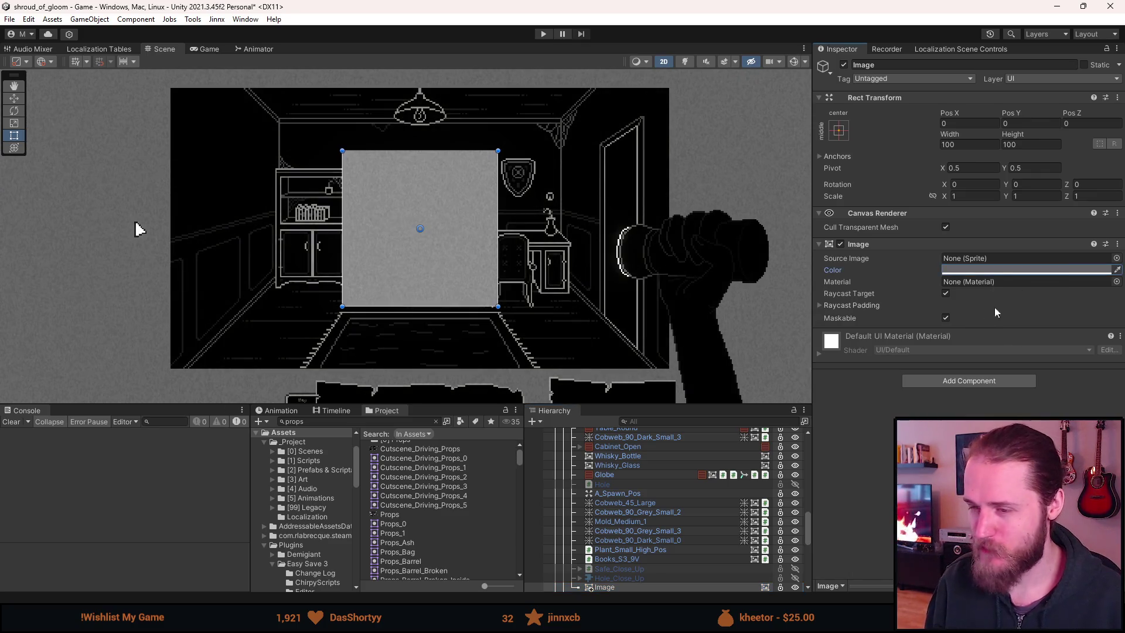
Assign the Props_Computer sprite to the Image and set it to native 34×22 size
left_click(1116, 258)
type("pro")
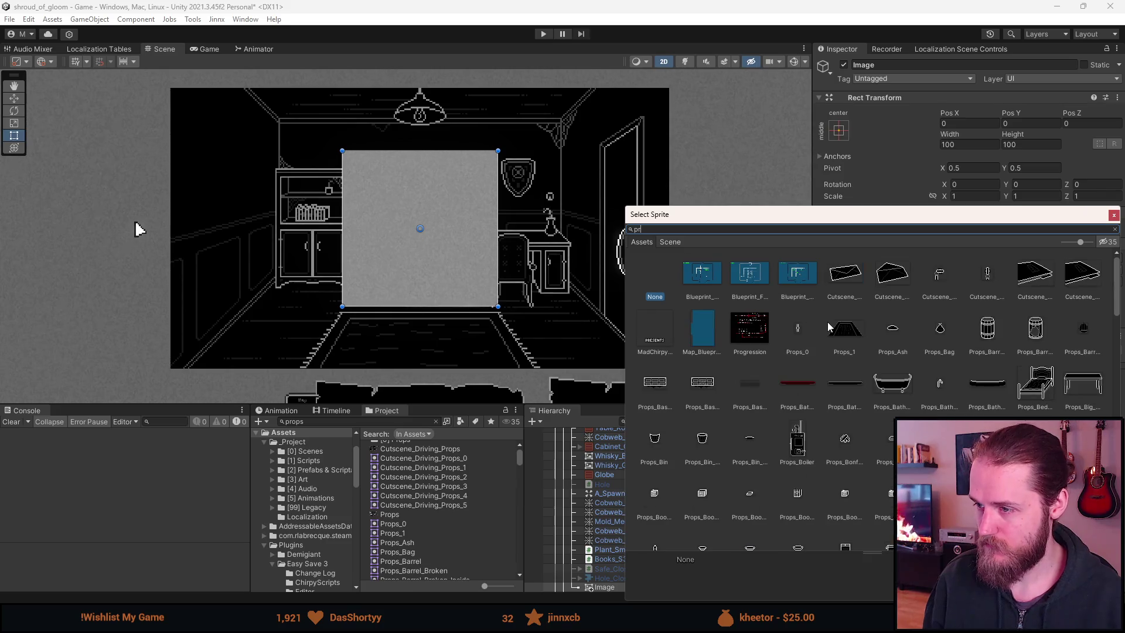
type("ps_com")
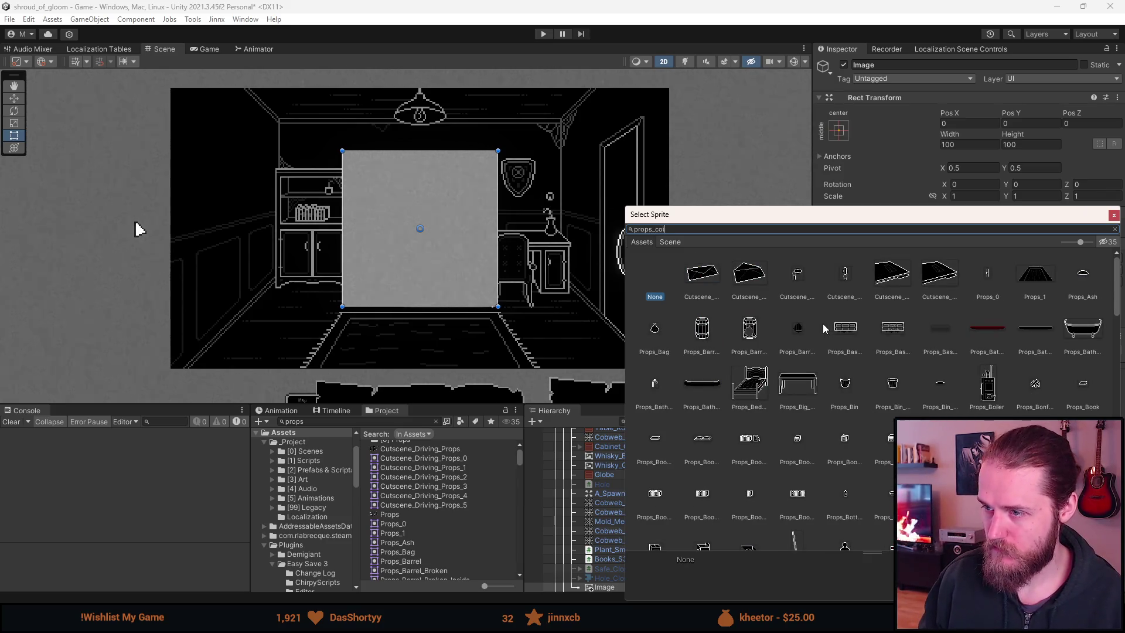
double_click(700, 278)
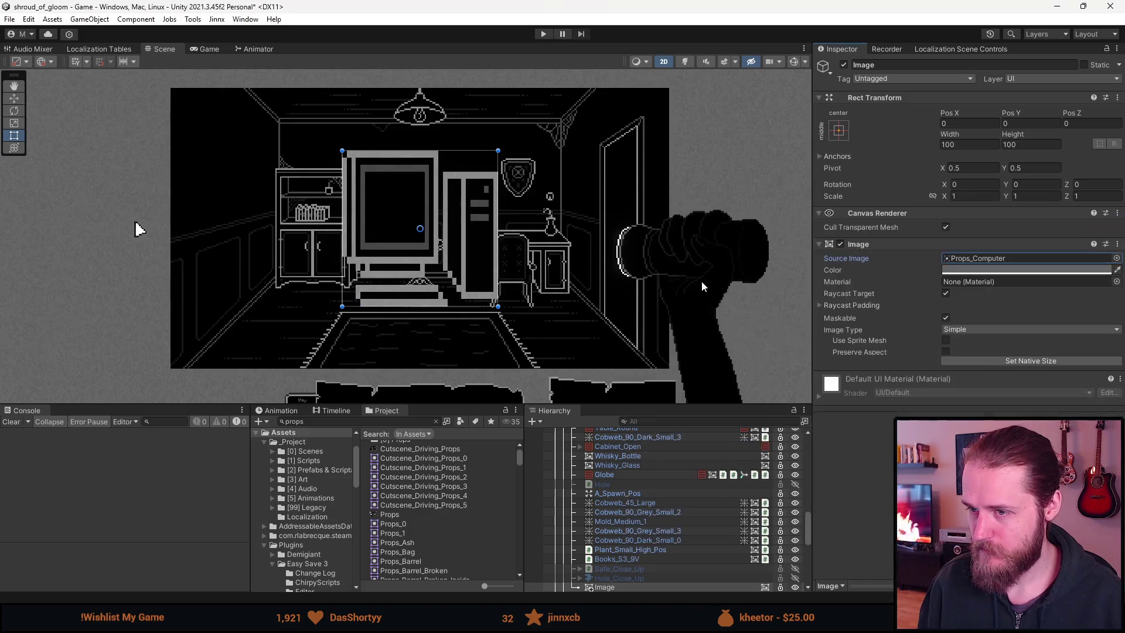
left_click(1016, 364)
key("w")
scroll(433, 234, "up", 8)
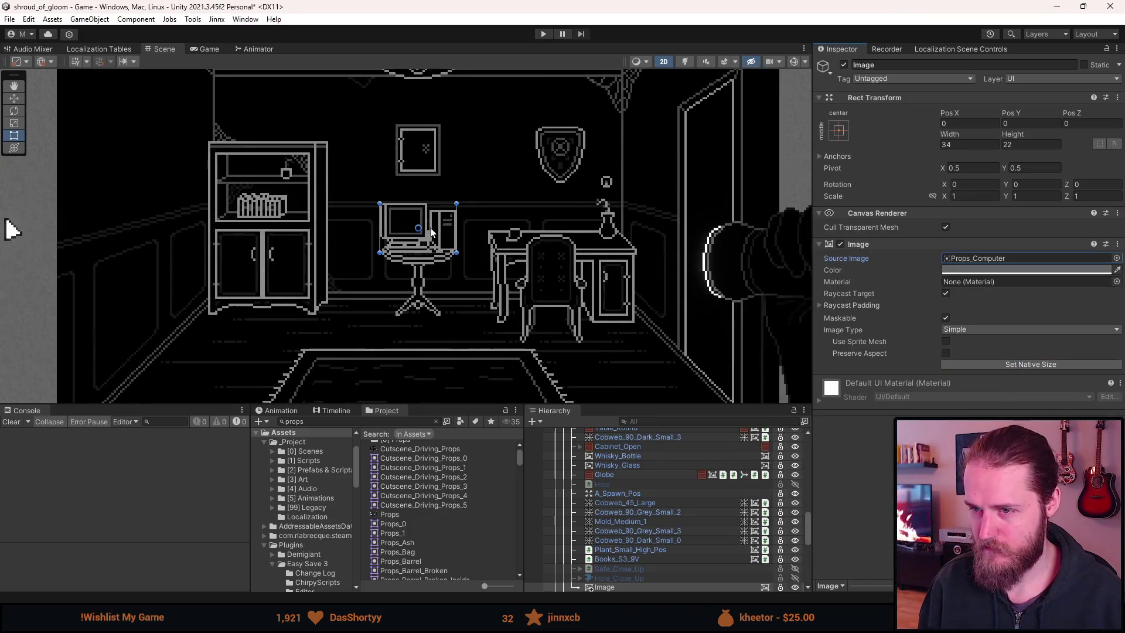
Place the computer on the desk and move Edmunds_Journal off it, down-left
mouse_move(338, 251)
left_mouse_down()
mouse_move(423, 208)
mouse_move(586, 206)
mouse_move(588, 225)
mouse_move(627, 211)
left_mouse_up()
scroll(587, 225, "down", 5)
scroll(572, 260, "up", 5)
scroll(666, 552, "up", 3)
scroll(662, 551, "up", 6)
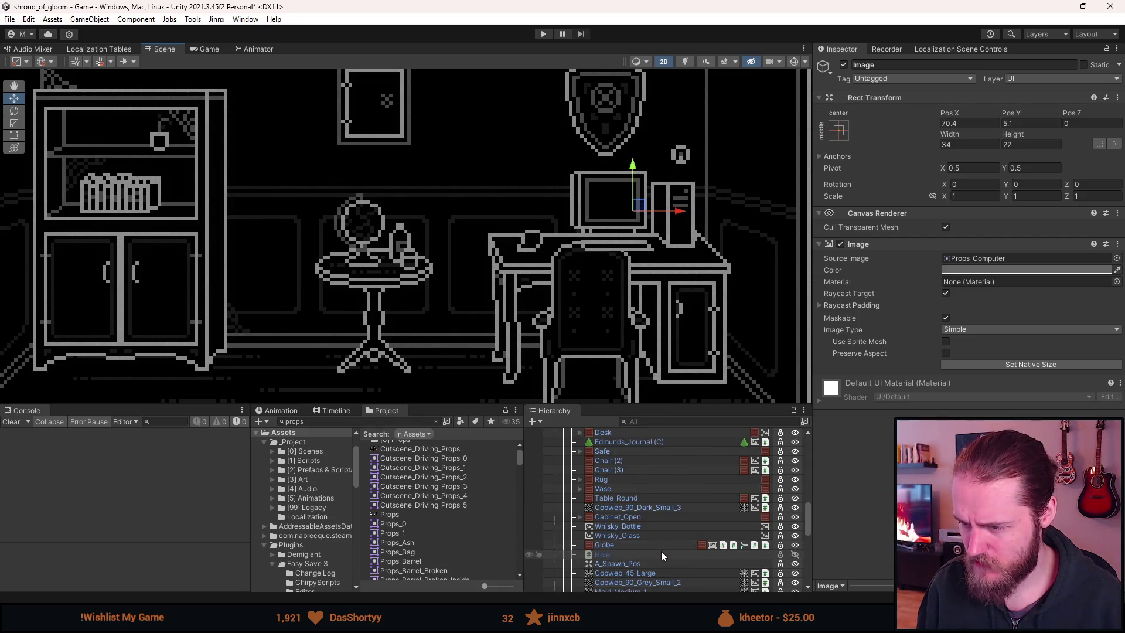
left_click(638, 477)
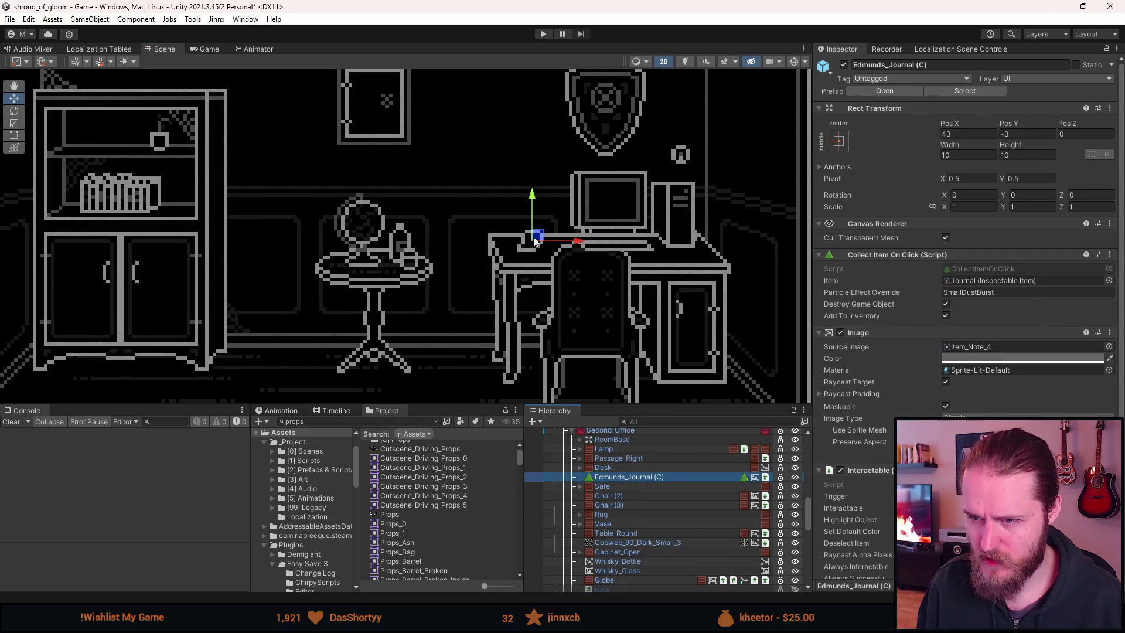
mouse_move(534, 241)
left_mouse_down()
mouse_move(211, 346)
mouse_move(263, 361)
mouse_move(197, 282)
mouse_move(106, 101)
mouse_move(271, 336)
left_mouse_up()
Select Second_Office, review its prefab overrides, and open the prefab for editing
scroll(644, 476, "up", 2)
left_click(630, 466)
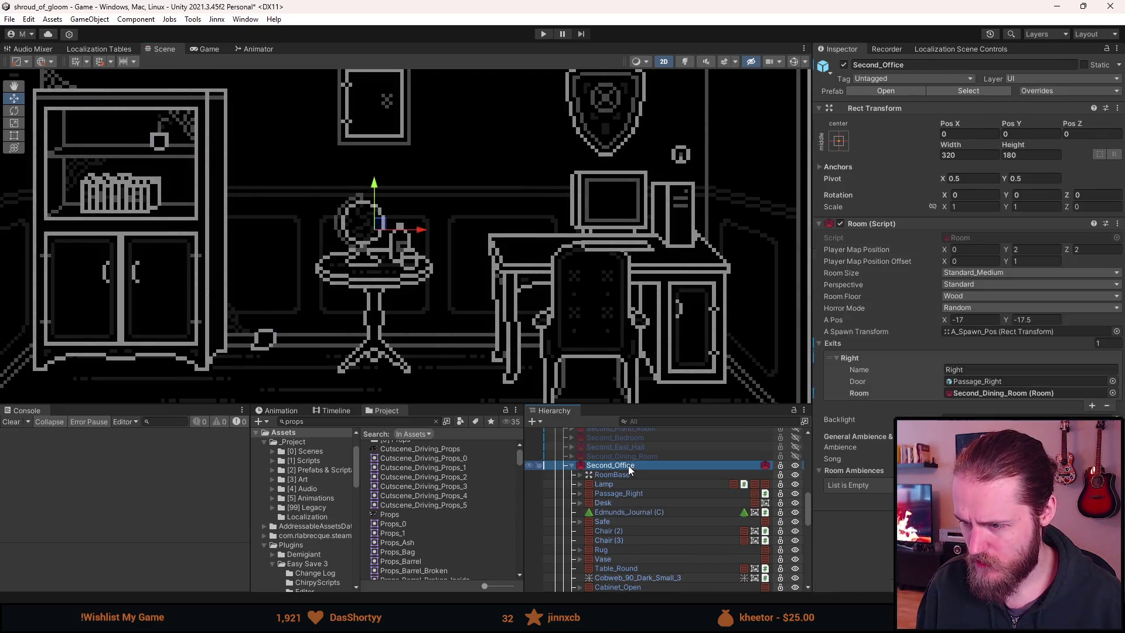
left_click(1078, 92)
left_click(810, 467)
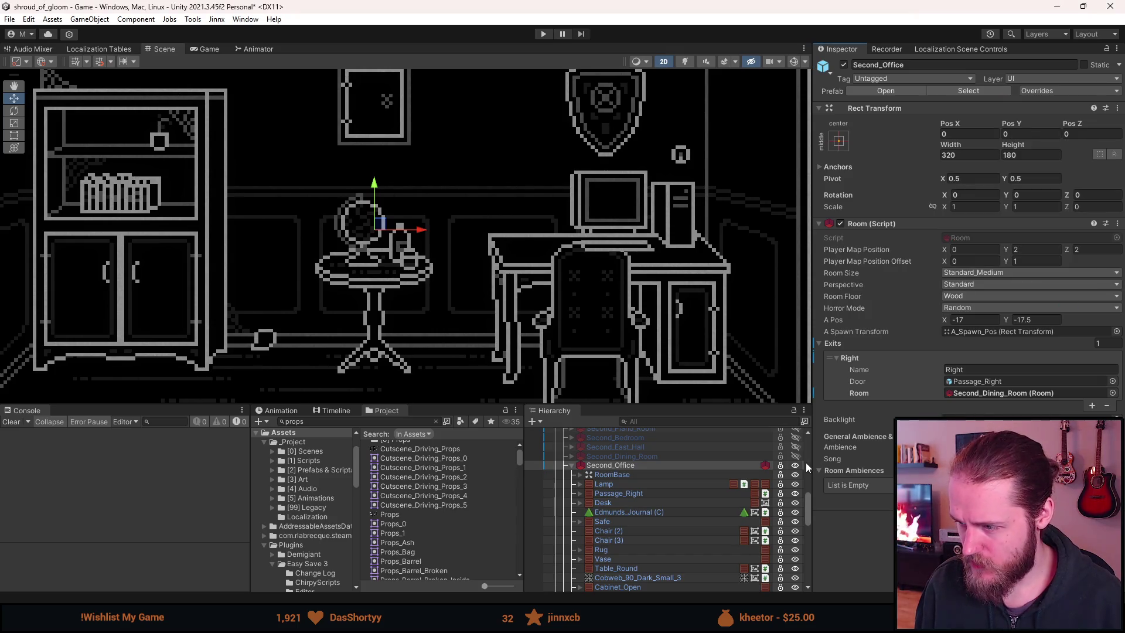
left_click(807, 465)
scroll(635, 521, "down", 3)
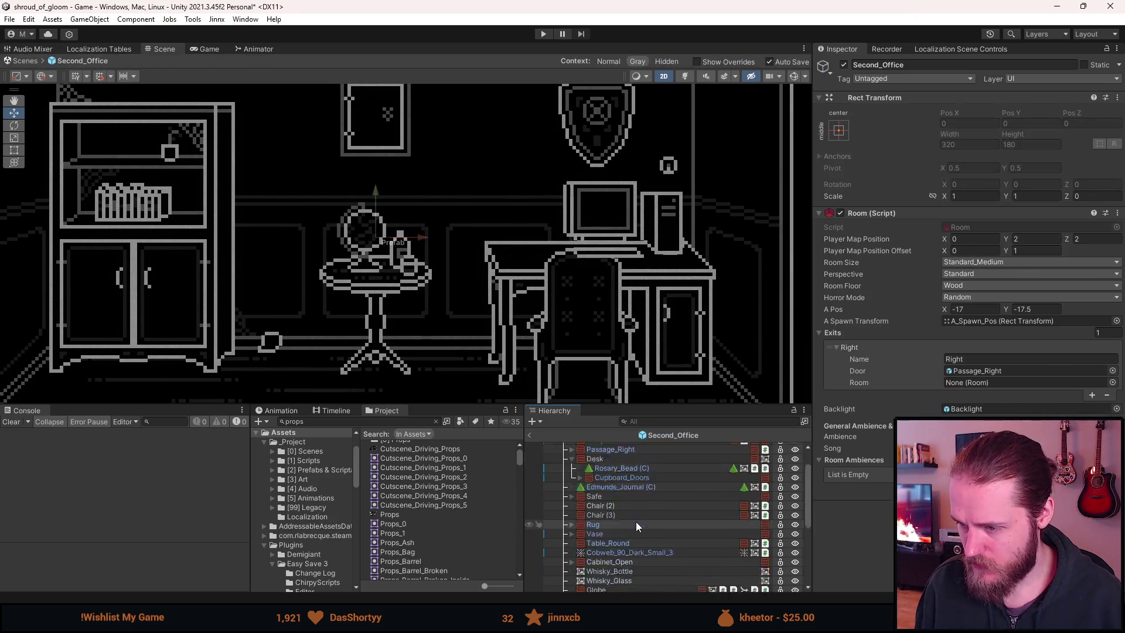
Move Edmunds_Journal onto the bookshelf's top shelf
left_click(570, 458)
left_click(615, 468)
mouse_move(620, 574)
left_mouse_down()
mouse_move(627, 590)
mouse_move(625, 492)
left_mouse_up()
left_click_drag(297, 330, 118, 147)
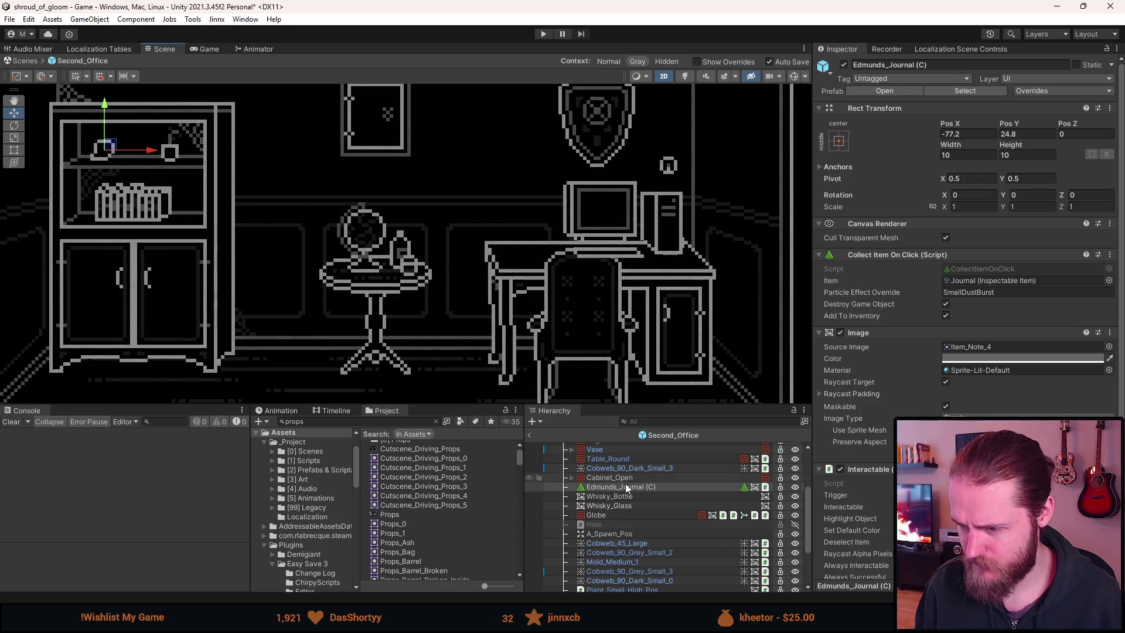
scroll(634, 532, "up", 5)
scroll(630, 525, "down", 10)
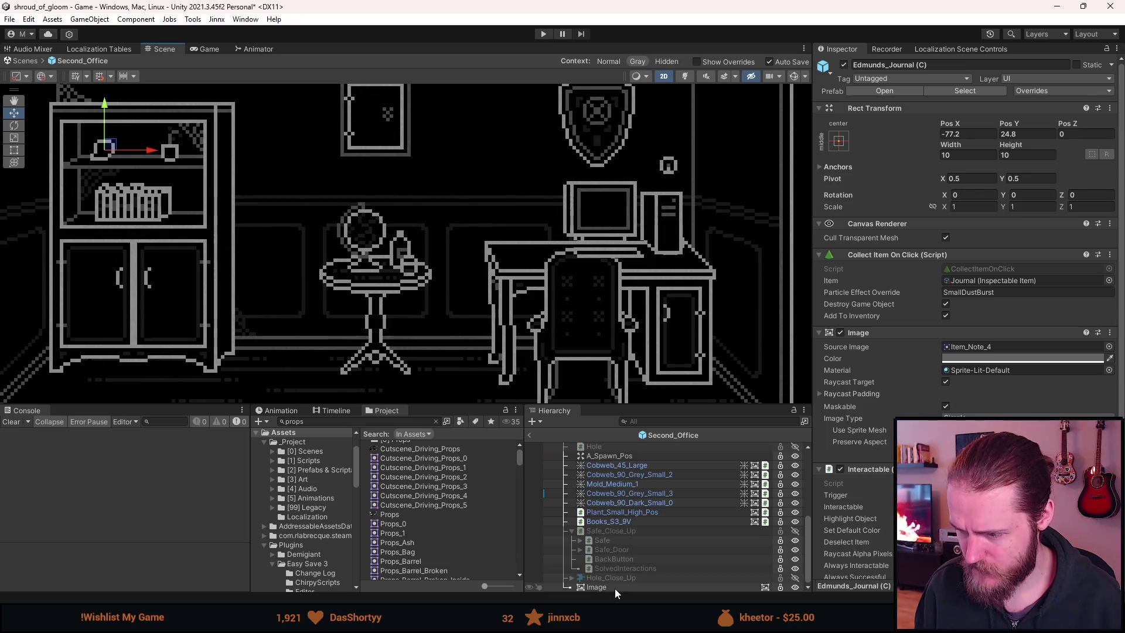
Rename Chair (3) to Shield in the Inspector
left_click(614, 588)
left_click(572, 531)
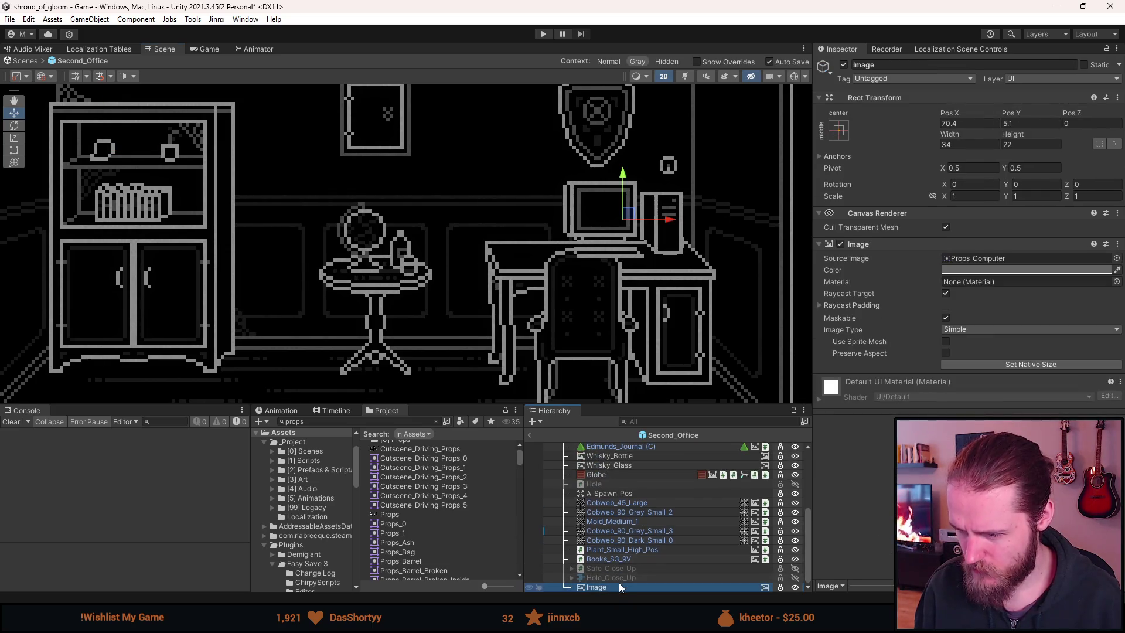
scroll(610, 522, "up", 3)
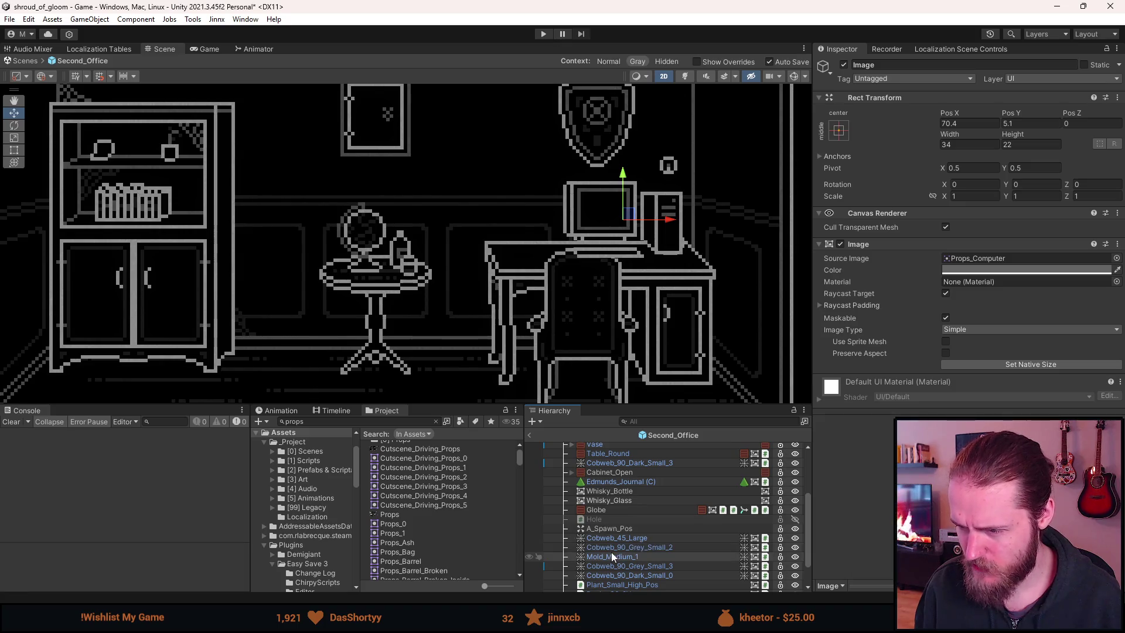
scroll(612, 555, "up", 6)
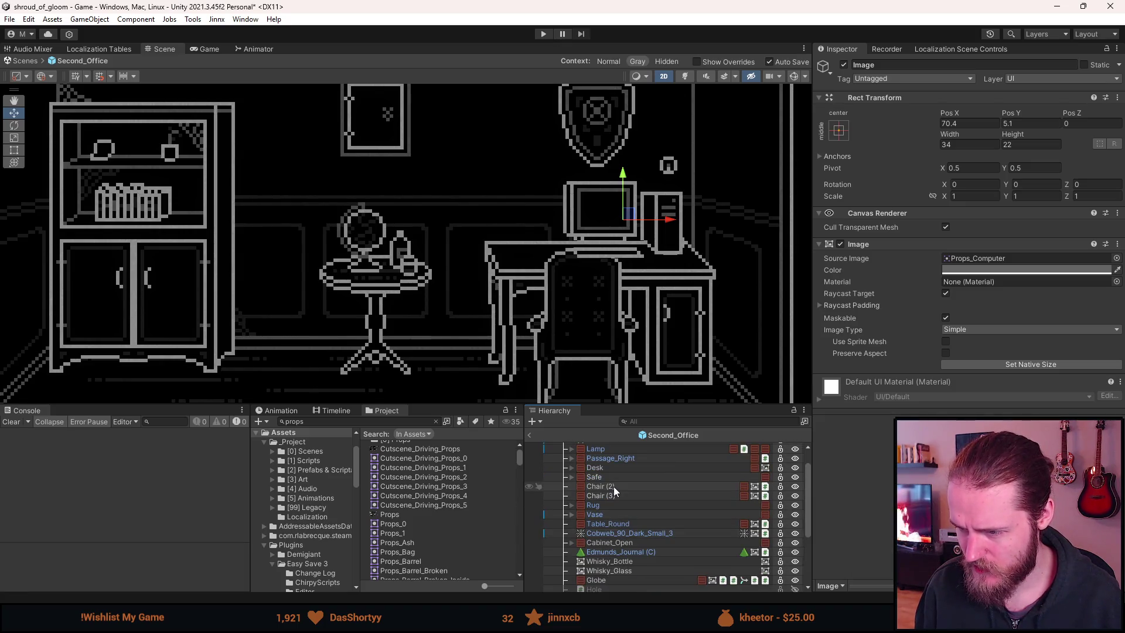
left_click(610, 496)
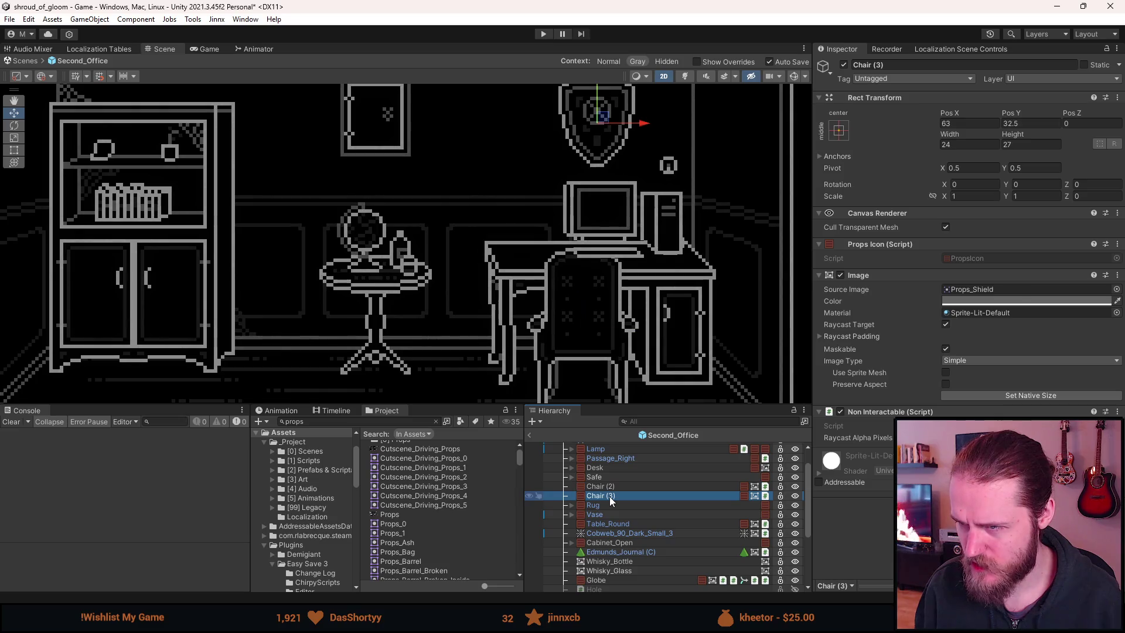
left_click(923, 65)
type("Shield")
key("Return")
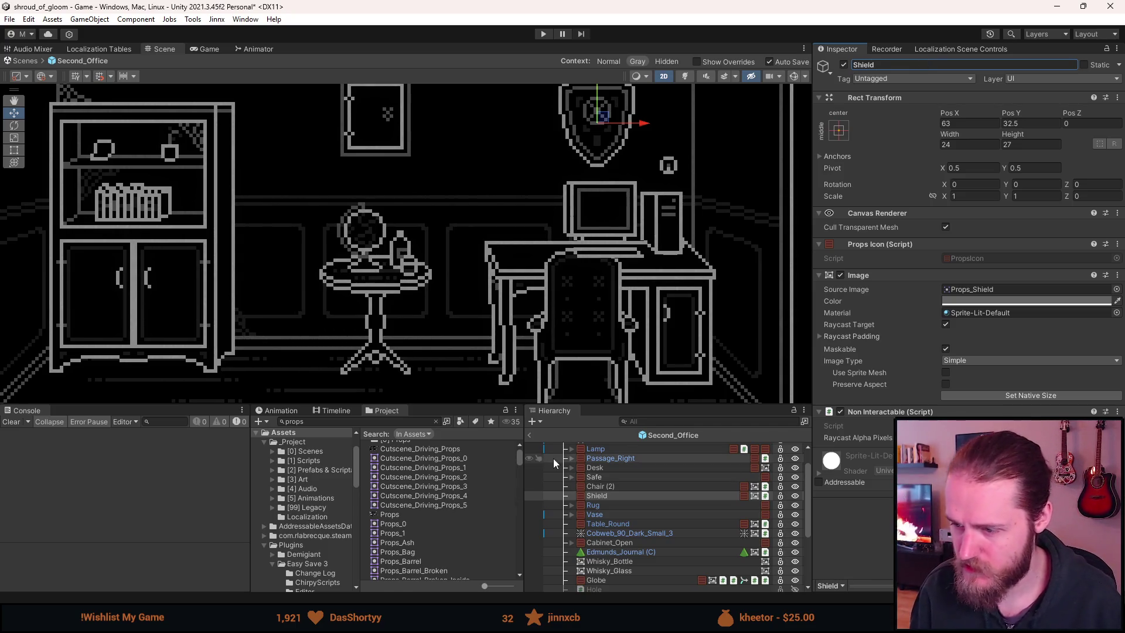
Place the computer Image right after Desk and slide it left to about X 49 on the desk
left_click(600, 477)
left_click(617, 468)
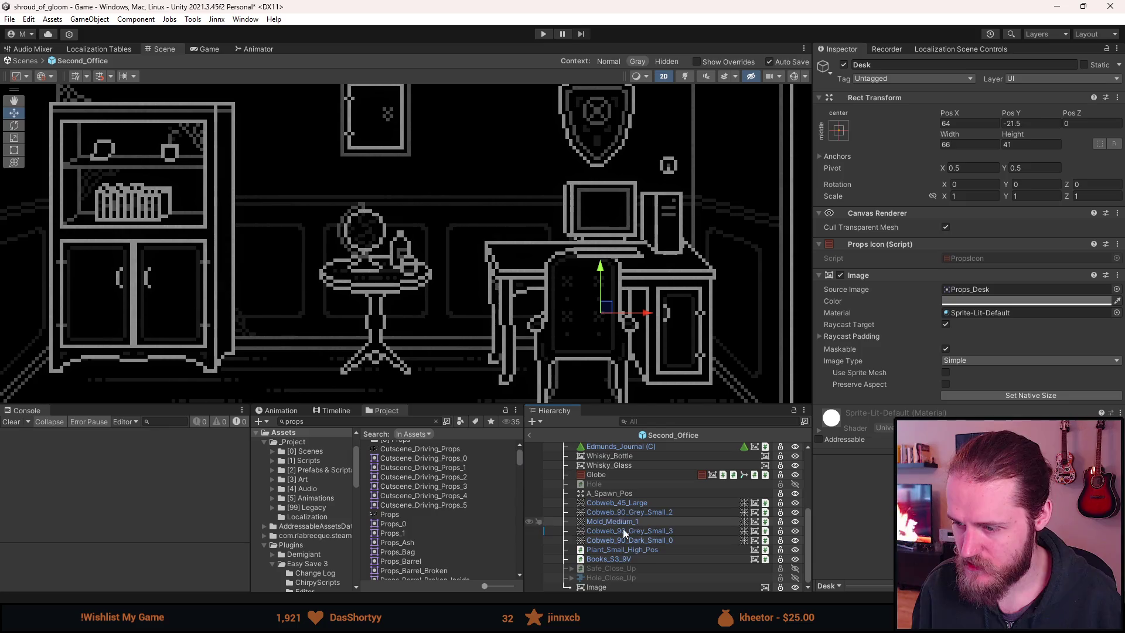
scroll(627, 480, "up", 2)
mouse_move(625, 446)
left_mouse_down()
mouse_move(642, 538)
mouse_move(638, 580)
mouse_move(628, 501)
left_mouse_up()
scroll(617, 233, "up", 2)
left_click_drag(637, 217, 533, 227)
scroll(495, 273, "up", 5)
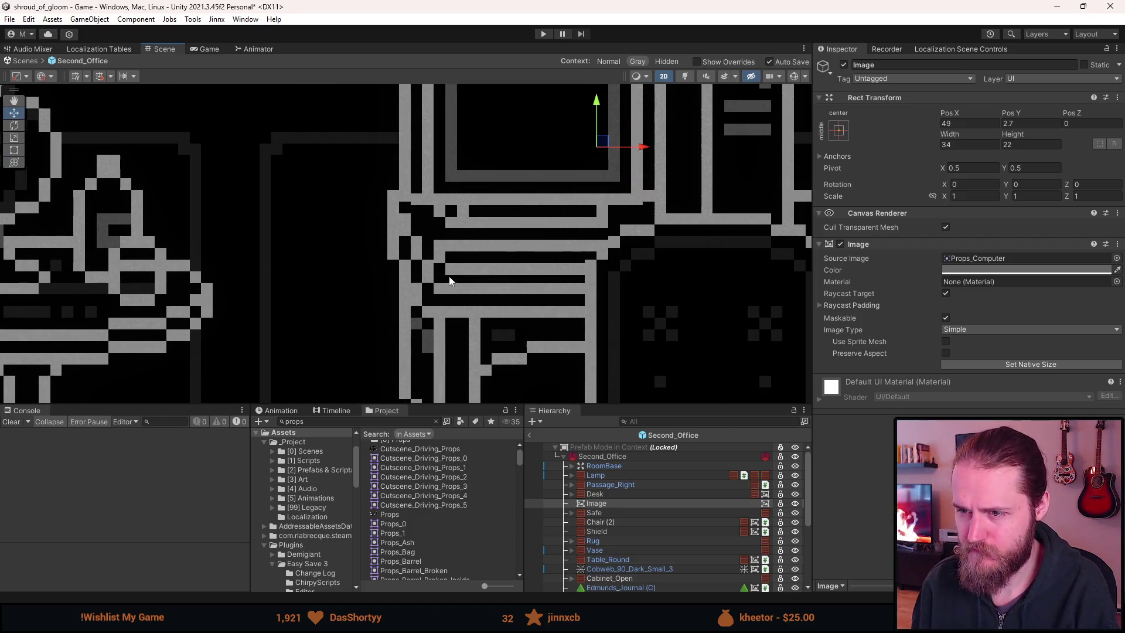
Set the computer's Pos Y to 3 and nudge it right to about X 56 beside the lamp
left_click(1021, 124)
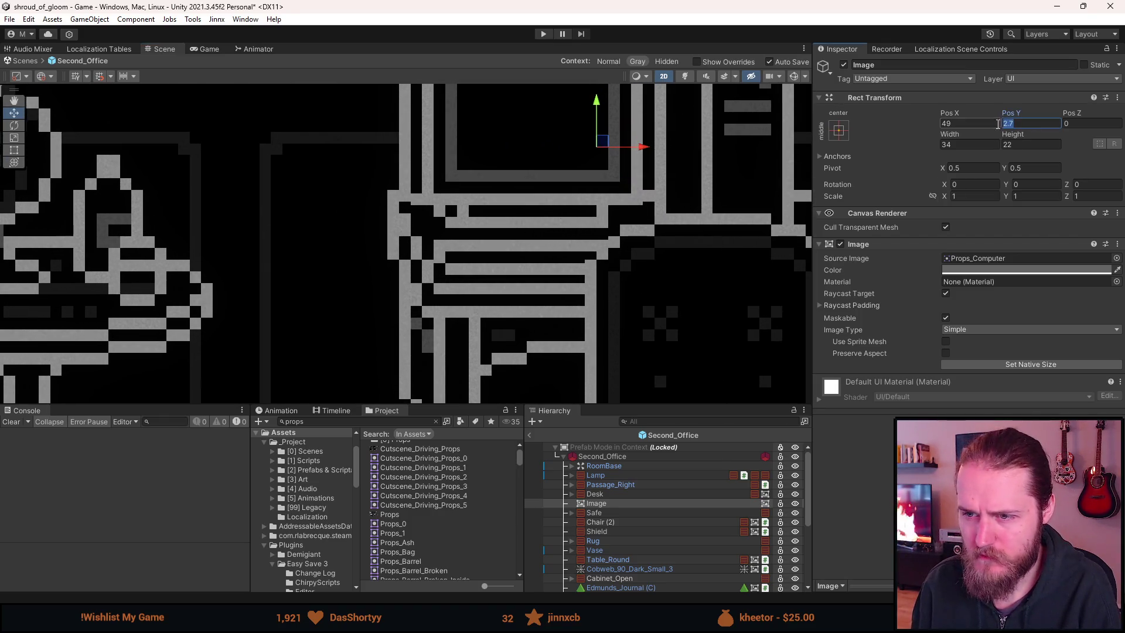
type("3")
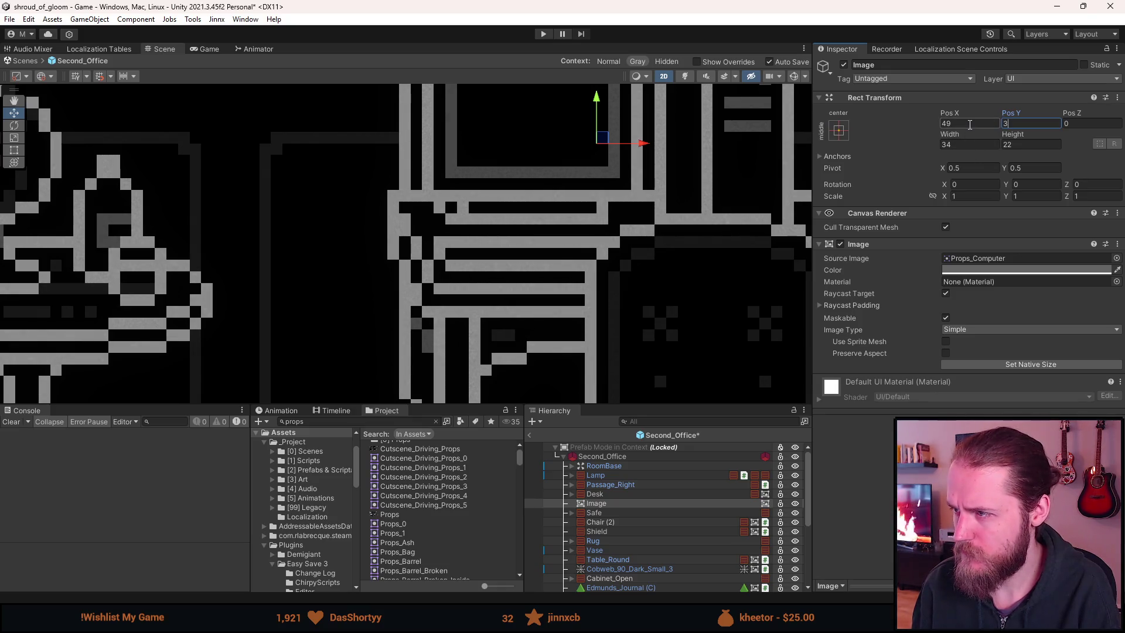
scroll(533, 279, "down", 5)
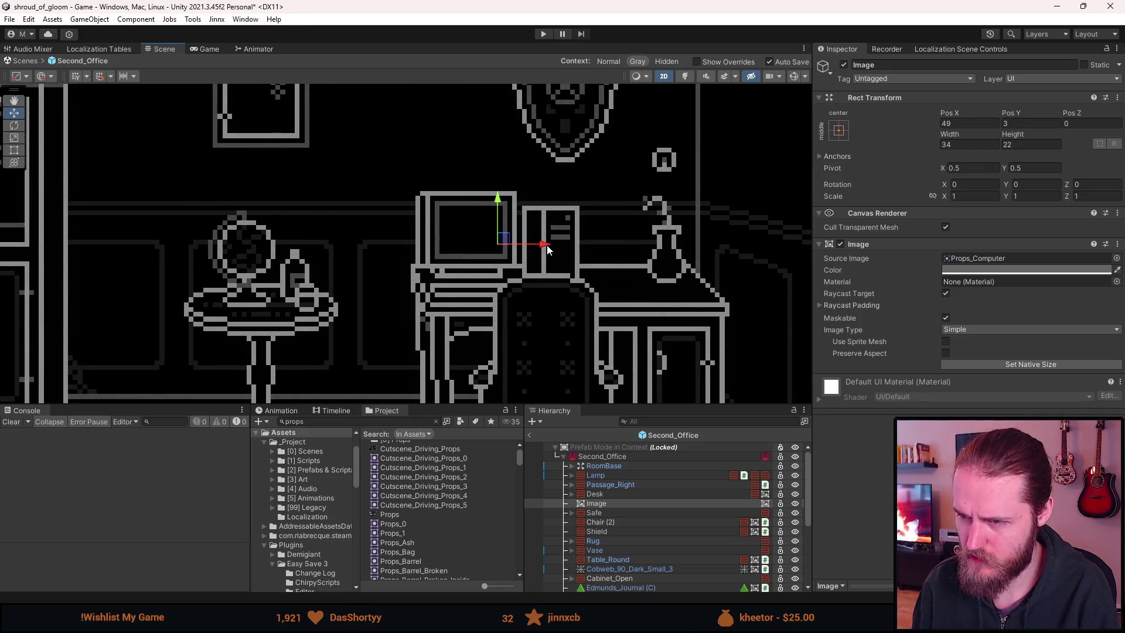
mouse_move(547, 249)
left_mouse_down()
mouse_move(558, 250)
mouse_move(536, 250)
mouse_move(580, 250)
left_mouse_up()
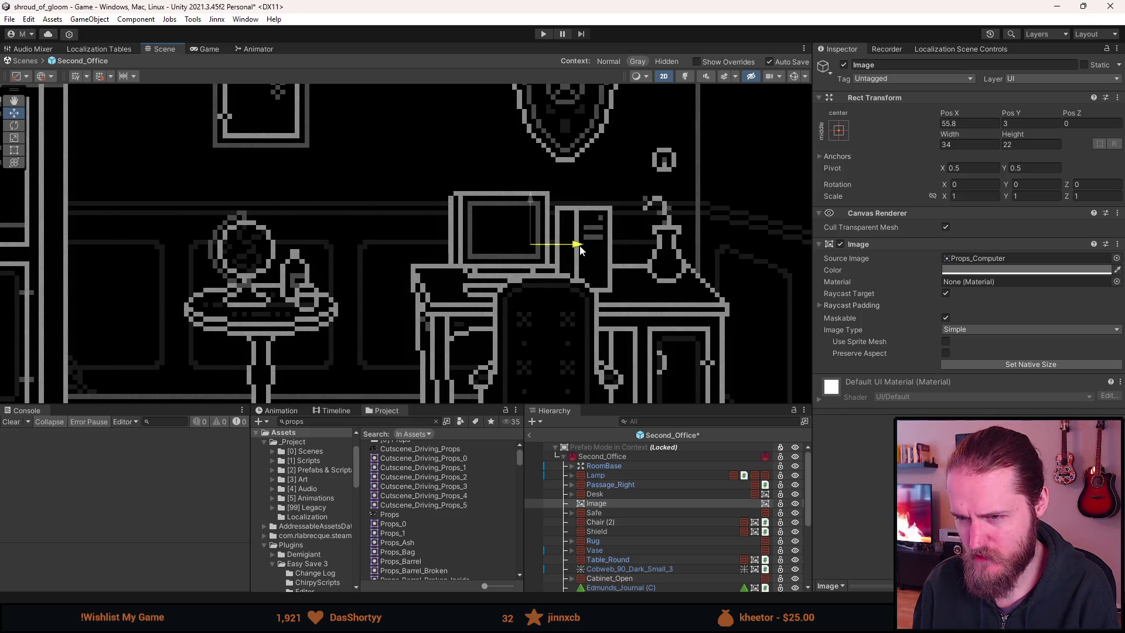
scroll(519, 237, "down", 8)
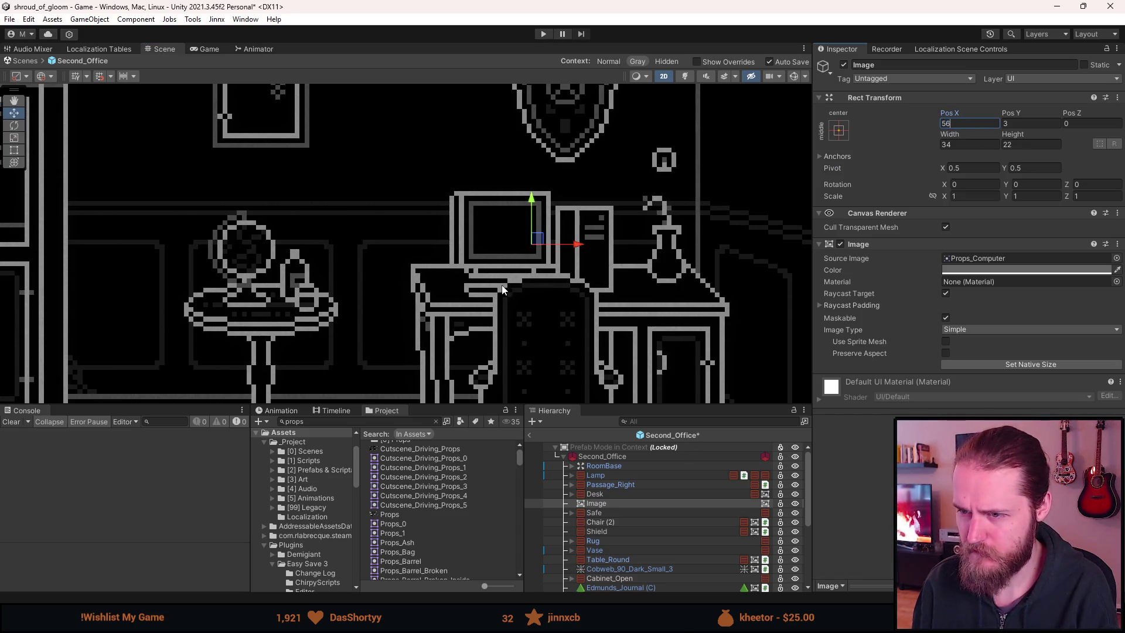
left_click(404, 246)
scroll(405, 246, "up", 2)
left_click_drag(404, 246, 402, 240)
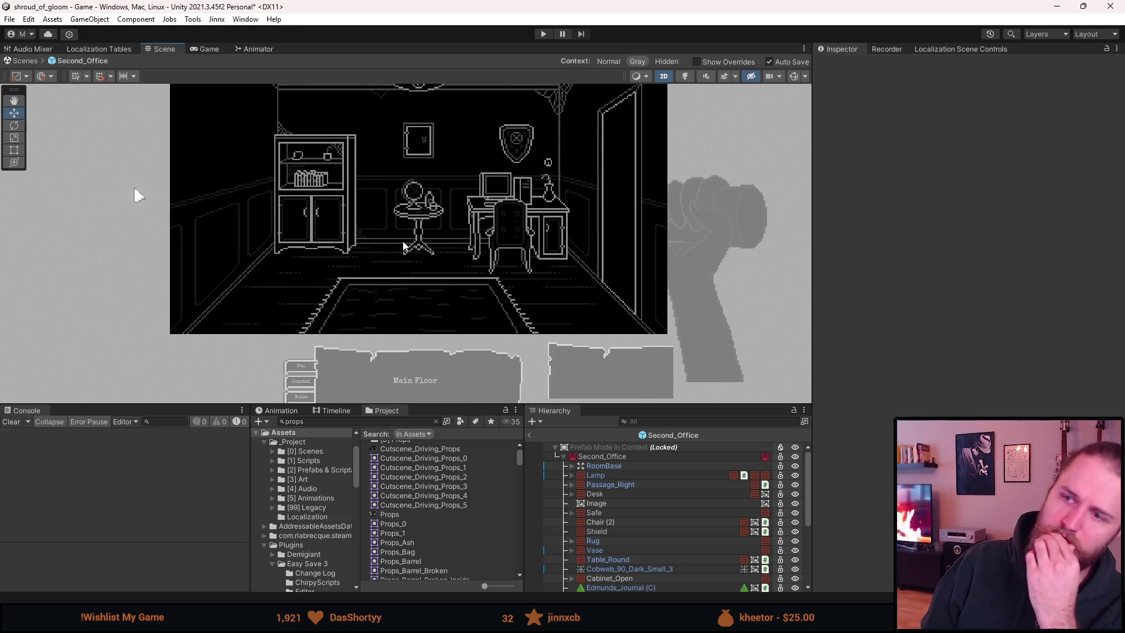
Frame the desk in the Scene view and select the Props_Computer Image object
left_click_drag(530, 206, 502, 283)
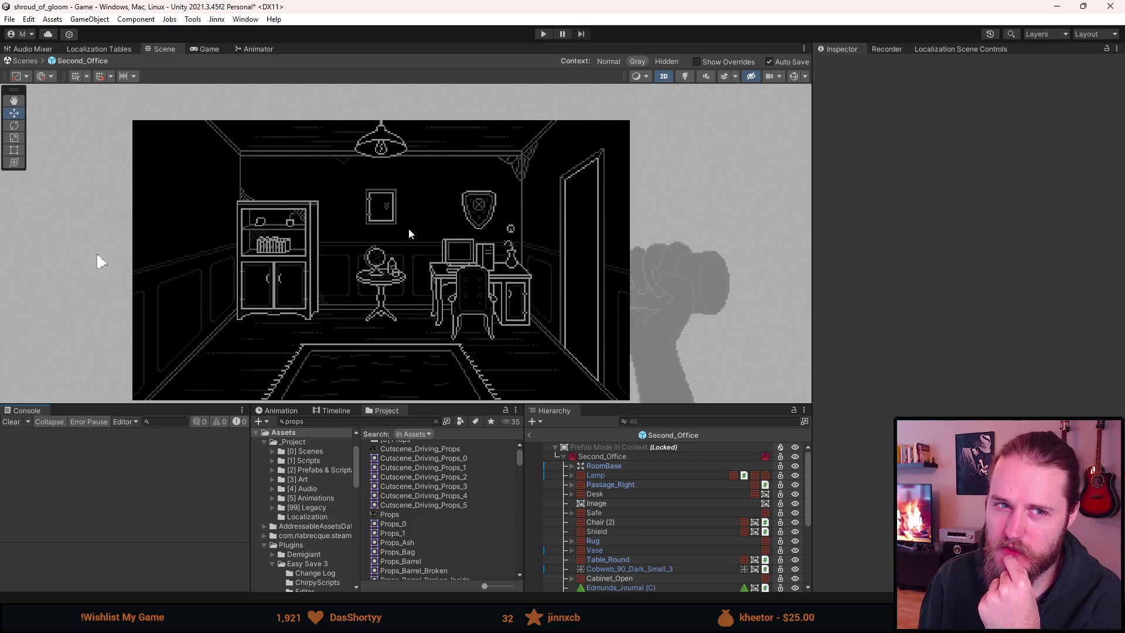
scroll(463, 258, "up", 5)
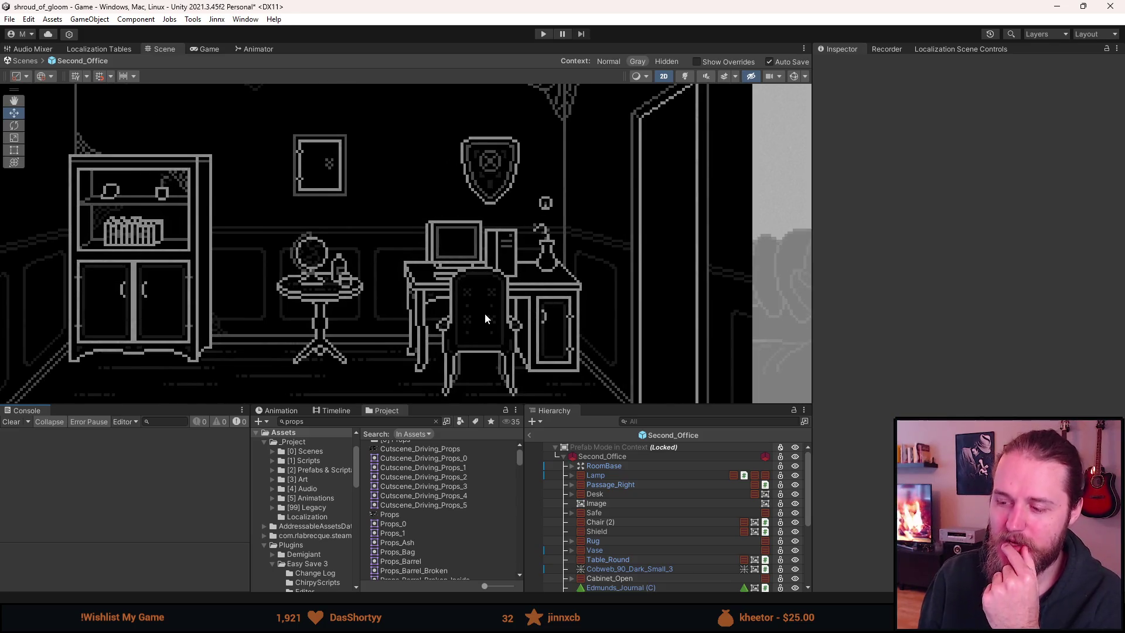
left_click(632, 503)
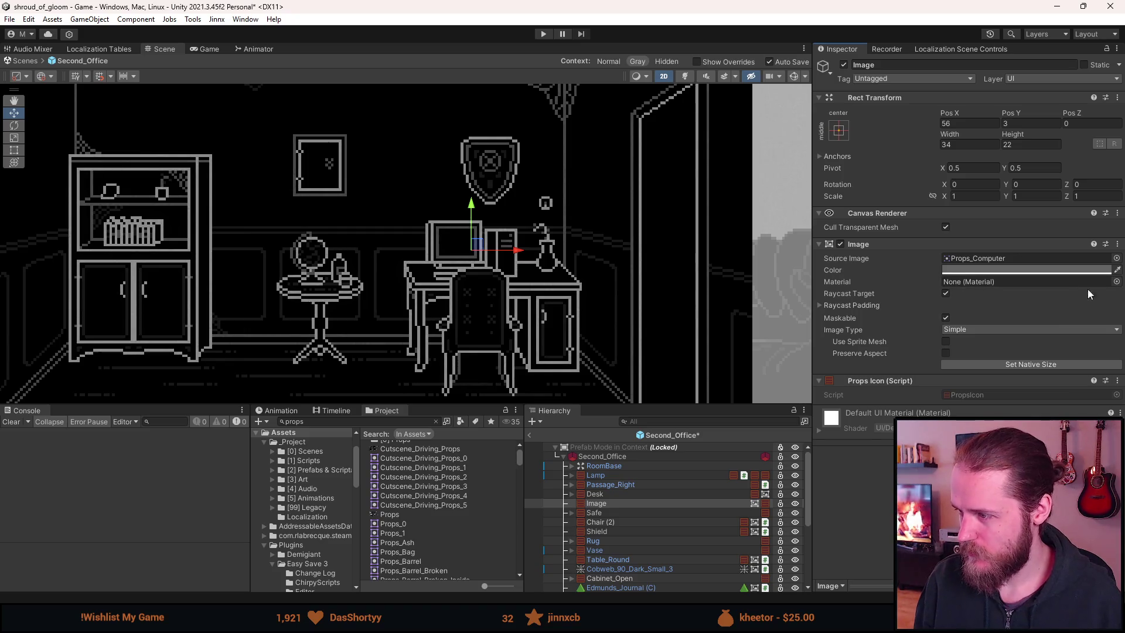
Assign the Sprite-Lit-Default material to the computer Image
left_click(1116, 282)
type("lit")
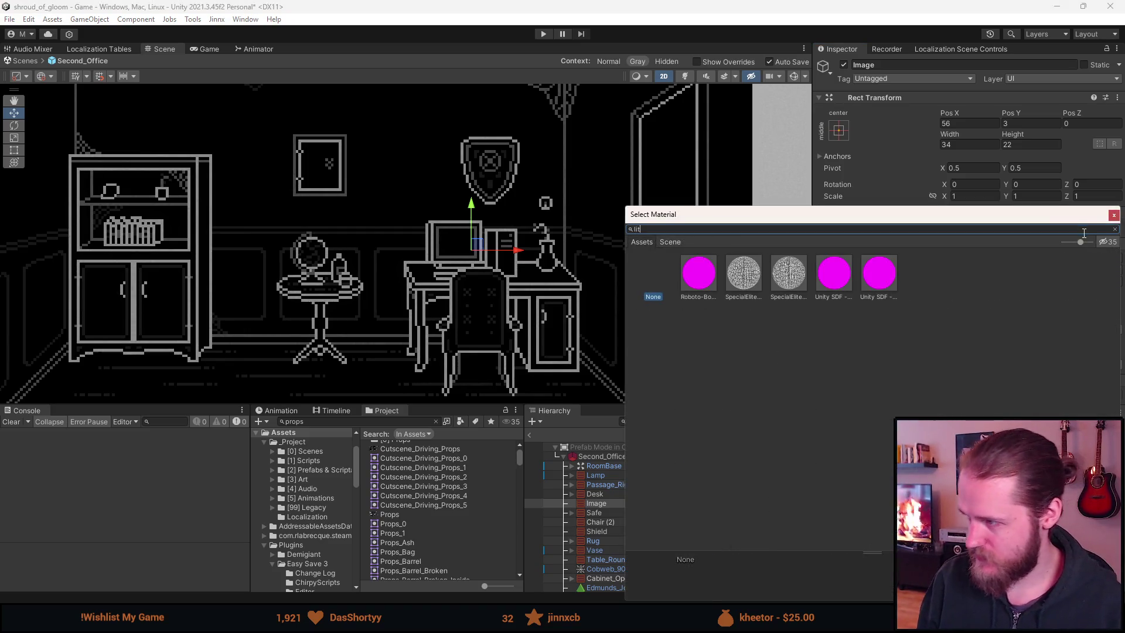
double_click(1014, 273)
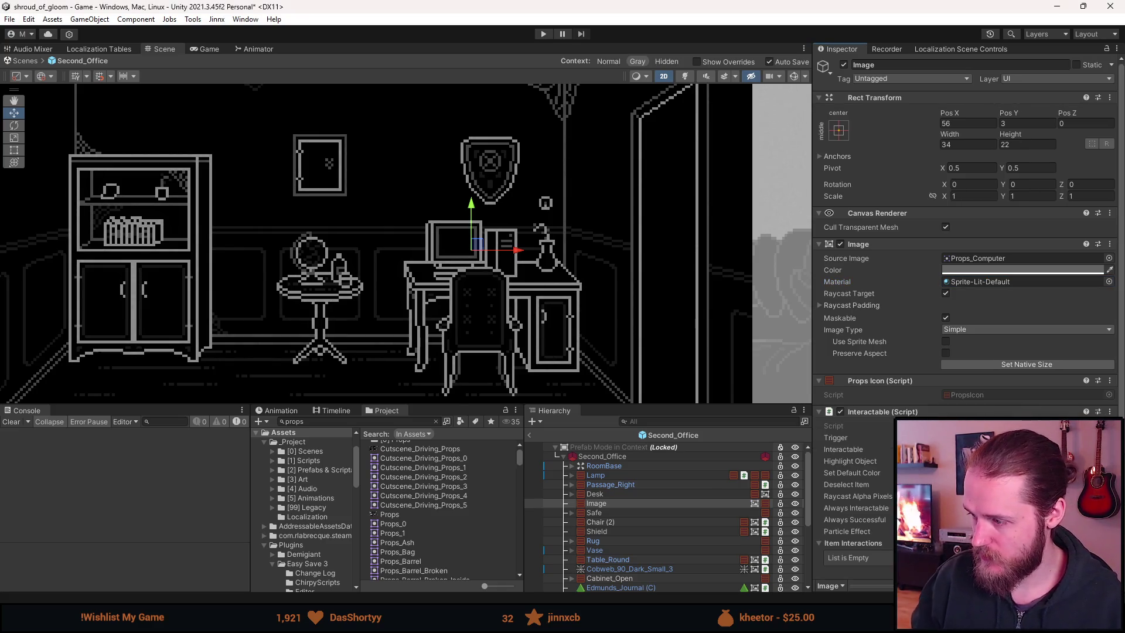
scroll(967, 316, "down", 3)
Toggle the Interactable's always-succeed option and add the Open Puzzle script
left_click(874, 437)
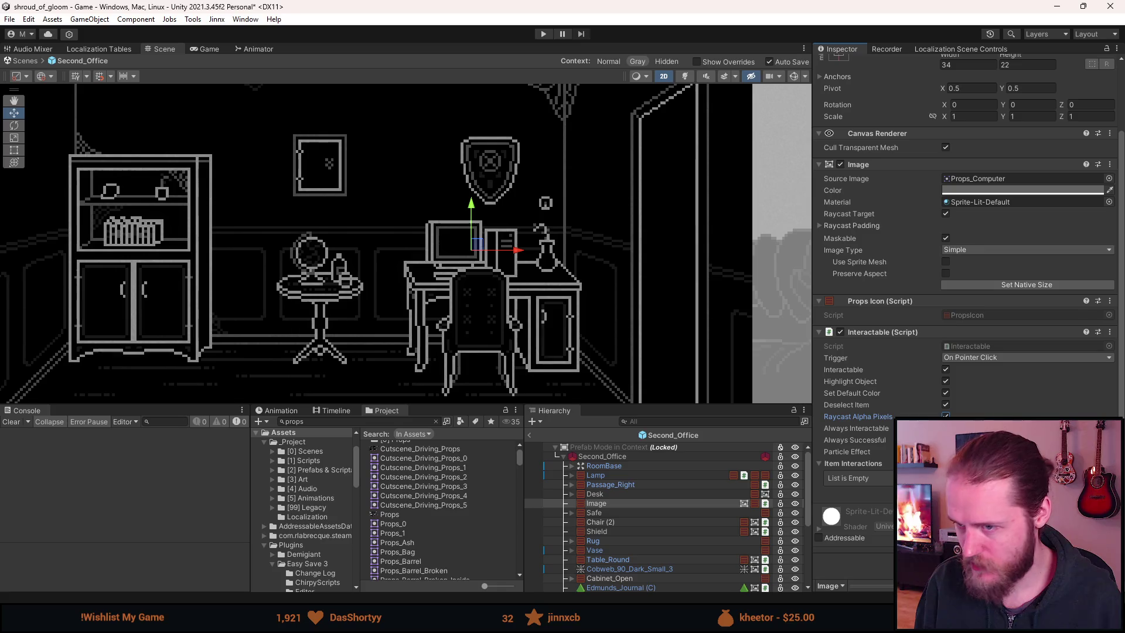
left_click(476, 233)
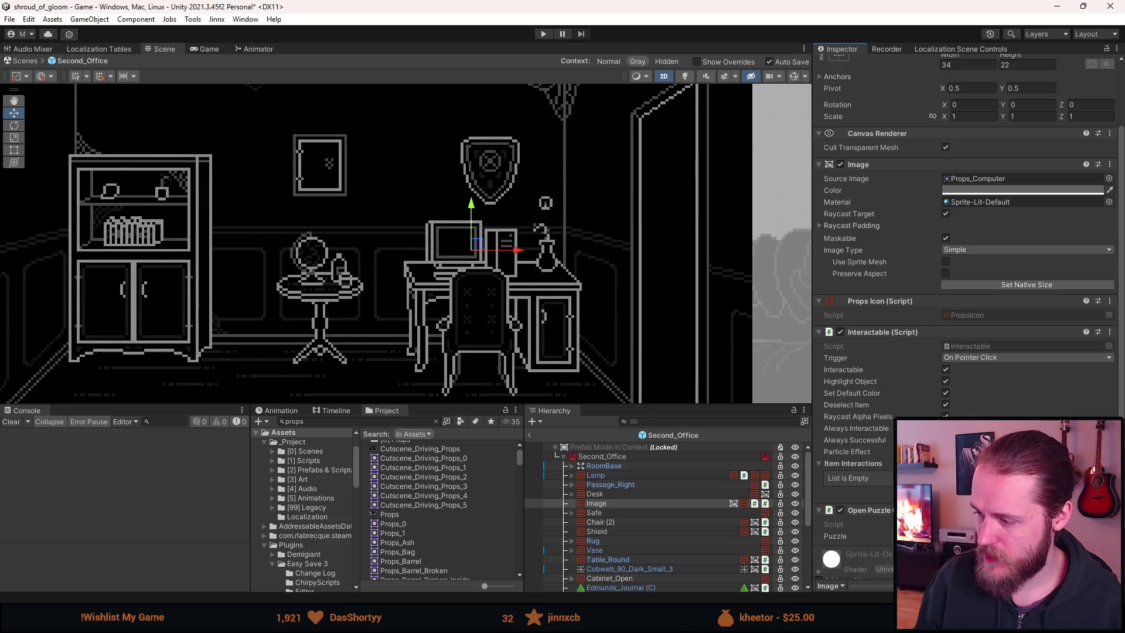
left_click(603, 501)
scroll(986, 252, "up", 3)
Rename the object to Computer and return to Aseprite
left_click(903, 64)
type("Computer")
key("Return")
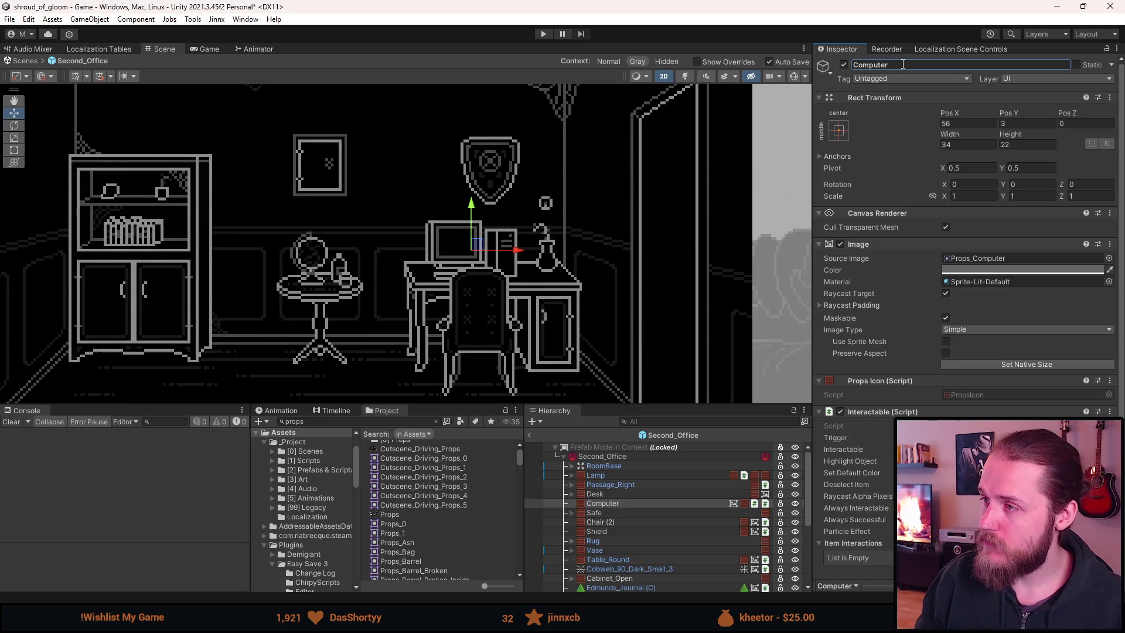
scroll(837, 453, "down", 3)
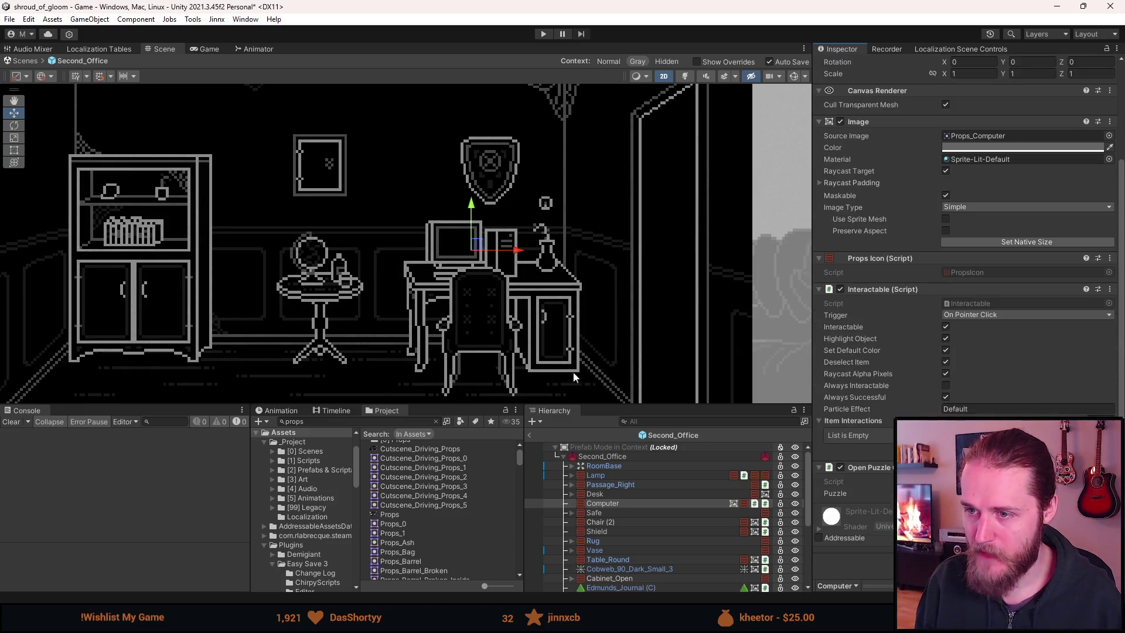
scroll(125, 224, "down", 5)
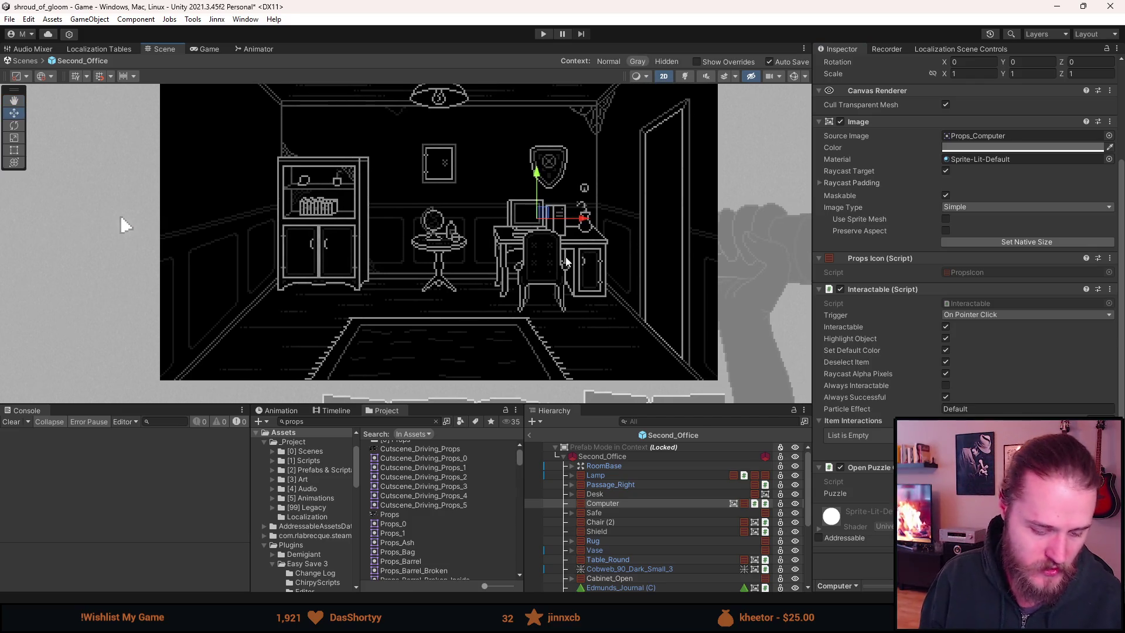
key("alt+Tab")
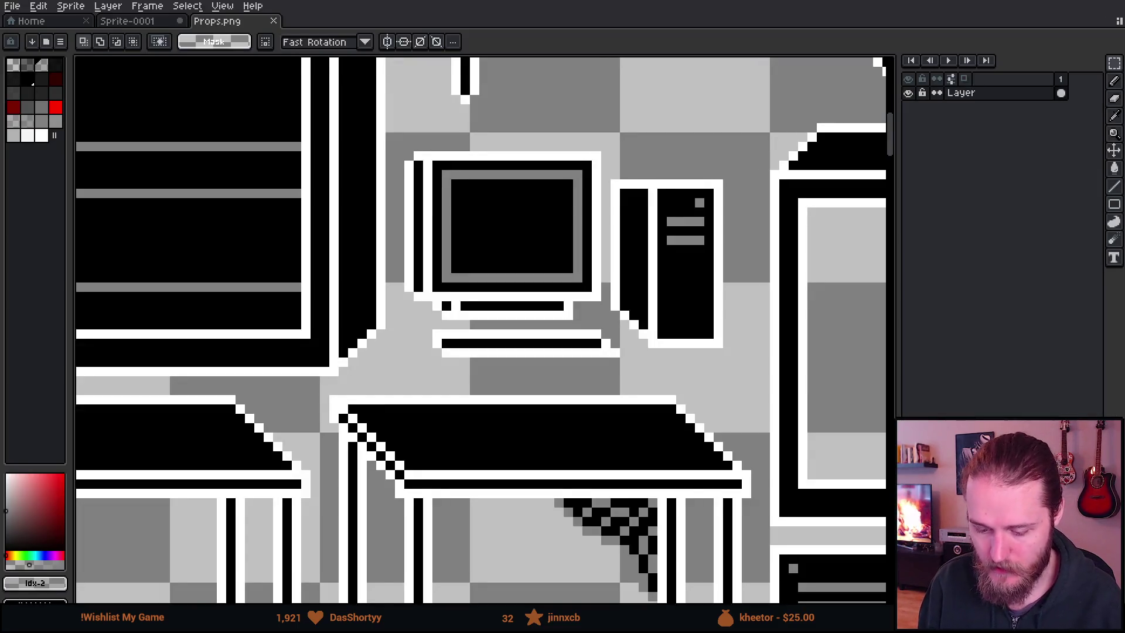
Switch to Sprite-0001 and trial-select the desk, tower and monitor regions
key("ctrl+Tab")
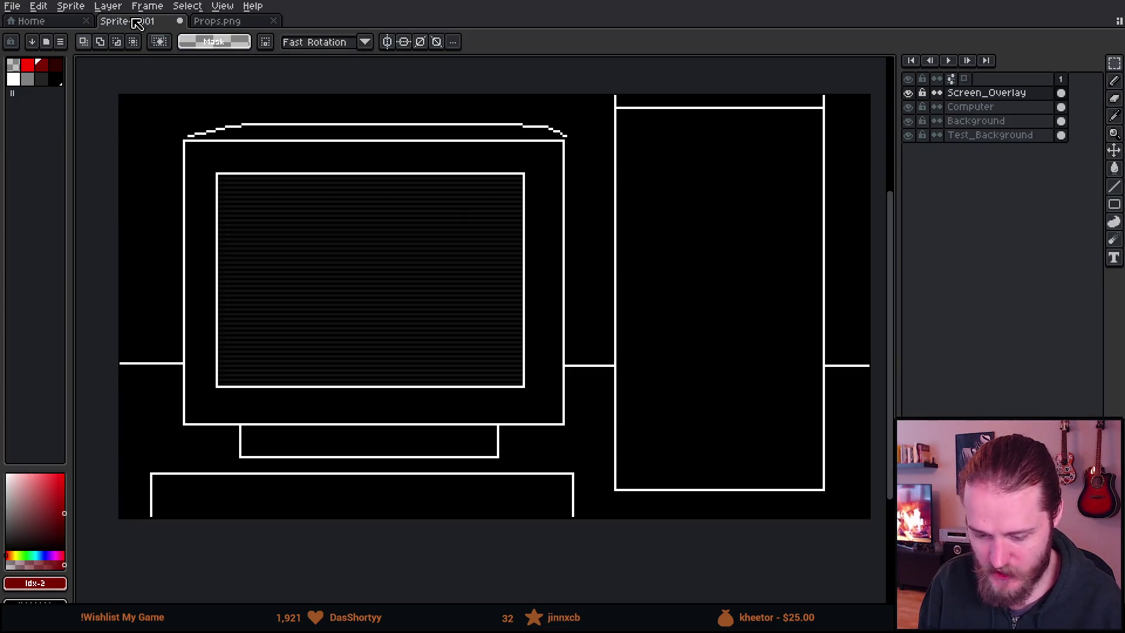
scroll(458, 218, "down", 2)
scroll(462, 222, "up", 2)
scroll(470, 230, "down", 1)
scroll(485, 239, "up", 1)
scroll(486, 237, "down", 1)
scroll(492, 228, "up", 1)
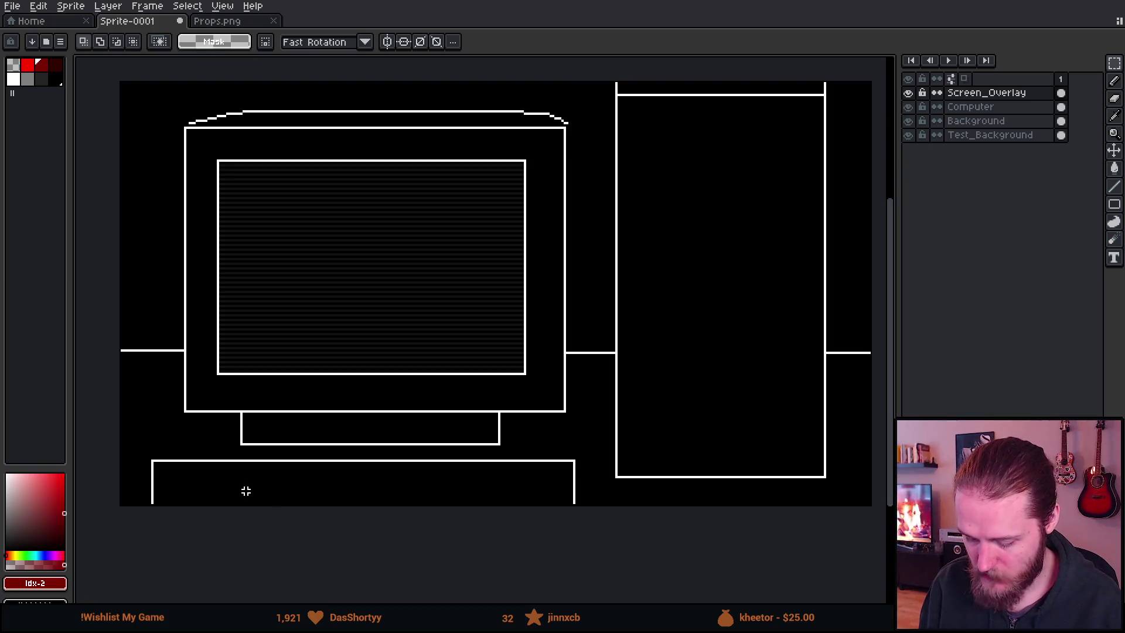
left_click_drag(158, 463, 596, 580)
left_click(806, 430)
left_click_drag(640, 88, 854, 452)
left_click(337, 379)
left_click_drag(170, 116, 563, 464)
left_click(652, 308)
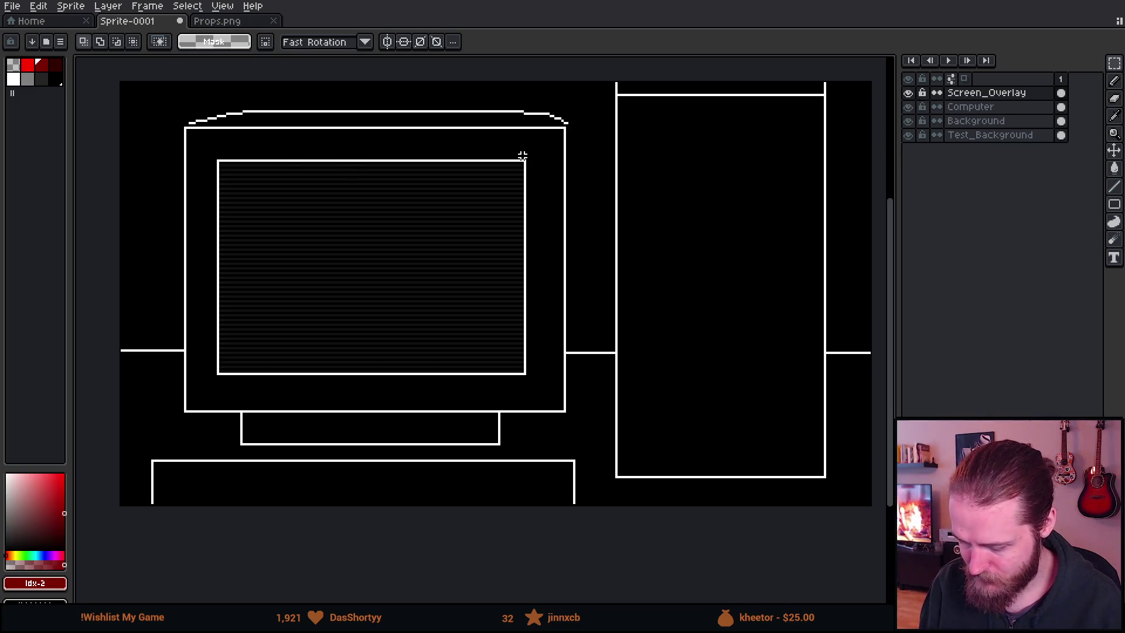
scroll(323, 253, "up", 4)
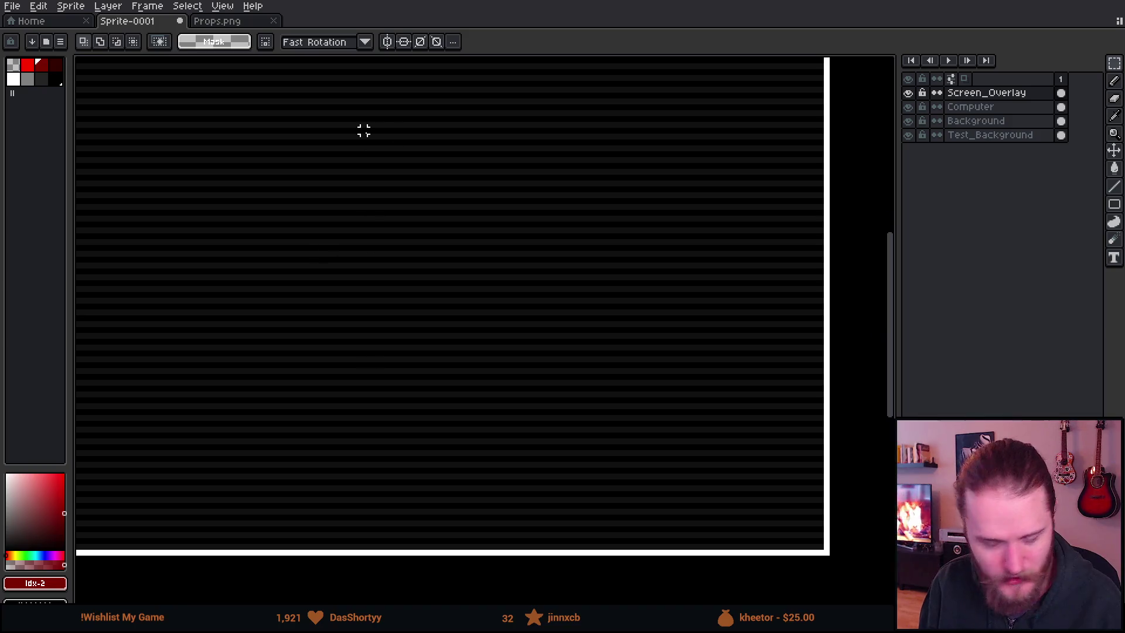
scroll(354, 293, "down", 3)
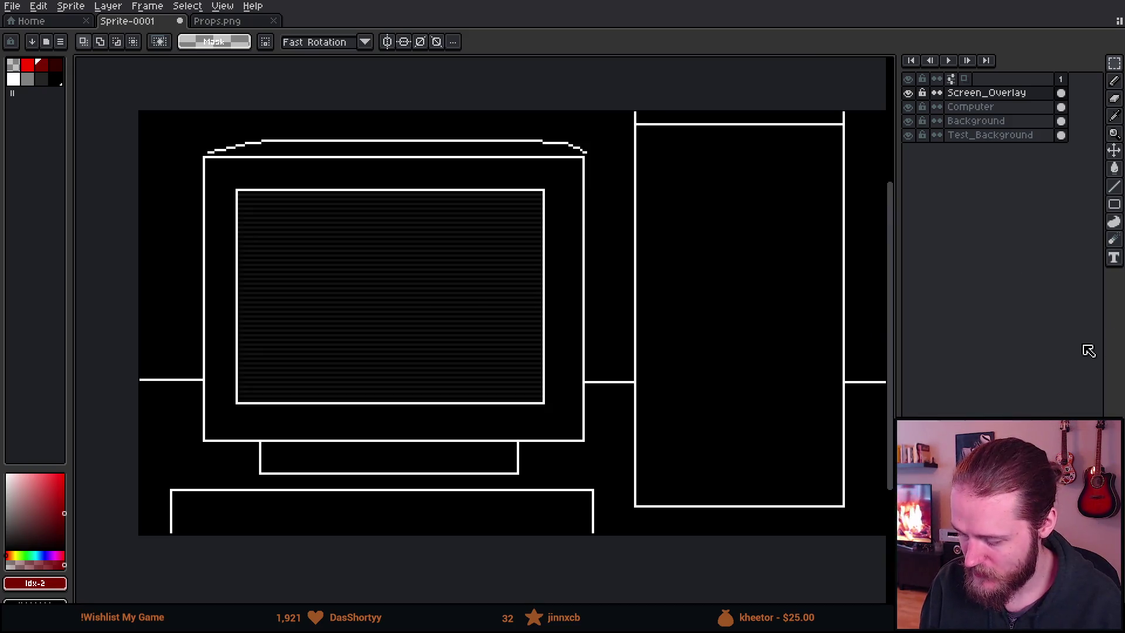
Add a new empty Layer 1 above the Computer layer
left_click(908, 93)
left_click(908, 93)
left_click(993, 109)
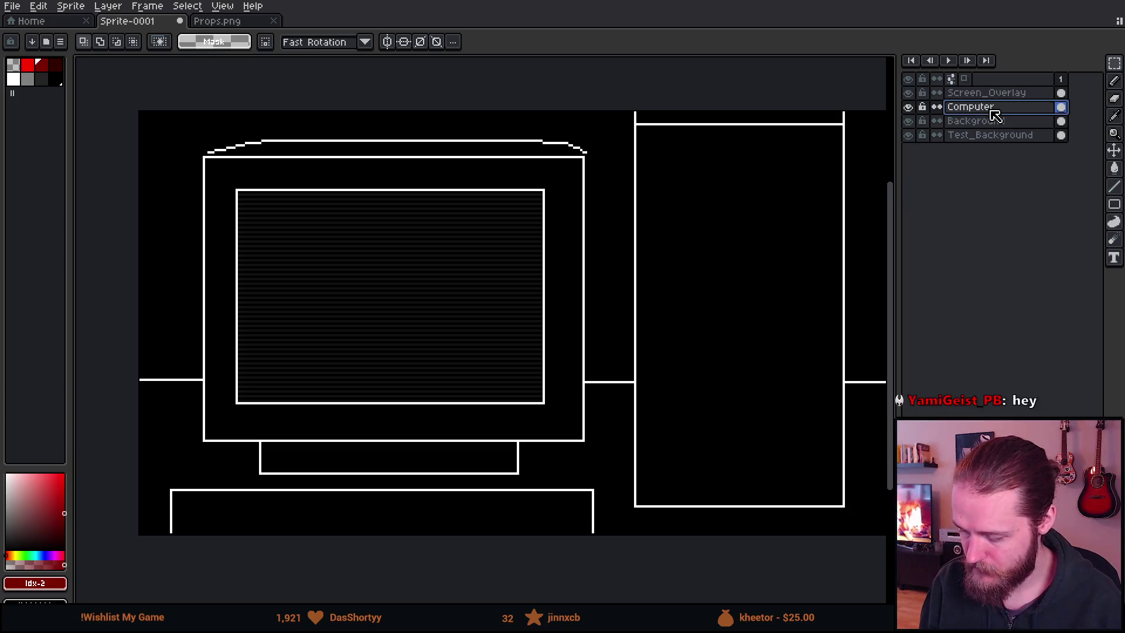
key("shift+n")
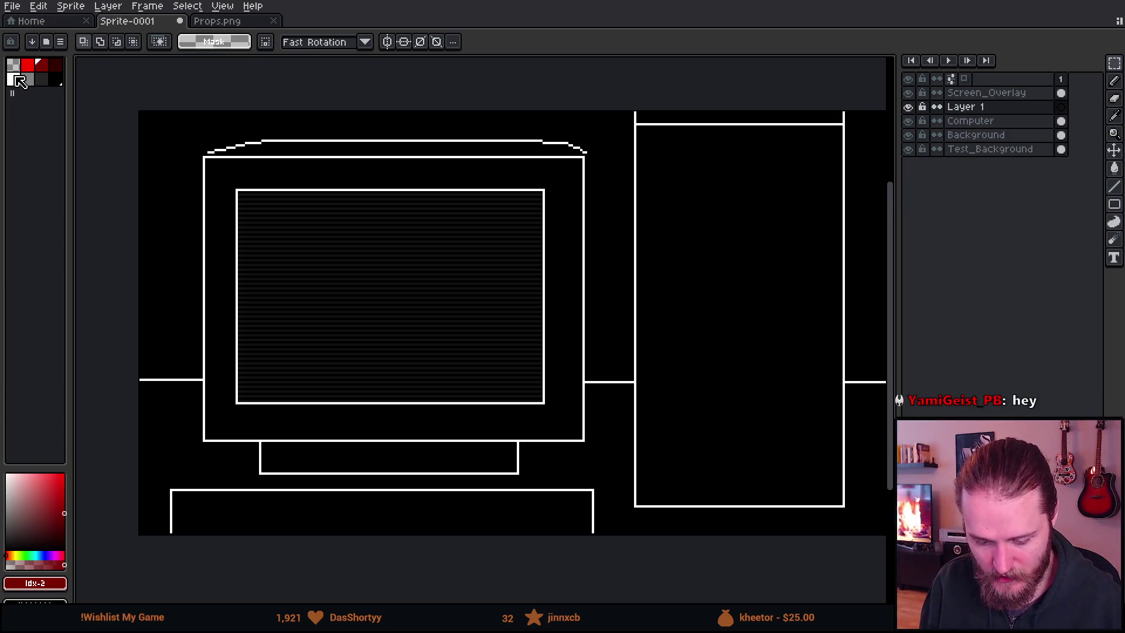
Draw two white test strokes on the screen and undo both
key("b")
left_click(19, 81)
left_click_drag(338, 206, 287, 320)
scroll(375, 296, "up", 2)
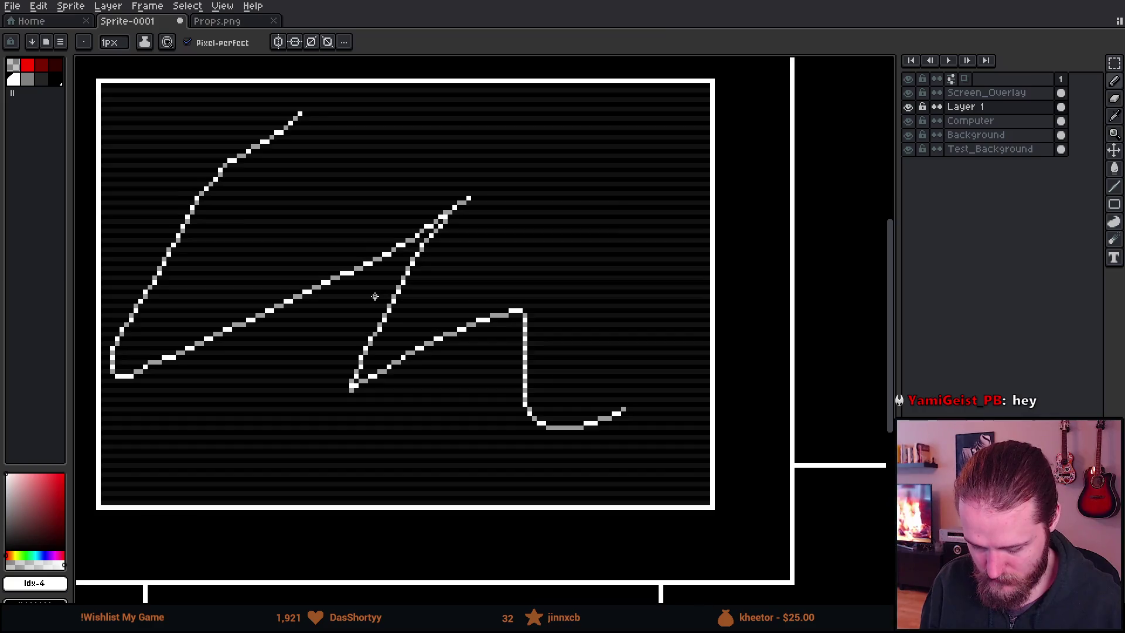
key("ctrl+z")
scroll(421, 299, "up", 5)
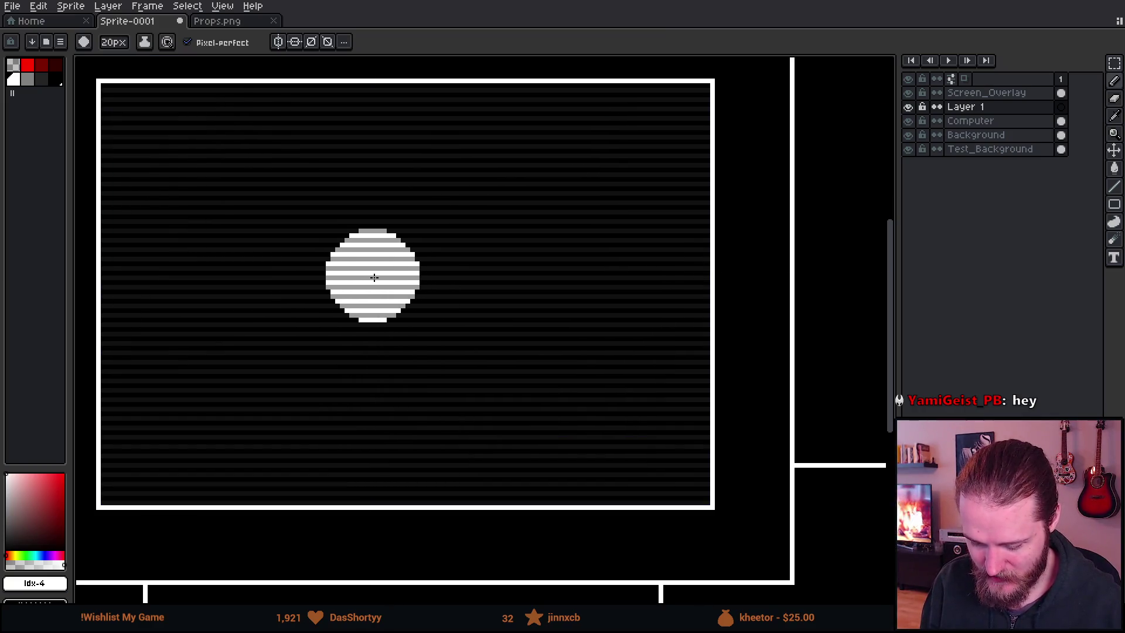
scroll(326, 298, "down", 5)
mouse_move(252, 375)
left_mouse_down()
mouse_move(334, 160)
mouse_move(612, 472)
mouse_move(518, 392)
left_mouse_up()
scroll(612, 473, "down", 5)
scroll(618, 438, "up", 3)
key("ctrl+z")
scroll(613, 450, "up", 2)
Select the monitor on the Computer layer, try enlarging it, then cancel and deselect
left_click(994, 107)
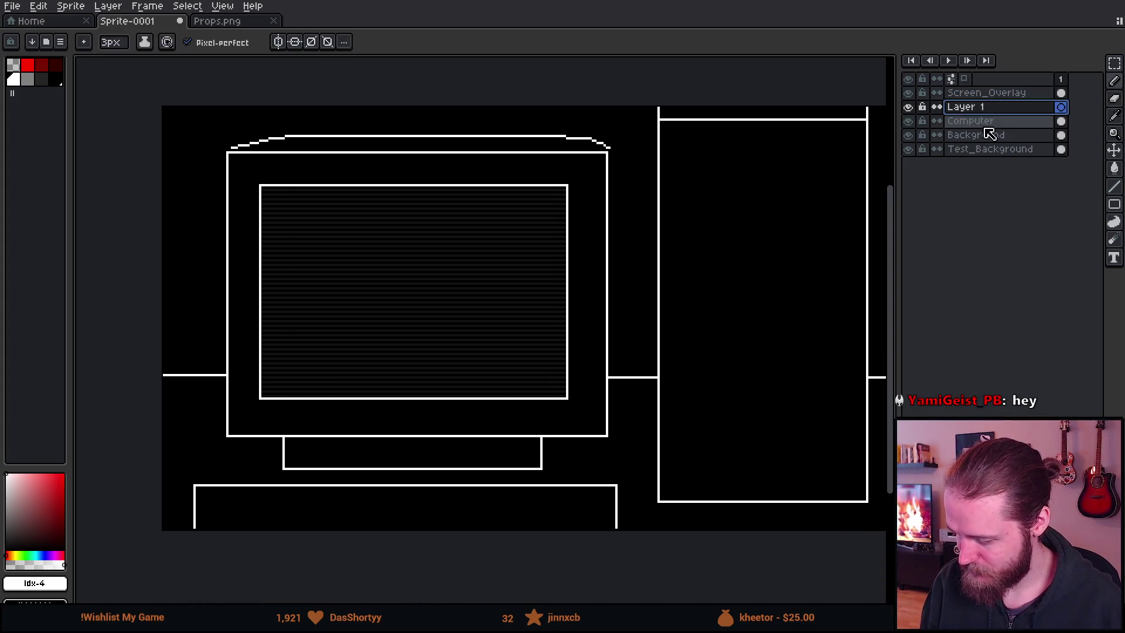
left_click(970, 120)
key("m")
mouse_move(188, 103)
left_mouse_down()
mouse_move(582, 452)
mouse_move(574, 465)
mouse_move(586, 463)
left_mouse_up()
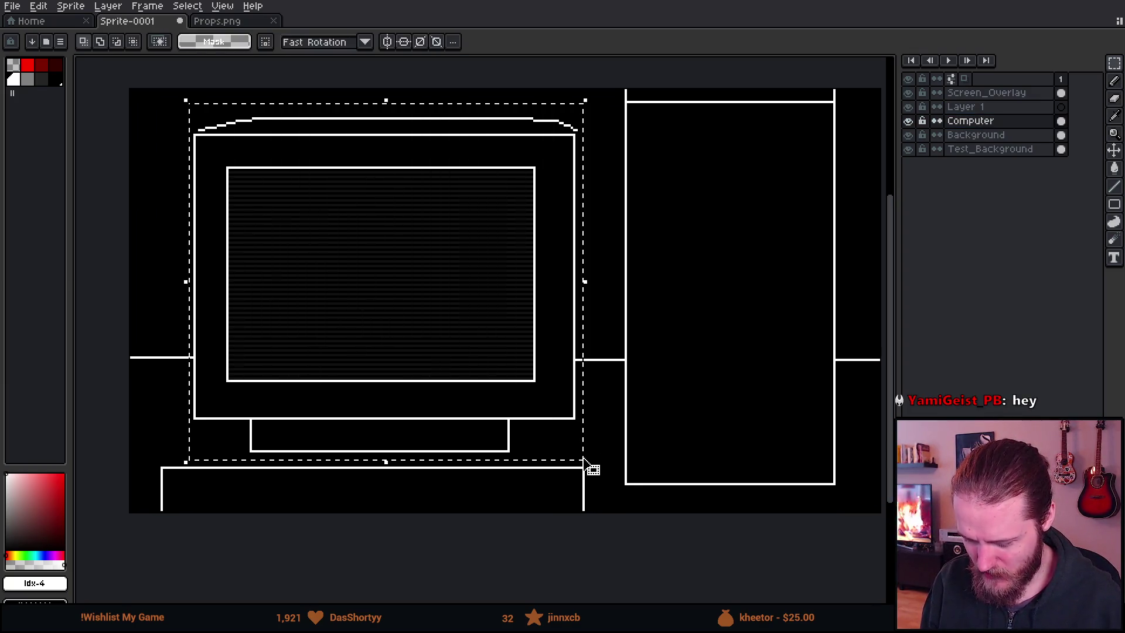
mouse_move(587, 107)
left_mouse_down()
mouse_move(633, 84)
mouse_move(713, 240)
left_mouse_up()
key("Return")
key("ctrl+d")
Add Layer 2, move it below Computer, and ready the white pencil
left_click(990, 94)
key("shift+n")
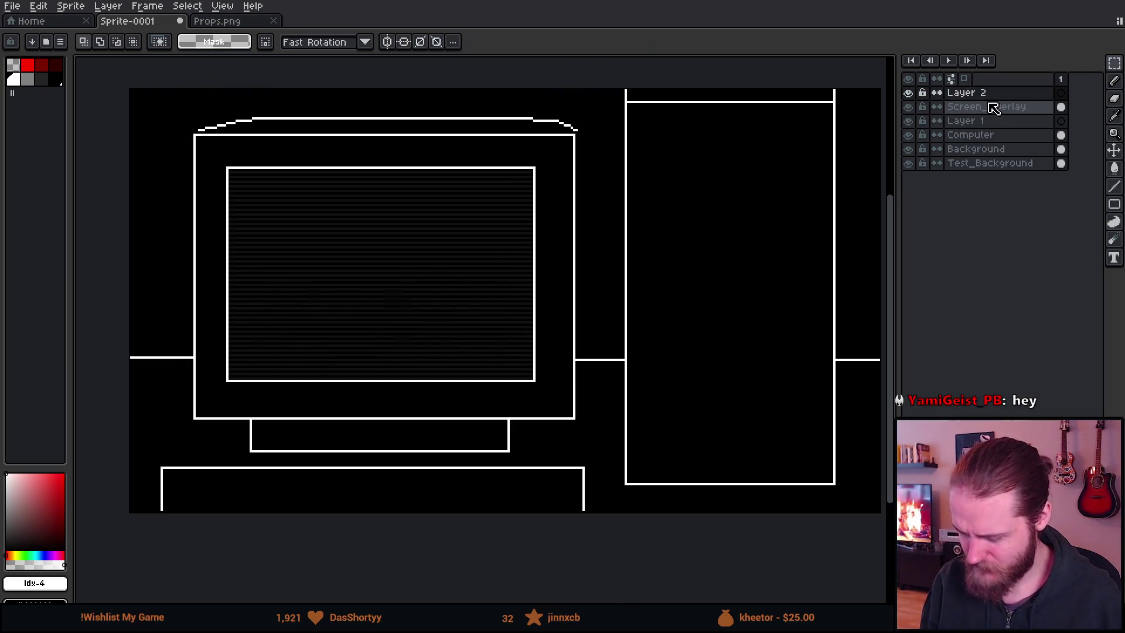
double_click(990, 93)
mouse_move(994, 94)
left_mouse_down()
mouse_move(992, 157)
mouse_move(1000, 147)
left_mouse_up()
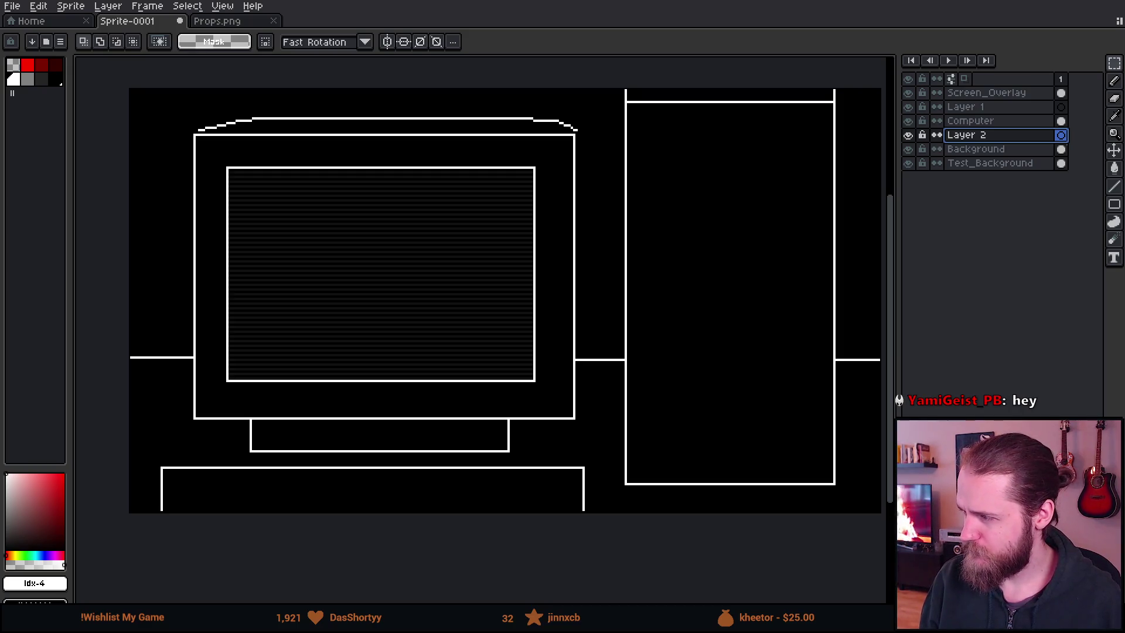
left_click_drag(238, 268, 293, 288)
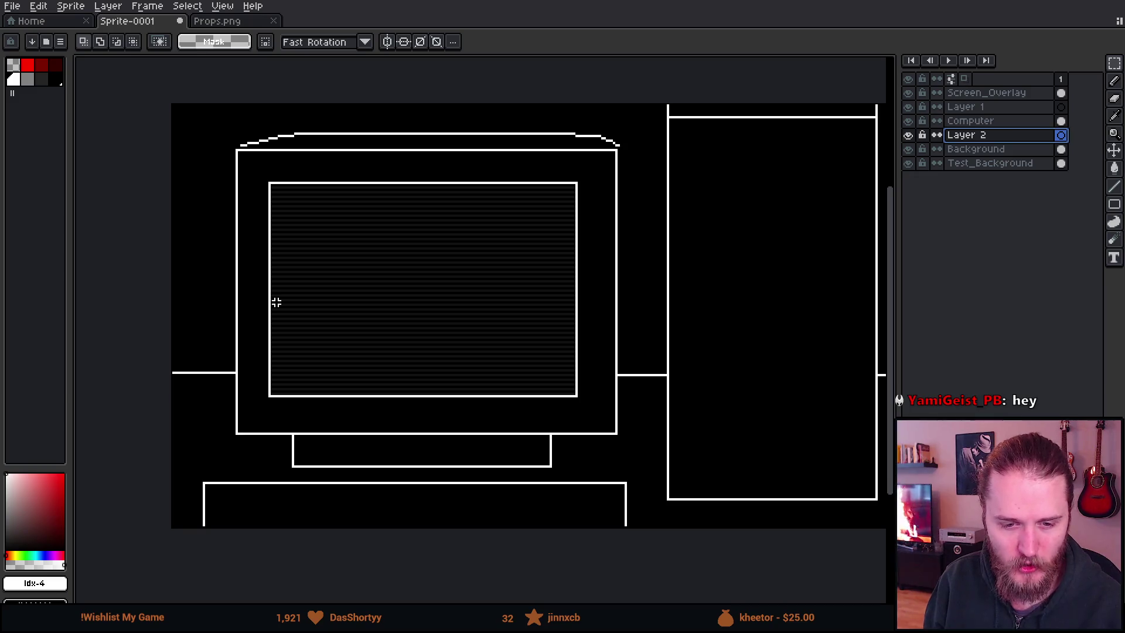
left_click(15, 80)
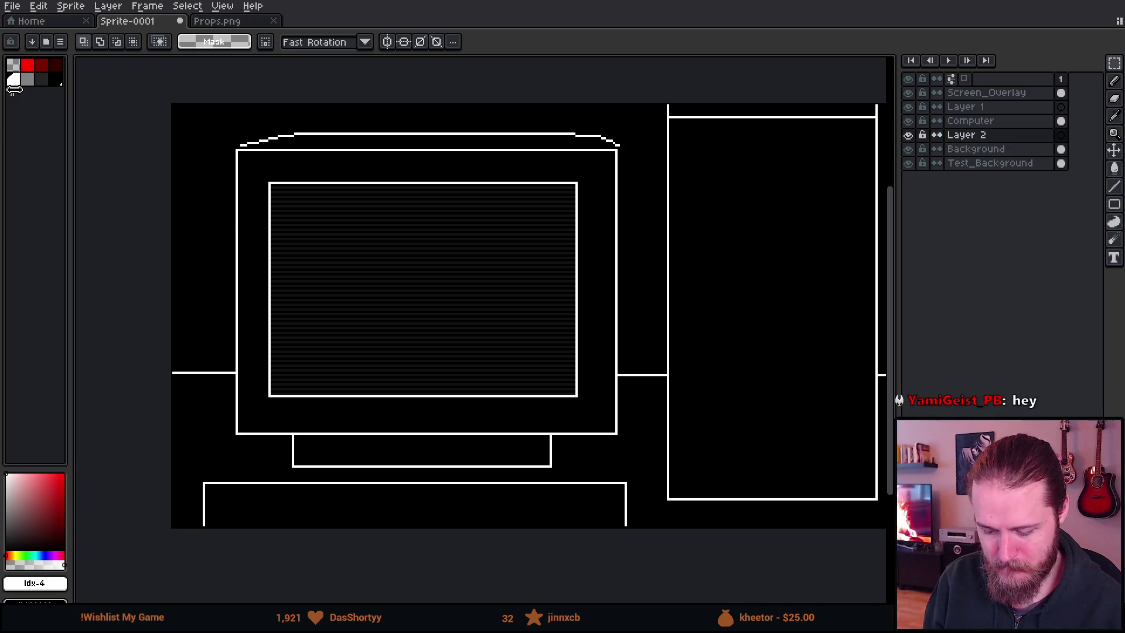
key("b")
mouse_move(374, 251)
left_mouse_down()
mouse_move(314, 284)
mouse_move(343, 246)
left_mouse_up()
scroll(343, 246, "up", 2)
scroll(342, 246, "down", 2)
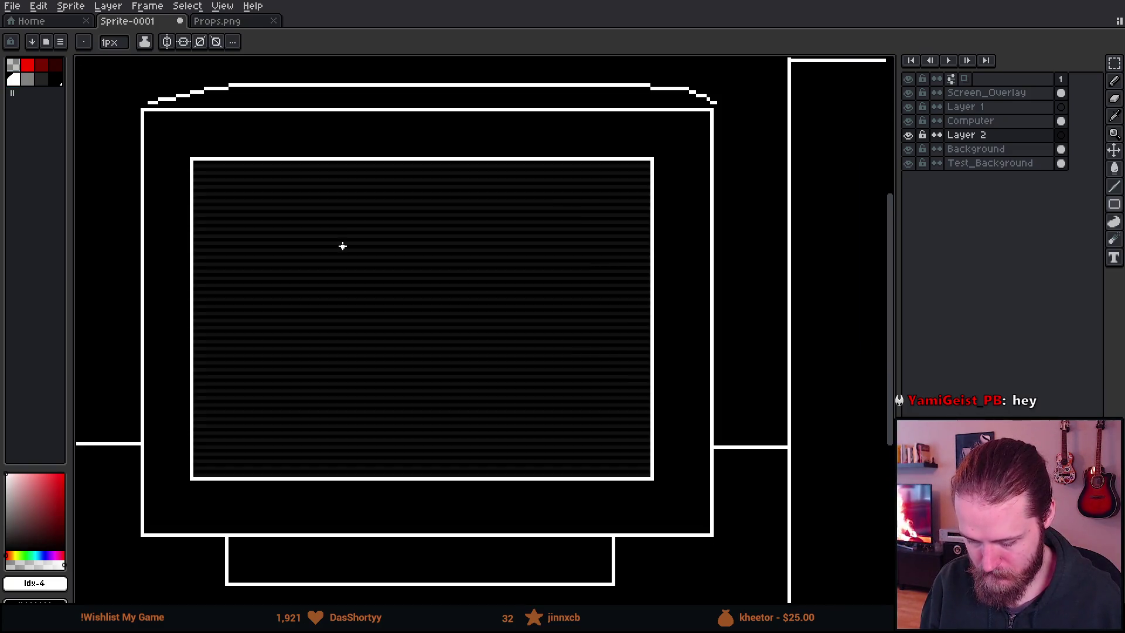
left_click(27, 64)
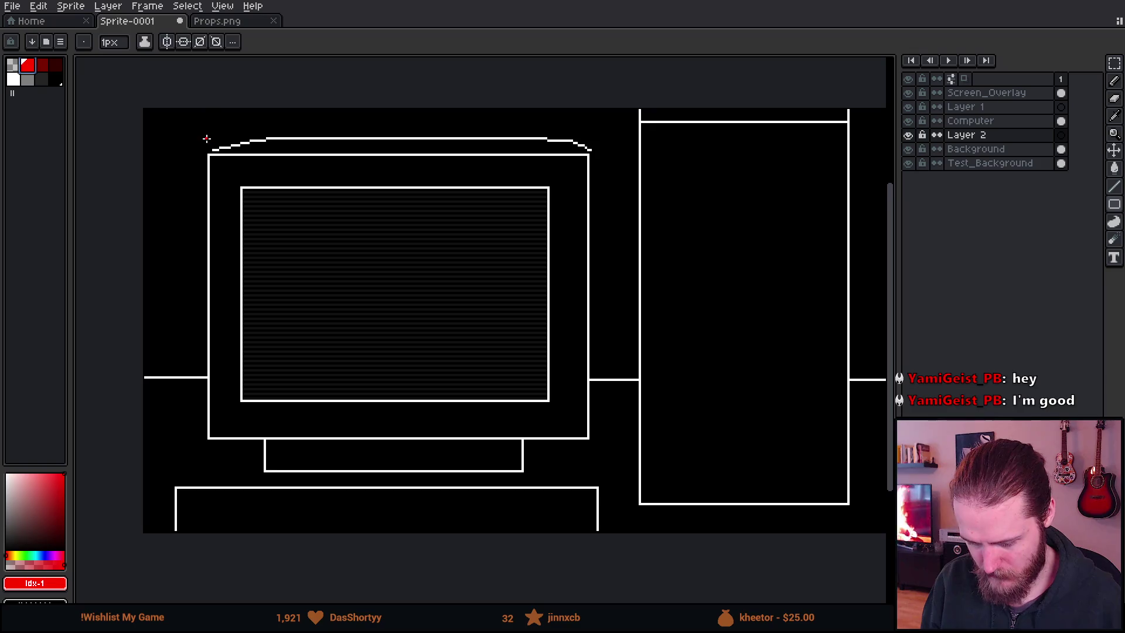
mouse_move(206, 145)
left_mouse_down()
mouse_move(589, 447)
mouse_move(587, 431)
left_mouse_up()
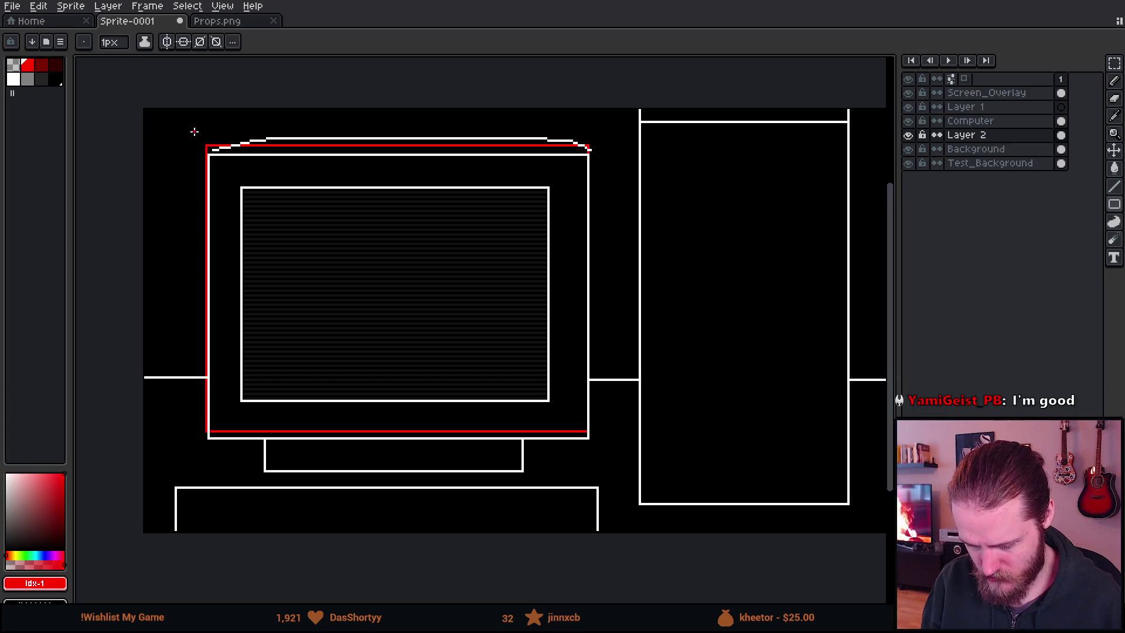
mouse_move(183, 119)
left_mouse_down()
mouse_move(467, 427)
mouse_move(617, 469)
left_mouse_up()
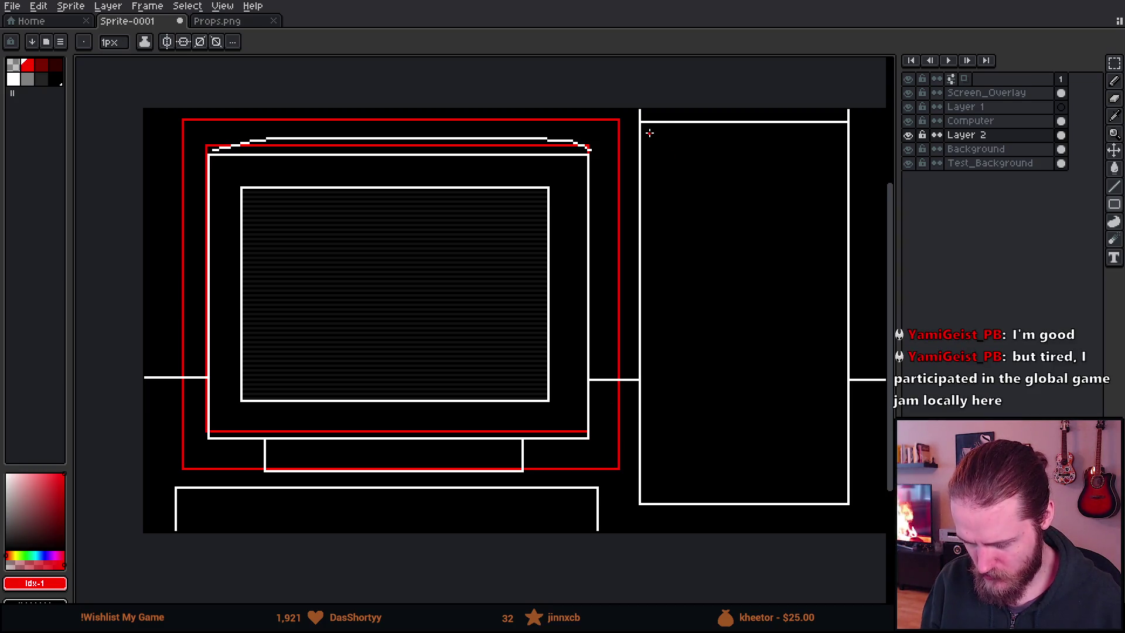
mouse_move(640, 133)
left_mouse_down()
mouse_move(826, 70)
mouse_move(857, 73)
mouse_move(845, 78)
left_mouse_up()
key("ctrl+z")
left_click_drag(610, 369, 677, 293)
scroll(677, 294, "down", 1)
scroll(674, 293, "up", 1)
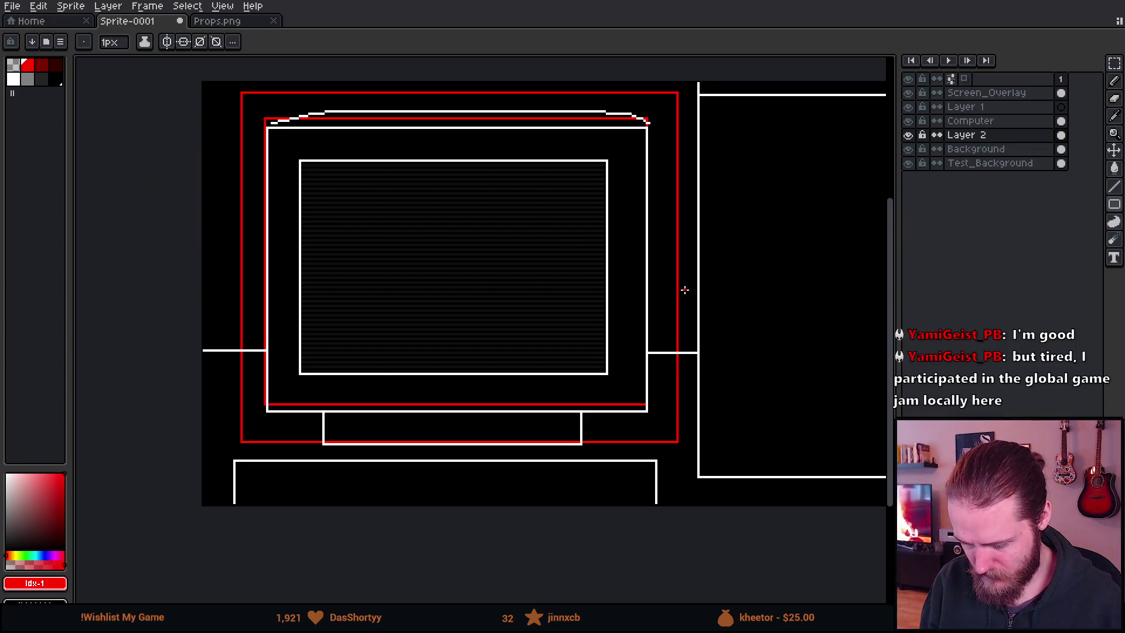
scroll(314, 216, "down", 1)
scroll(251, 183, "up", 1)
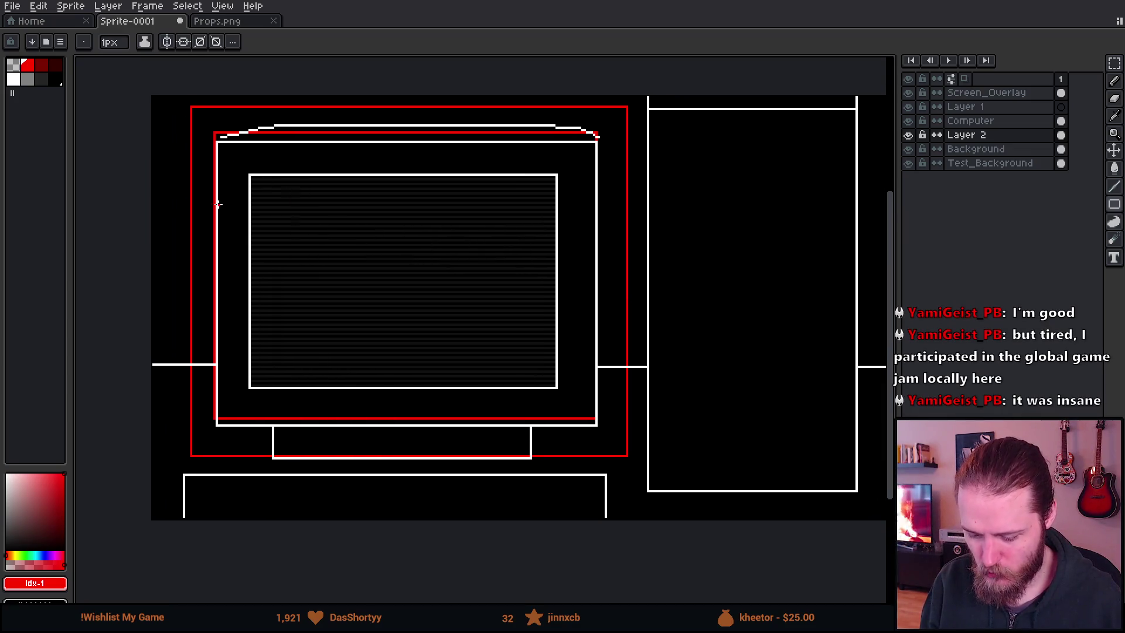
scroll(267, 256, "up", 1)
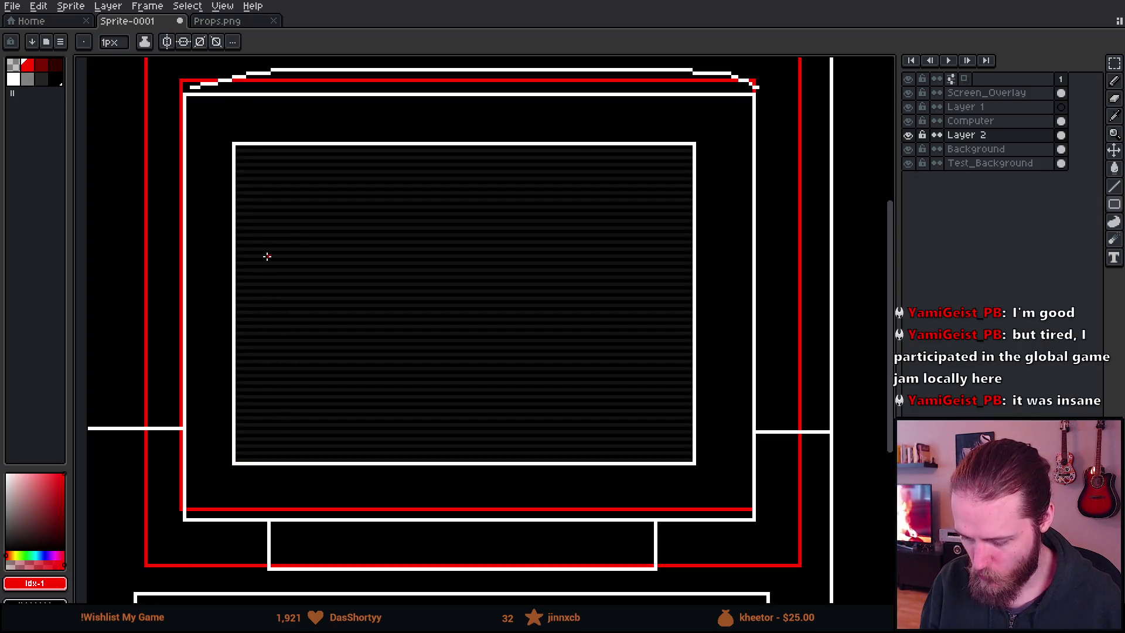
scroll(267, 256, "down", 1)
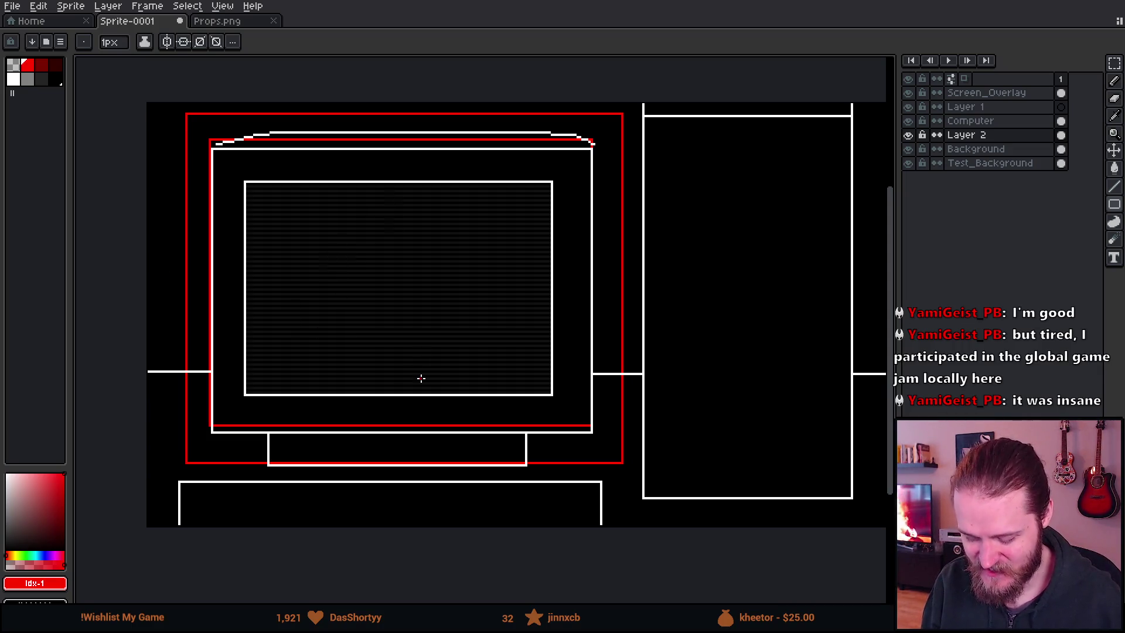
Hide the Screen_Overlay and Computer layers and clear a misplaced tower rectangle
left_click(913, 94)
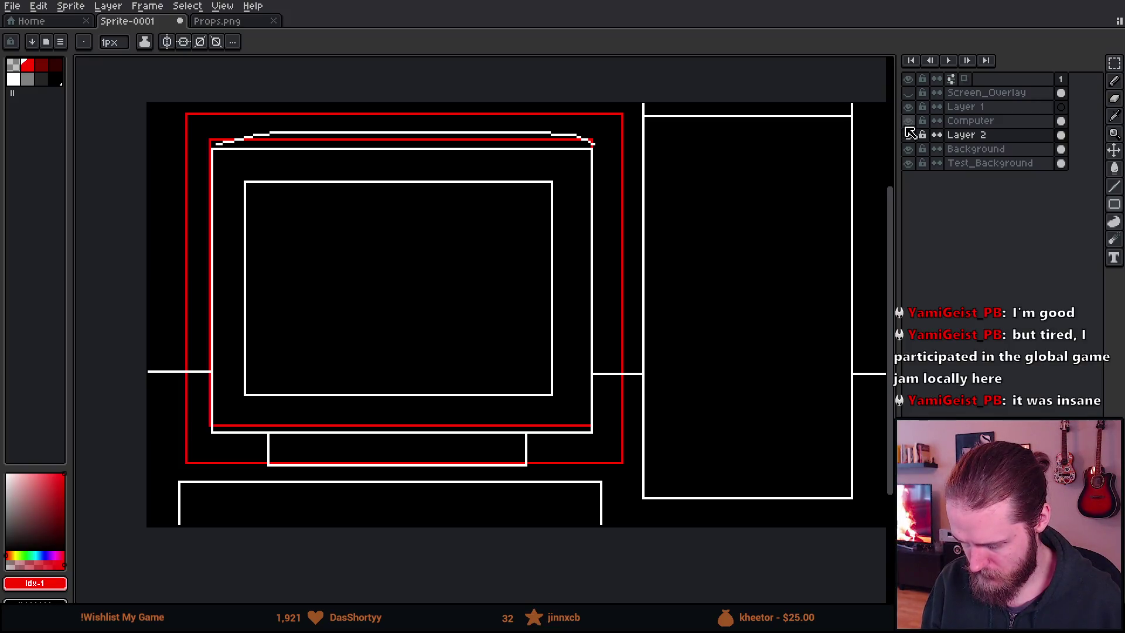
left_click(908, 120)
scroll(510, 322, "down", 1)
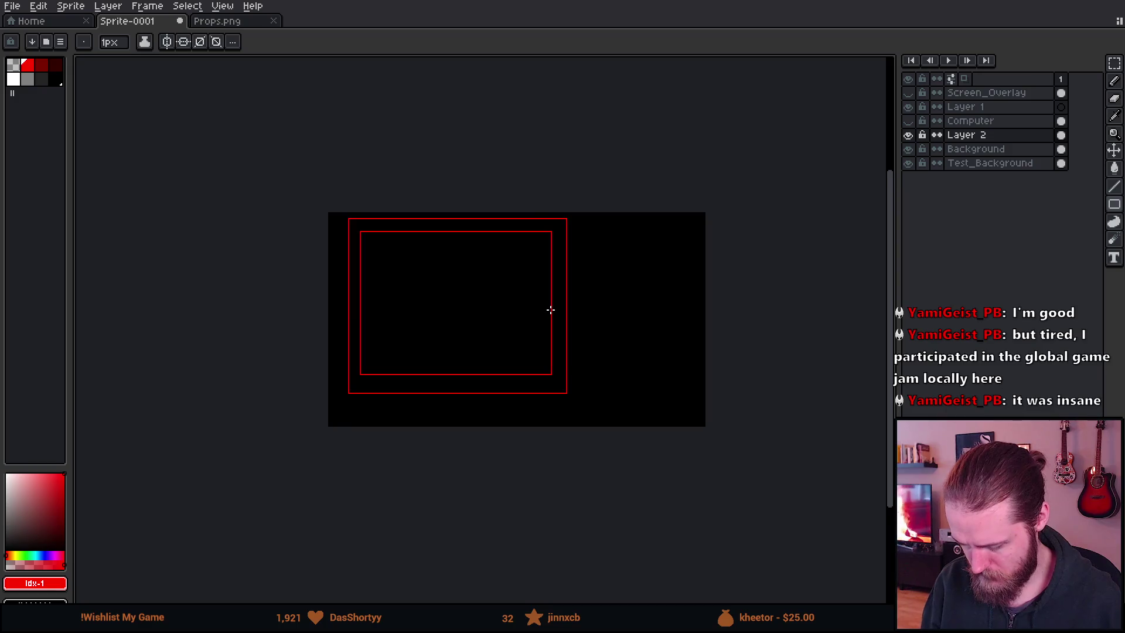
scroll(550, 312, "up", 1)
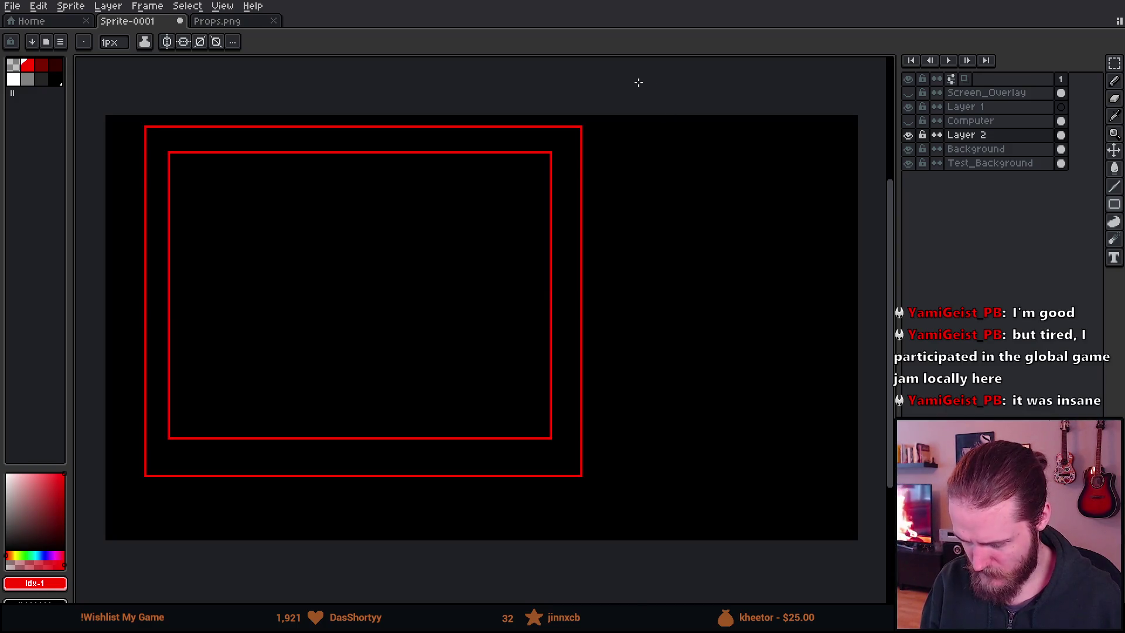
mouse_move(628, 80)
left_mouse_down()
mouse_move(797, 496)
mouse_move(828, 501)
left_mouse_up()
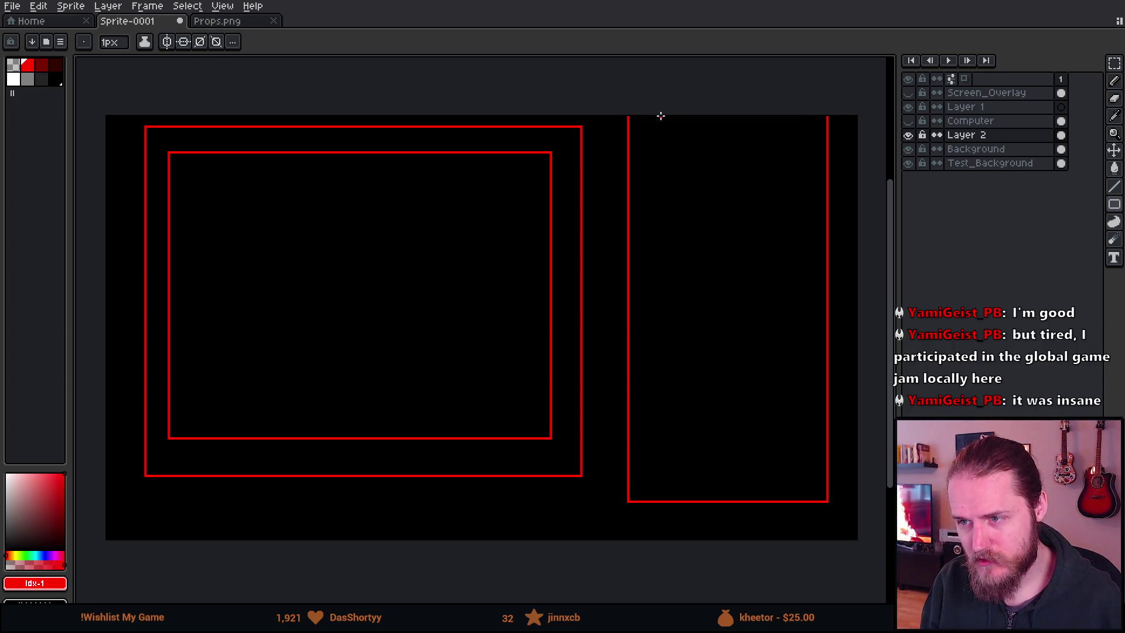
key("ctrl+a")
key("Delete")
key("ctrl+d")
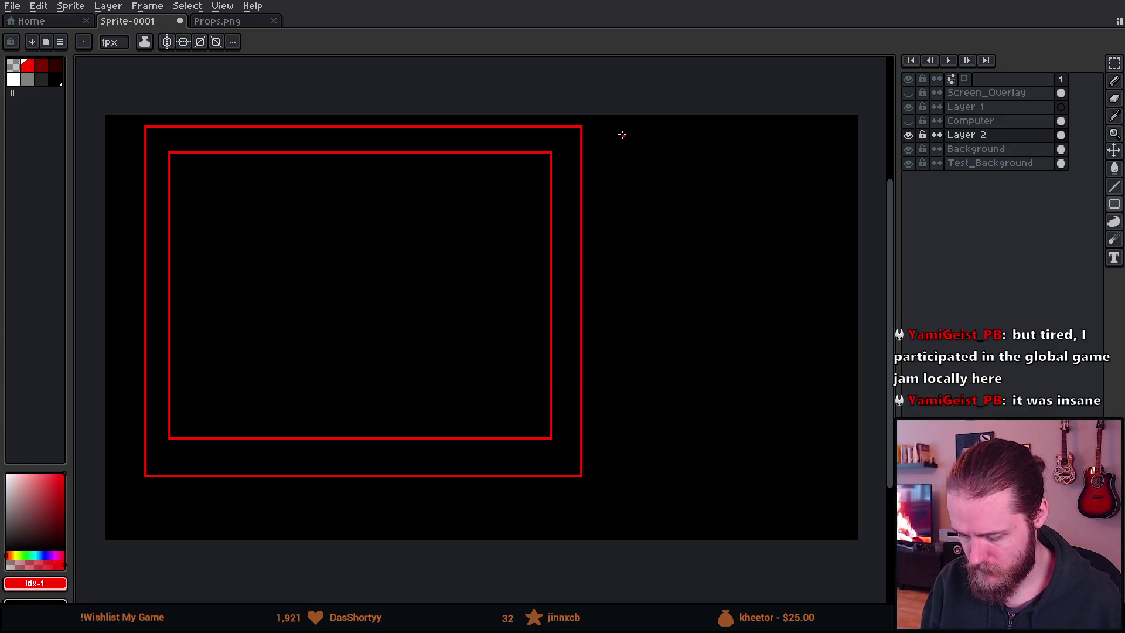
Draw the tall red tower outline right of the monitor and the stand beneath it
mouse_move(623, 138)
left_mouse_down()
mouse_move(803, 532)
mouse_move(800, 506)
left_mouse_up()
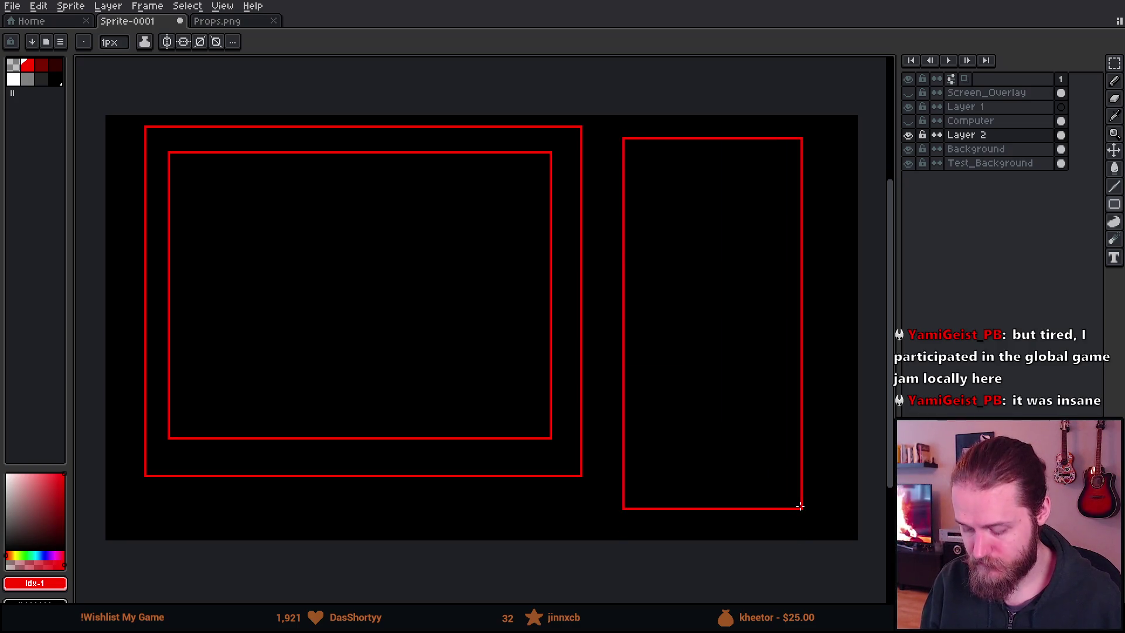
mouse_move(800, 506)
left_mouse_down()
mouse_move(800, 528)
mouse_move(807, 521)
left_mouse_up()
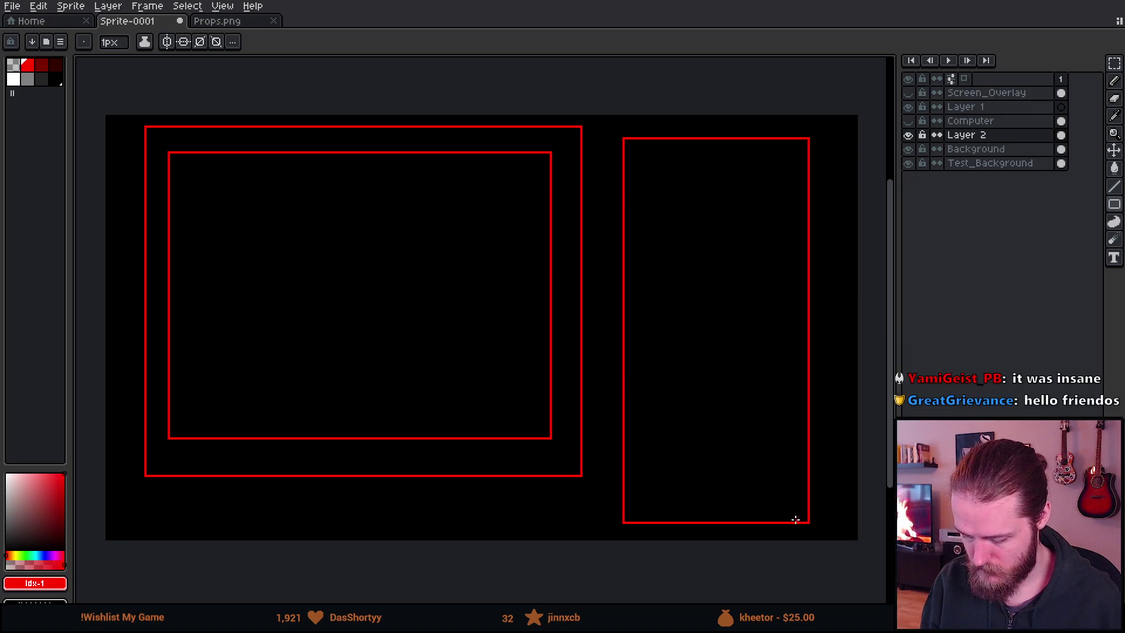
scroll(524, 430, "down", 2)
scroll(513, 441, "up", 2)
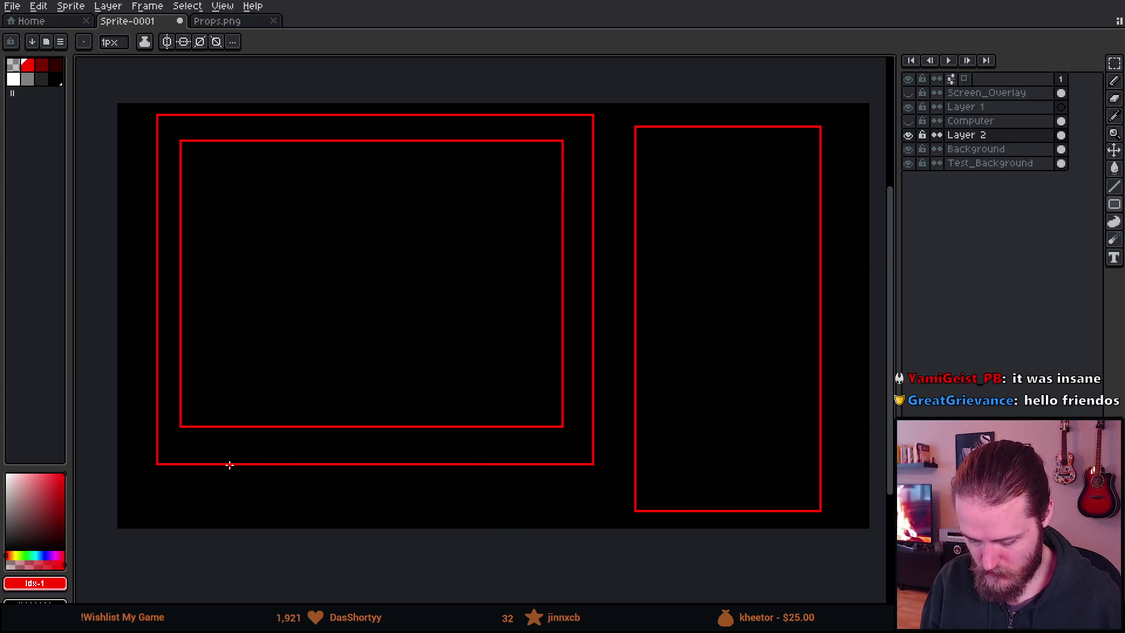
mouse_move(233, 462)
left_mouse_down()
mouse_move(497, 508)
mouse_move(484, 496)
mouse_move(500, 498)
left_mouse_up()
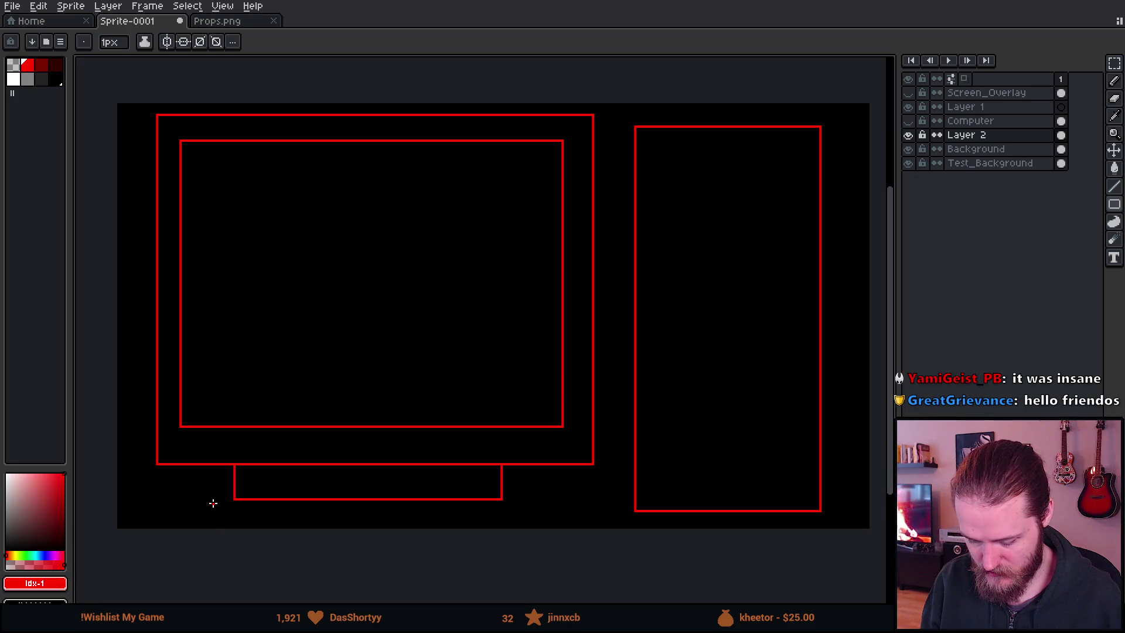
Draw the red desk outline along the bottom, below the stand
mouse_move(140, 499)
left_mouse_down()
mouse_move(319, 543)
mouse_move(432, 553)
left_mouse_up()
key("Escape")
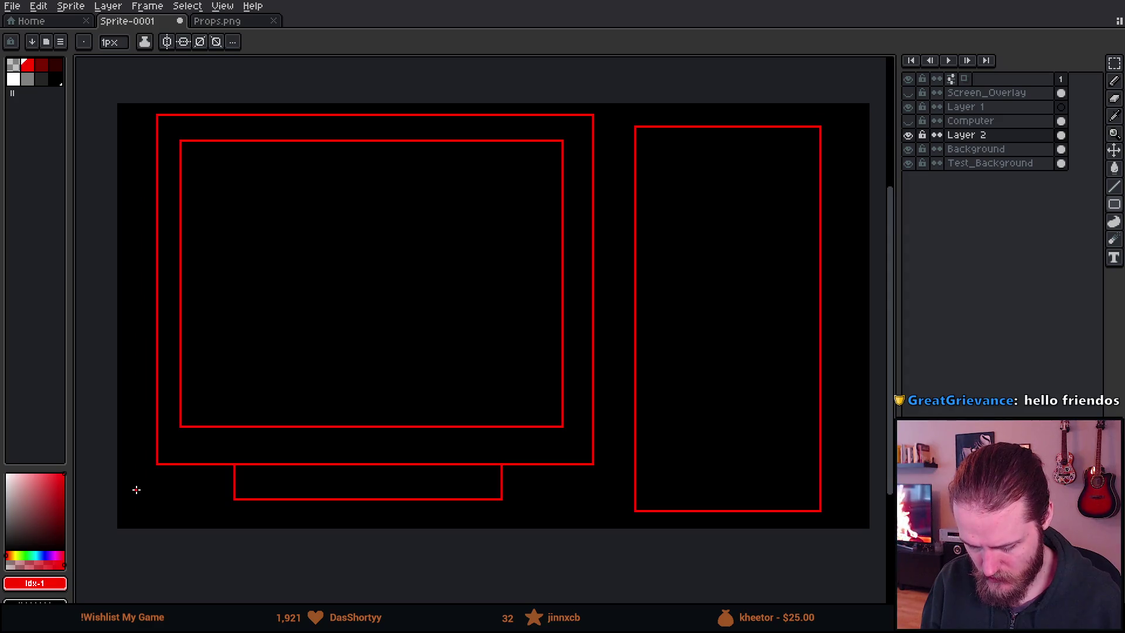
mouse_move(137, 489)
left_mouse_down()
mouse_move(379, 544)
mouse_move(607, 532)
left_mouse_up()
scroll(629, 364, "down", 3)
scroll(559, 415, "up", 5)
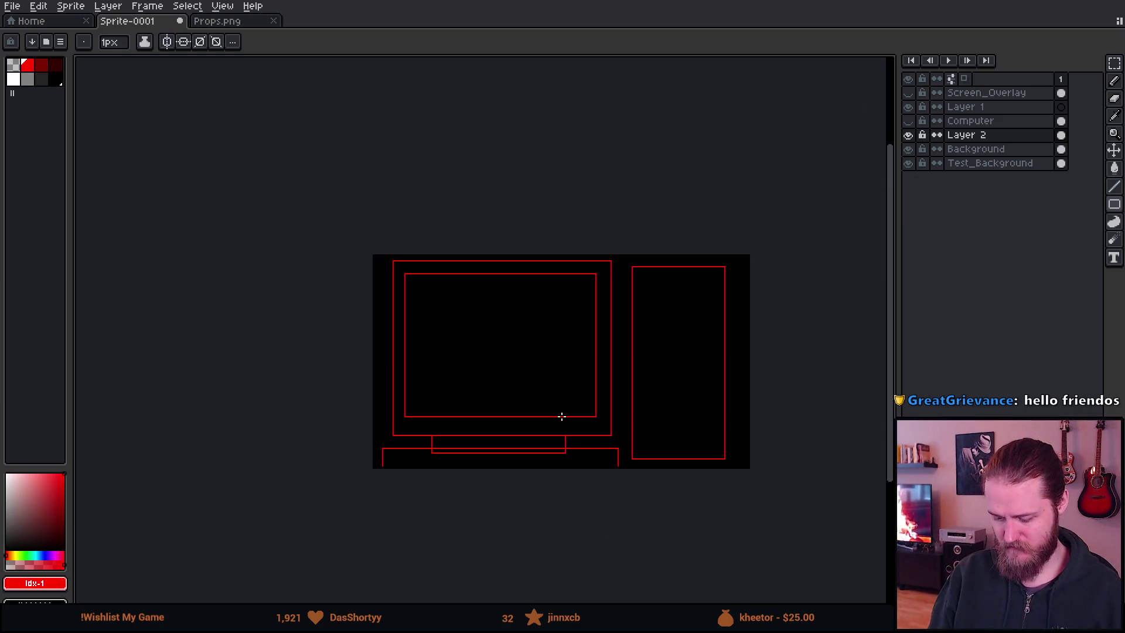
scroll(377, 437, "right", 5)
Remove the stand's stray line below the desk top
key("b")
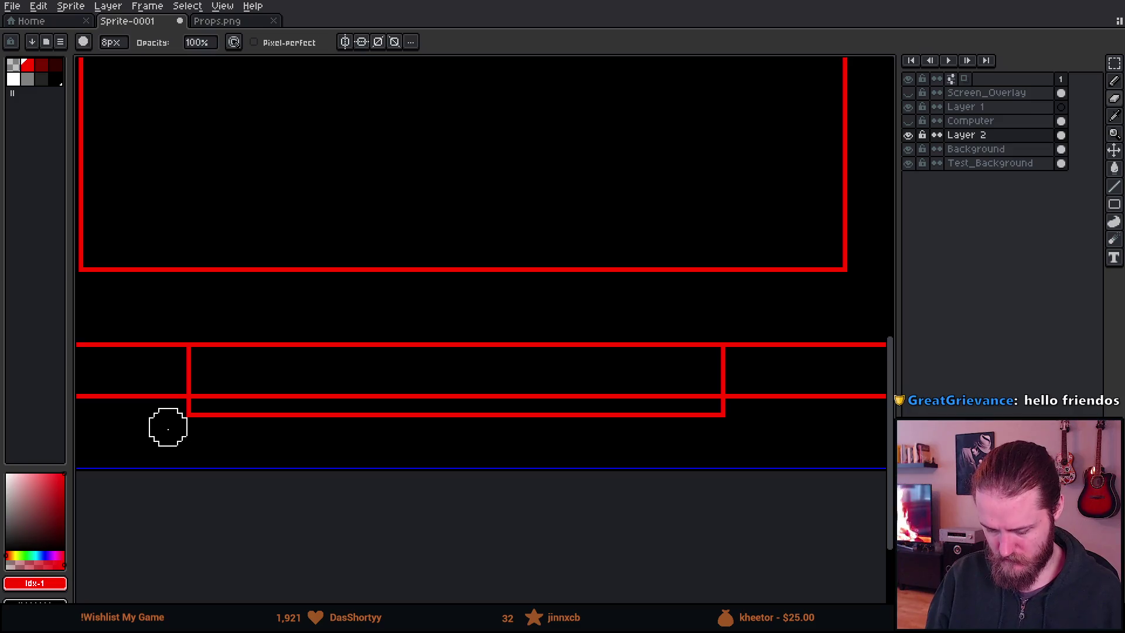
key("ctrl+z")
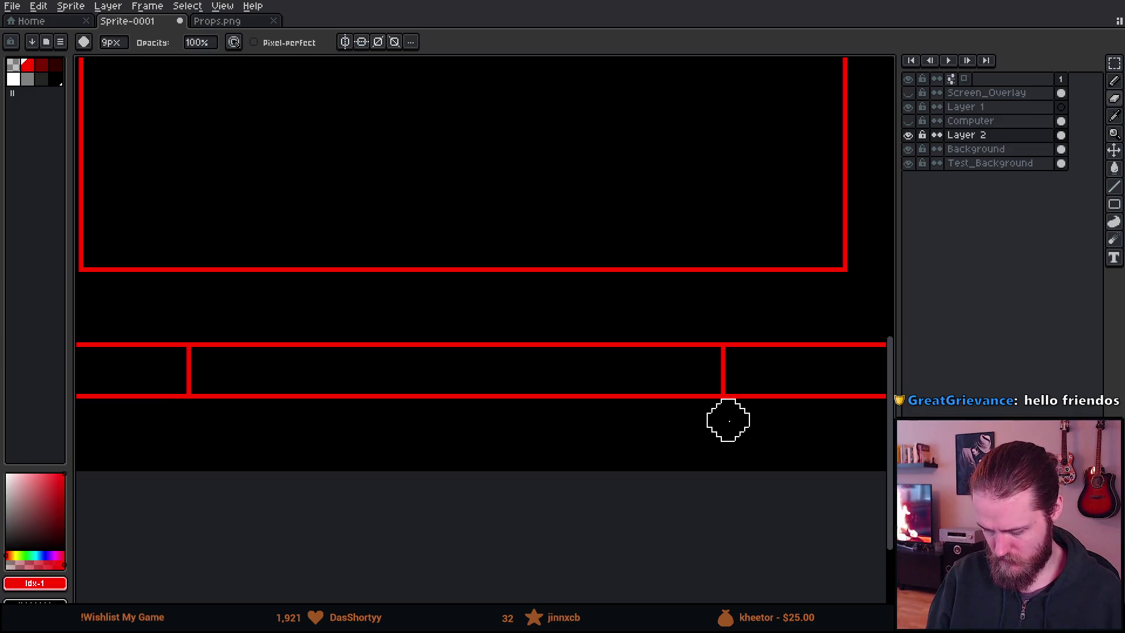
scroll(726, 420, "down", 2)
left_click_drag(746, 429, 572, 486)
scroll(653, 437, "down", 1)
scroll(652, 437, "up", 1)
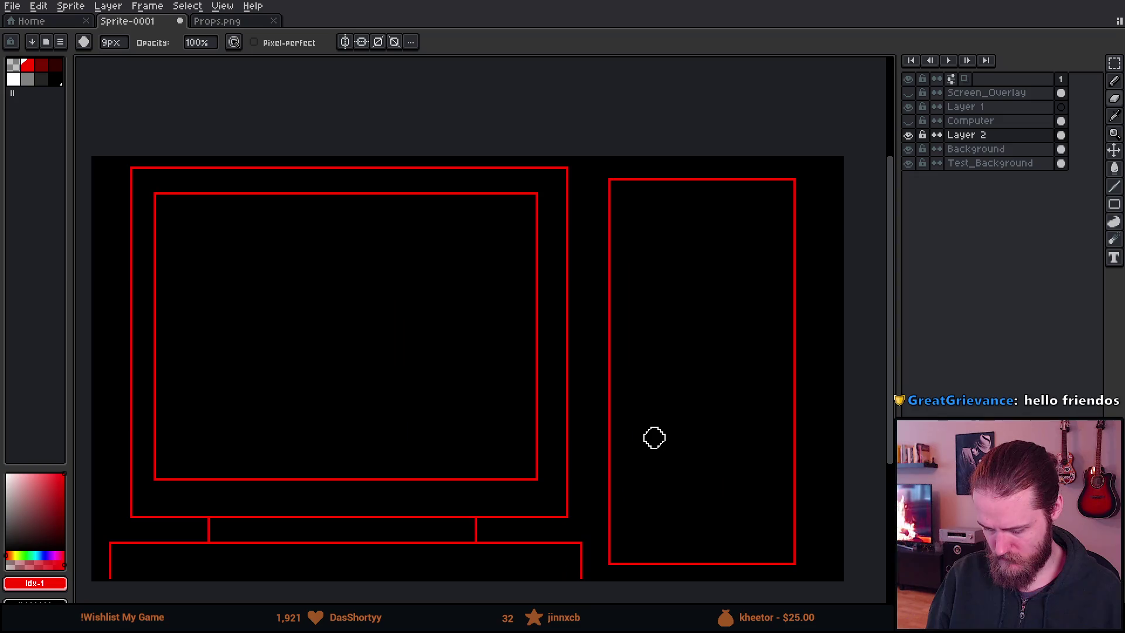
scroll(655, 437, "down", 1)
scroll(655, 437, "up", 1)
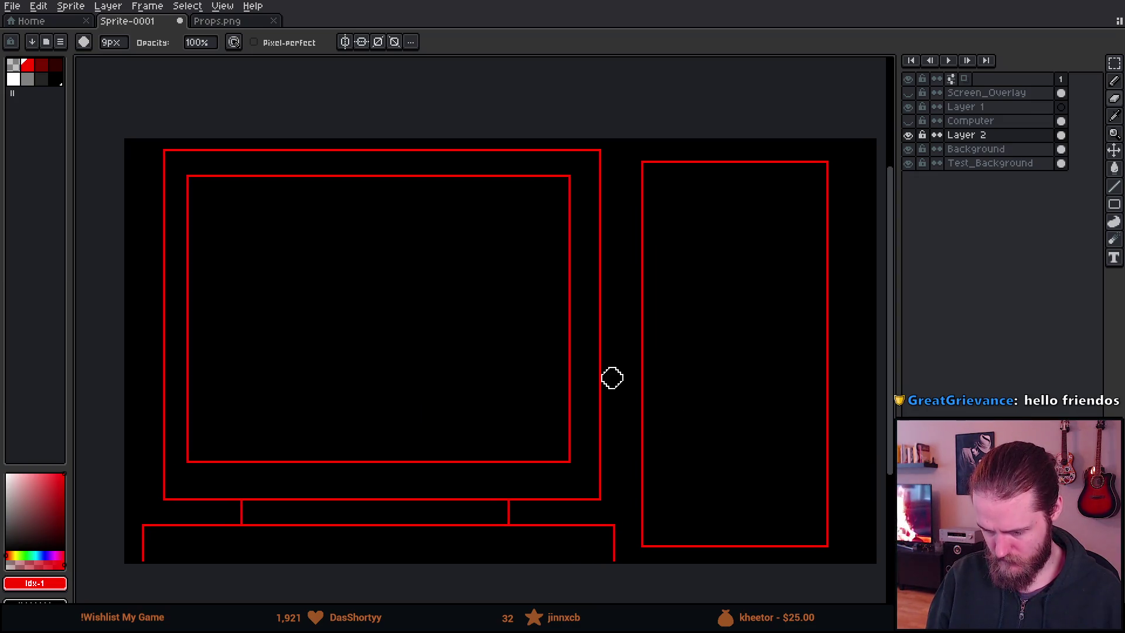
Set the pencil to a 1px pixel-perfect brush
key("b")
scroll(189, 130, "up", 4)
key("minus")
key("minus")
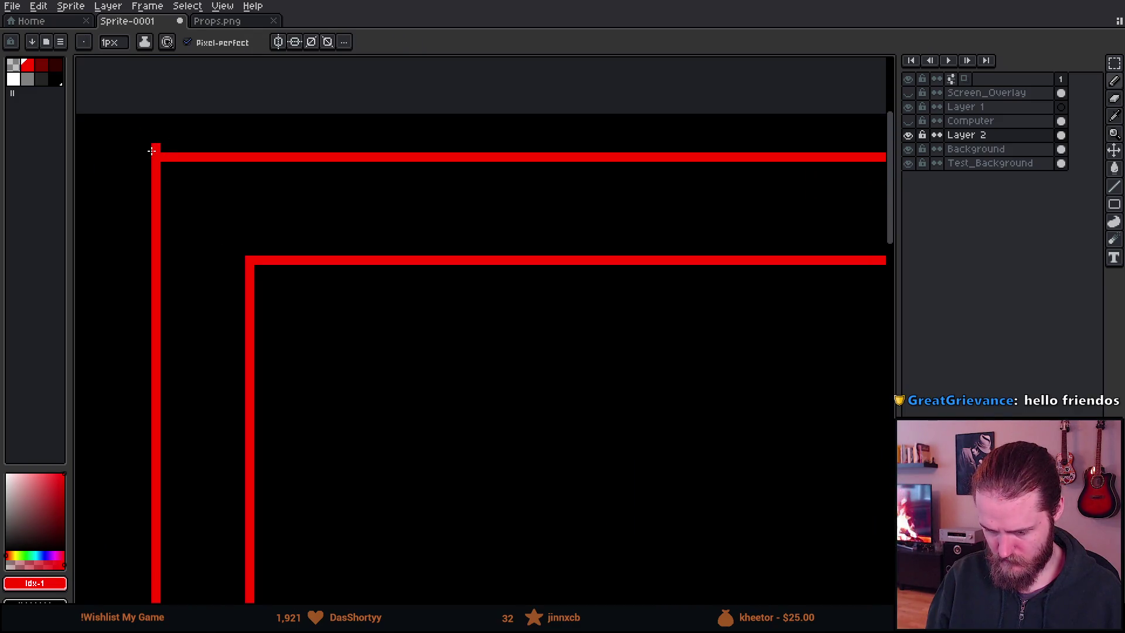
scroll(263, 311, "down", 4)
scroll(357, 299, "up", 1)
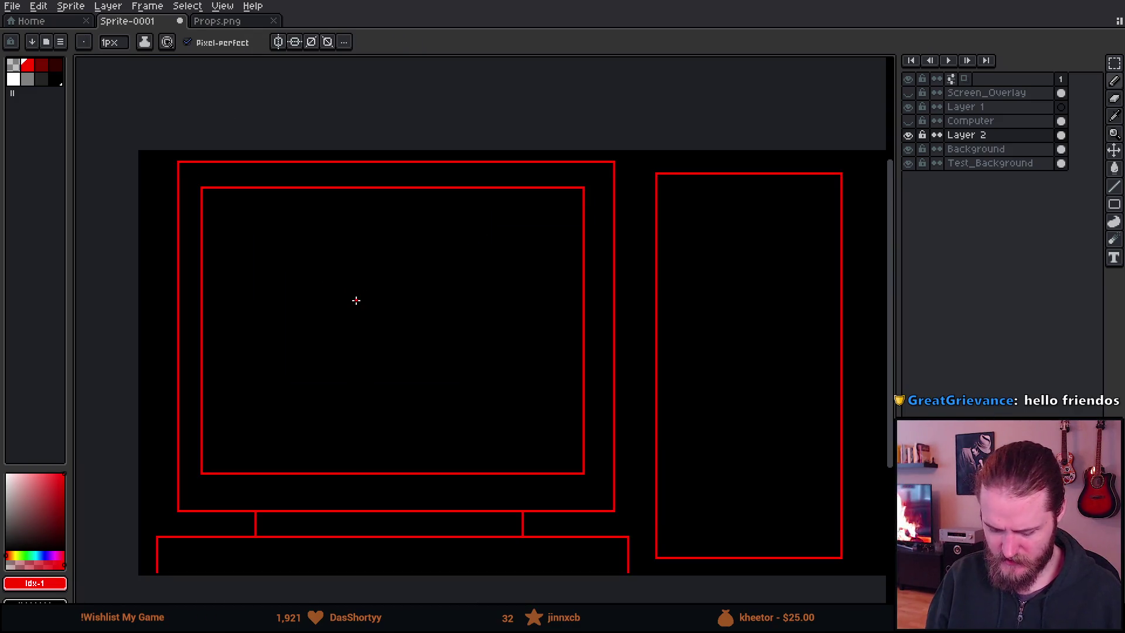
left_click_drag(447, 332, 397, 304)
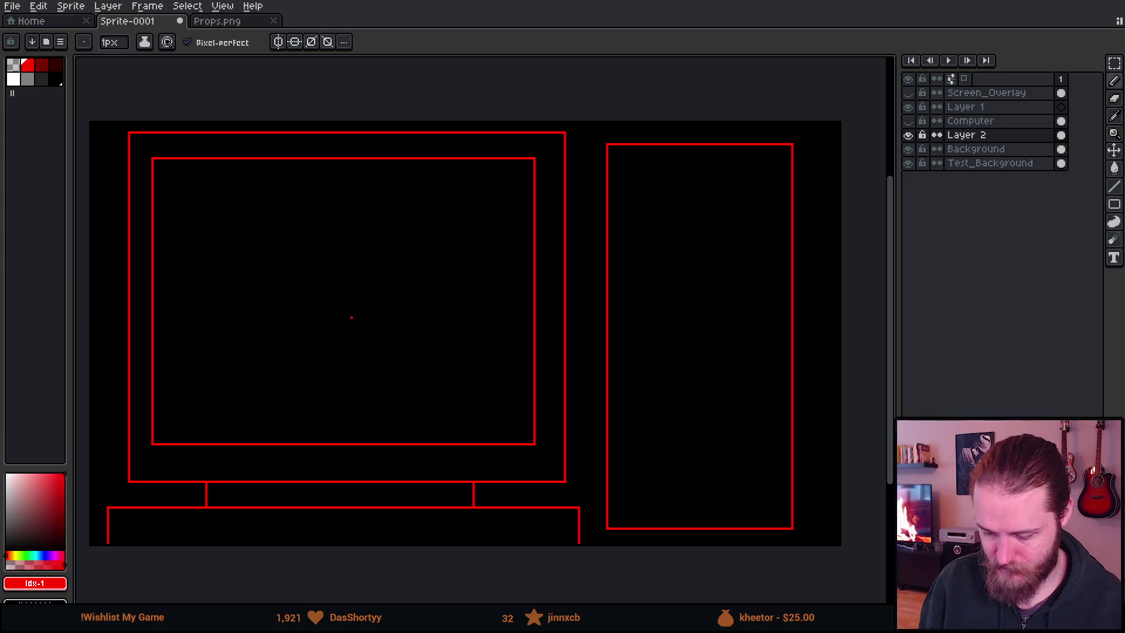
mouse_move(370, 339)
left_mouse_down()
mouse_move(407, 326)
mouse_move(452, 361)
mouse_move(389, 276)
left_mouse_up()
scroll(310, 270, "up", 1)
scroll(389, 276, "down", 1)
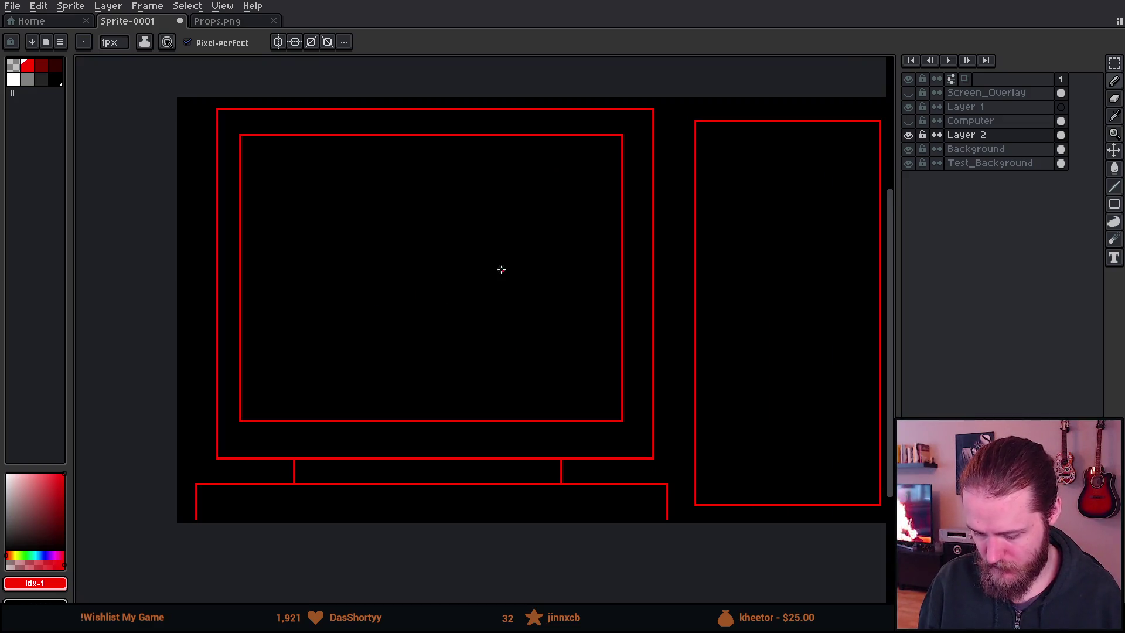
left_click_drag(500, 269, 467, 292)
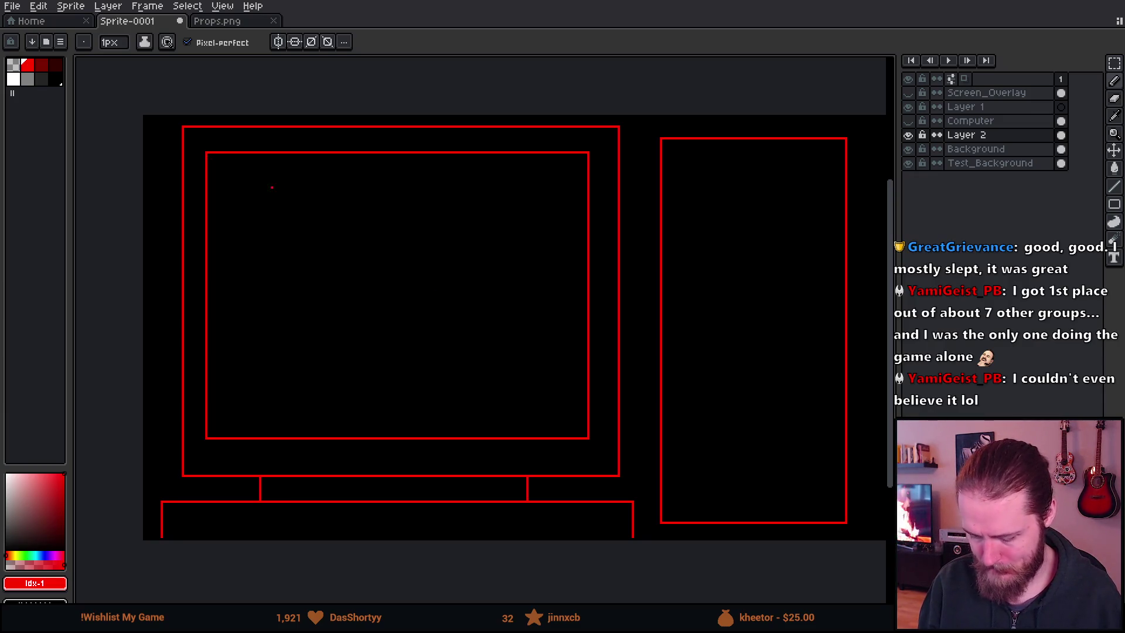
scroll(281, 192, "up", 1)
Zoom and pan to frame the monitor and tower outlines
left_click_drag(357, 257, 301, 244)
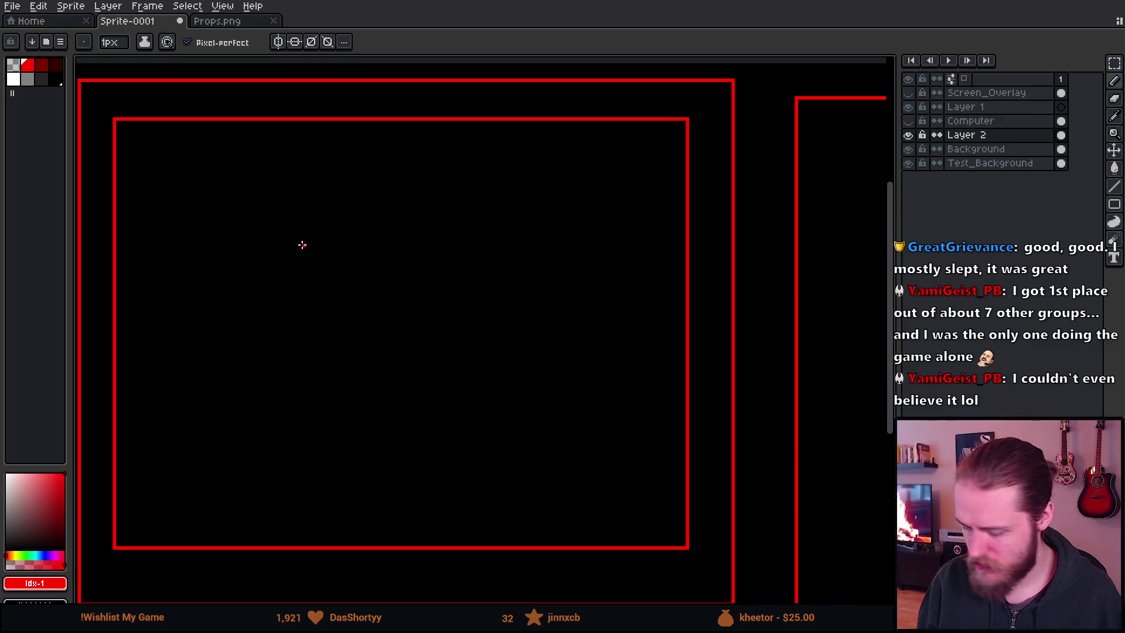
scroll(191, 153, "down", 1)
left_click_drag(191, 153, 280, 162)
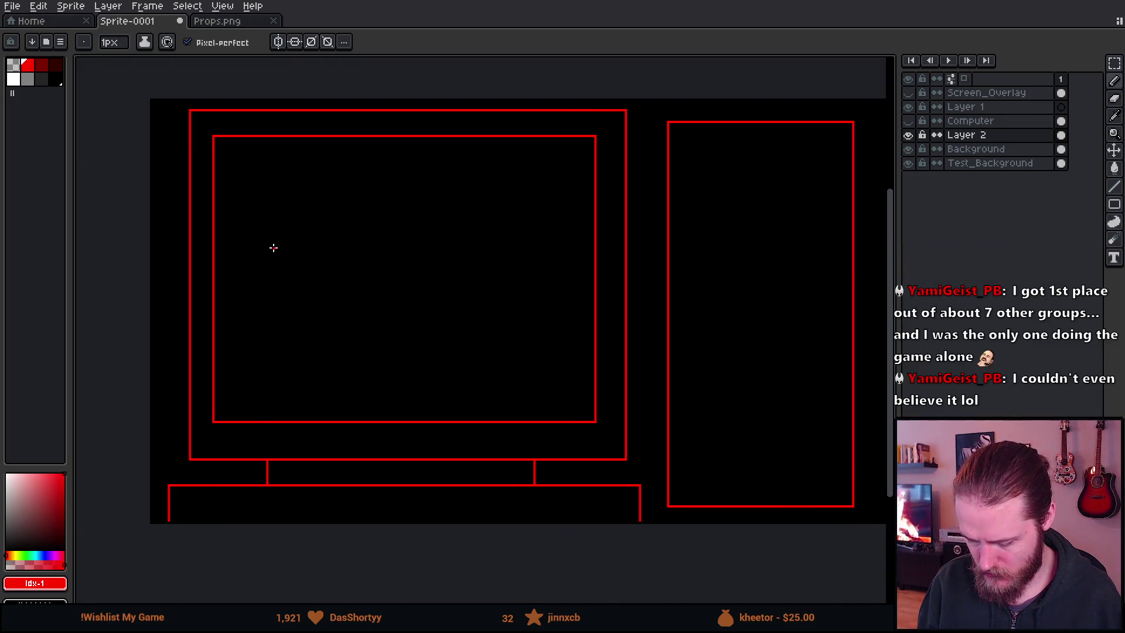
scroll(188, 437, "up", 1)
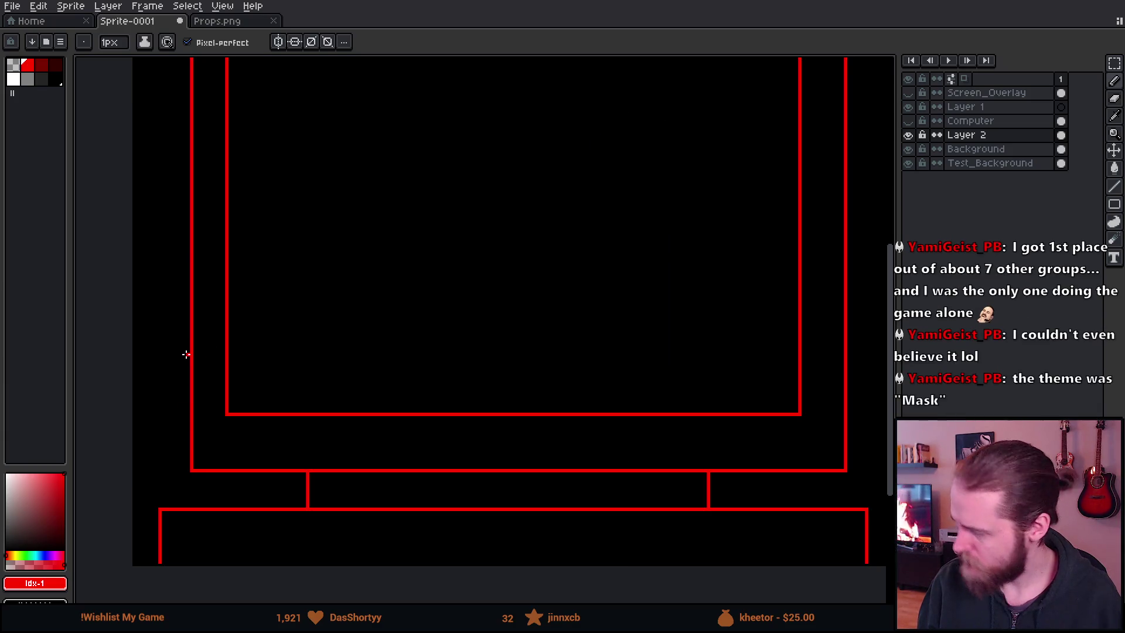
scroll(186, 354, "down", 1)
left_click_drag(390, 369, 382, 394)
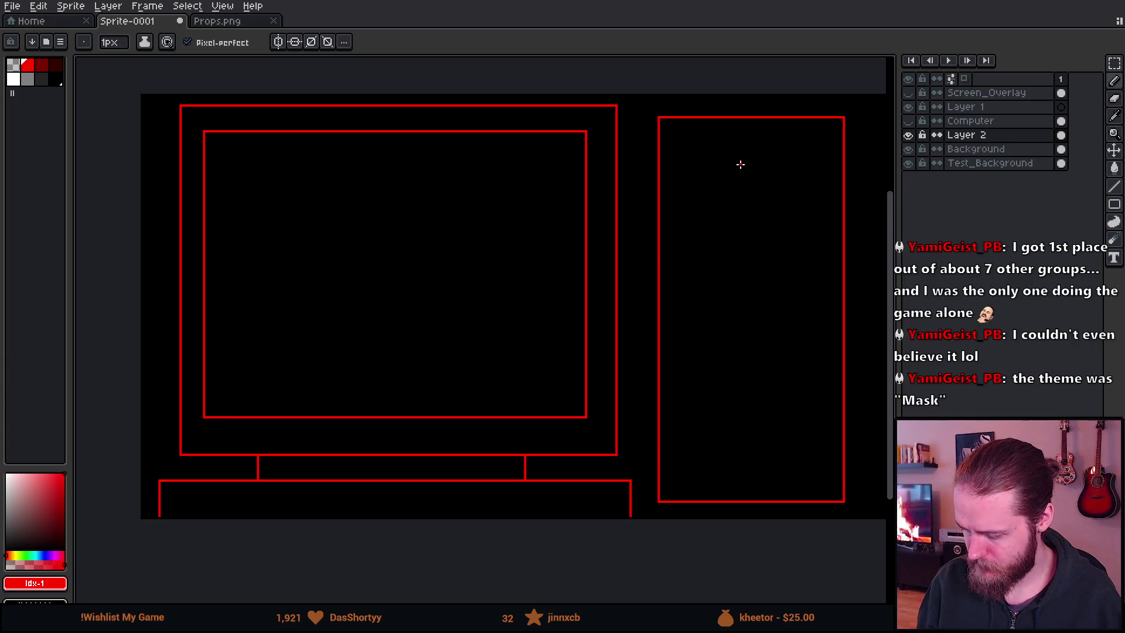
left_click_drag(738, 164, 554, 195)
scroll(576, 157, "up", 1)
scroll(535, 168, "up", 1)
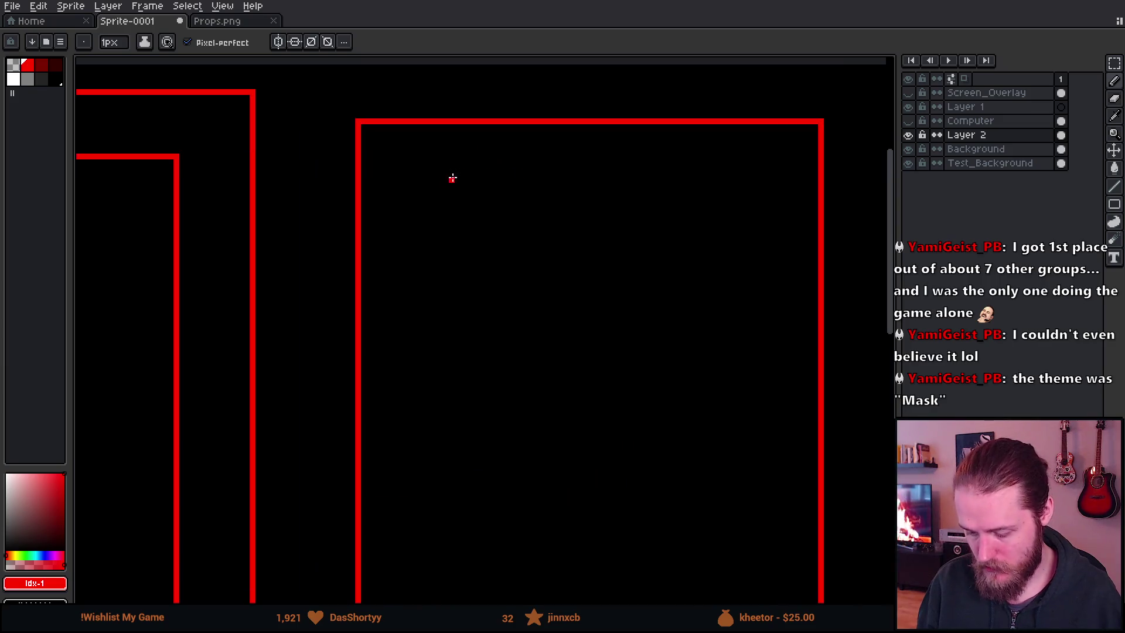
Undo a stray stroke and drag a rectangle drive-bay box near the tower top
left_click_drag(426, 180, 658, 297)
key("ctrl+z")
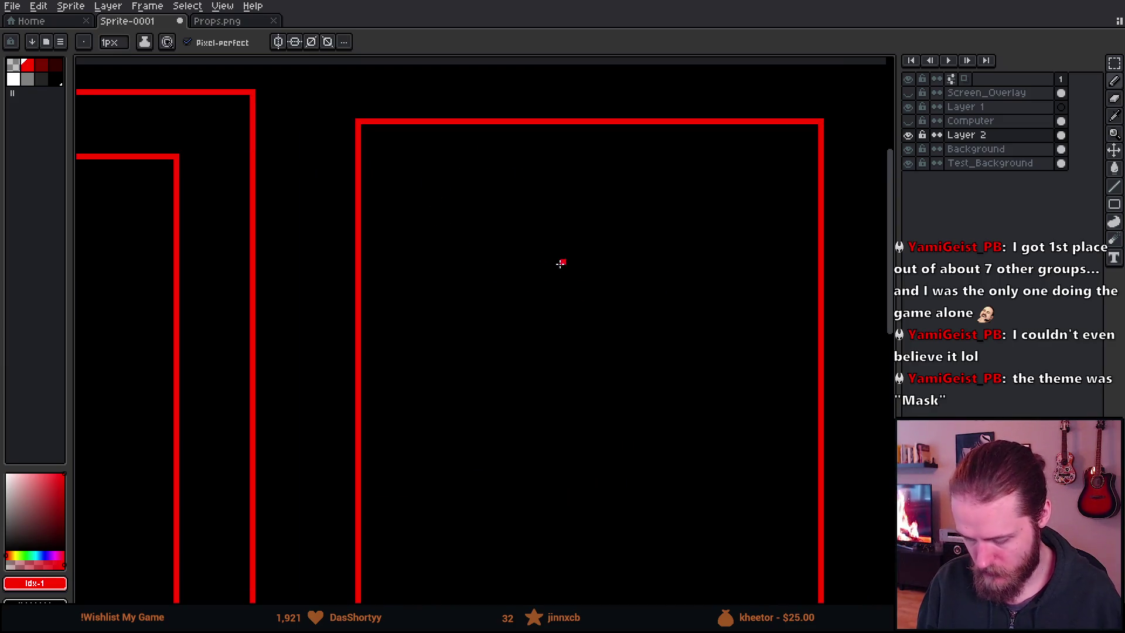
key("l")
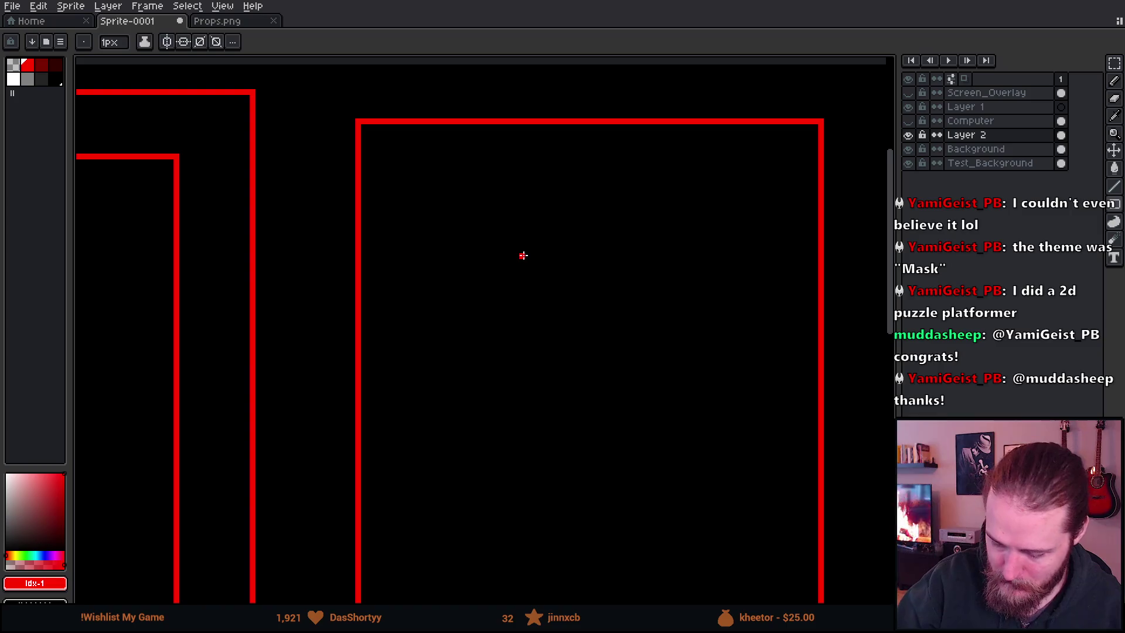
mouse_move(417, 179)
left_mouse_down()
mouse_move(610, 259)
mouse_move(781, 277)
mouse_move(763, 273)
left_mouse_up()
Shrink the brush to 1 px and duplicate the drive bay directly below the first
key("b")
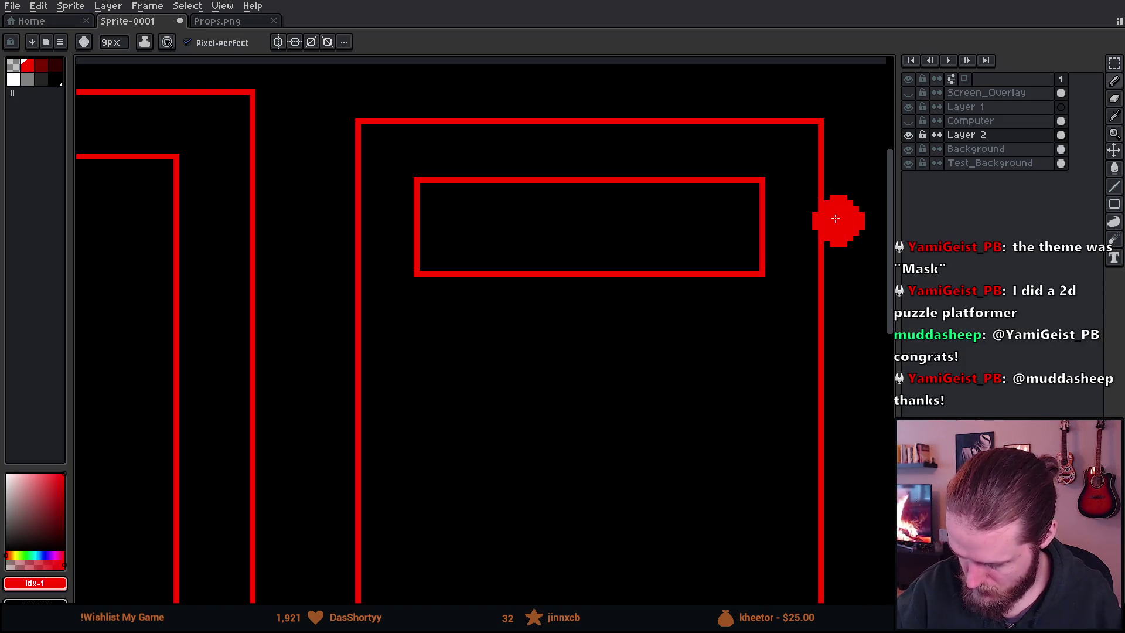
key("minus")
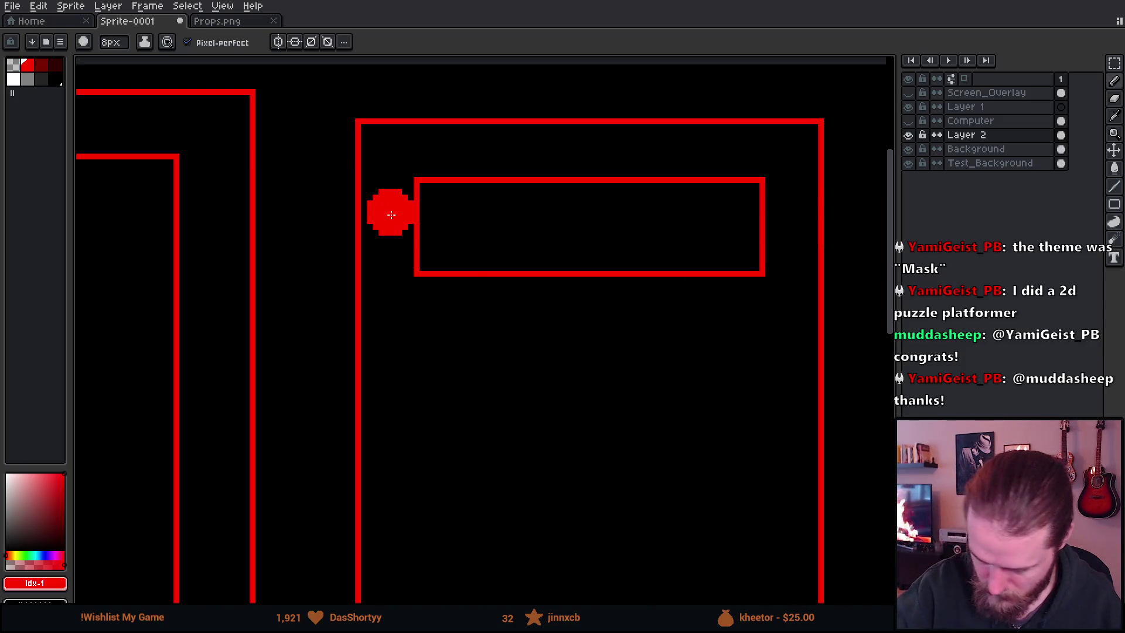
key("minus")
key("minus")
key("minus")
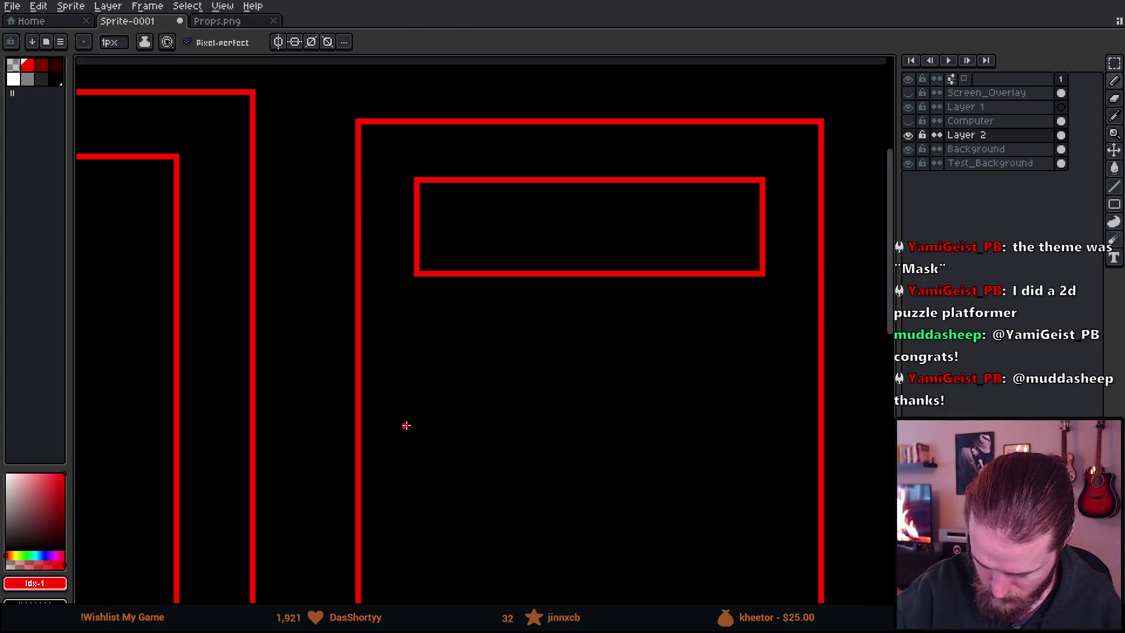
key("m")
mouse_move(401, 176)
left_mouse_down()
mouse_move(603, 281)
mouse_move(773, 337)
left_mouse_up()
mouse_move(739, 305)
left_mouse_down()
mouse_move(716, 364)
mouse_move(724, 398)
left_mouse_up()
key("ctrl+d")
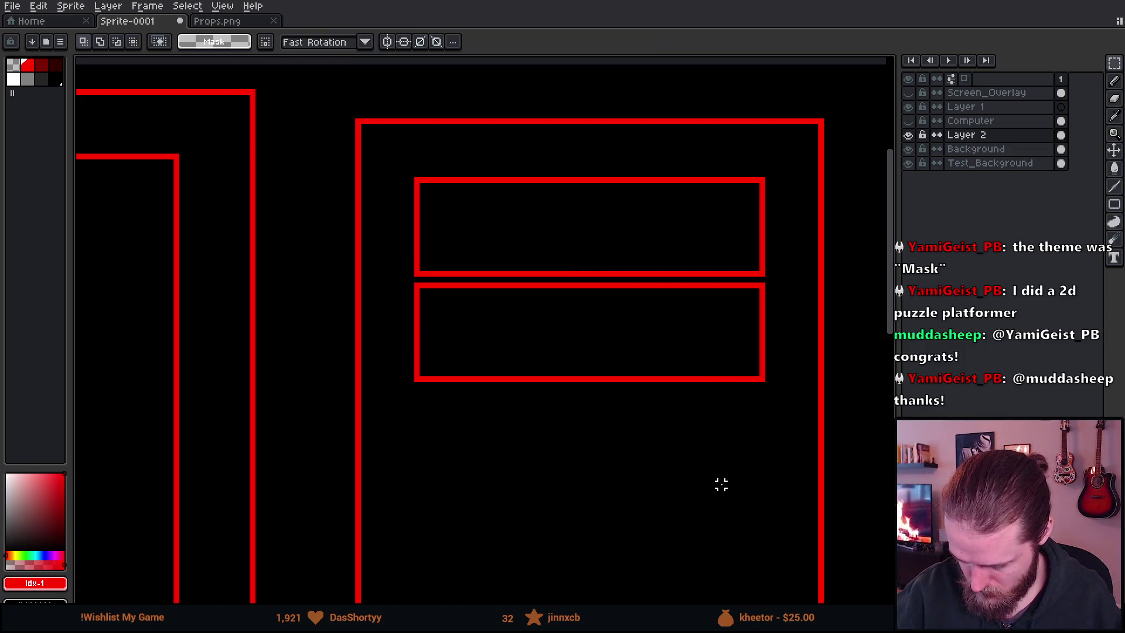
Draw a larger red rectangle framing both drive bays inside the tower
key("b")
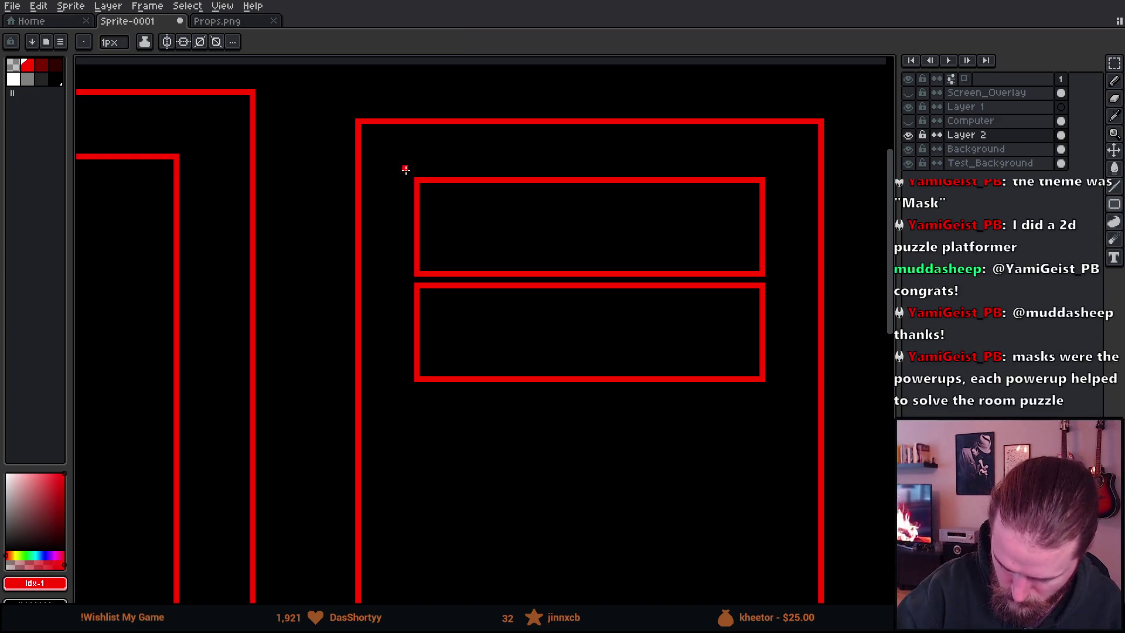
mouse_move(405, 169)
left_mouse_down()
mouse_move(632, 358)
mouse_move(698, 465)
mouse_move(775, 497)
left_mouse_up()
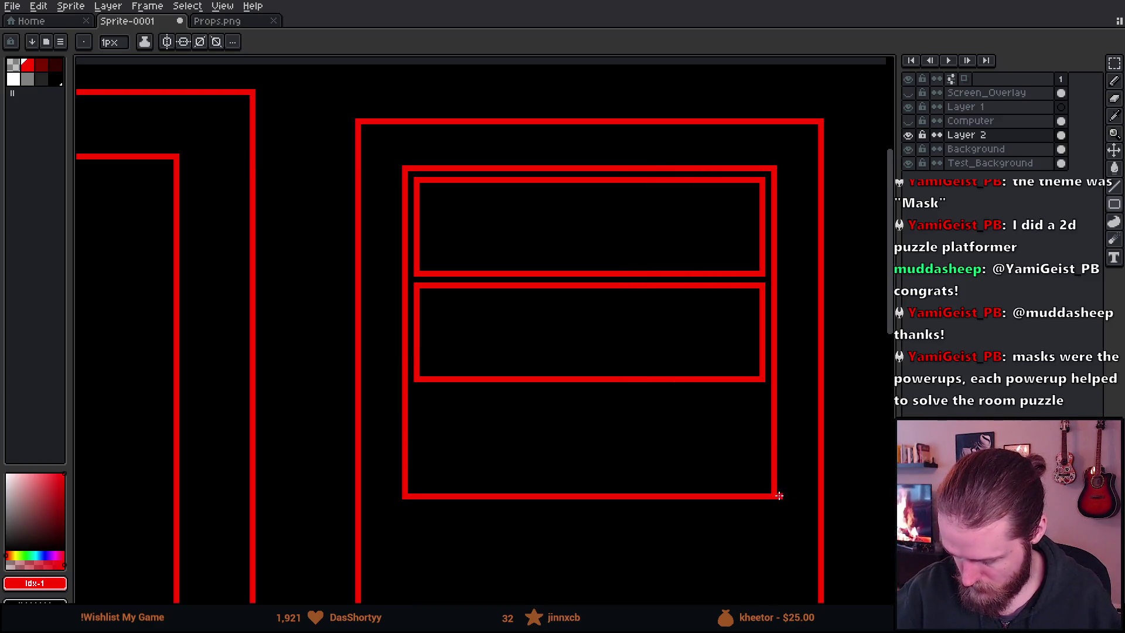
mouse_move(743, 431)
left_mouse_down()
mouse_move(711, 382)
mouse_move(721, 346)
mouse_move(685, 319)
mouse_move(675, 98)
mouse_move(740, 116)
left_mouse_up()
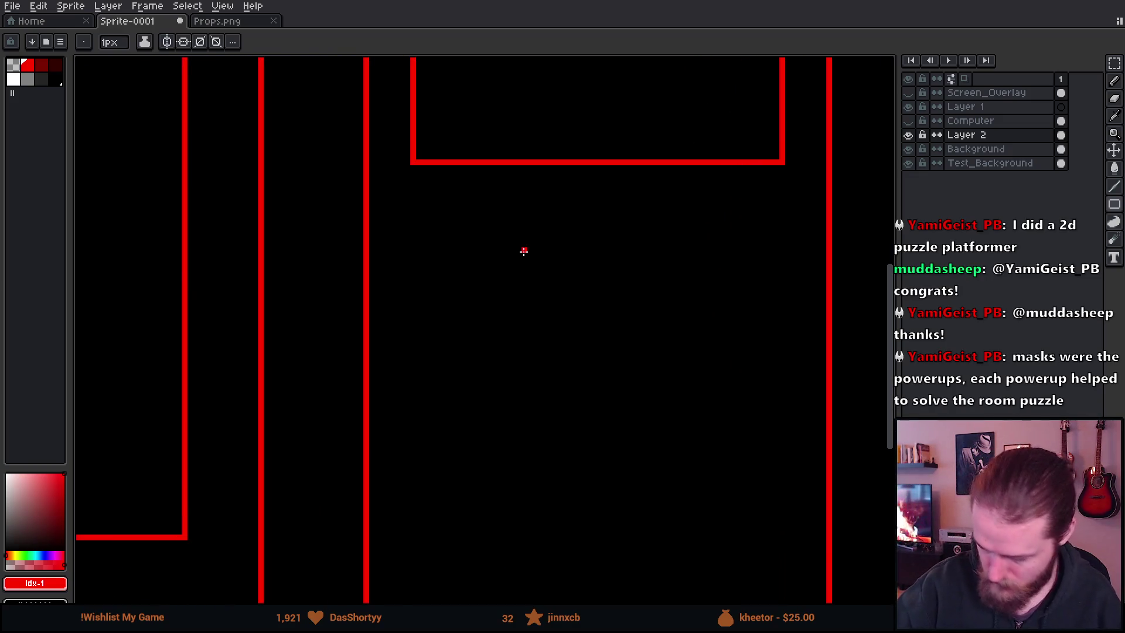
Draw a small red circle below the drive bays with a vertical line through its top
key("u")
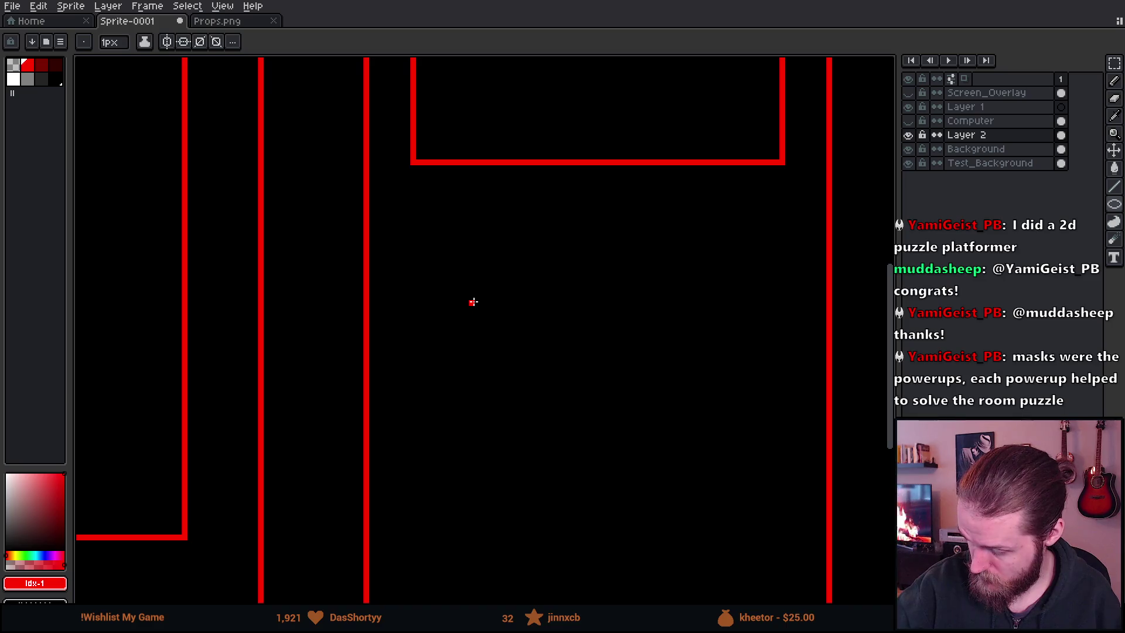
left_click_drag(417, 194, 505, 253)
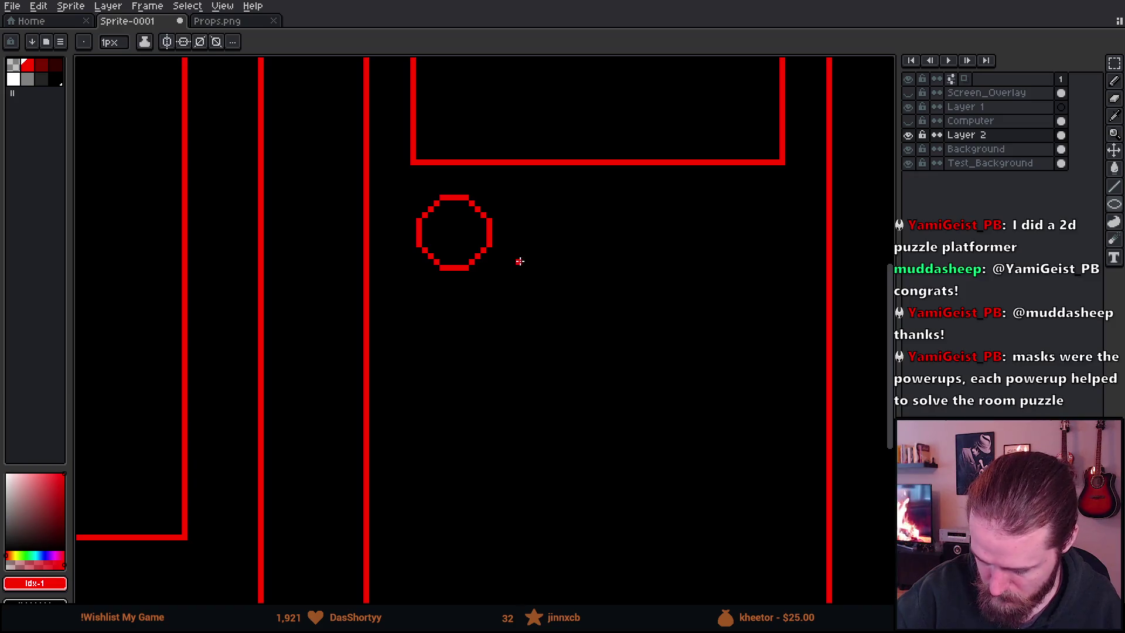
scroll(455, 221, "up", 2)
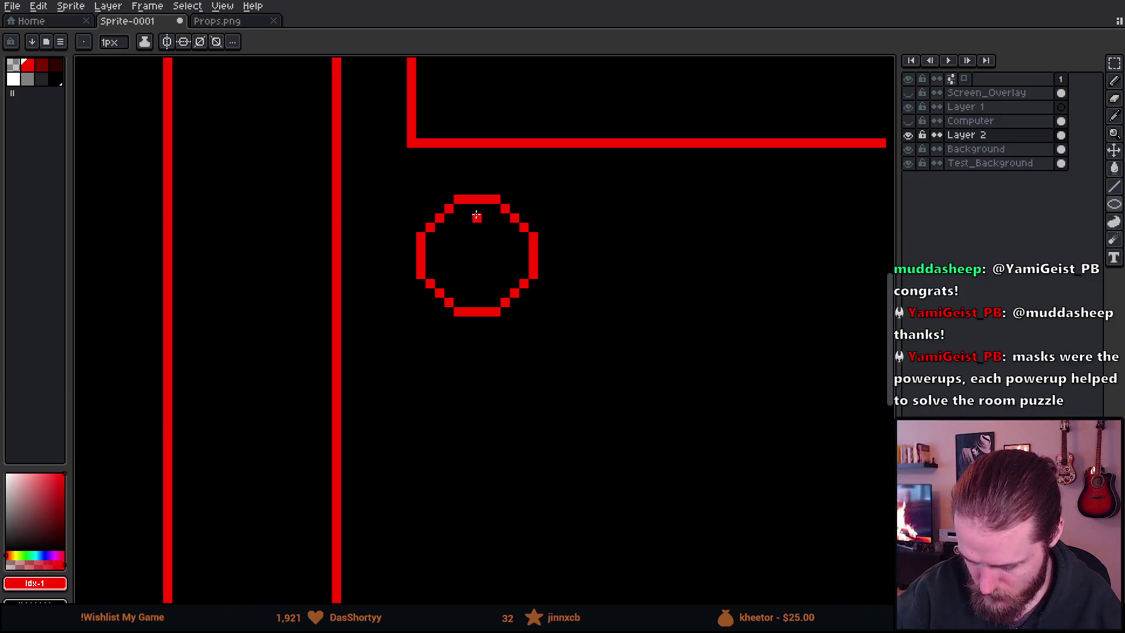
scroll(476, 216, "up", 1)
key("b")
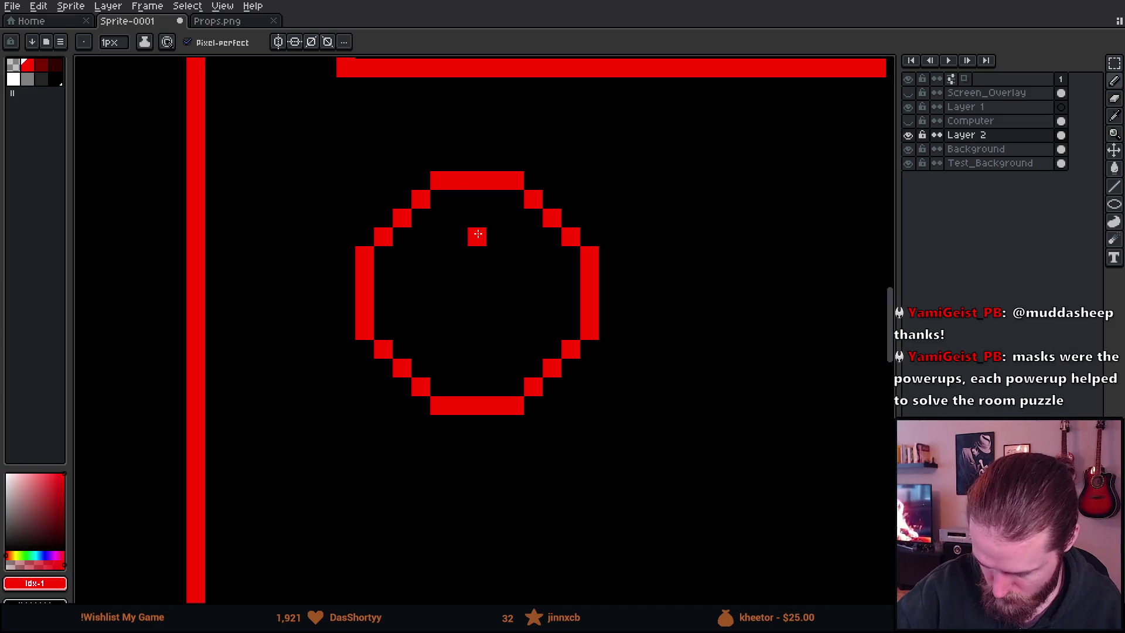
left_click_drag(477, 241, 476, 255)
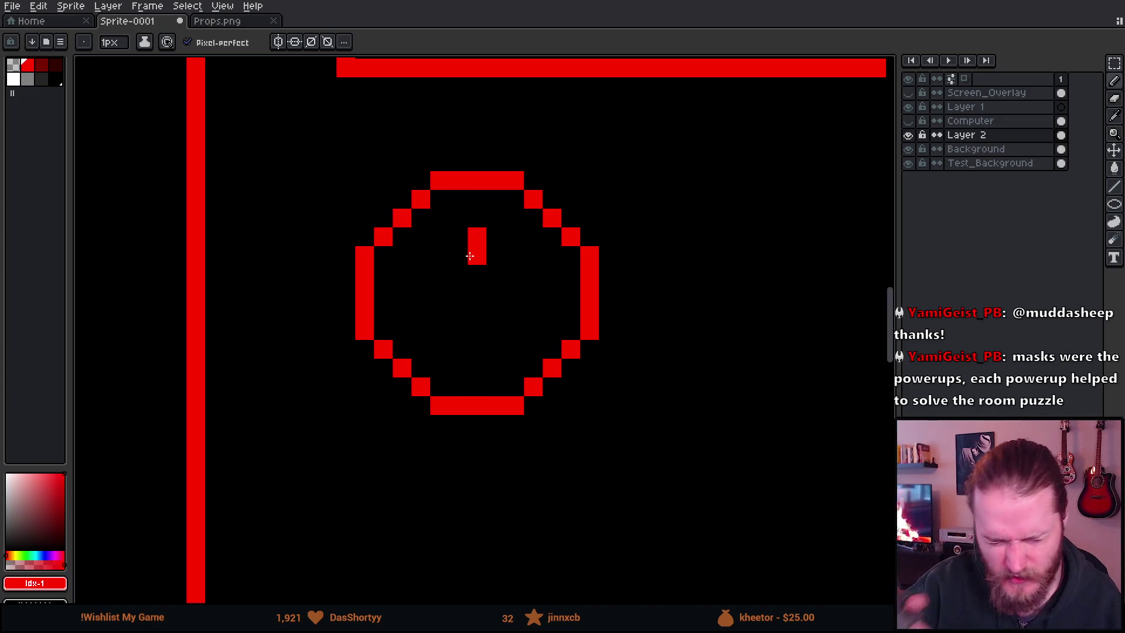
left_click(476, 274)
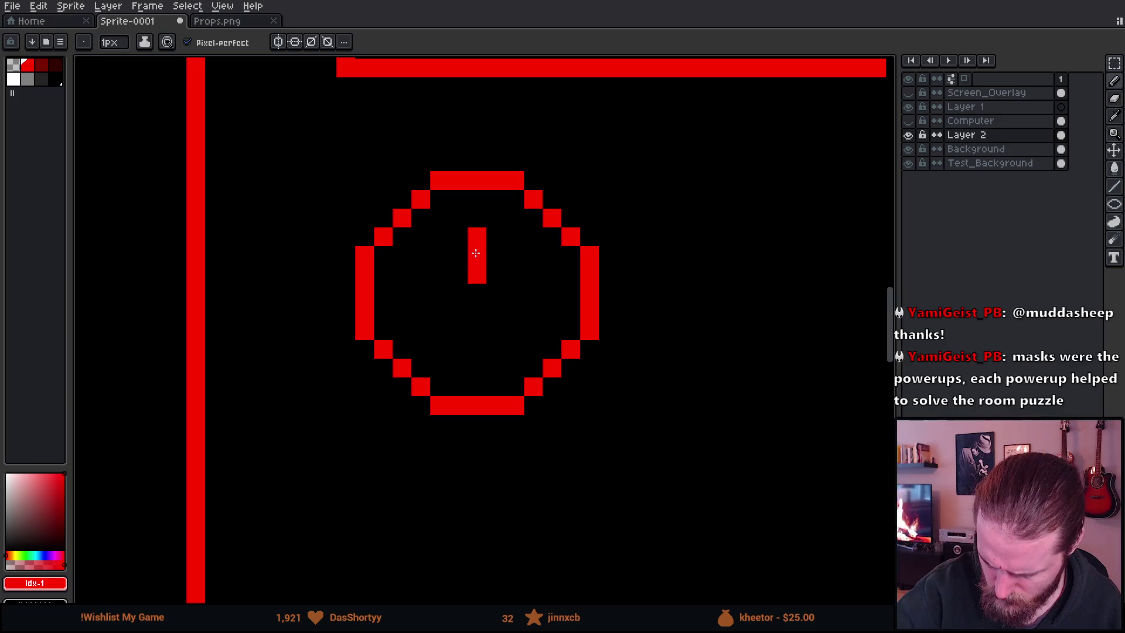
Stamp a filled dot and carve it into the power symbol's ring, then reset the brush to 1 px
scroll(468, 276, "up", 5)
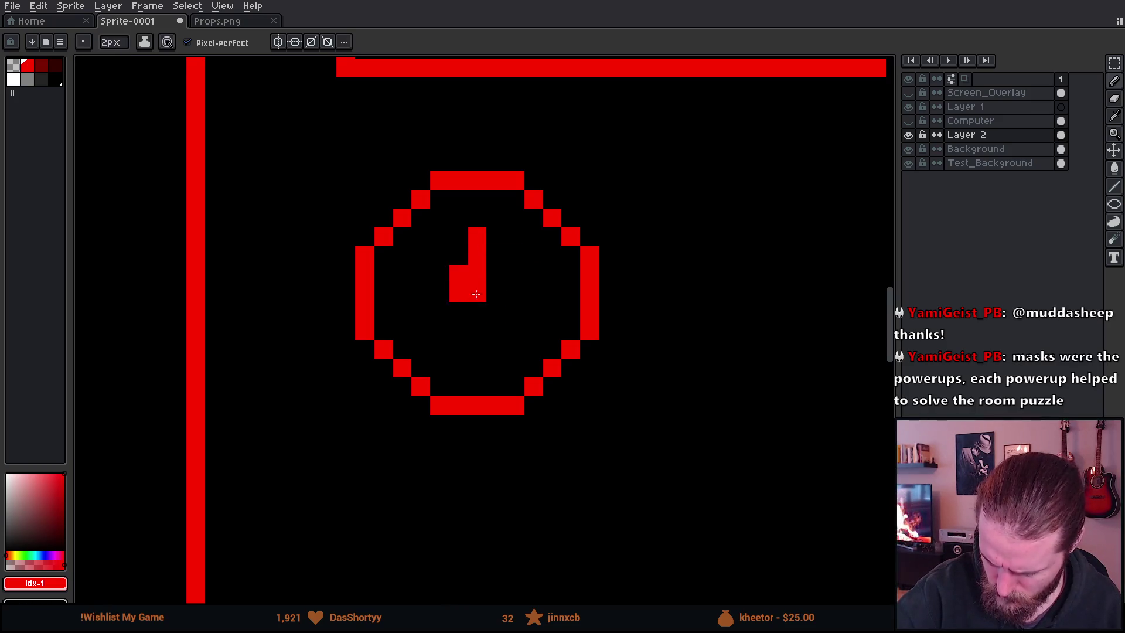
scroll(483, 292, "up", 1)
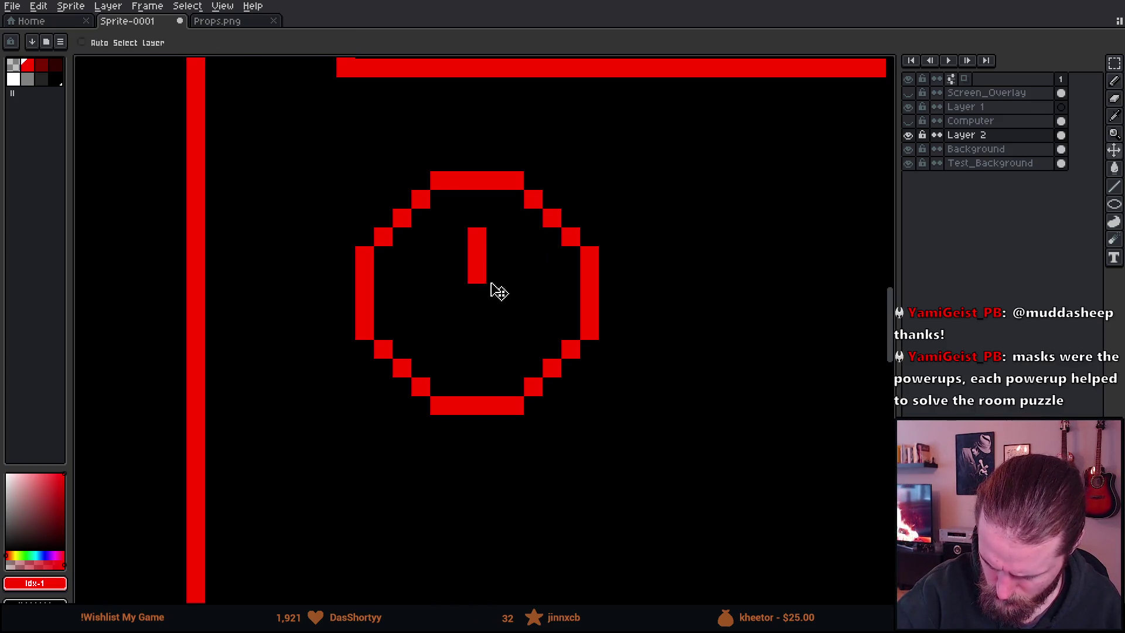
left_click(482, 291)
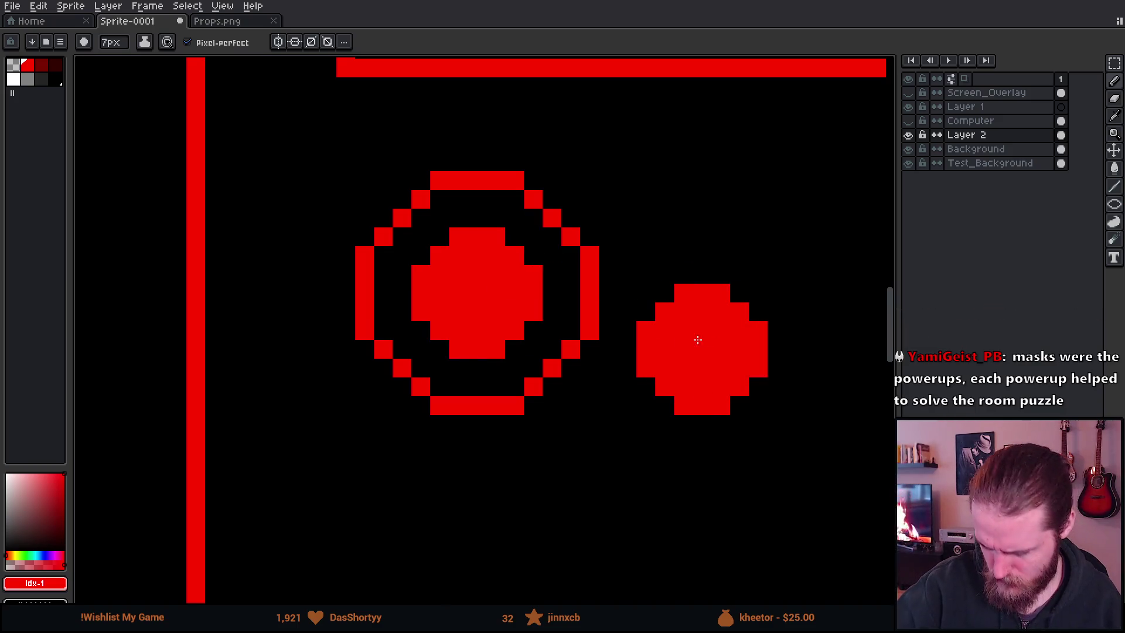
key("v")
key("b")
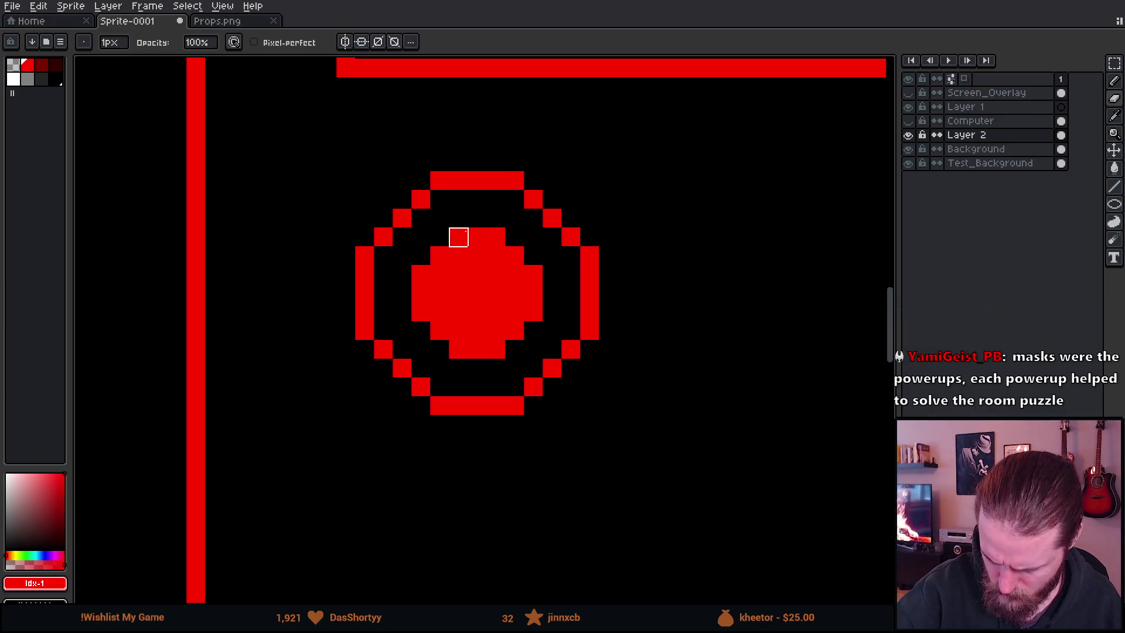
left_click_drag(459, 237, 459, 275)
left_click(496, 236)
mouse_move(496, 236)
left_mouse_down()
mouse_move(497, 271)
mouse_move(515, 293)
mouse_move(514, 271)
mouse_move(514, 312)
mouse_move(439, 312)
mouse_move(440, 293)
mouse_move(494, 309)
mouse_move(477, 329)
mouse_move(496, 331)
left_mouse_up()
key("b")
key("minus")
key("minus")
key("minus")
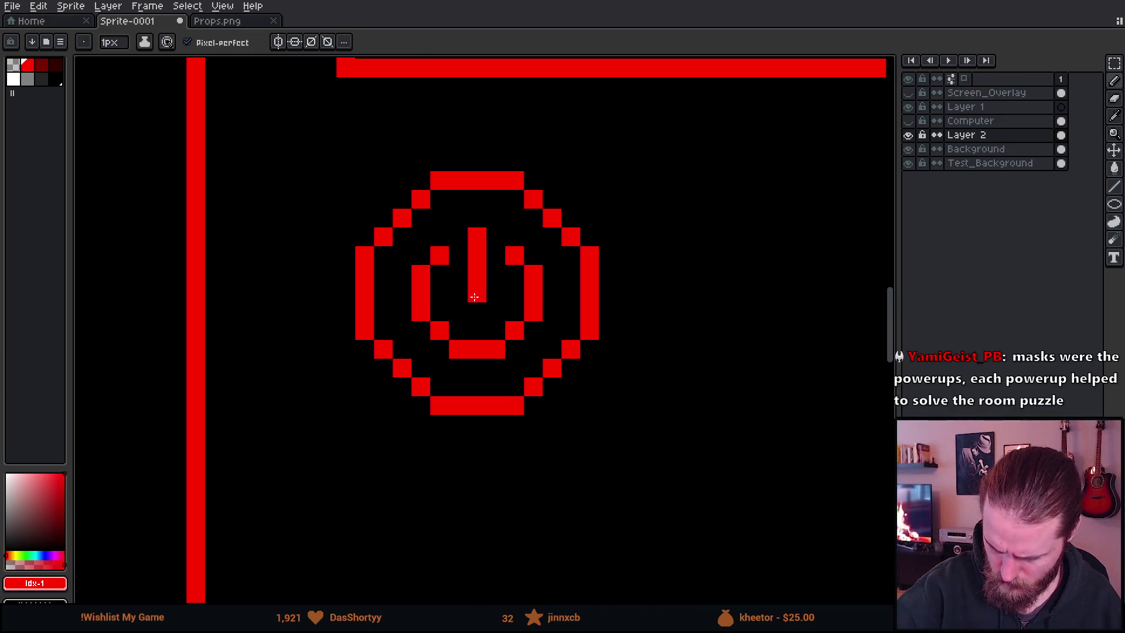
scroll(680, 448, "down", 5)
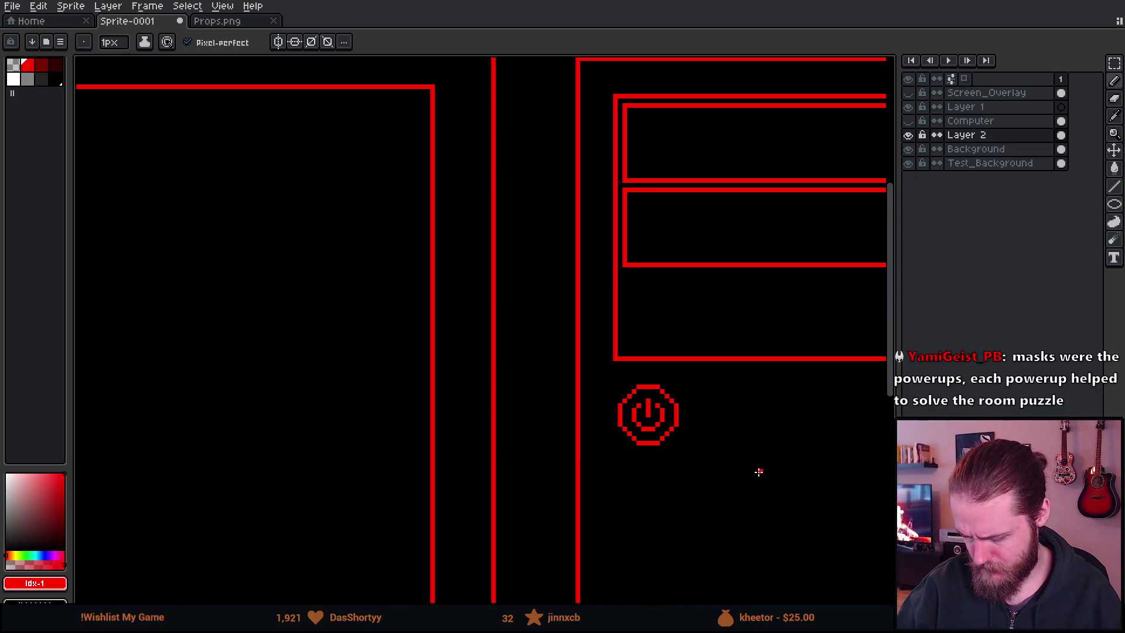
Try desk-edge lines at the canvas's left edge and under the monitor, undoing each one
mouse_move(782, 488)
left_mouse_down()
mouse_move(716, 394)
mouse_move(726, 389)
mouse_move(736, 410)
left_mouse_up()
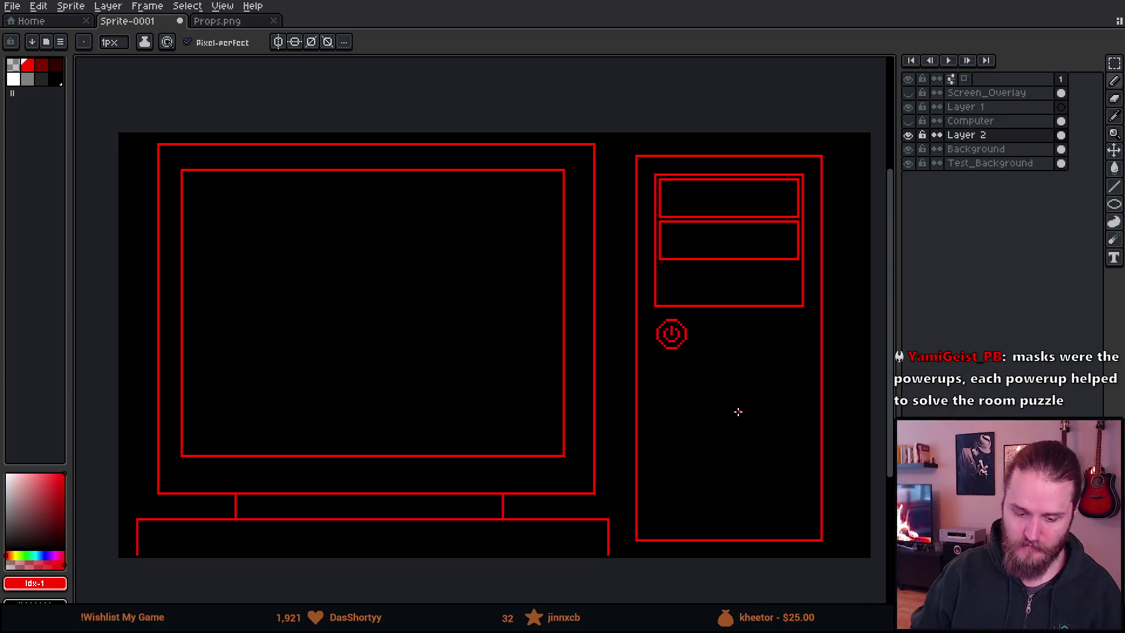
mouse_move(655, 518)
left_mouse_down()
mouse_move(595, 395)
mouse_move(662, 419)
mouse_move(703, 451)
mouse_move(723, 427)
left_mouse_up()
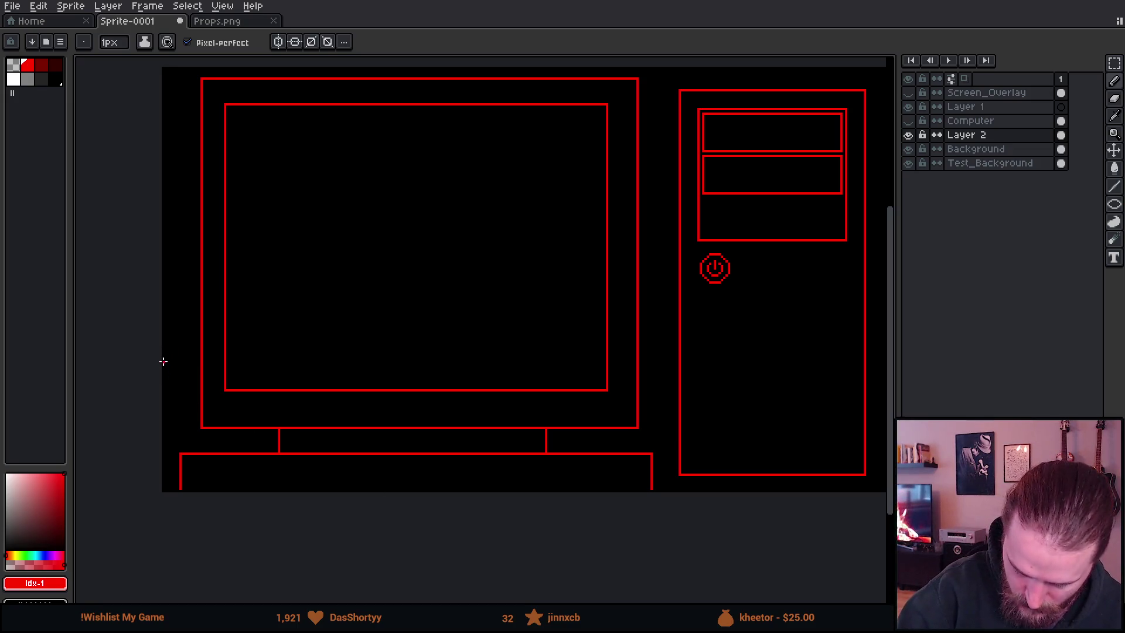
left_click_drag(164, 350, 198, 351)
key("ctrl+z")
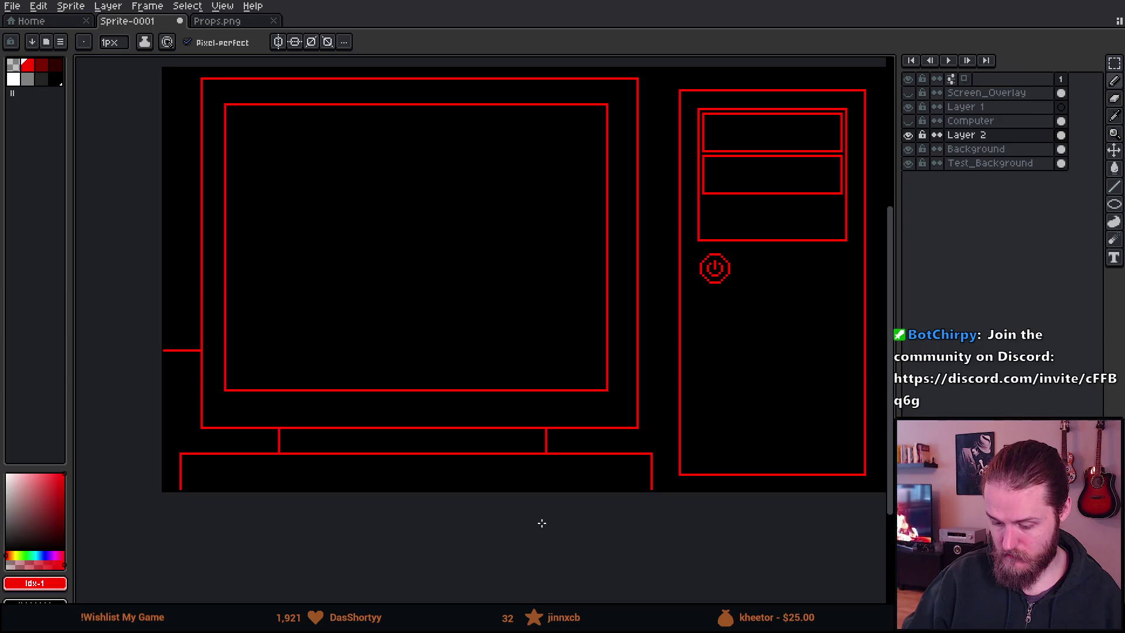
key("ctrl+z")
mouse_move(168, 387)
left_mouse_down()
mouse_move(202, 384)
mouse_move(163, 385)
left_mouse_up()
key("ctrl+z")
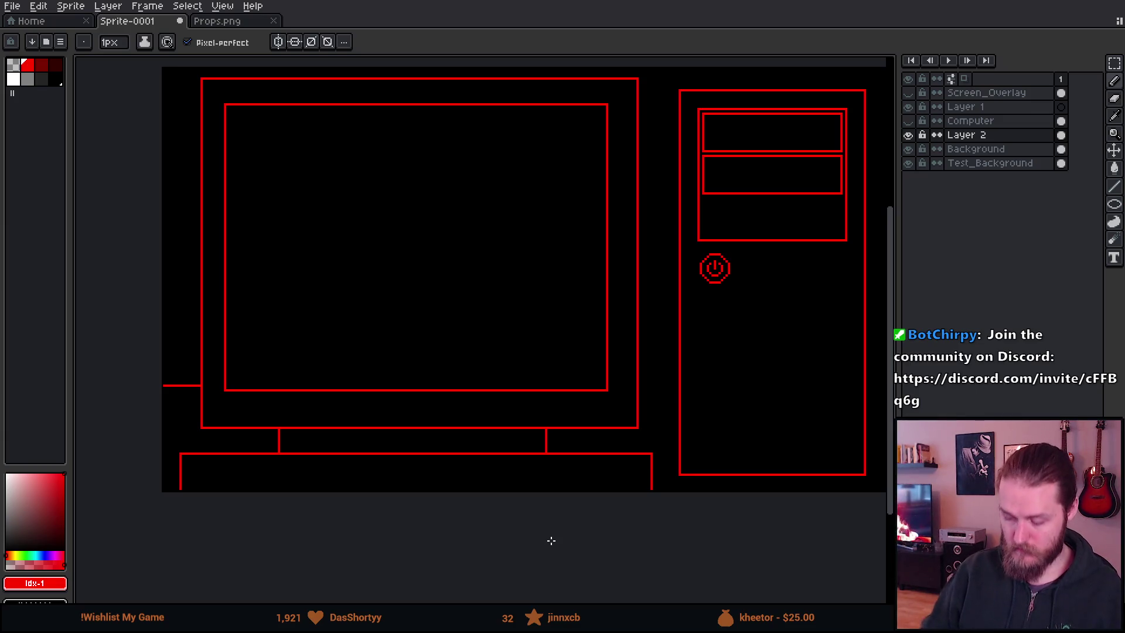
left_click(649, 389, "shift")
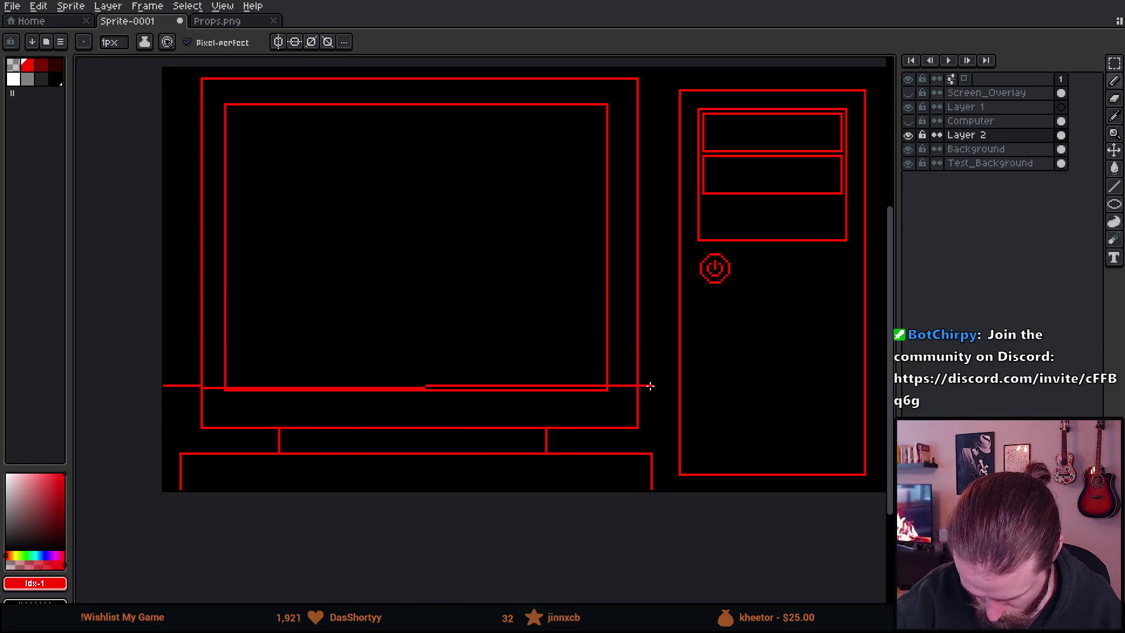
key("ctrl+z")
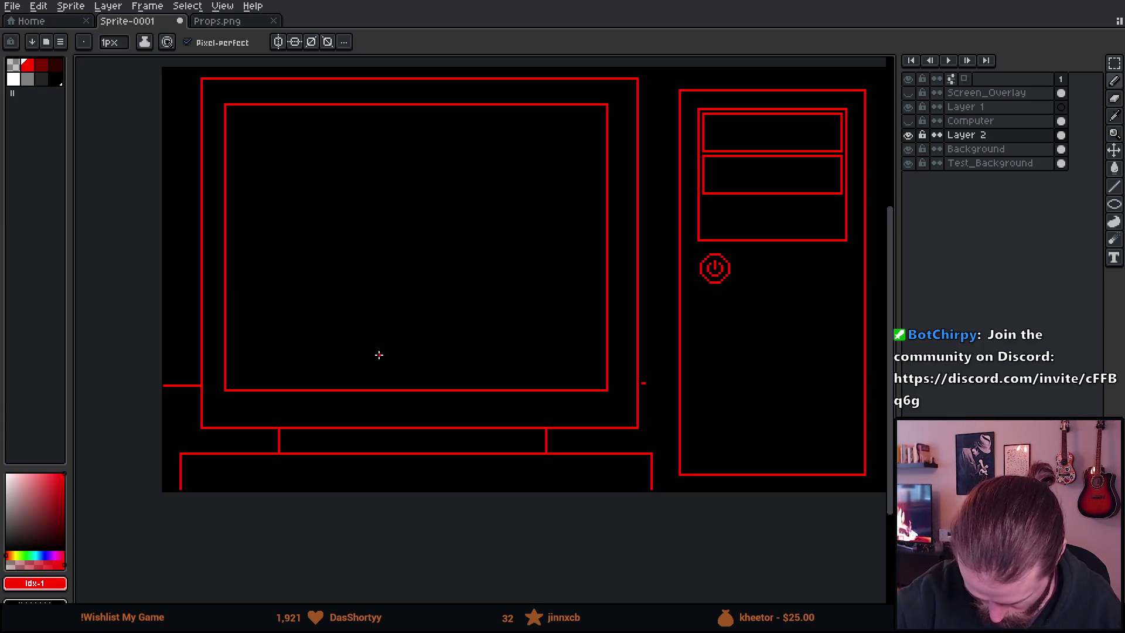
Draw the desk's back edge line from the left stub up to the tower
left_click(205, 384, "shift")
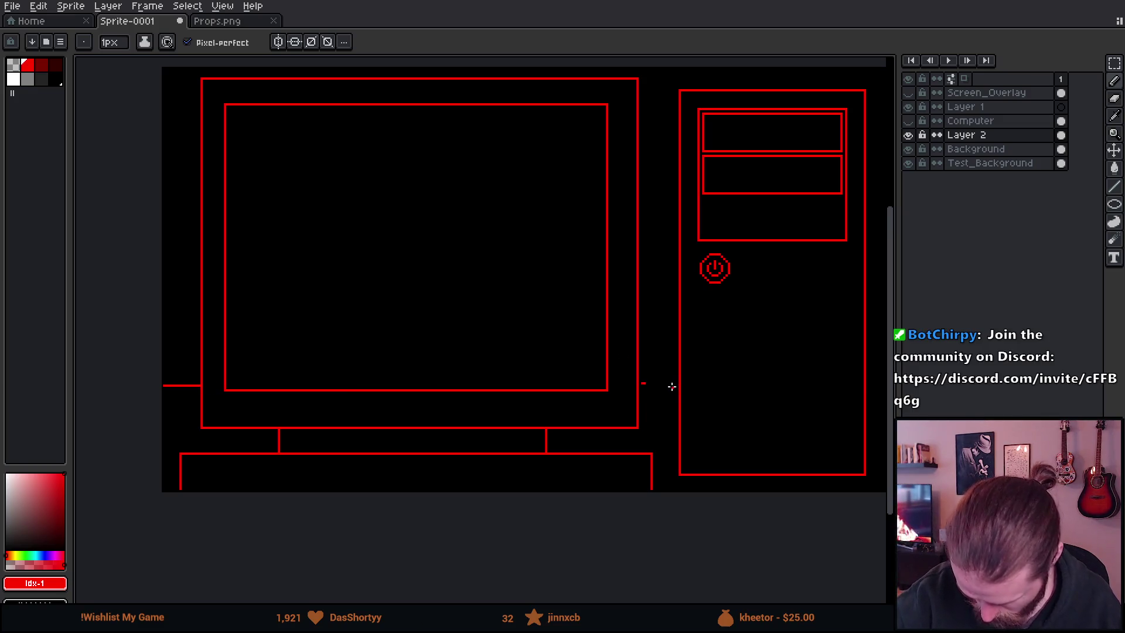
scroll(635, 416, "up", 3)
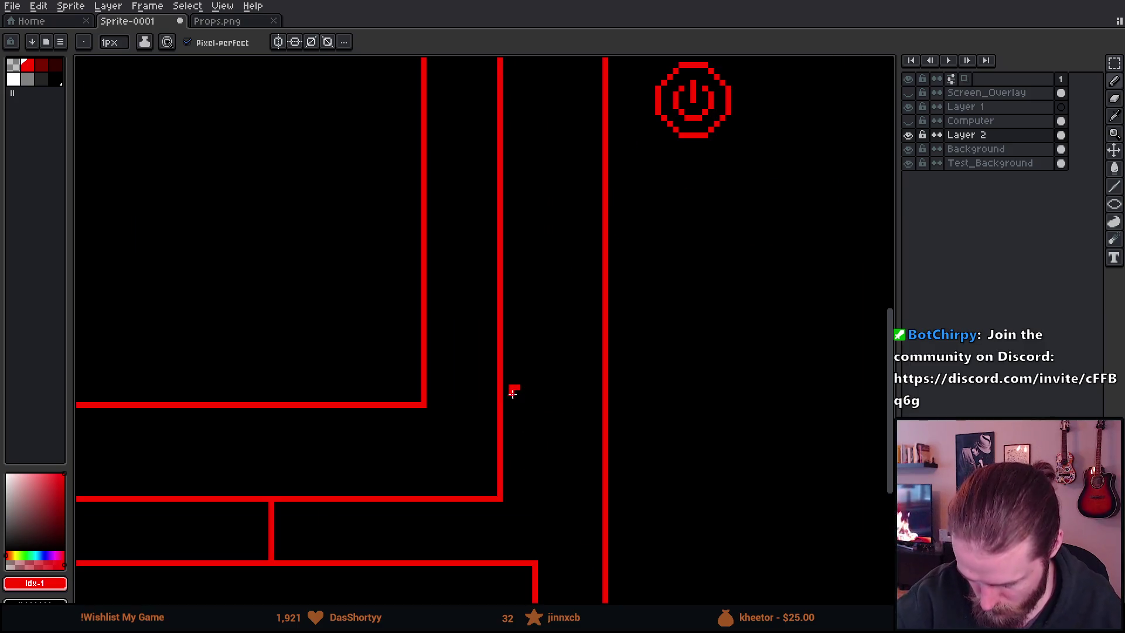
left_click(602, 393, "shift")
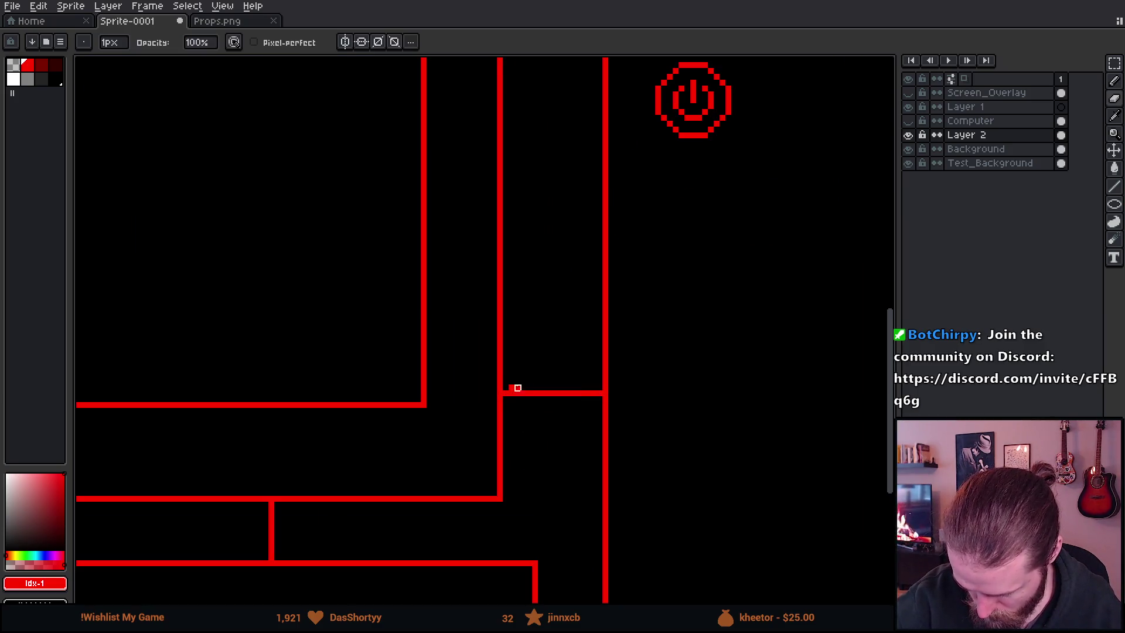
scroll(703, 434, "down", 5)
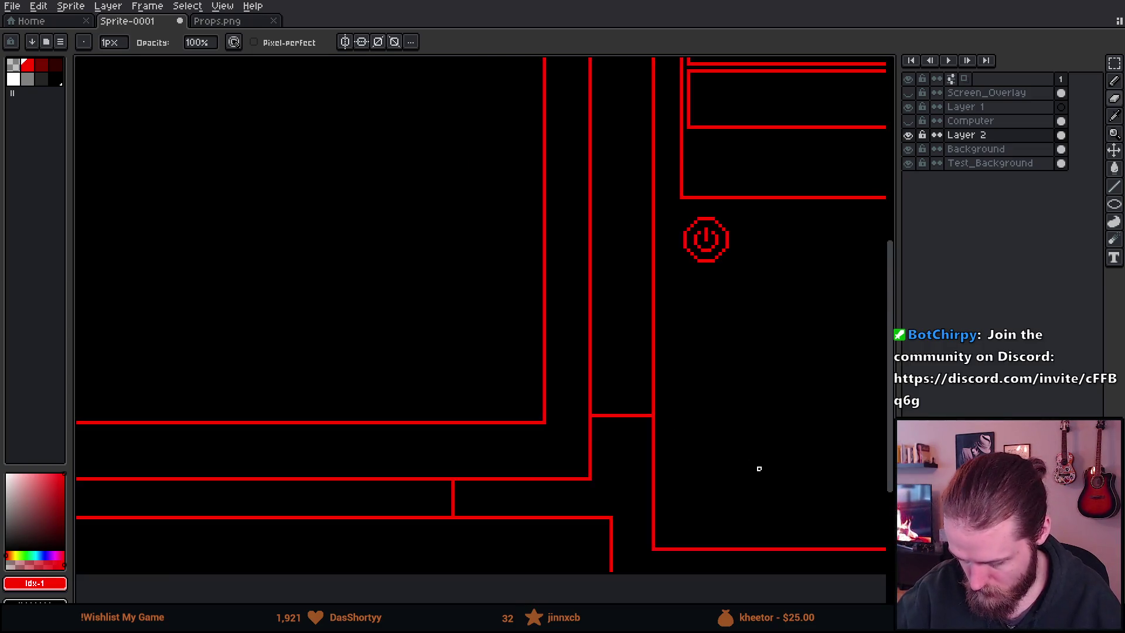
Try a horizontal pencil stroke across the tower, undo it, and move to the tower's right side
mouse_move(778, 489)
left_mouse_down()
mouse_move(565, 419)
mouse_move(507, 430)
left_mouse_up()
scroll(557, 402, "up", 3)
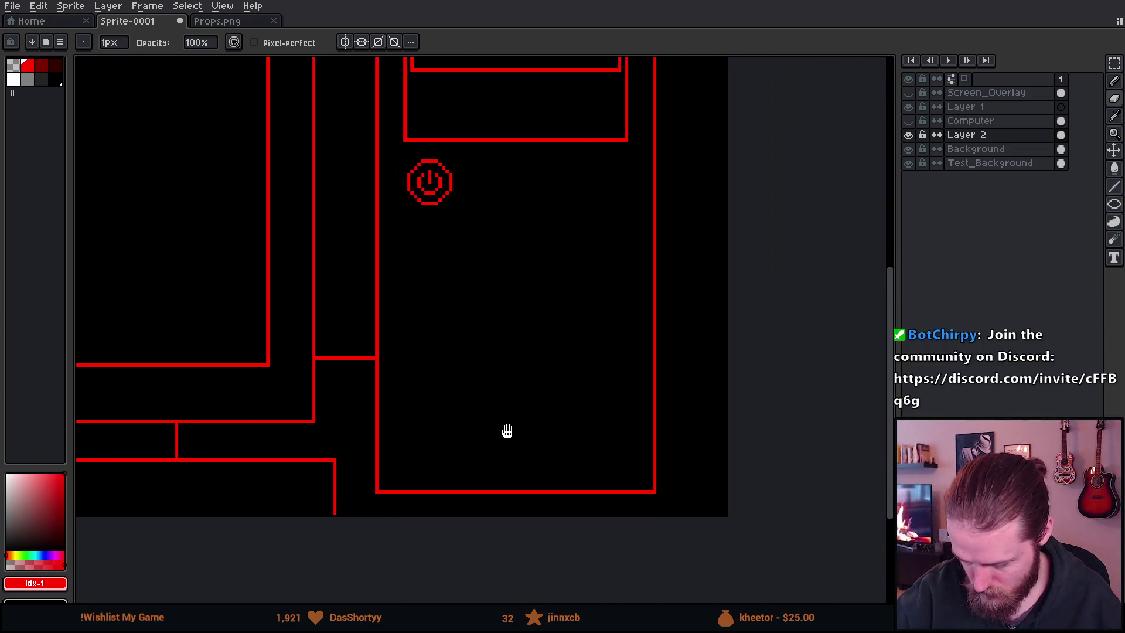
key("b")
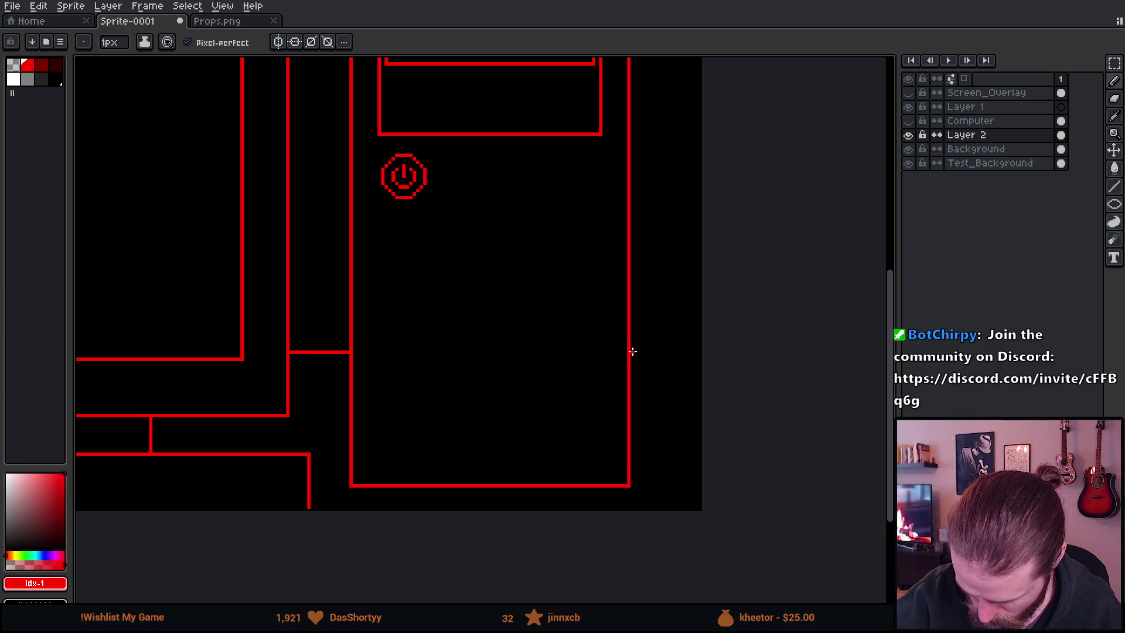
mouse_move(636, 353)
left_mouse_down()
mouse_move(701, 352)
mouse_move(323, 354)
left_mouse_up()
key("ctrl+z")
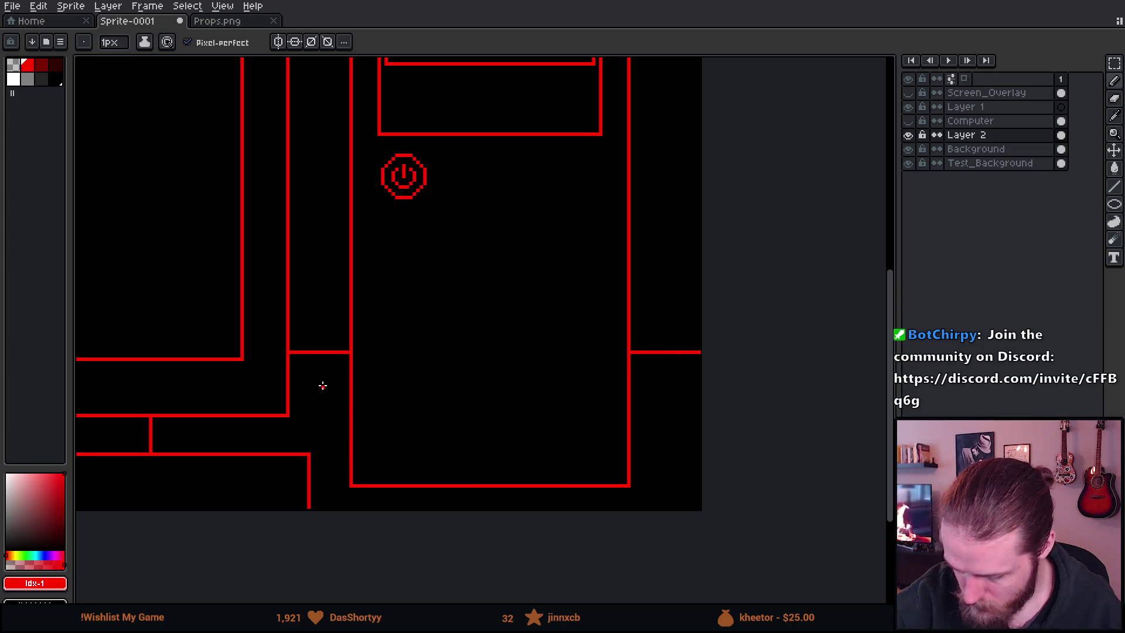
scroll(323, 385, "down", 1)
scroll(322, 385, "down", 2)
scroll(399, 422, "up", 1)
left_click_drag(399, 422, 785, 512)
scroll(620, 475, "up", 1)
scroll(746, 512, "up", 1)
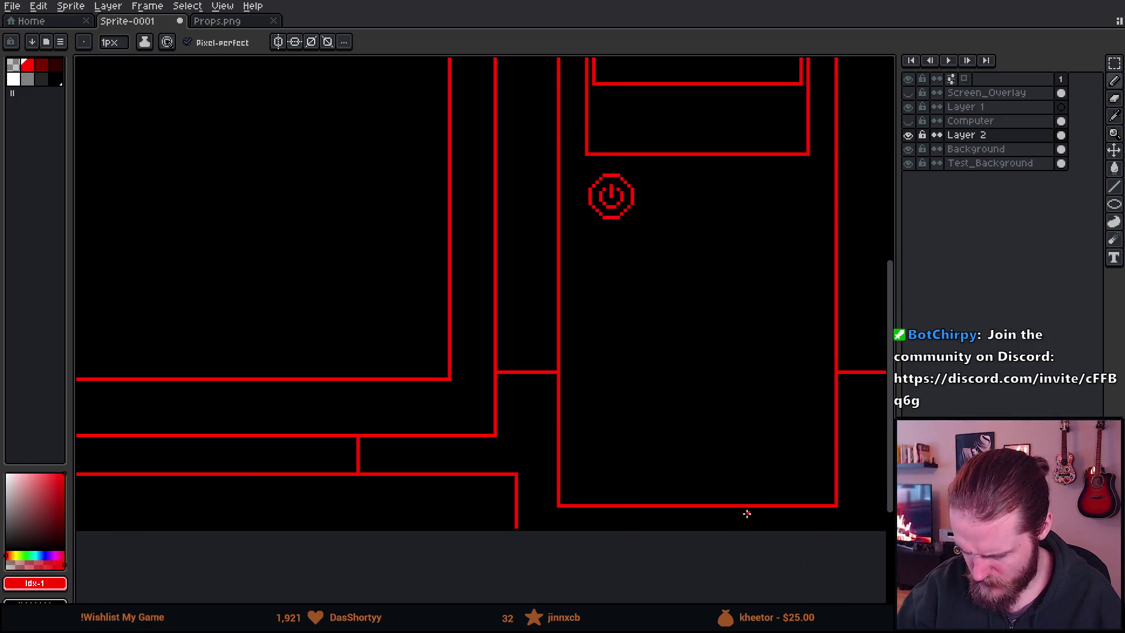
scroll(695, 498, "up", 1)
scroll(556, 488, "up", 1)
mouse_move(545, 477)
left_mouse_down()
mouse_move(642, 476)
mouse_move(592, 464)
mouse_move(586, 416)
mouse_move(573, 418)
left_mouse_up()
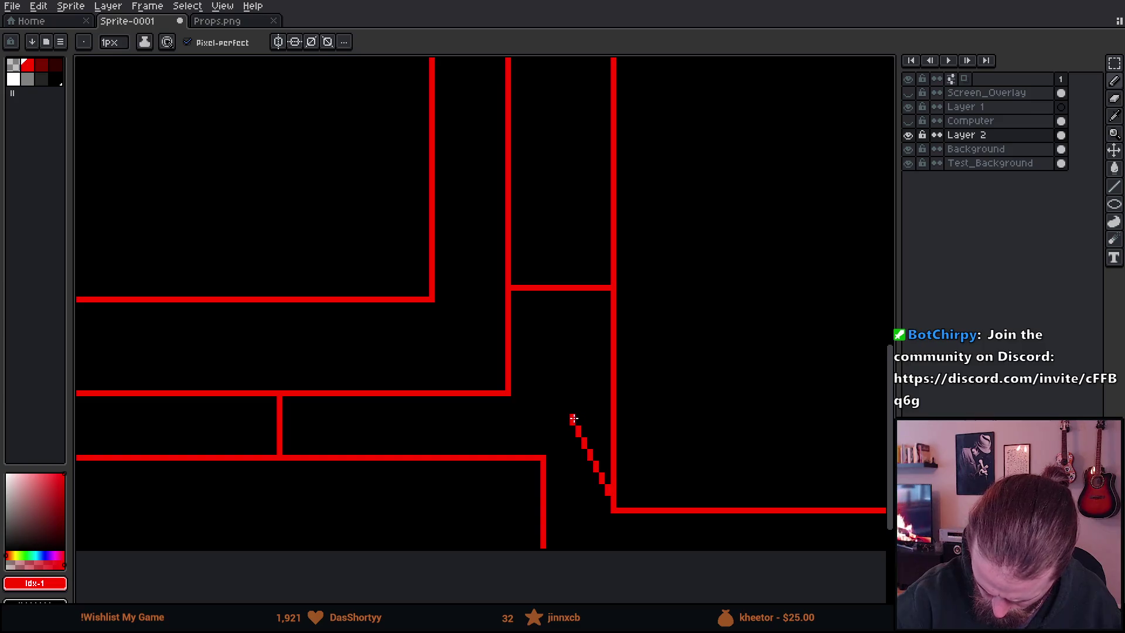
Draw the tower side panel's diagonal bottom edge and its vertical back edge
scroll(680, 427, "down", 4)
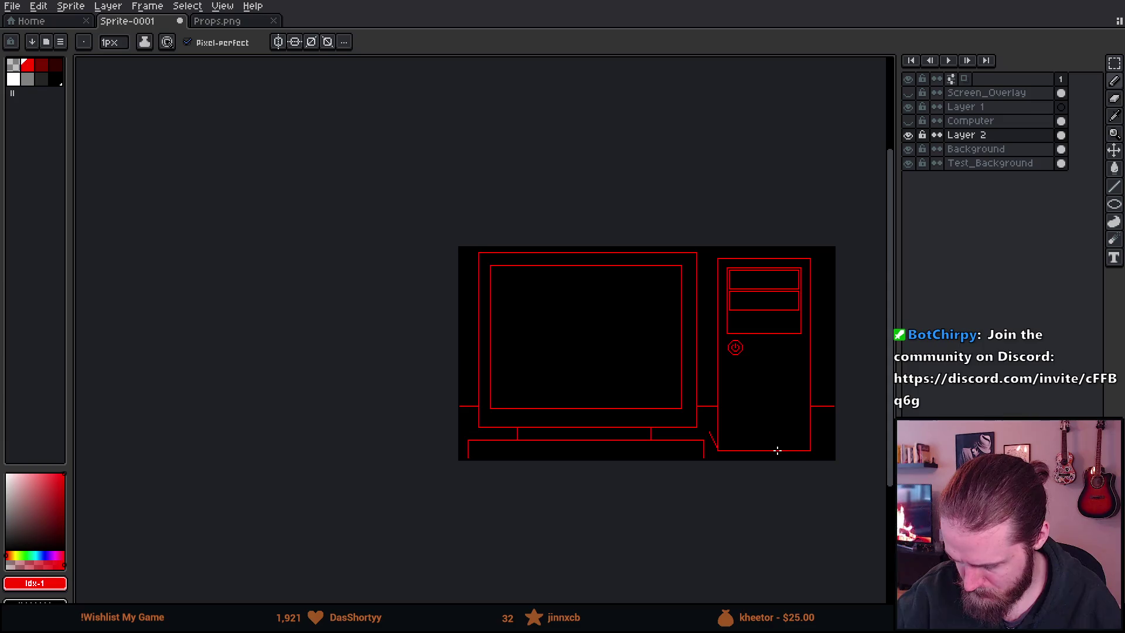
scroll(771, 452, "up", 2)
scroll(656, 410, "up", 3)
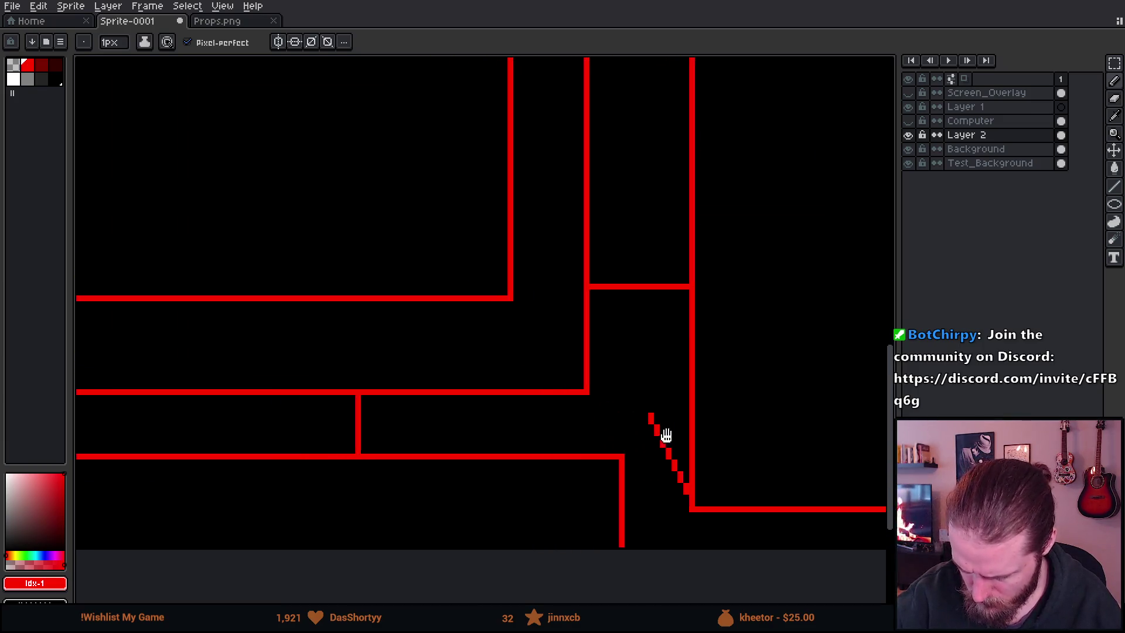
left_click_drag(662, 400, 641, 340)
key("ctrl+z")
left_click(638, 347, "shift")
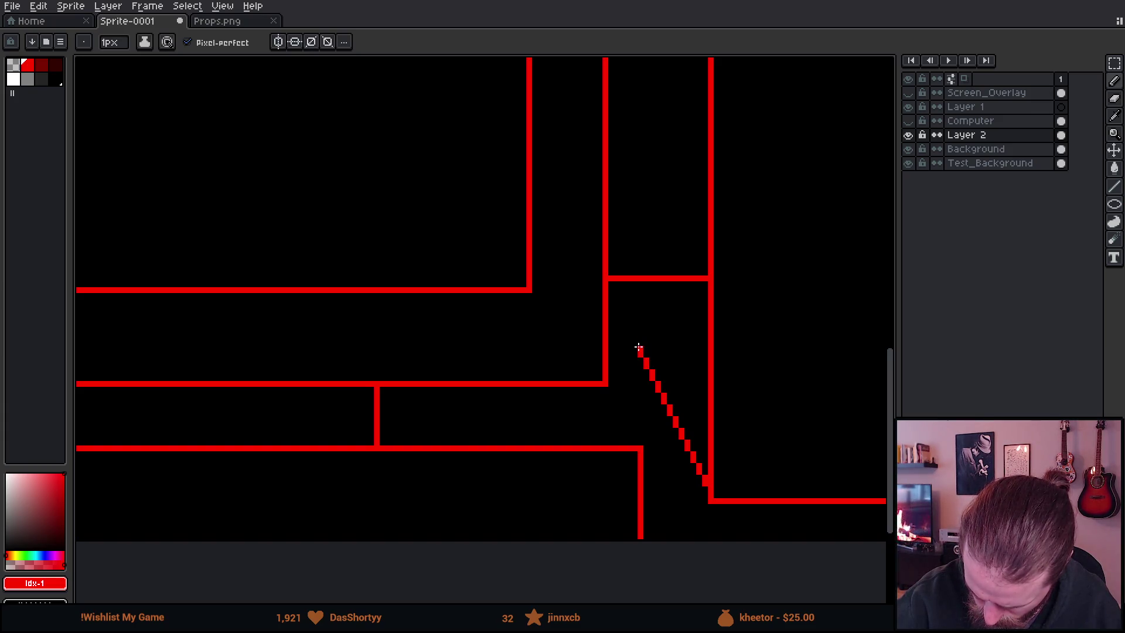
scroll(665, 306, "down", 4)
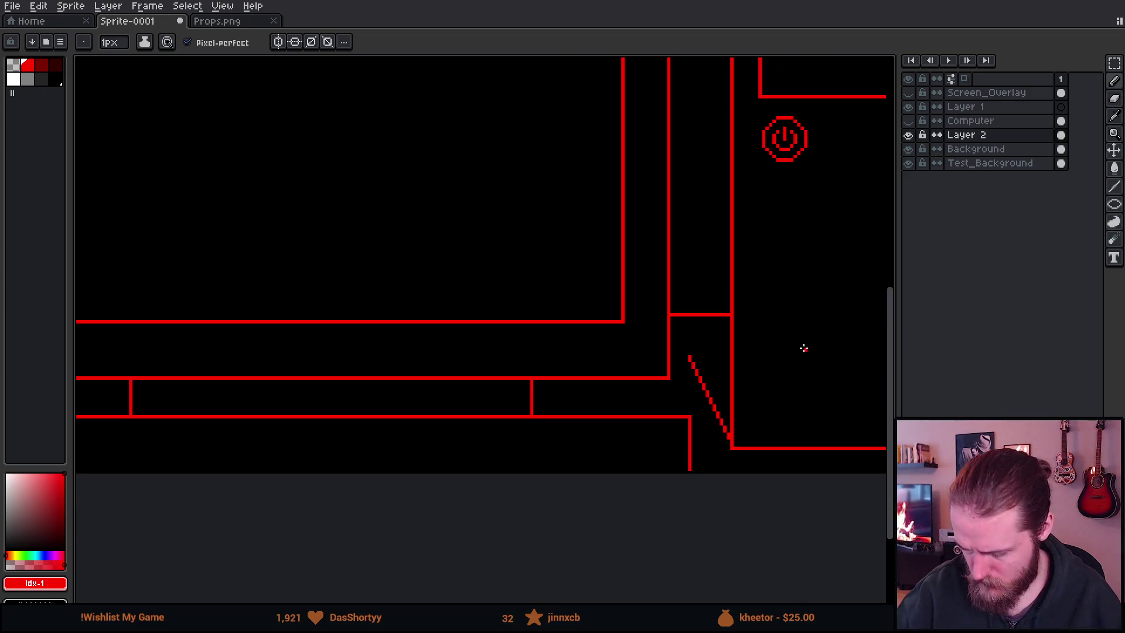
scroll(595, 362, "up", 3)
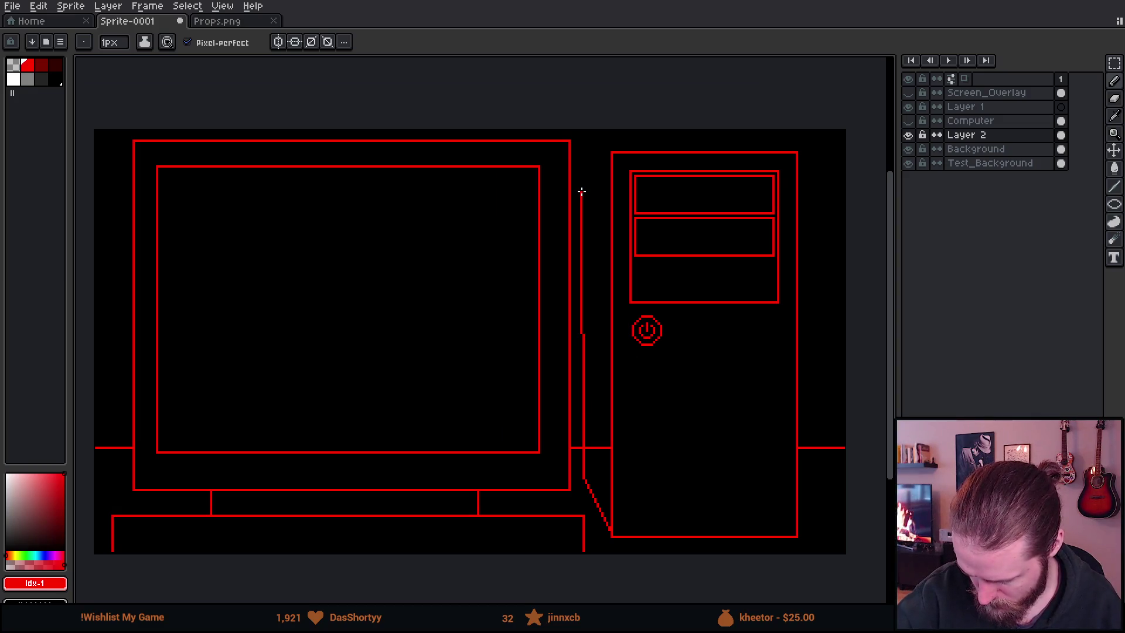
left_click(583, 192, "shift")
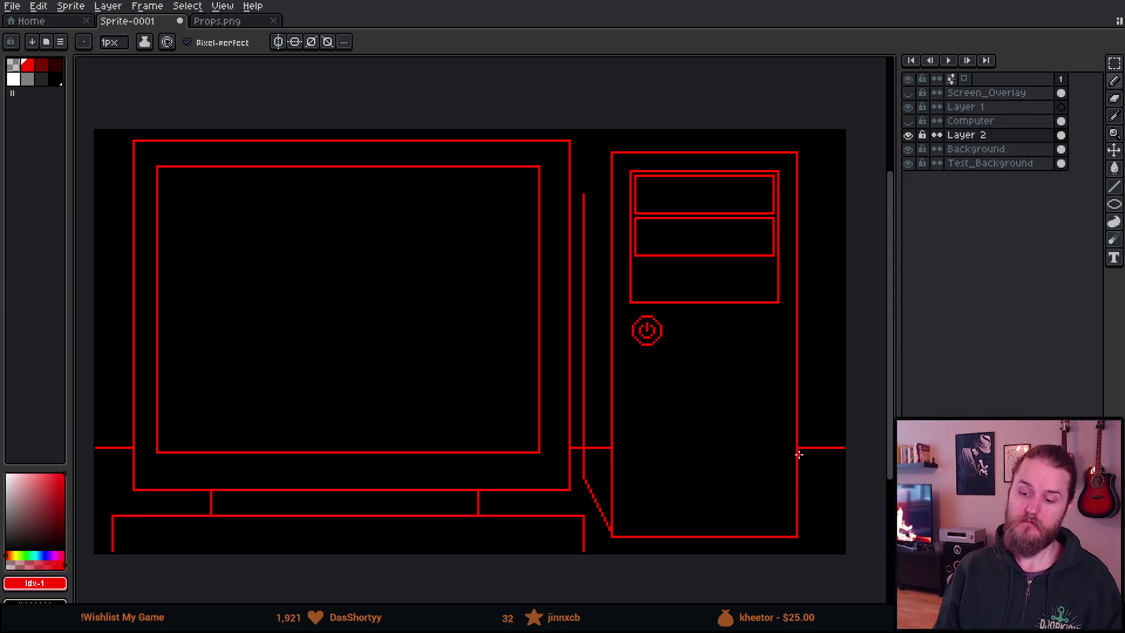
Draw a stepped diagonal from the back edge to the tower's top-left corner
mouse_move(693, 377)
left_mouse_down()
mouse_move(713, 402)
mouse_move(701, 417)
mouse_move(705, 406)
mouse_move(736, 422)
mouse_move(679, 399)
mouse_move(711, 404)
mouse_move(725, 375)
left_mouse_up()
scroll(725, 374, "up", 3)
mouse_move(670, 178)
left_mouse_down()
mouse_move(652, 282)
mouse_move(678, 394)
left_mouse_up()
scroll(678, 395, "up", 1)
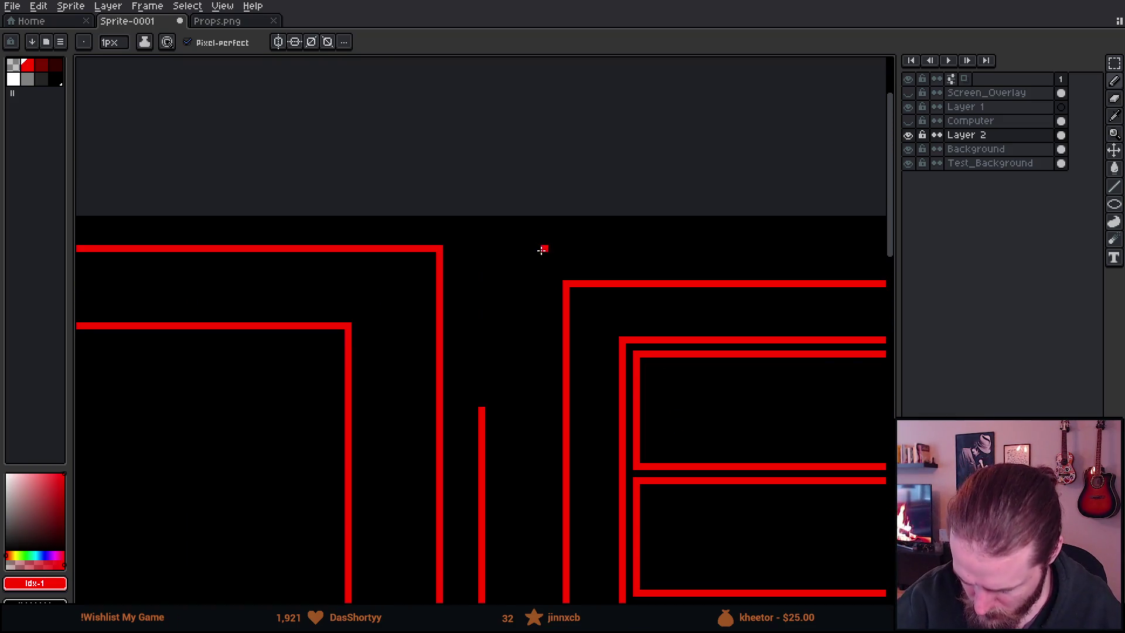
left_click(557, 276)
key("v")
key("b")
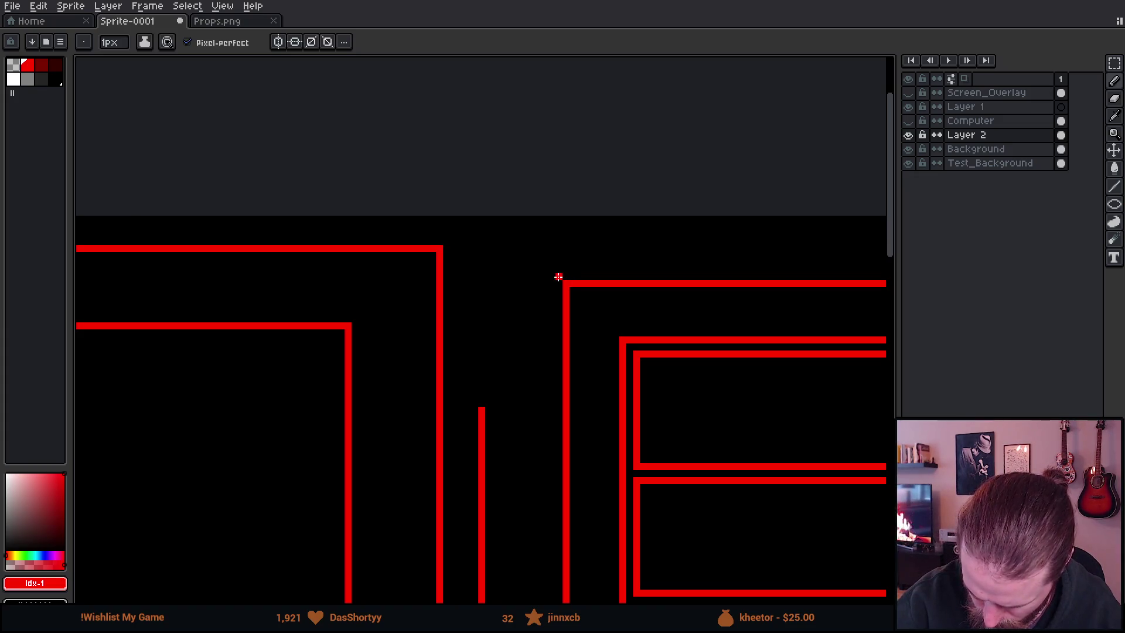
mouse_move(557, 276)
left_mouse_down()
mouse_move(484, 240)
mouse_move(483, 419)
left_mouse_up()
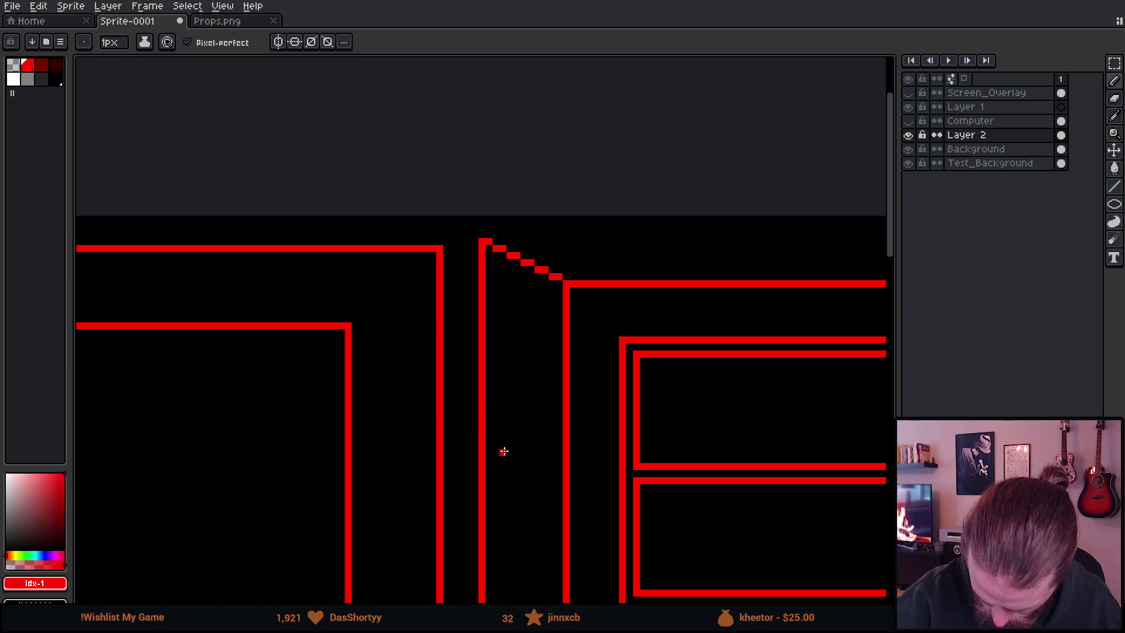
scroll(720, 474, "down", 5)
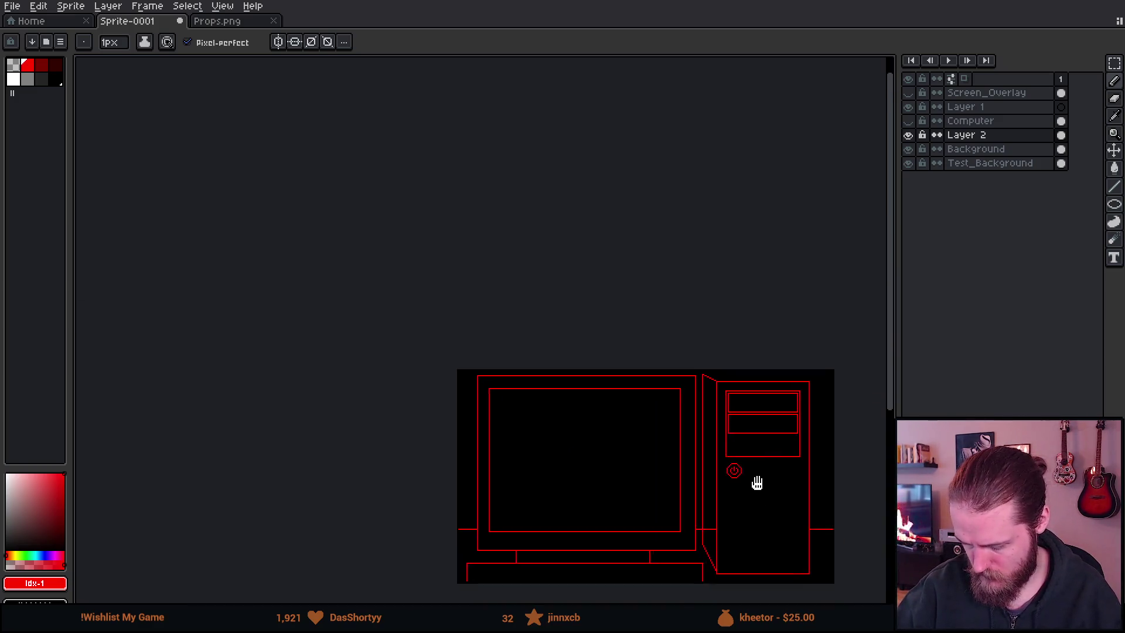
scroll(756, 482, "up", 4)
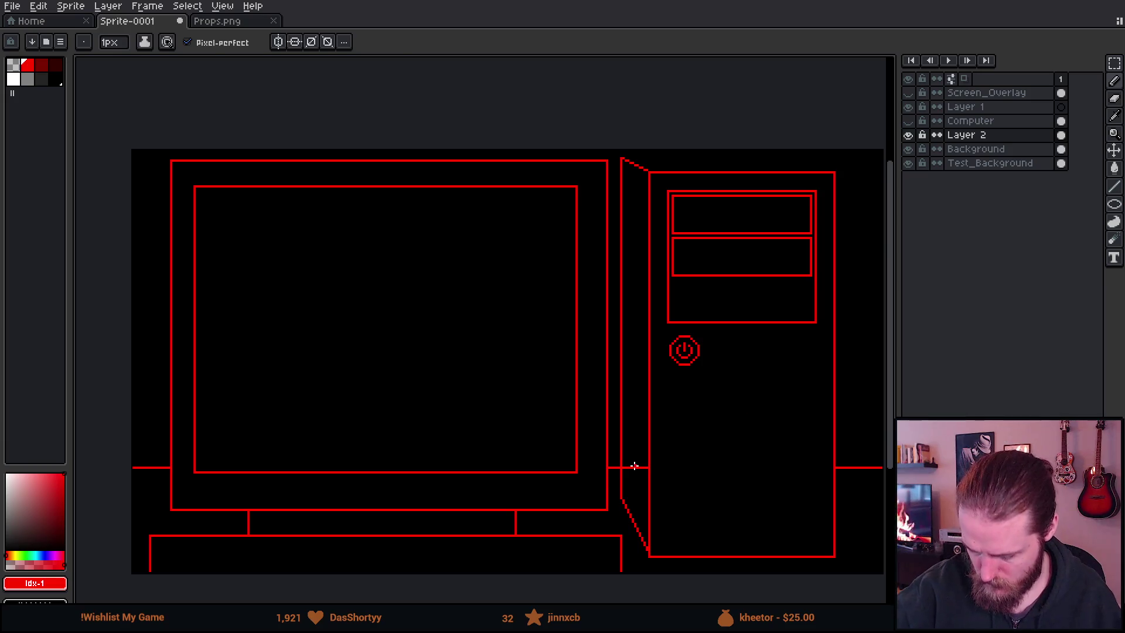
key("e")
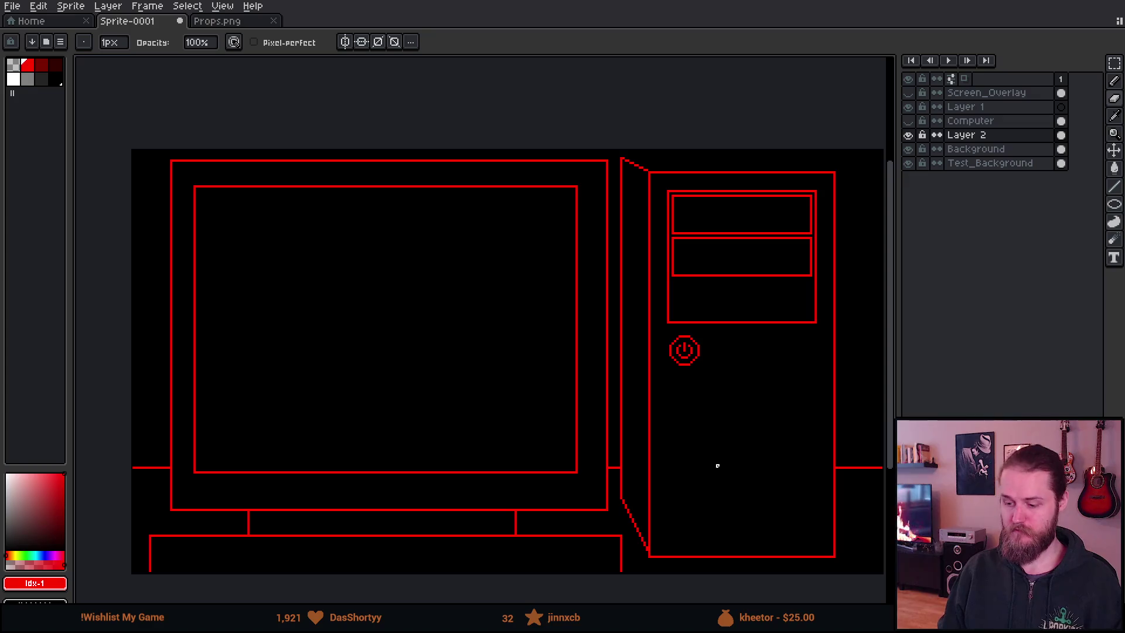
Draw a diagonal up-left from the tower's top-right corner and a horizontal back edge to the left corner
scroll(801, 221, "up", 3)
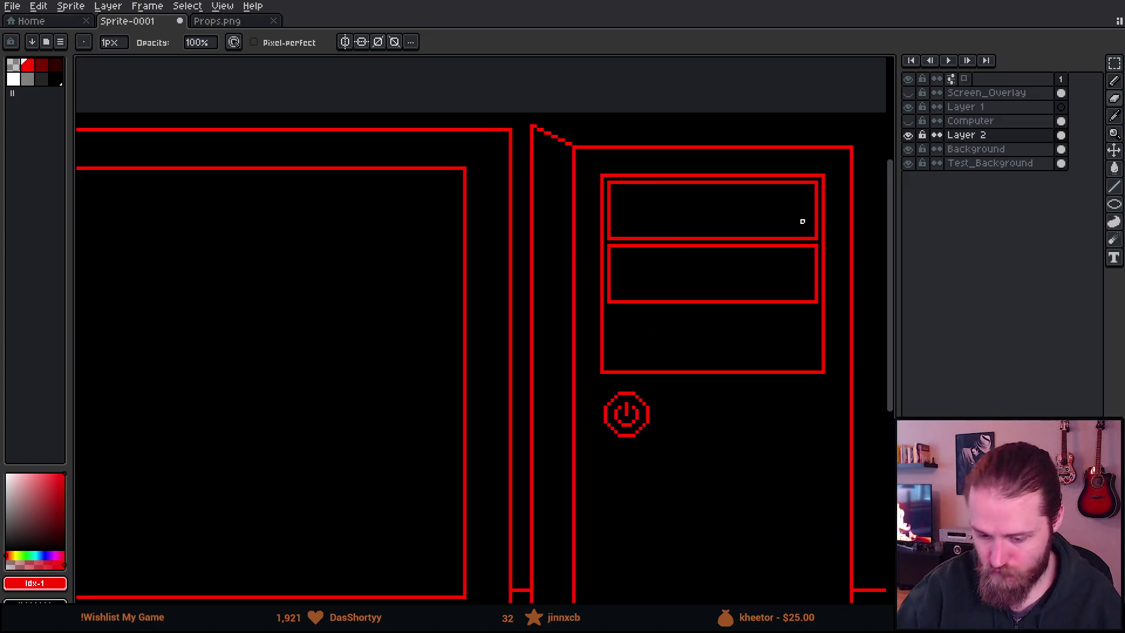
left_click_drag(793, 188, 496, 413)
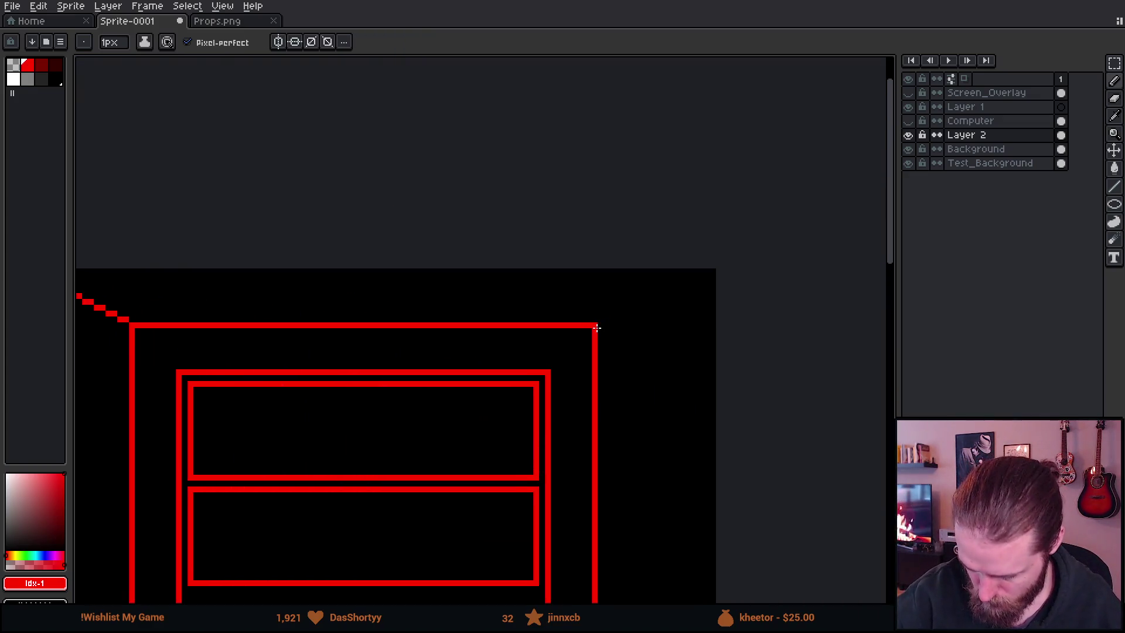
left_click(490, 289, "shift")
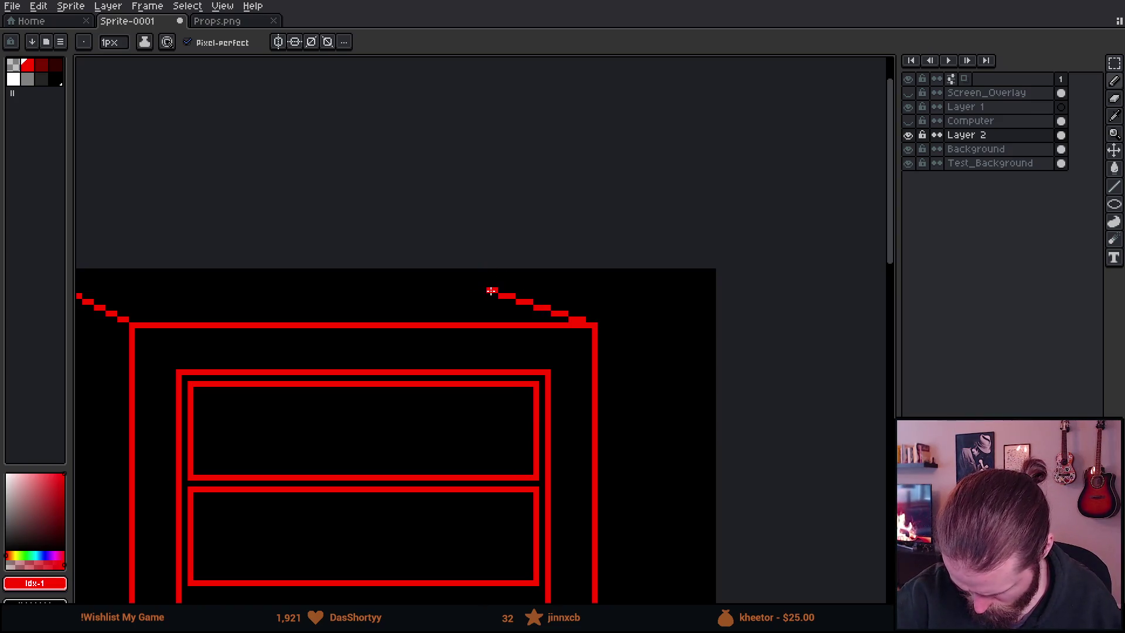
mouse_move(615, 447)
left_mouse_down()
mouse_move(716, 422)
mouse_move(645, 351)
left_mouse_up()
left_click(291, 269, "shift")
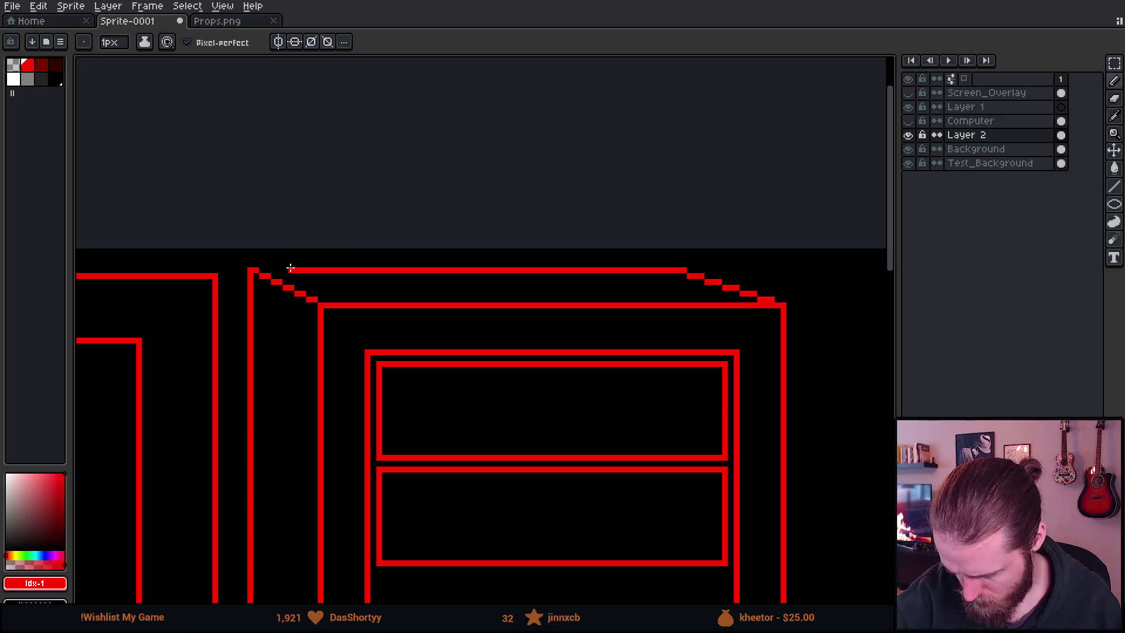
left_click_drag(290, 269, 261, 271)
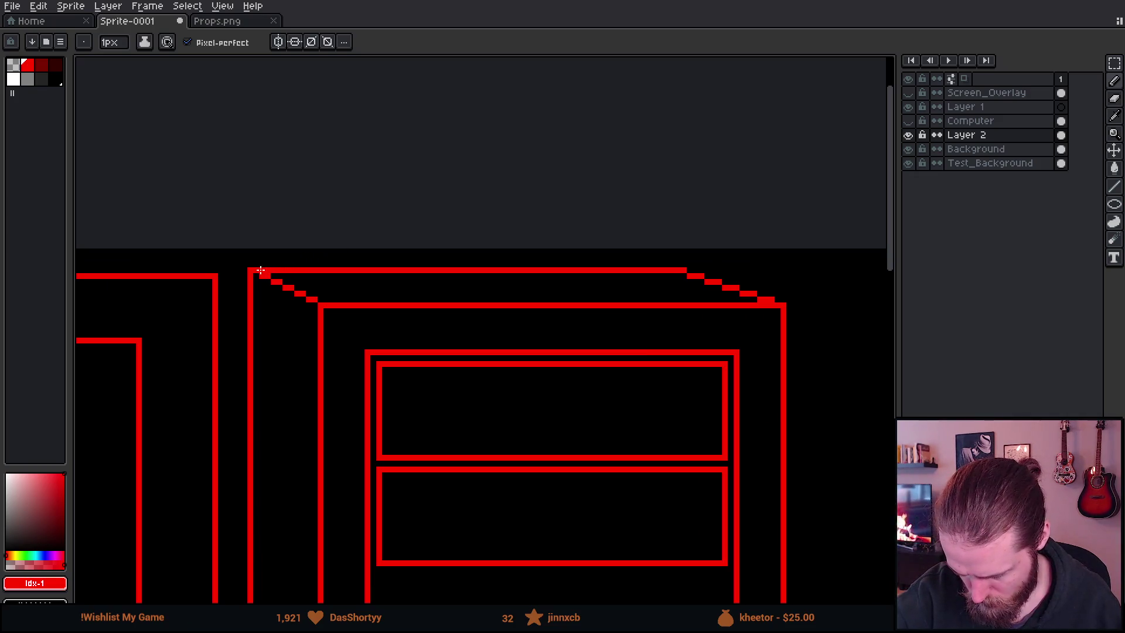
scroll(736, 497, "down", 3)
mouse_move(736, 497)
left_mouse_down()
mouse_move(771, 422)
mouse_move(869, 314)
mouse_move(660, 359)
mouse_move(505, 339)
left_mouse_up()
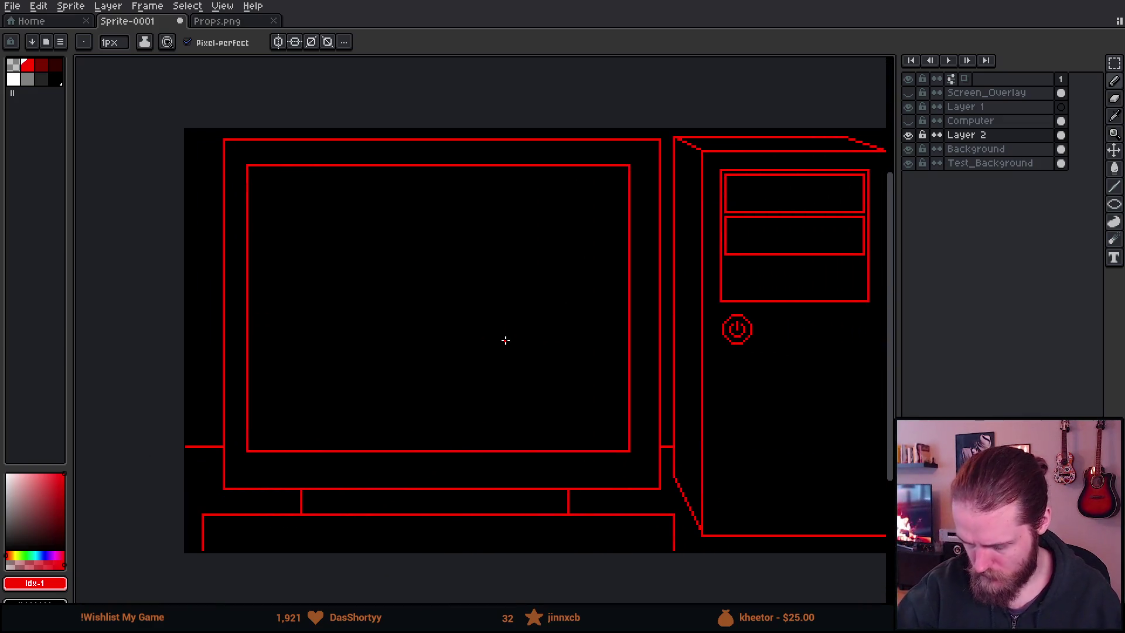
Paint the stepped red pixels at the monitor frame's top-left corner
left_click_drag(399, 234, 364, 271)
scroll(369, 306, "up", 2)
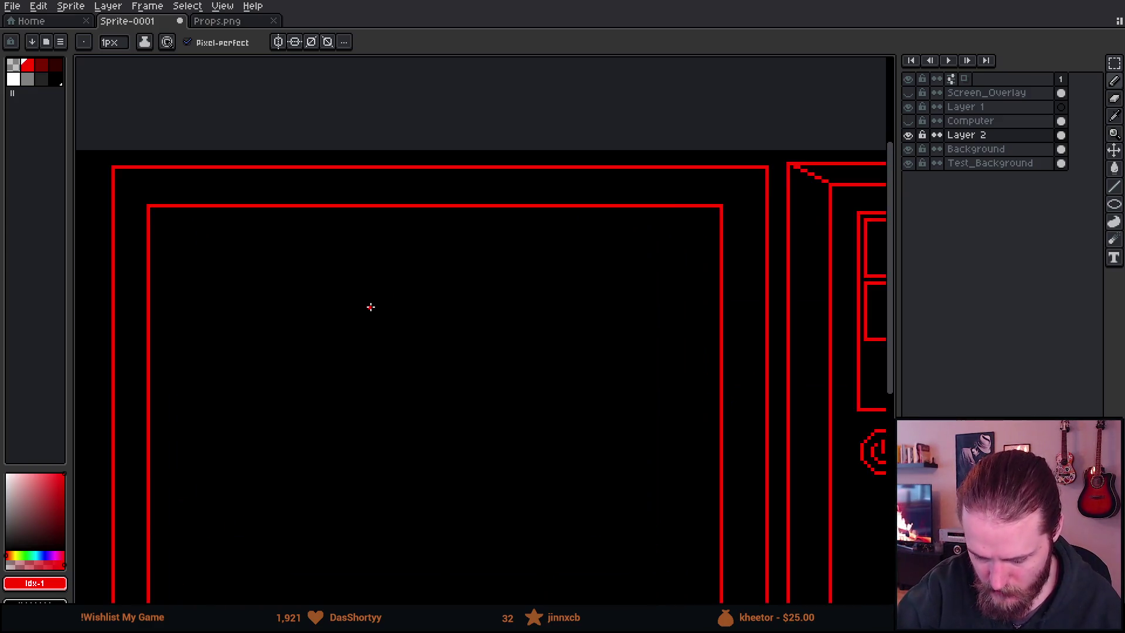
left_click_drag(299, 262, 604, 371)
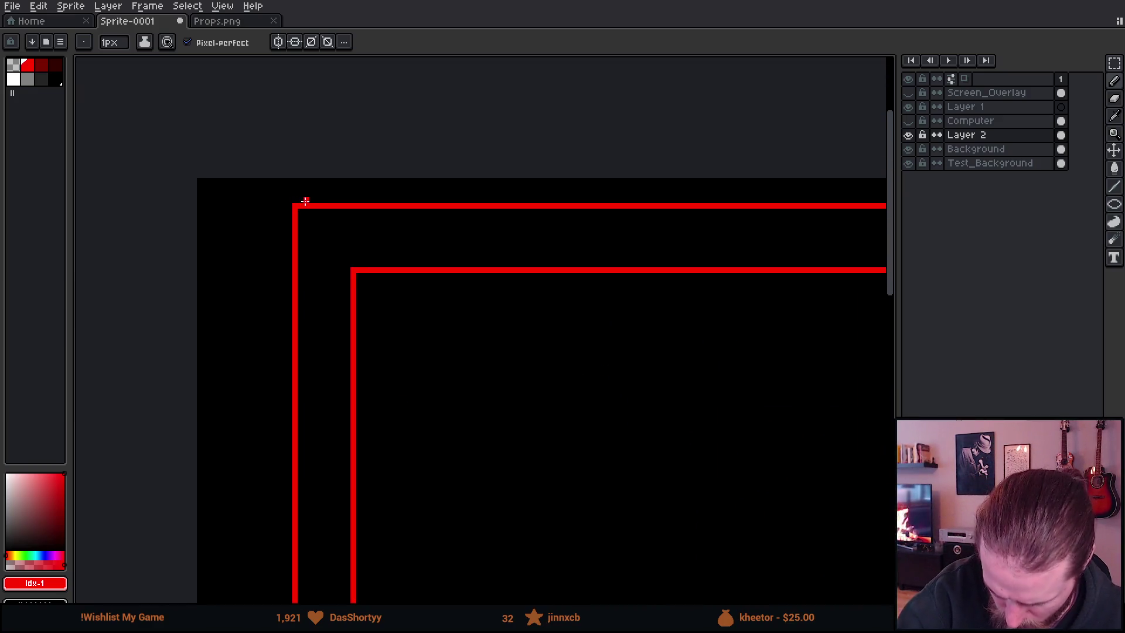
left_click_drag(309, 199, 314, 200)
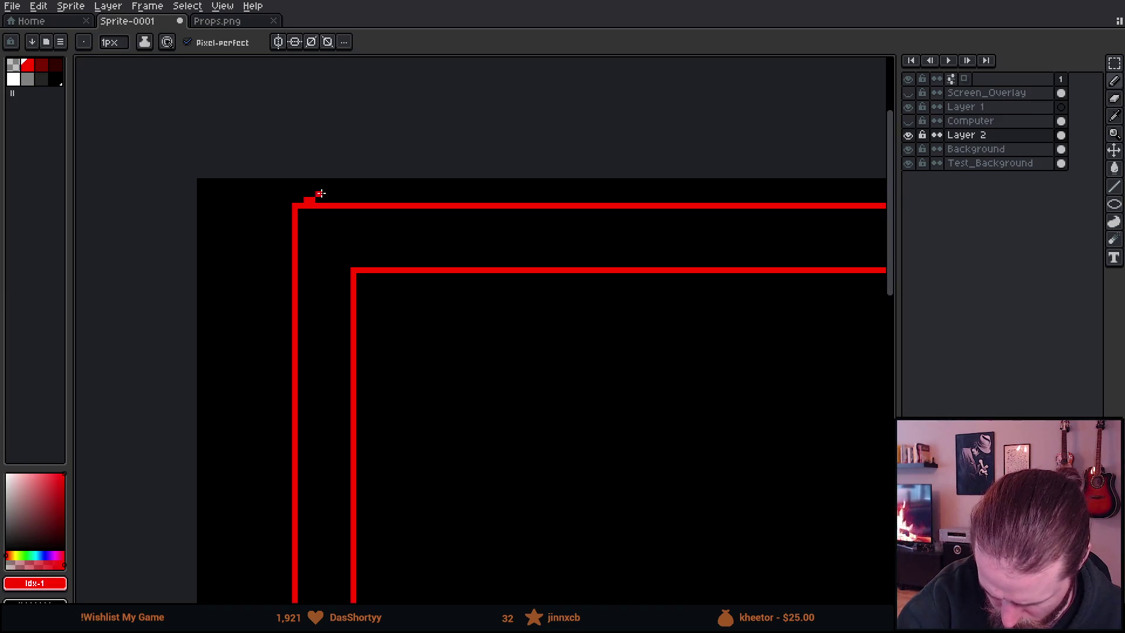
Draw a short red back edge partway along the monitor top, redrawing it after an undo
left_click_drag(610, 321, 246, 376)
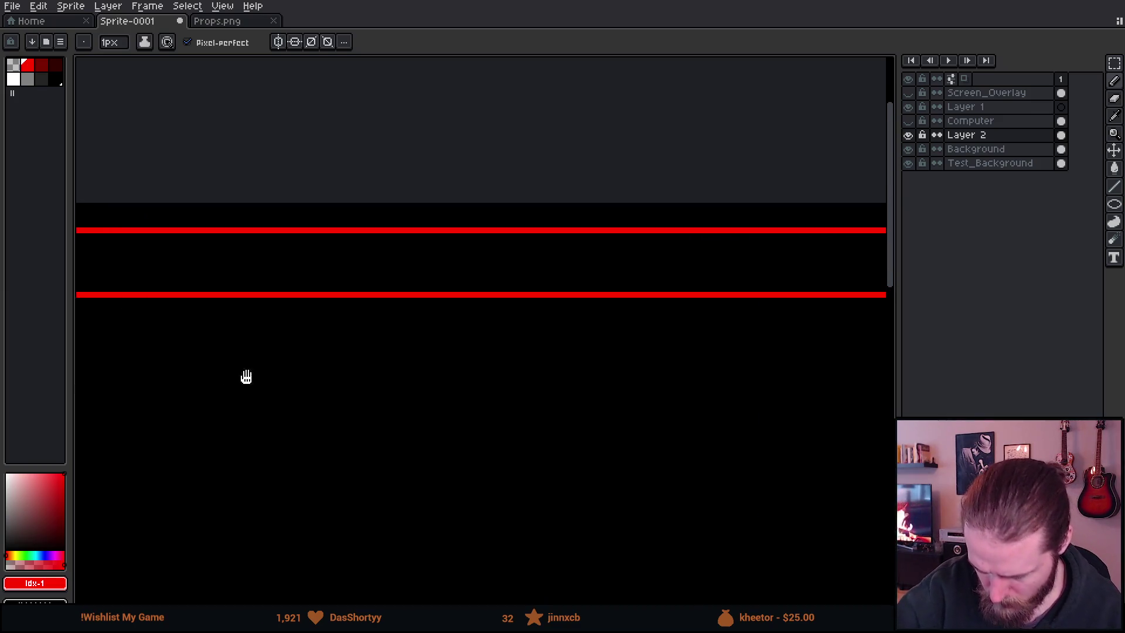
left_click_drag(678, 354, 368, 326)
left_click(590, 198, "shift")
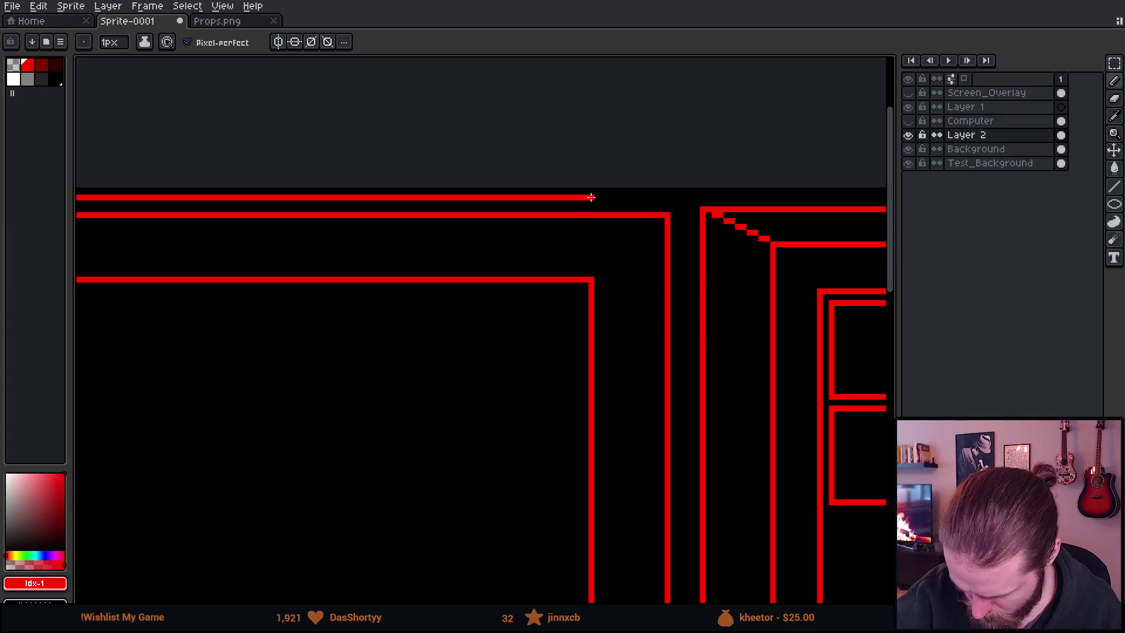
left_click_drag(452, 439, 725, 402)
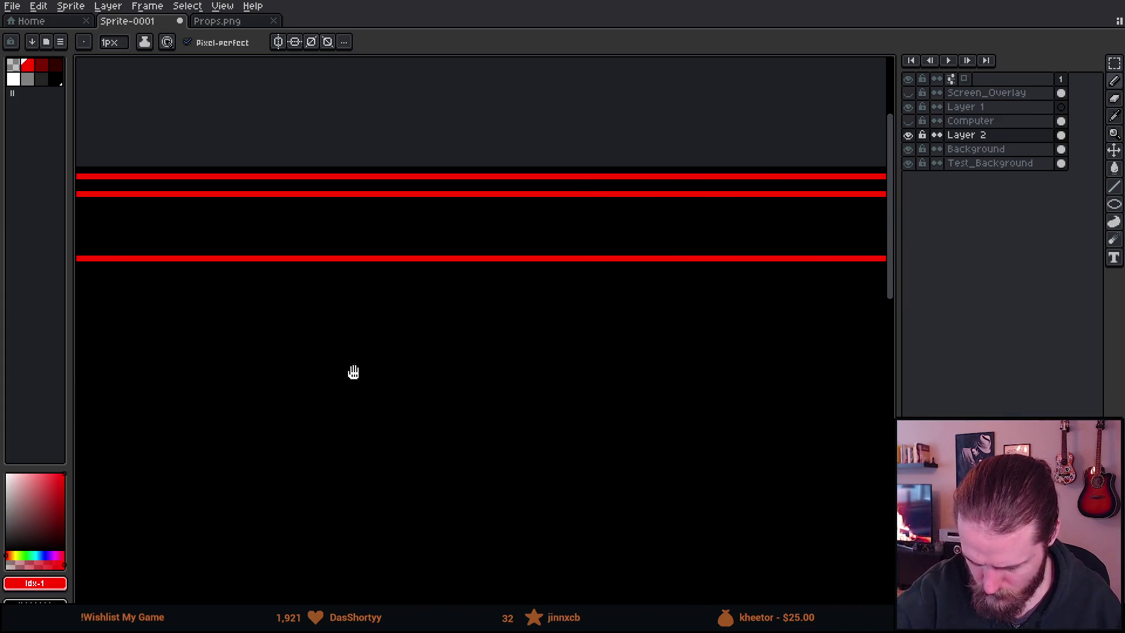
left_click_drag(352, 371, 679, 366)
key("ctrl+z")
key("ctrl+z")
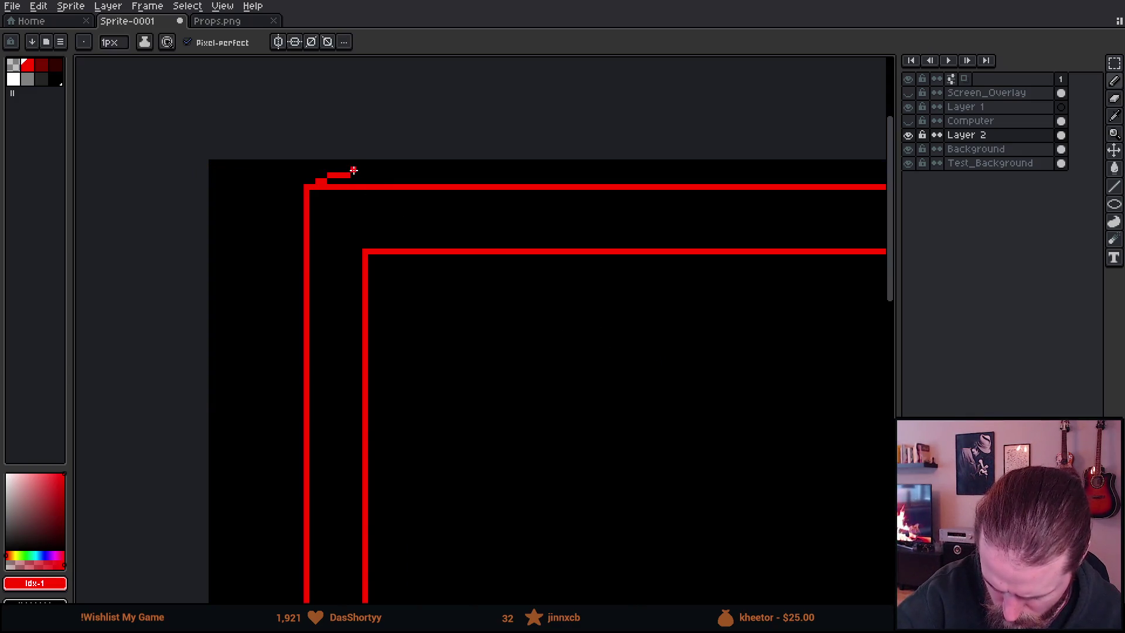
left_click(632, 170, "shift")
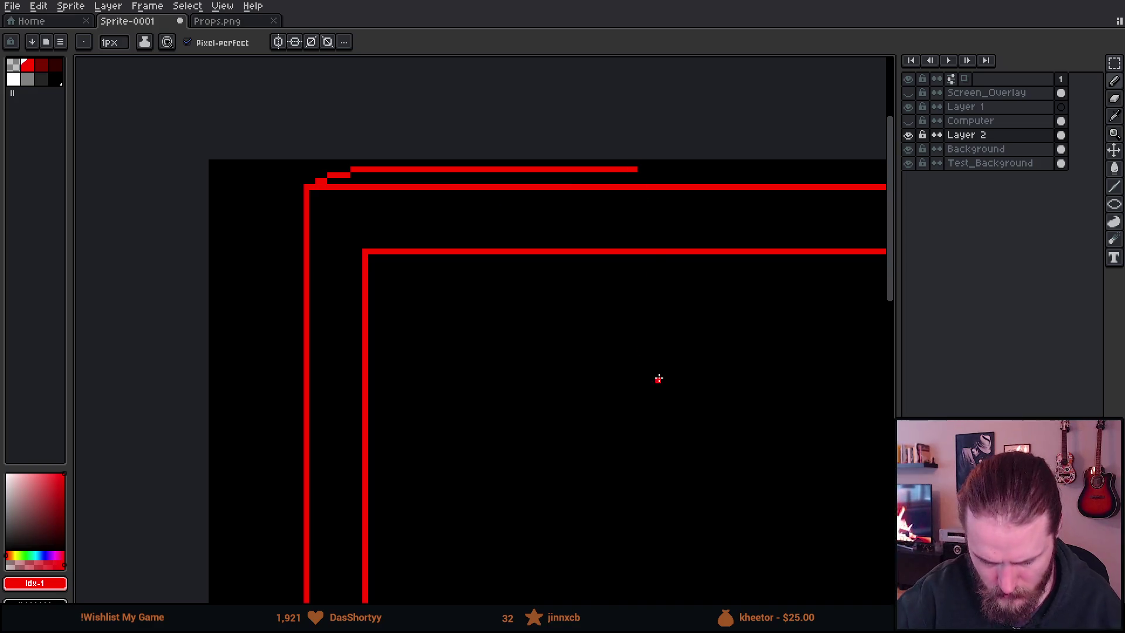
scroll(657, 376, "down", 4)
scroll(657, 482, "down", 2)
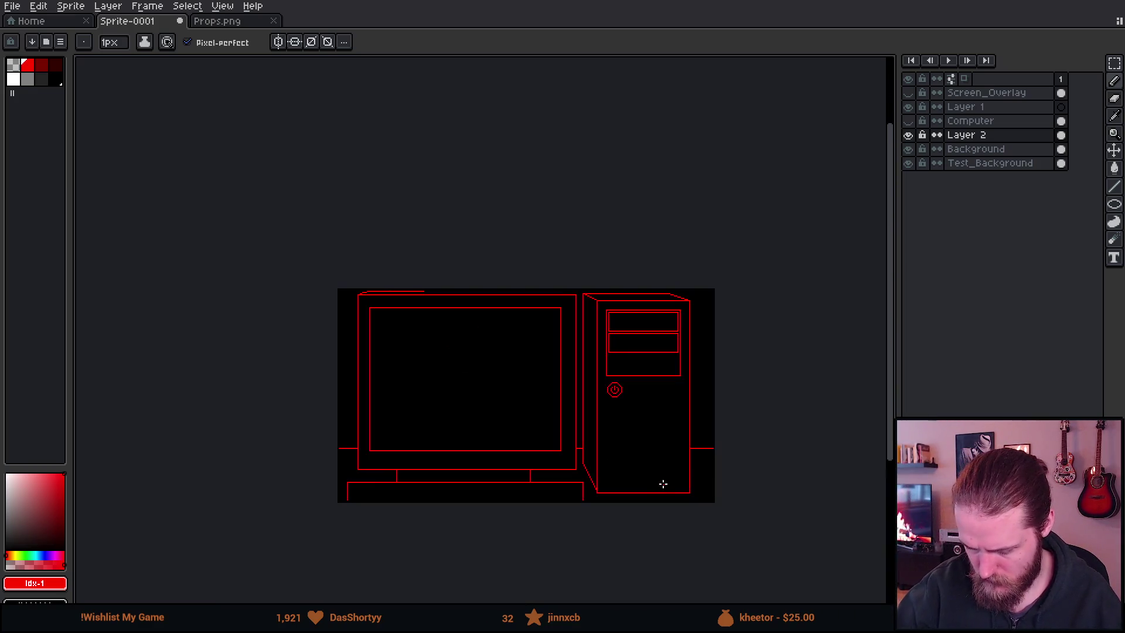
scroll(628, 465, "up", 2)
Select the short top strip, move it into place, and stretch it across the monitor's full width
key("m")
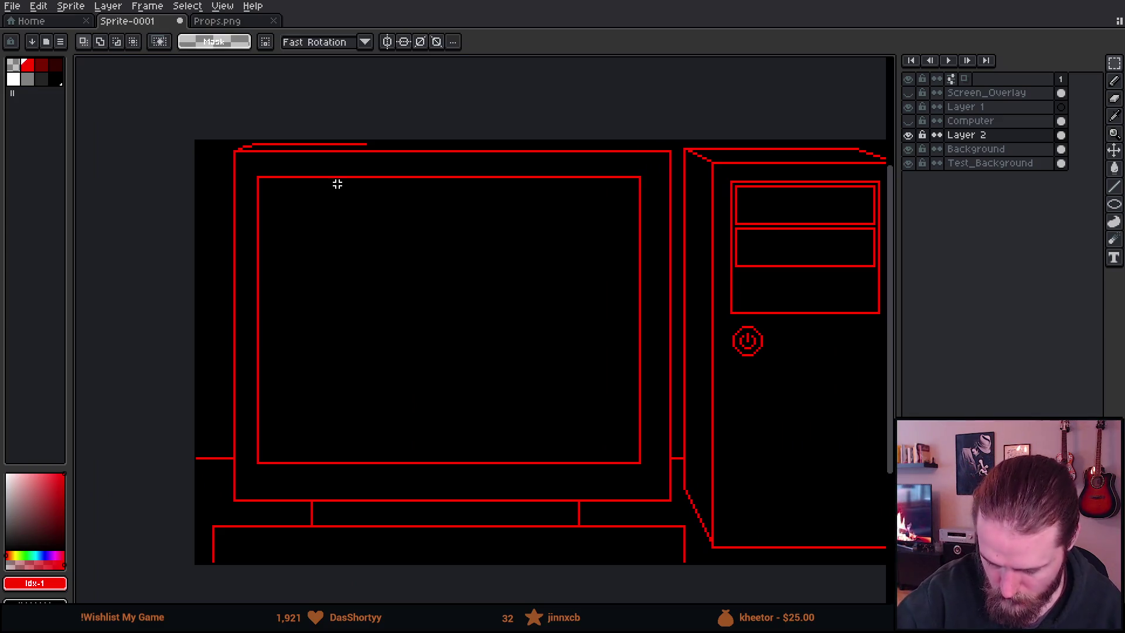
mouse_move(207, 140)
left_mouse_down()
mouse_move(663, 167)
mouse_move(694, 153)
left_mouse_up()
key("ctrl+t")
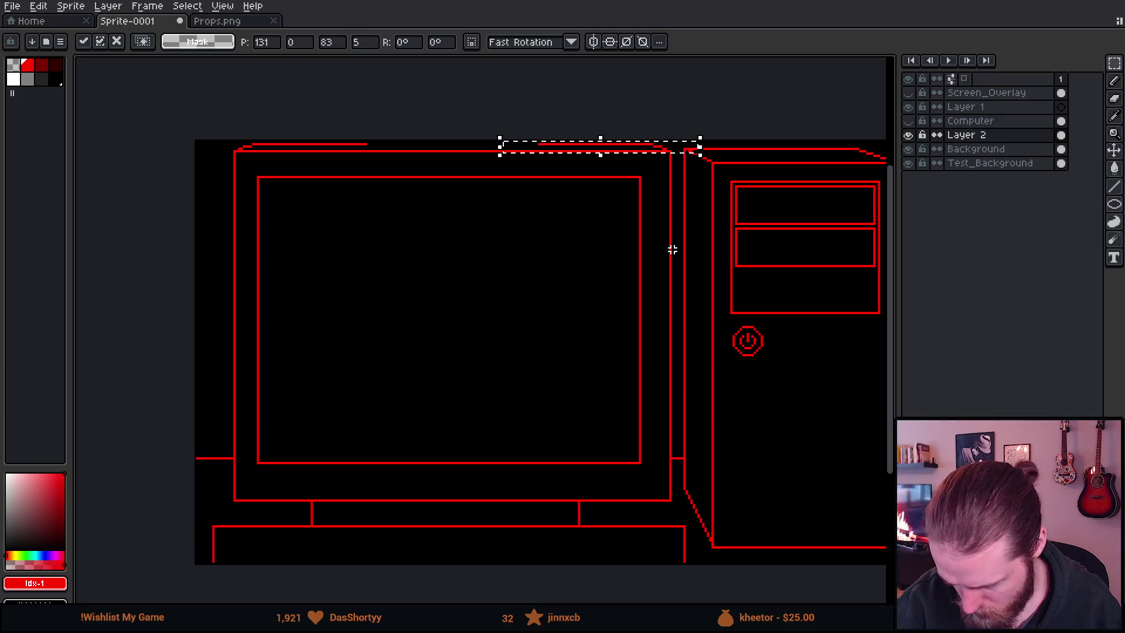
key("ctrl+d")
mouse_move(339, 138)
left_mouse_down()
mouse_move(372, 169)
mouse_move(545, 174)
left_mouse_up()
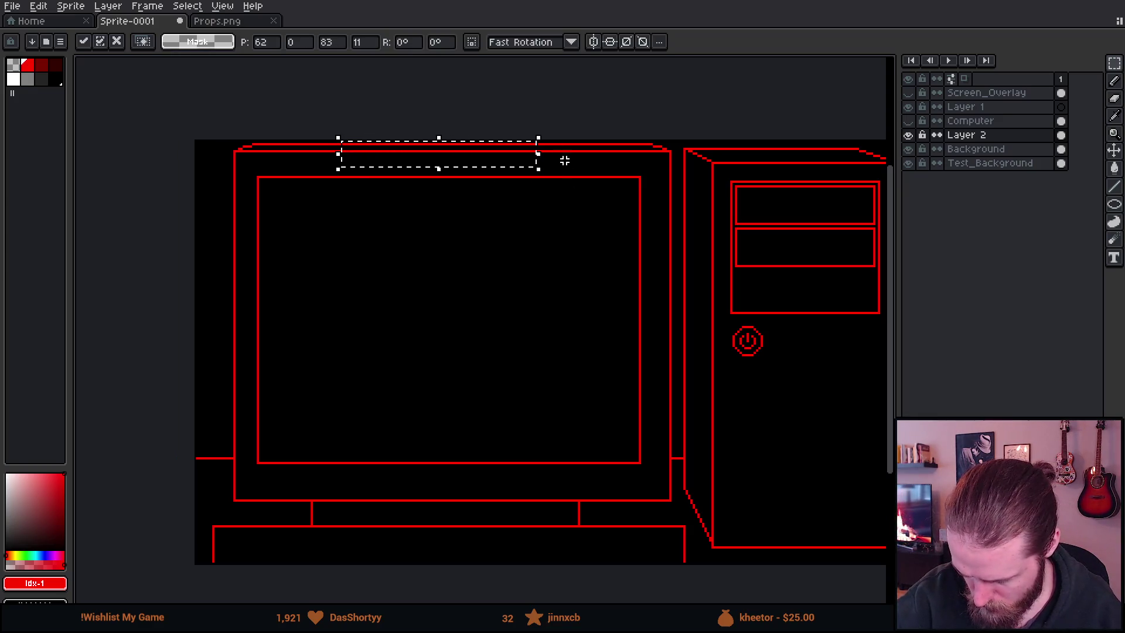
key("ctrl+d")
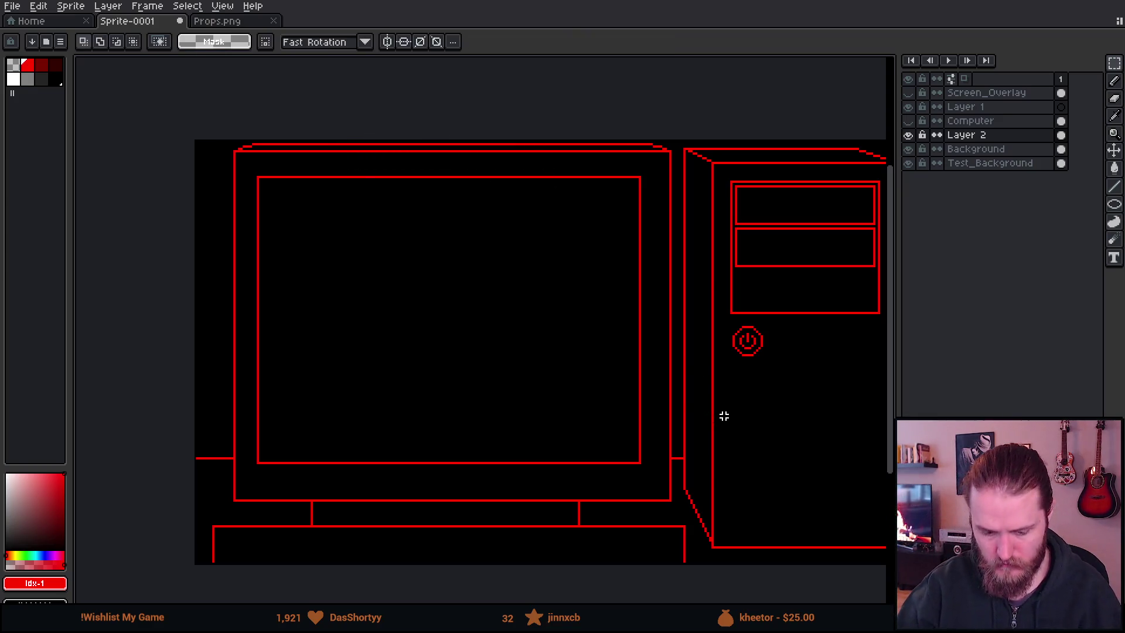
scroll(737, 414, "down", 1)
mouse_move(774, 447)
left_mouse_down()
mouse_move(635, 422)
mouse_move(813, 469)
left_mouse_up()
scroll(679, 431, "up", 1)
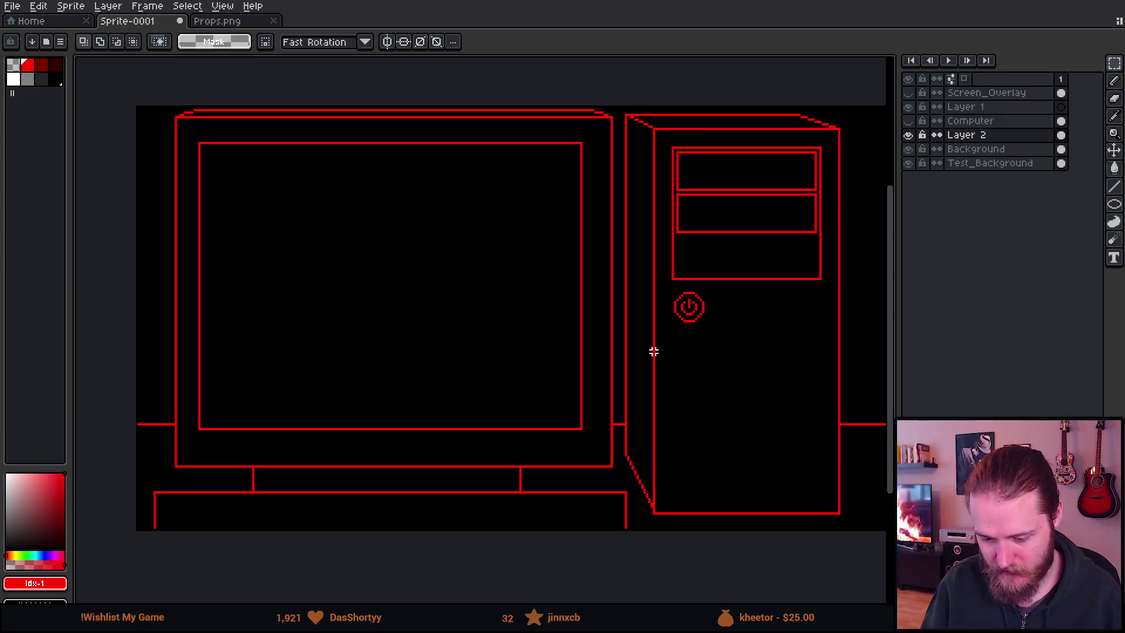
left_click_drag(622, 194, 698, 304)
left_click_drag(661, 185, 529, 161)
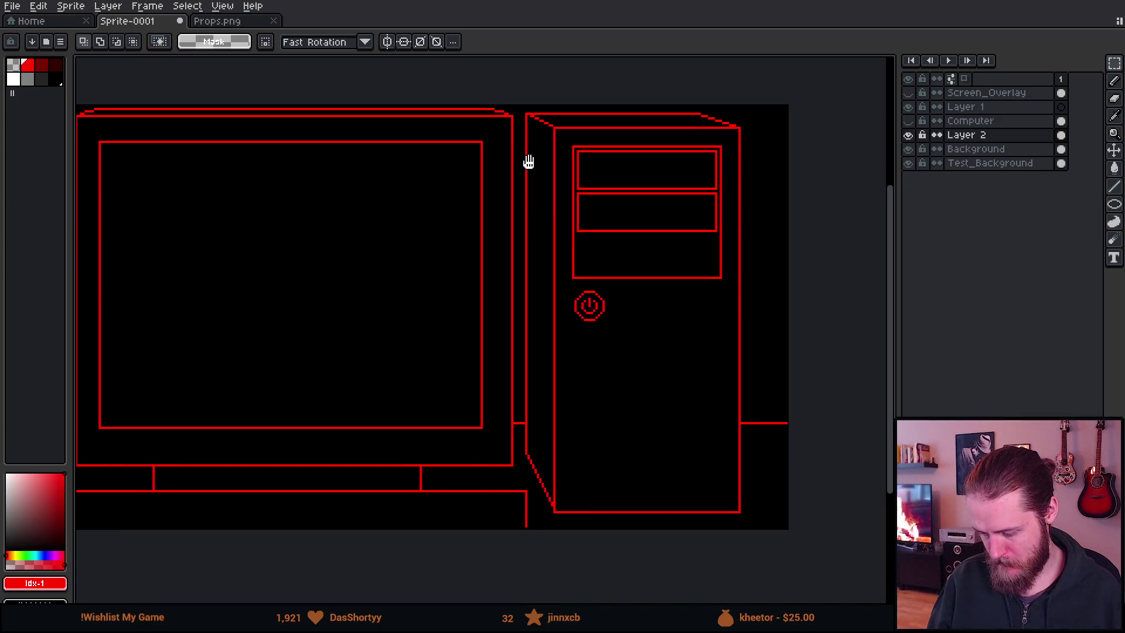
left_click_drag(457, 261, 520, 261)
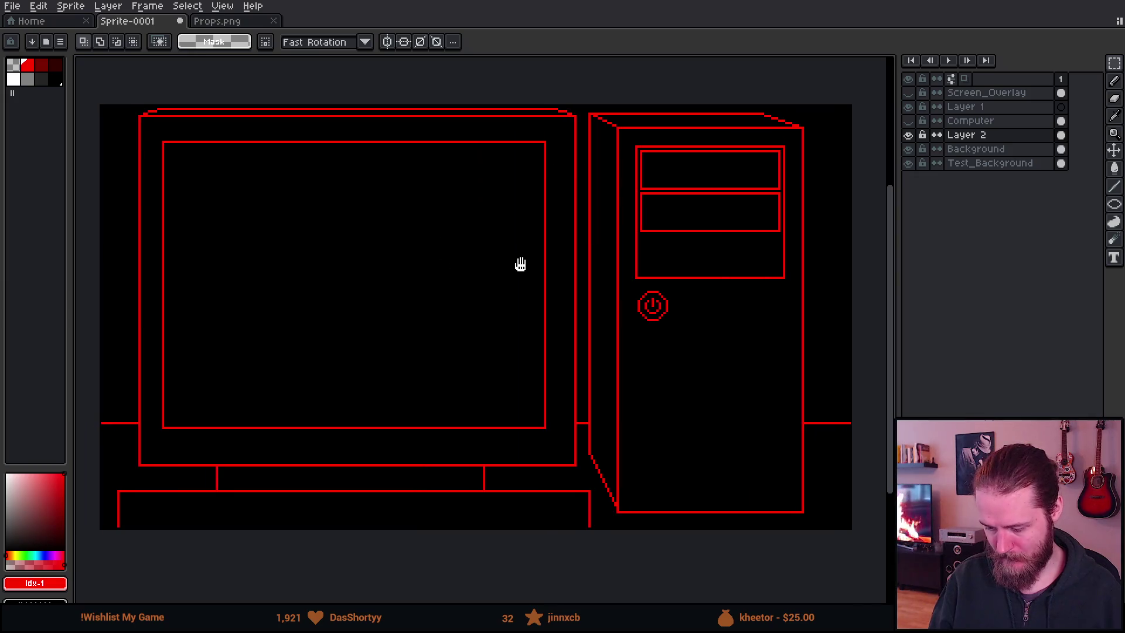
scroll(677, 311, "up", 2)
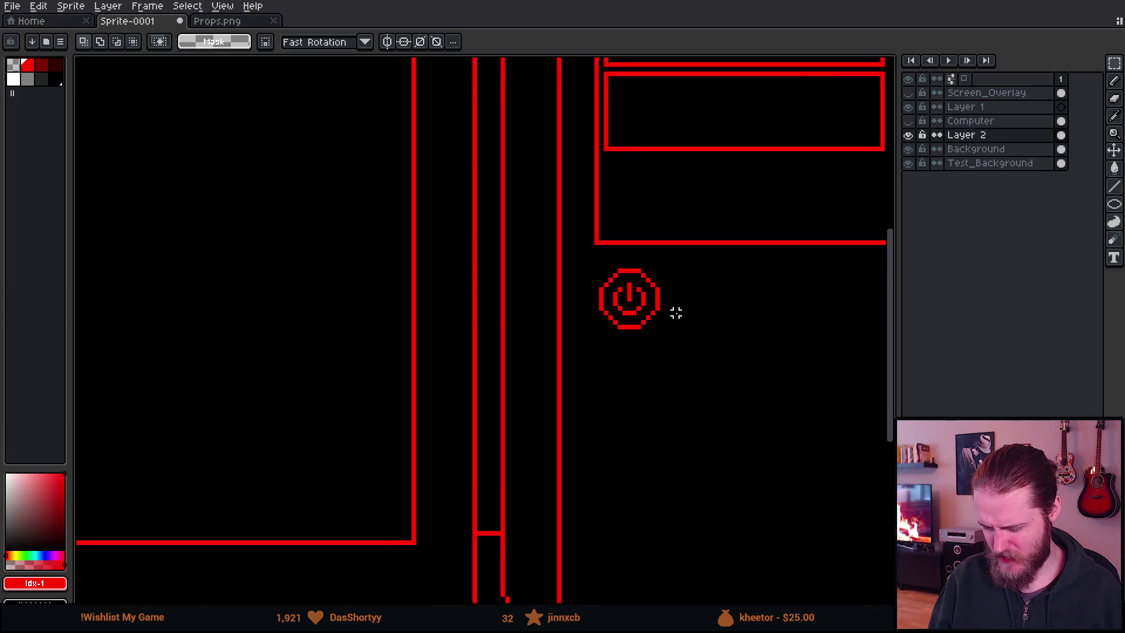
scroll(677, 311, "down", 4)
scroll(512, 304, "up", 1)
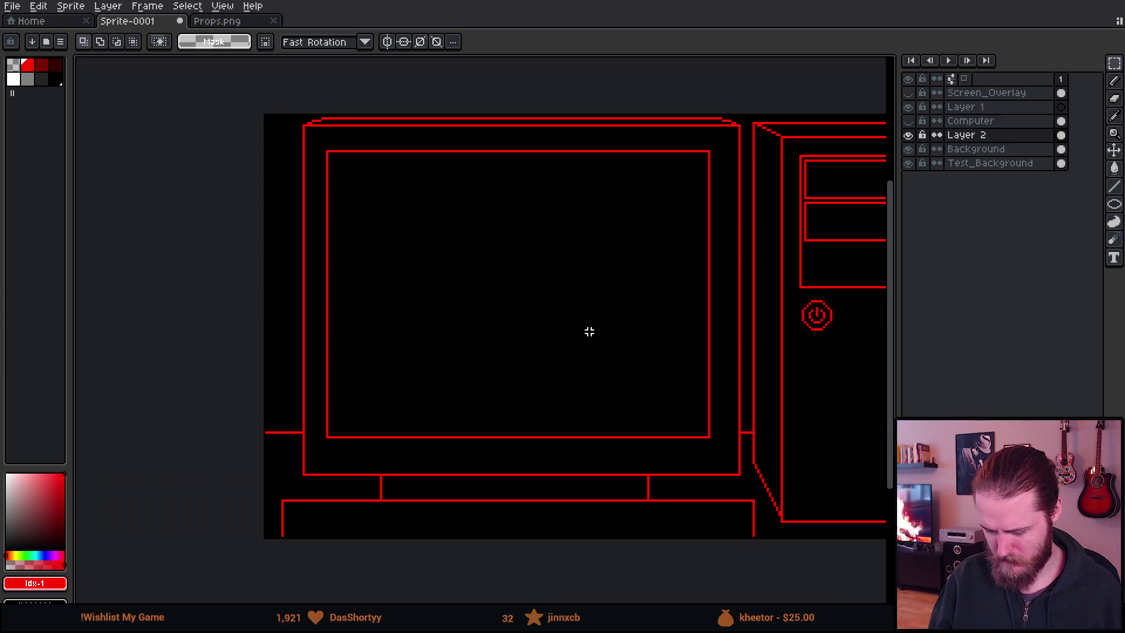
mouse_move(613, 384)
left_mouse_down()
mouse_move(547, 331)
mouse_move(542, 378)
left_mouse_up()
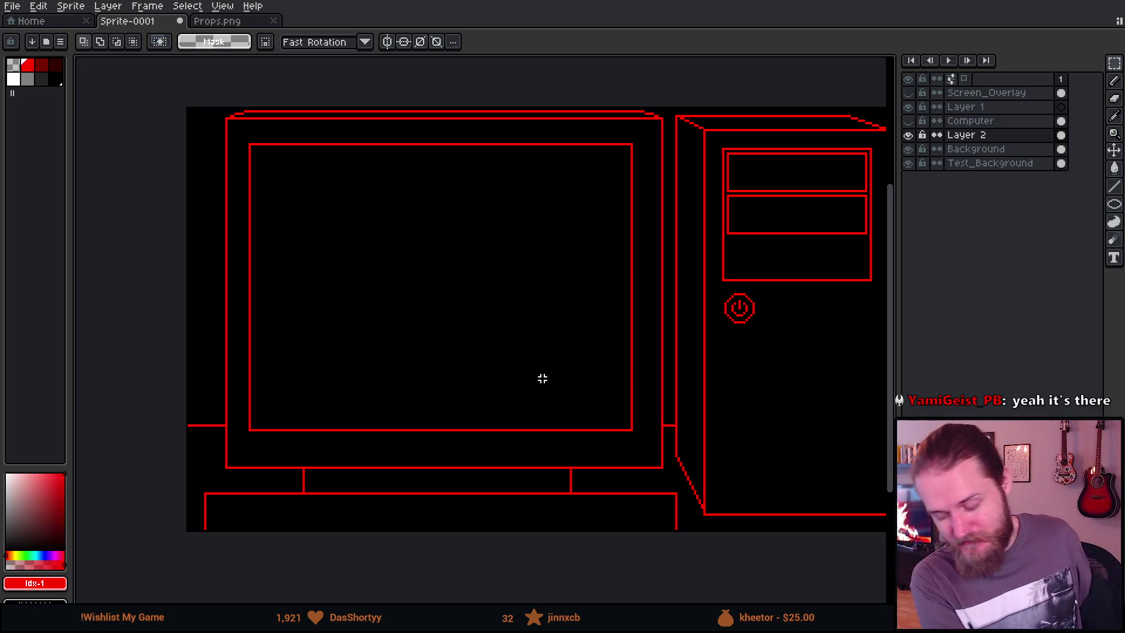
scroll(346, 353, "up", 1)
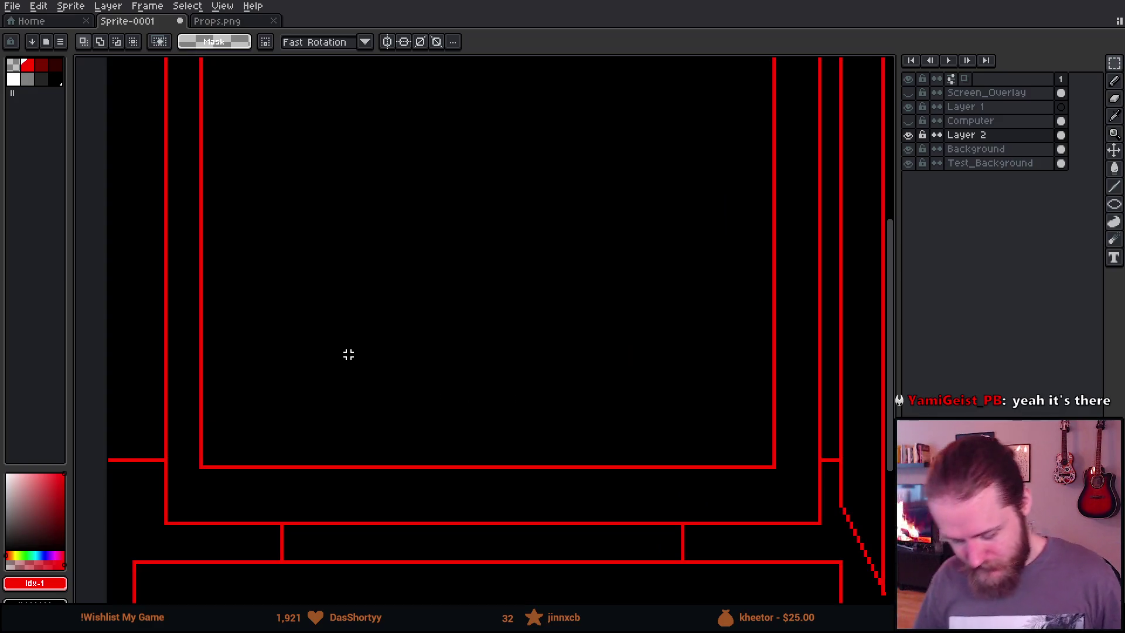
scroll(364, 344, "down", 1)
mouse_move(756, 301)
left_mouse_down()
mouse_move(683, 299)
mouse_move(727, 299)
left_mouse_up()
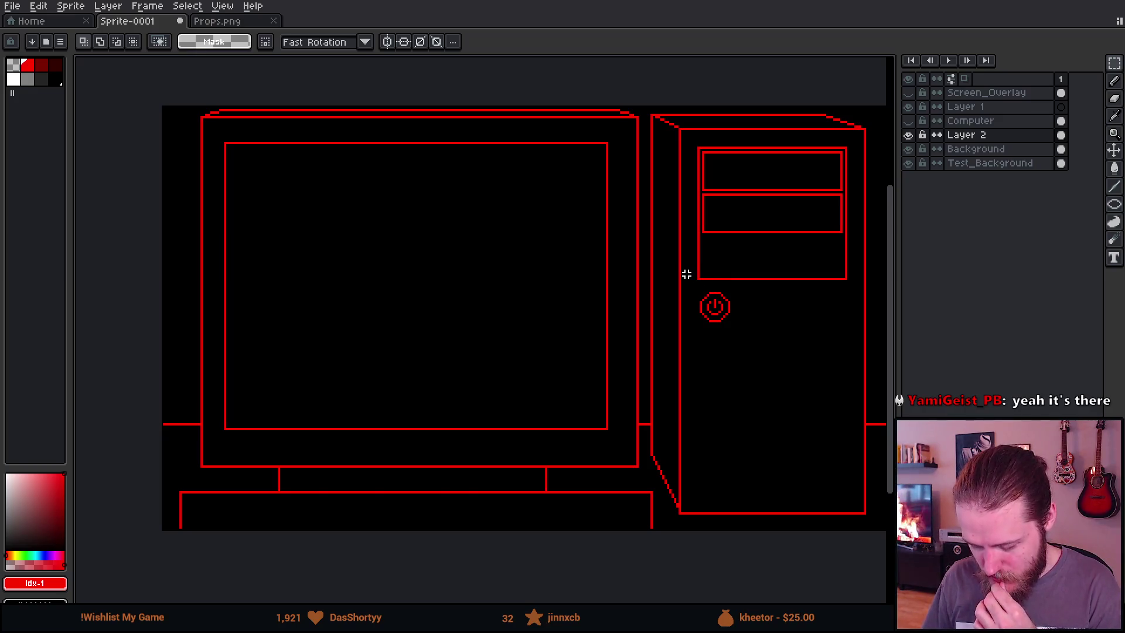
scroll(700, 349, "down", 2)
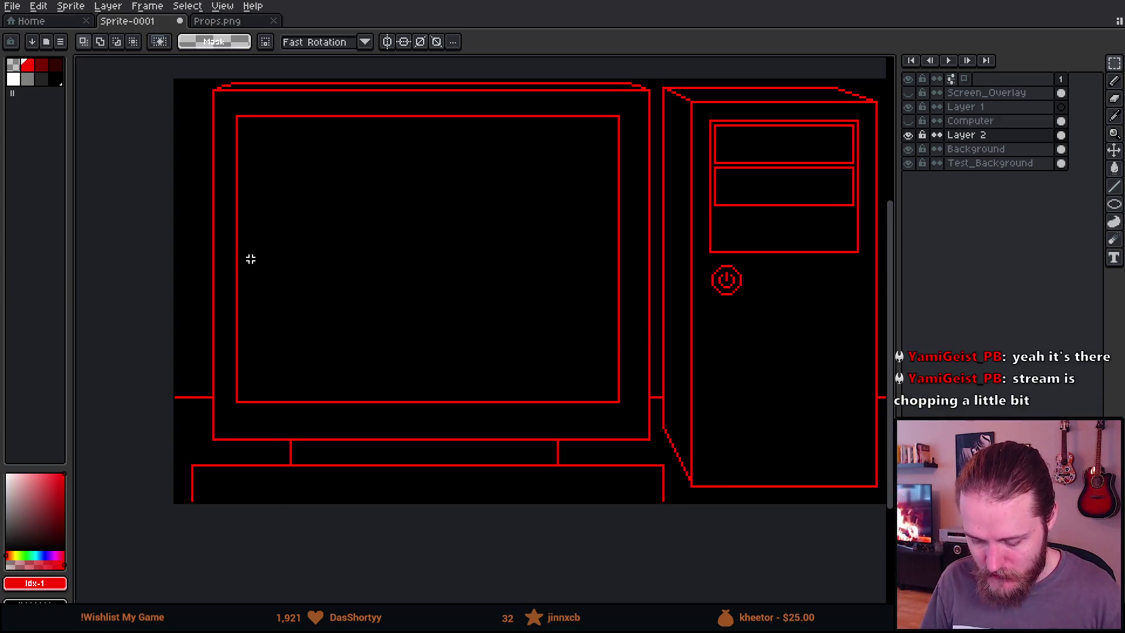
mouse_move(238, 120)
left_mouse_down()
mouse_move(698, 396)
mouse_move(619, 319)
left_mouse_up()
mouse_move(416, 288)
left_mouse_down()
mouse_move(422, 150)
mouse_move(452, 297)
left_mouse_up()
key("ctrl+d")
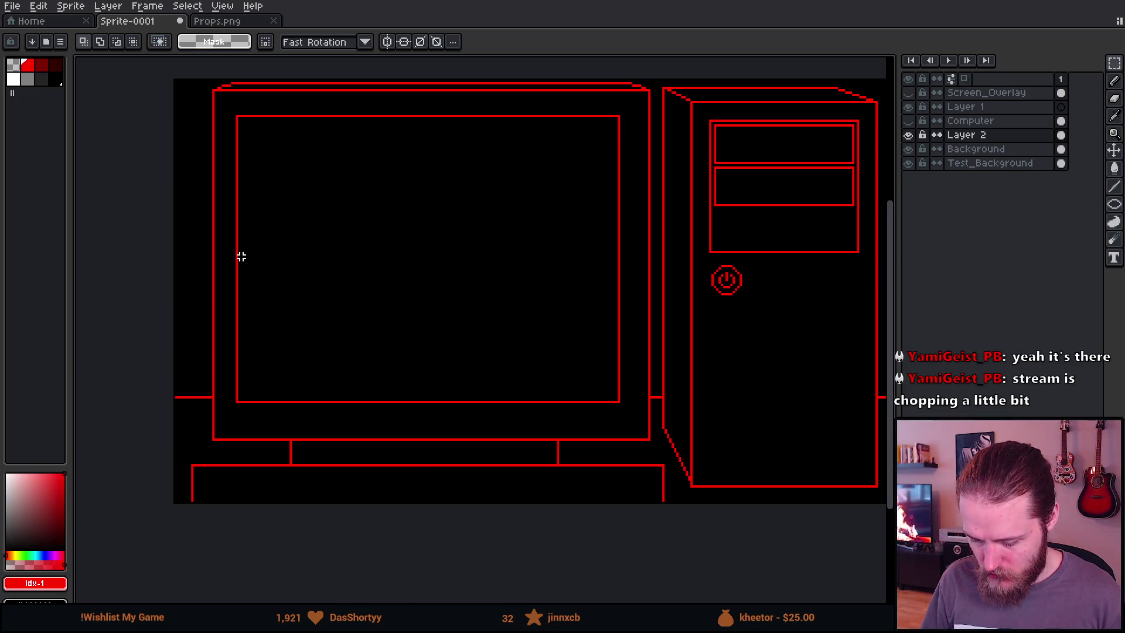
mouse_move(239, 206)
left_mouse_down()
mouse_move(451, 316)
mouse_move(605, 346)
mouse_move(611, 231)
mouse_move(617, 408)
mouse_move(613, 101)
mouse_move(626, 364)
mouse_move(625, 168)
mouse_move(607, 297)
mouse_move(606, 229)
mouse_move(621, 337)
left_mouse_up()
left_click(595, 399)
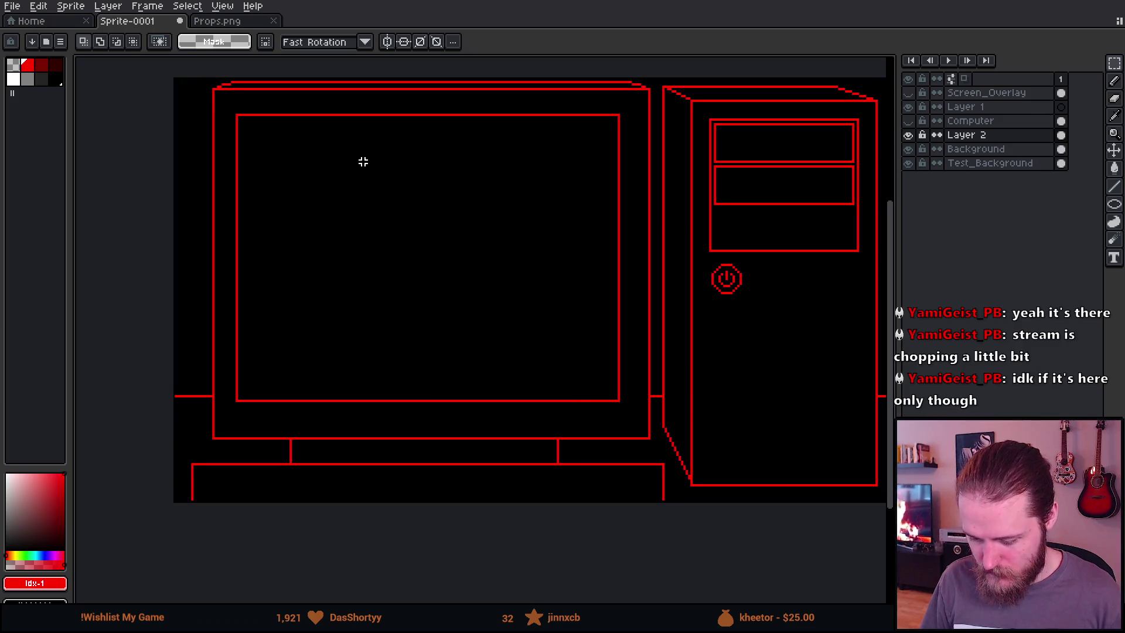
left_click_drag(341, 196, 522, 322)
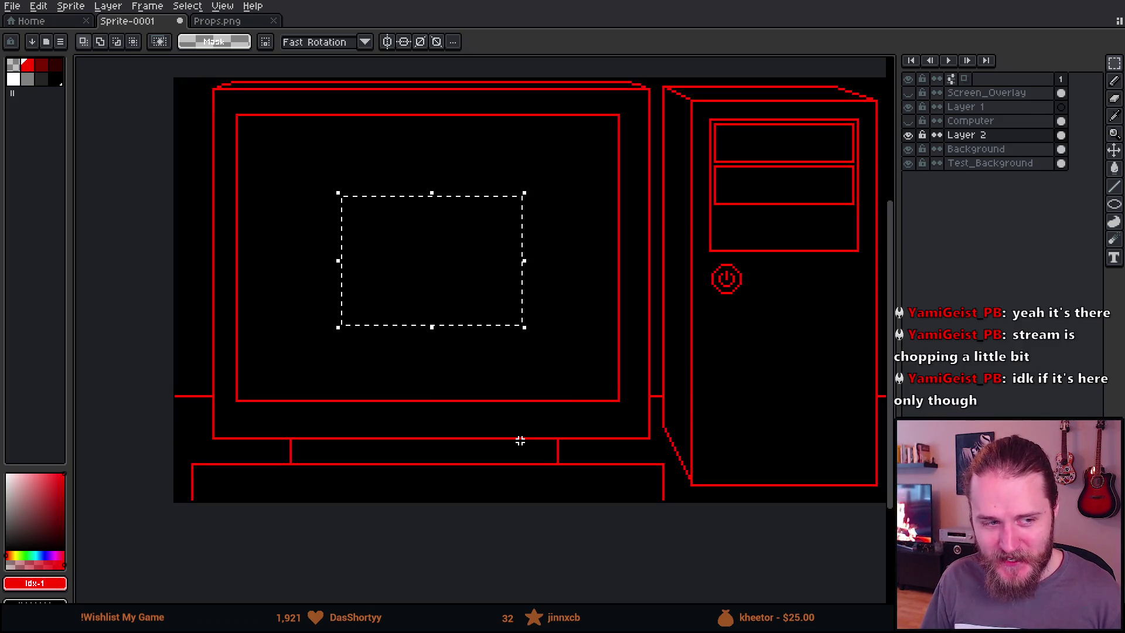
Select the drawing's top band and nudge it upward with the arrow keys, then apply
left_click(464, 426)
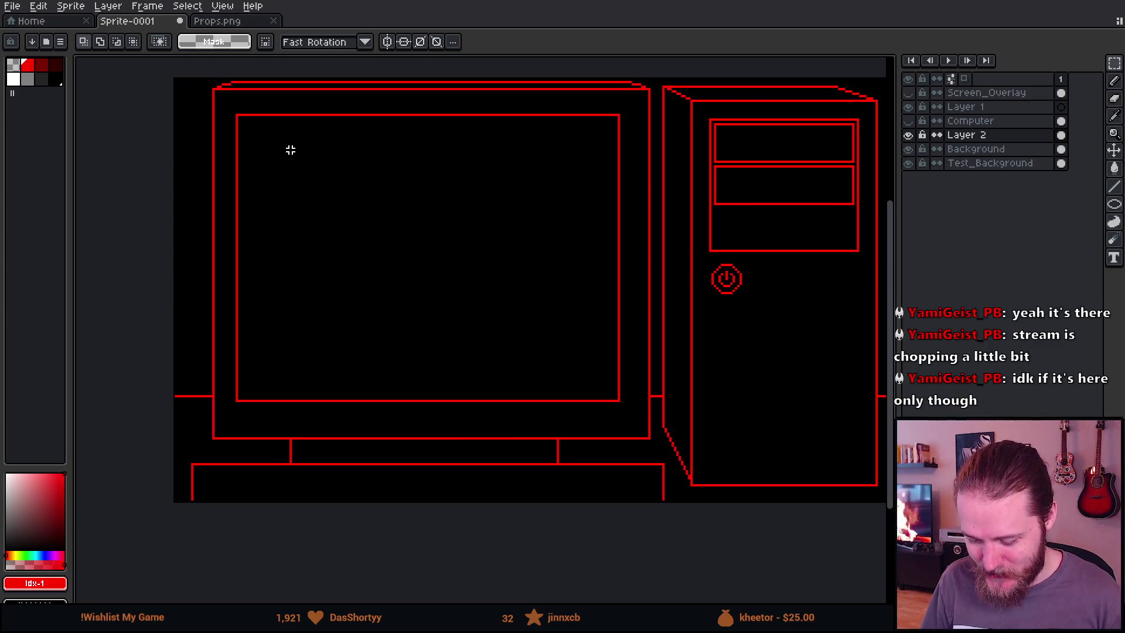
scroll(321, 191, "up", 3)
scroll(386, 263, "down", 3)
mouse_move(253, 212)
left_mouse_down()
mouse_move(425, 316)
mouse_move(369, 284)
left_mouse_up()
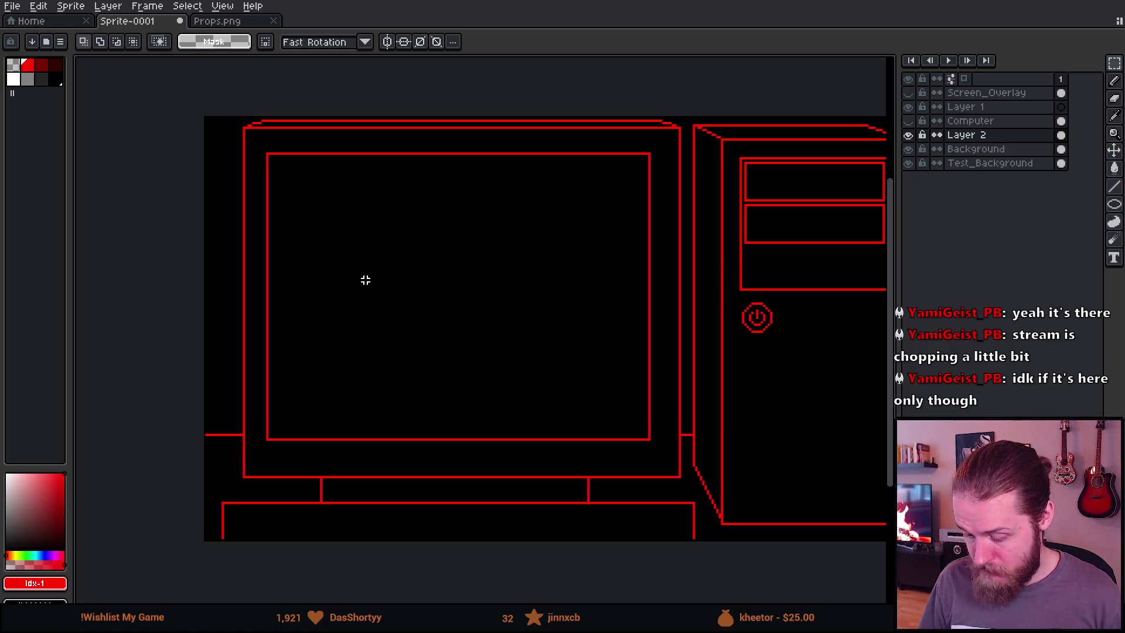
left_click_drag(409, 329, 364, 295)
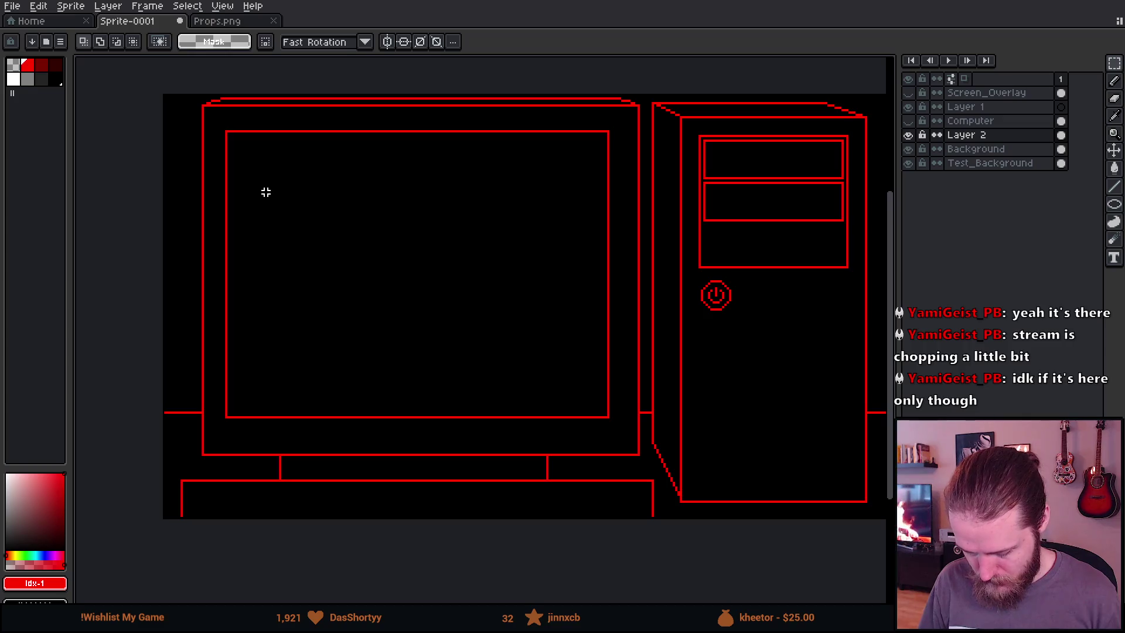
mouse_move(186, 71)
left_mouse_down()
mouse_move(603, 236)
mouse_move(647, 203)
left_mouse_up()
key("Up")
key("Up")
key("Up")
key("Left")
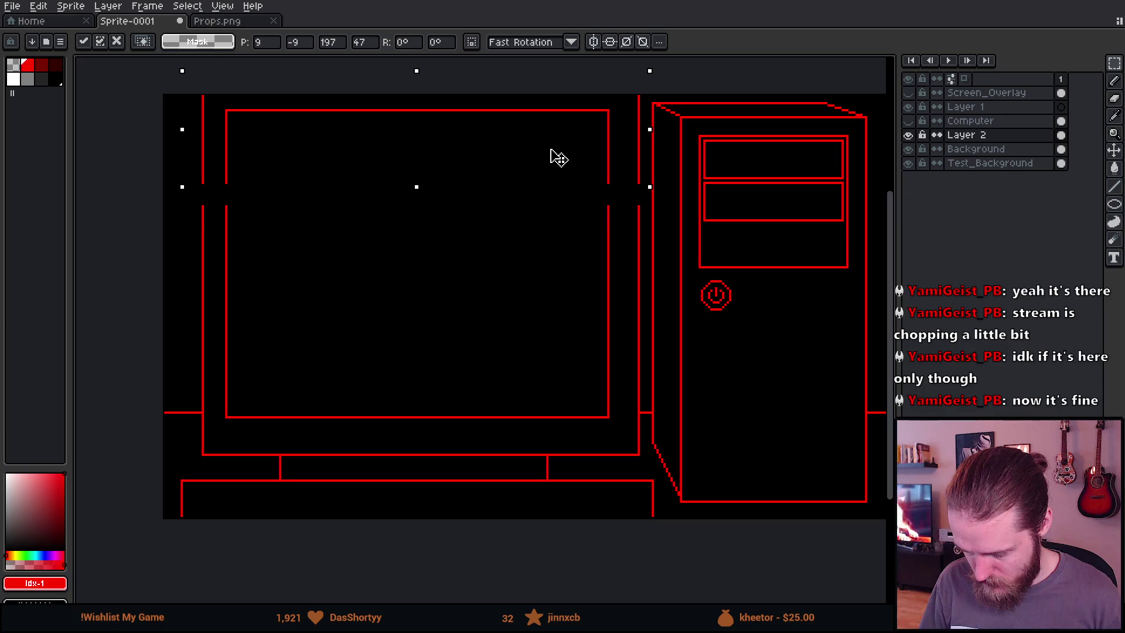
key("Return")
Select the monitor's top area, try stretching it downward, then cancel the transform
scroll(570, 331, "down", 2)
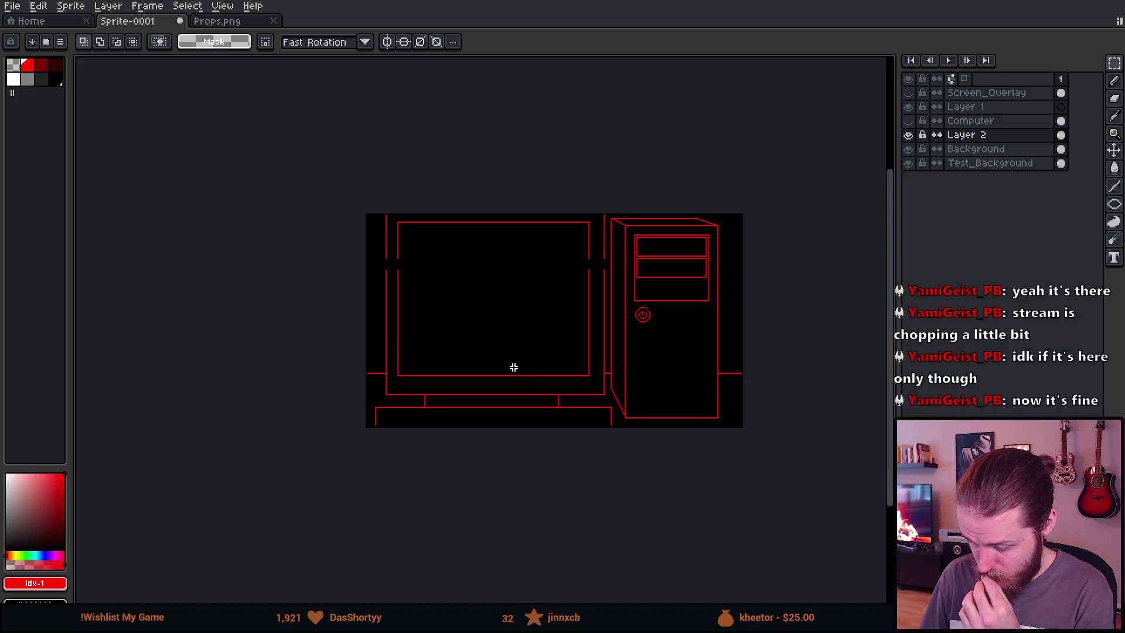
scroll(510, 367, "up", 2)
mouse_move(238, 111)
left_mouse_down()
mouse_move(306, 133)
mouse_move(707, 149)
left_mouse_up()
left_click_drag(472, 148, 467, 185)
left_click(483, 364)
mouse_move(675, 327)
left_mouse_down()
mouse_move(530, 387)
mouse_move(645, 379)
left_mouse_up()
left_click_drag(520, 234, 571, 236)
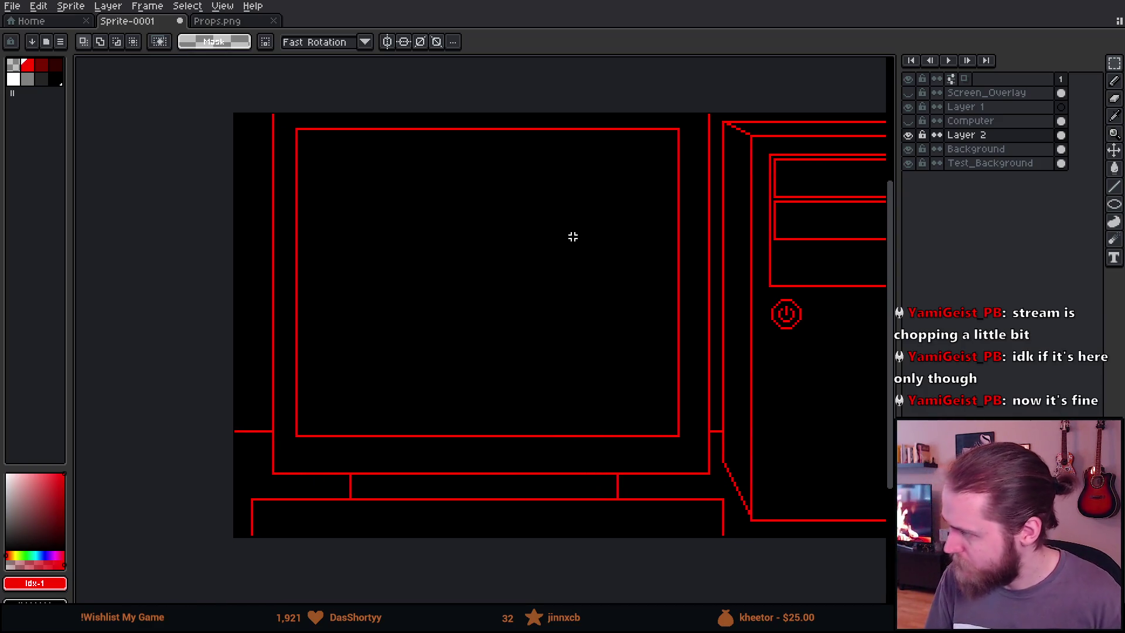
scroll(679, 380, "up", 2)
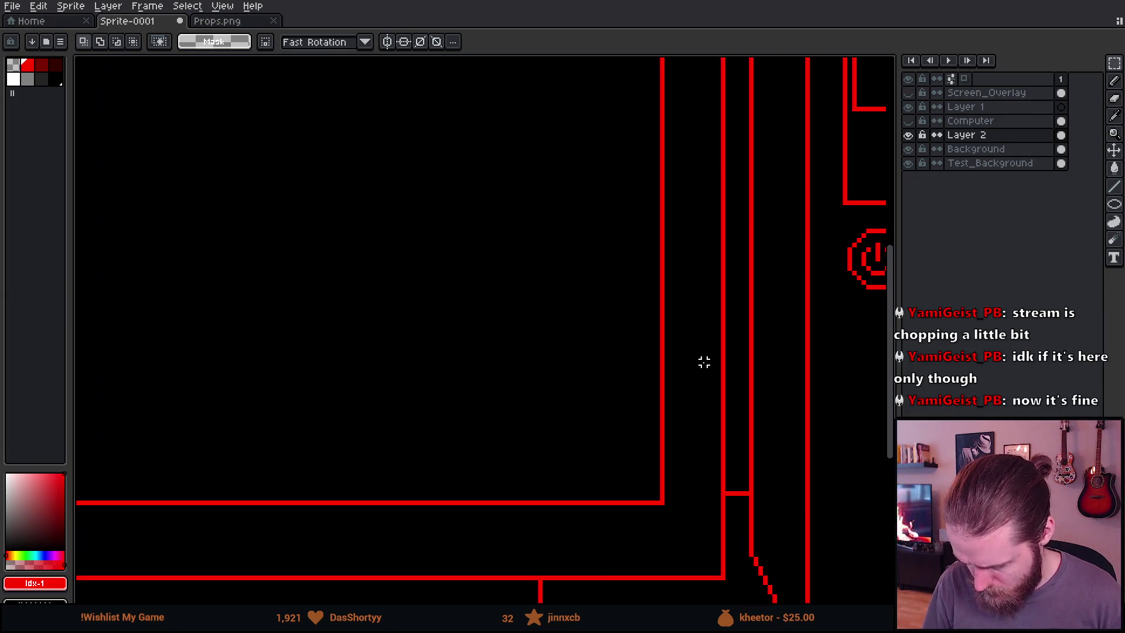
With a 1 px brush, extend the bottom red line left and redraw the vertical line from the top edge
key("ctrl")
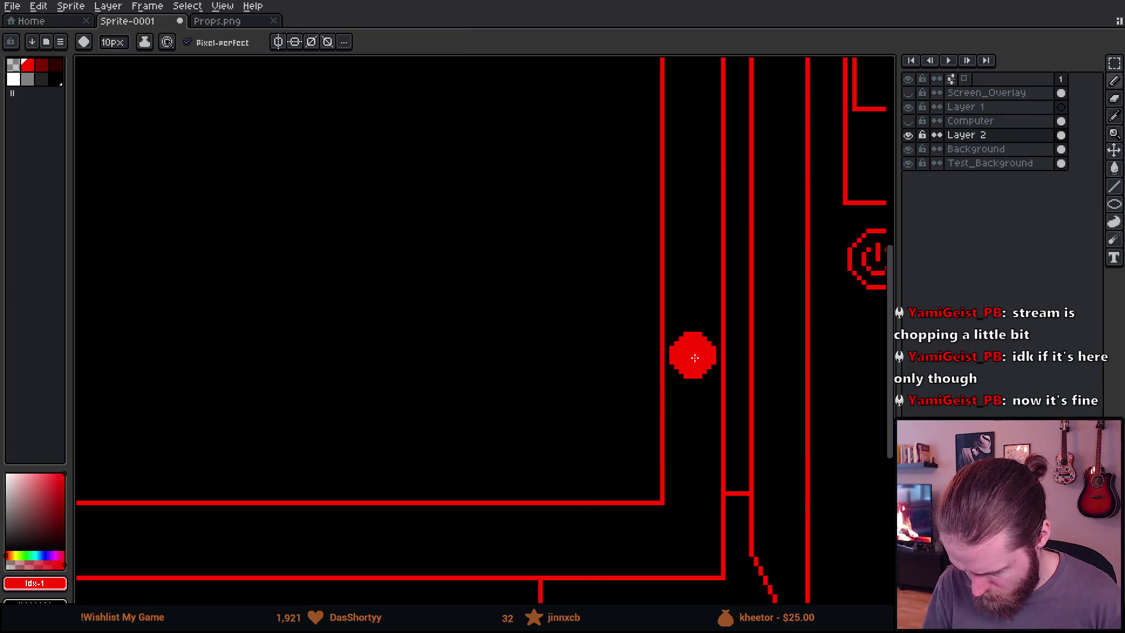
scroll(695, 358, "left", 5)
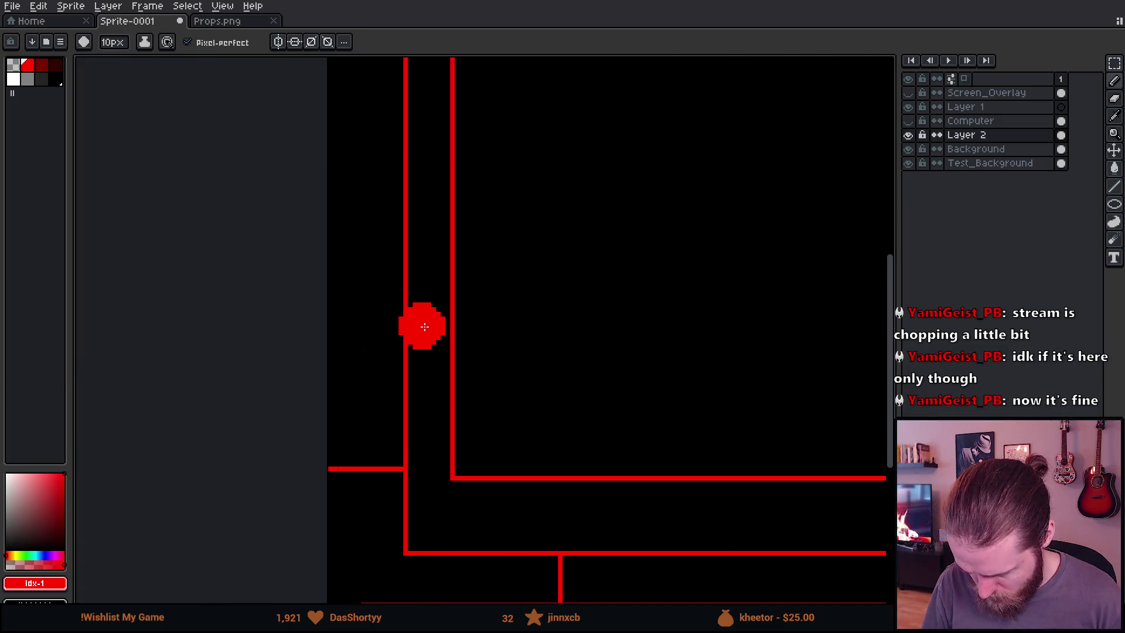
key("minus")
key("minus")
key("minus")
left_click_drag(412, 553, 391, 554)
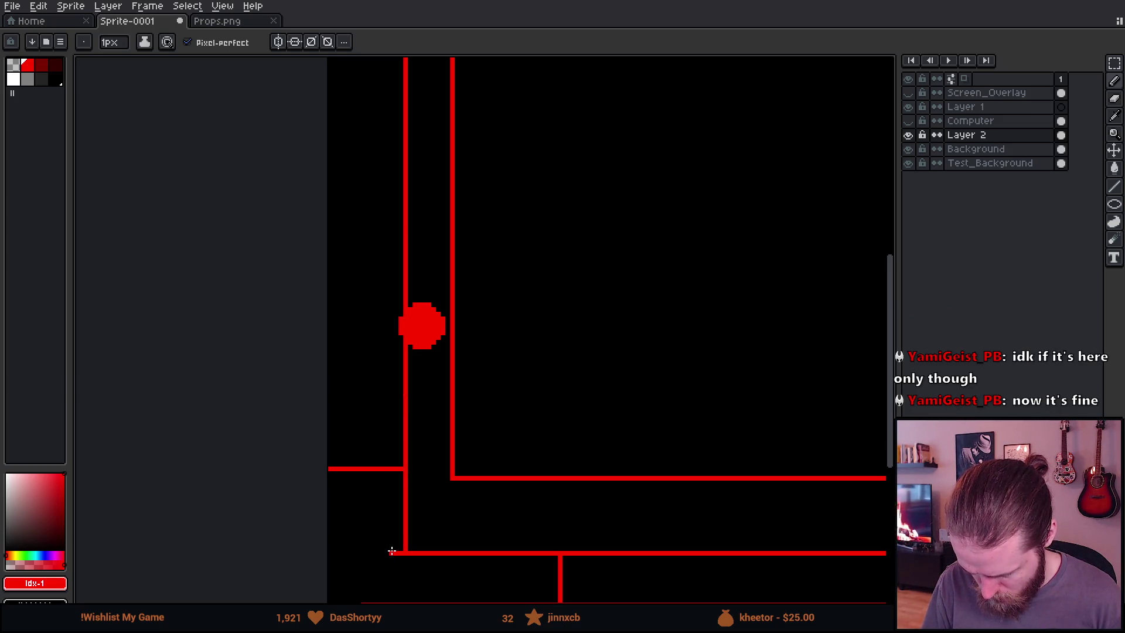
scroll(391, 550, "up", 5)
left_click(404, 210, "shift")
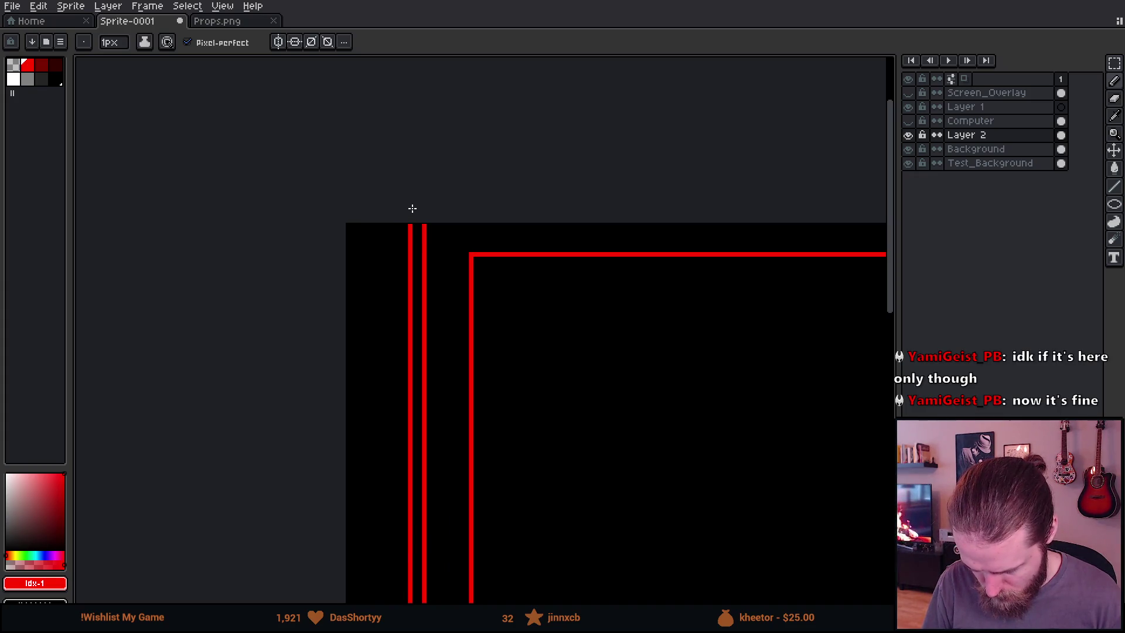
scroll(419, 234, "down", 3)
scroll(447, 384, "up", 5)
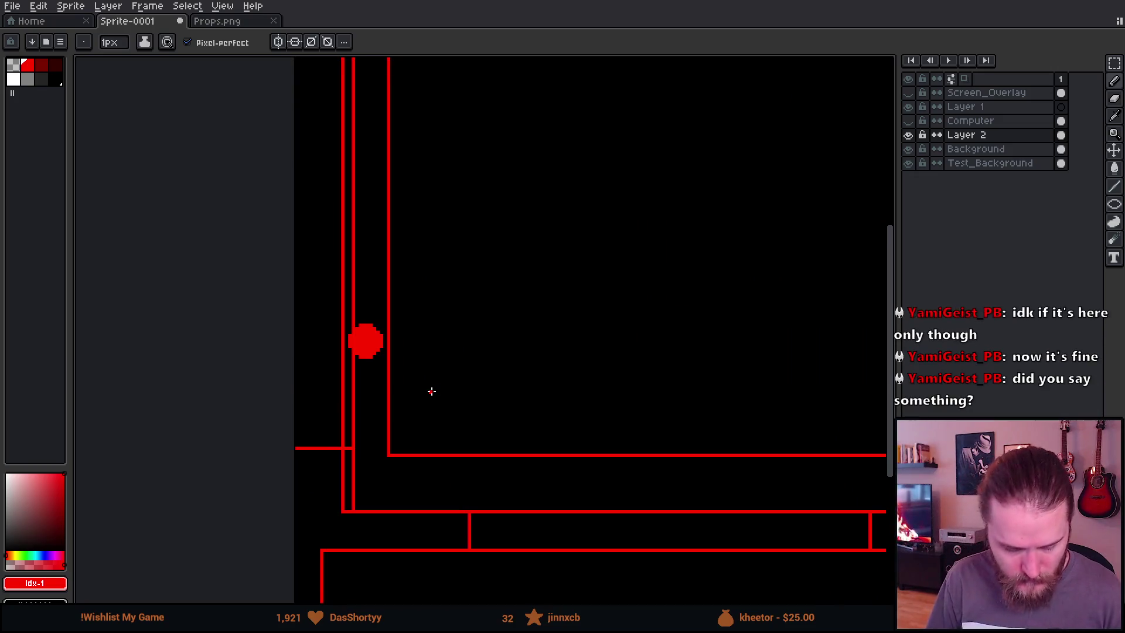
Erase the stray red dot and the extra vertical line from the monitor's left edge
key("e")
mouse_move(364, 322)
left_mouse_down()
mouse_move(371, 311)
mouse_move(377, 319)
mouse_move(360, 354)
mouse_move(378, 346)
mouse_move(349, 339)
mouse_move(354, 360)
left_mouse_up()
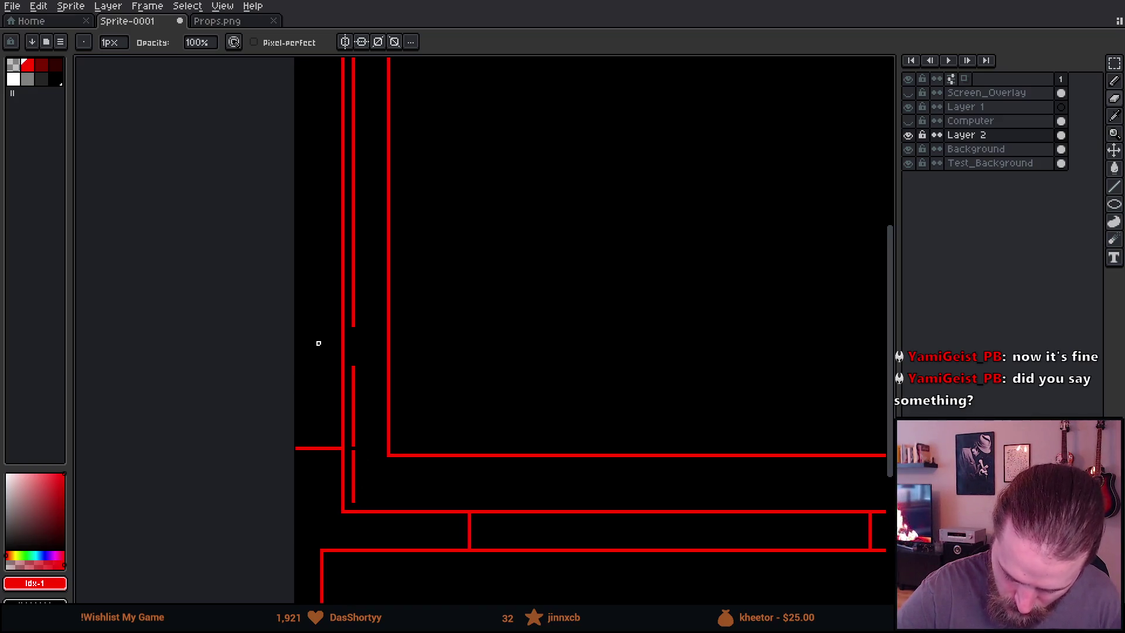
scroll(399, 195, "up", 5)
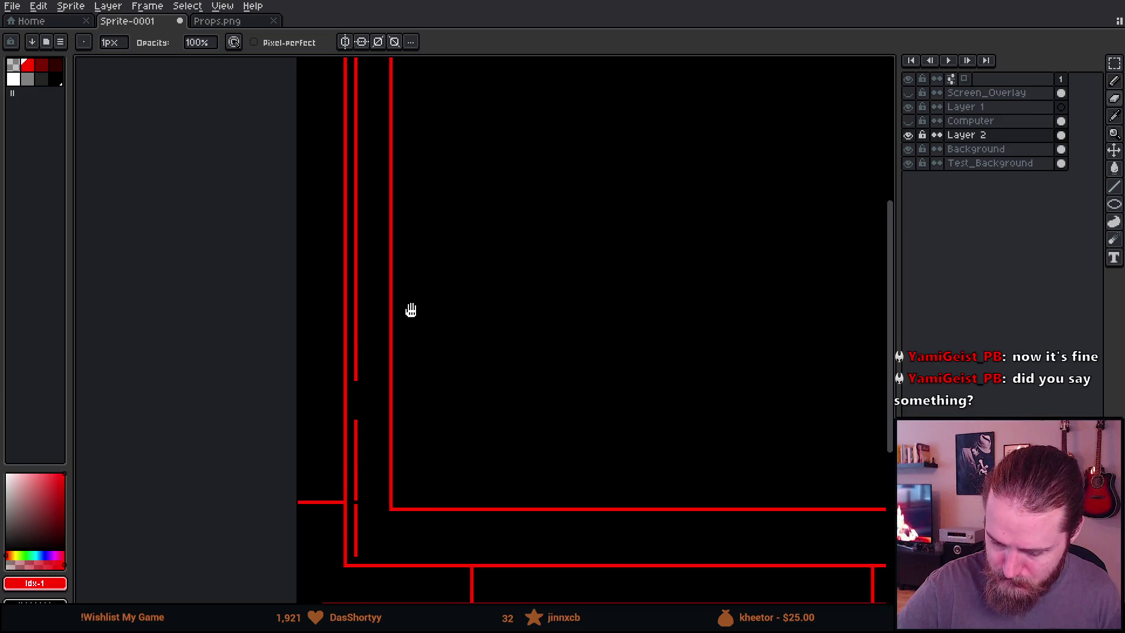
left_click(348, 193, "shift")
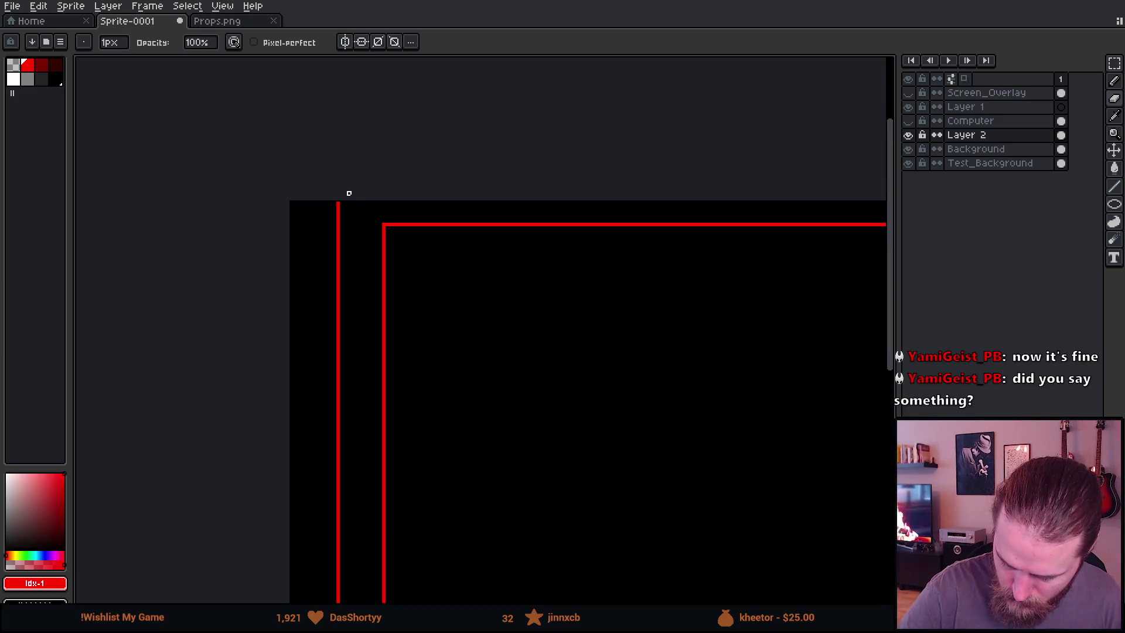
scroll(470, 302, "down", 4)
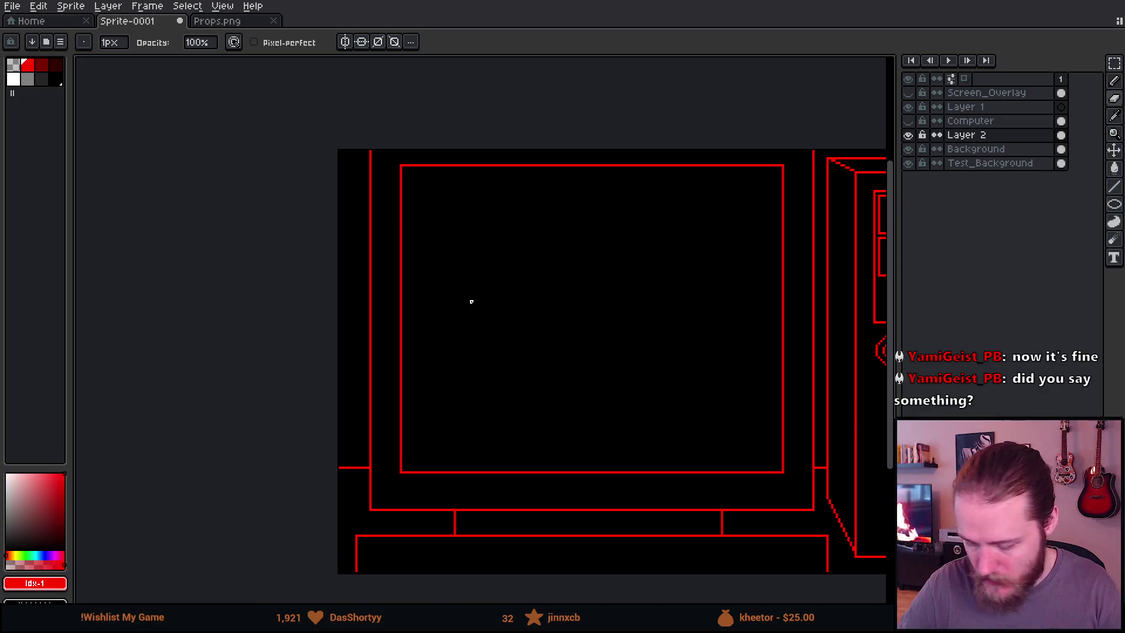
scroll(625, 429, "up", 3)
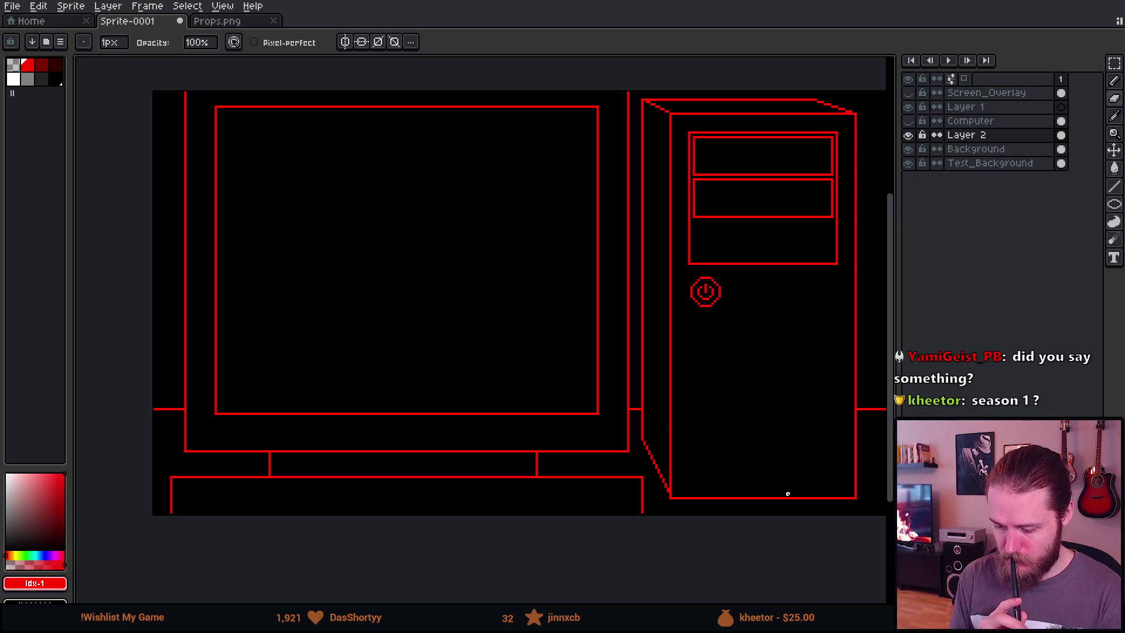
left_click_drag(441, 292, 590, 352)
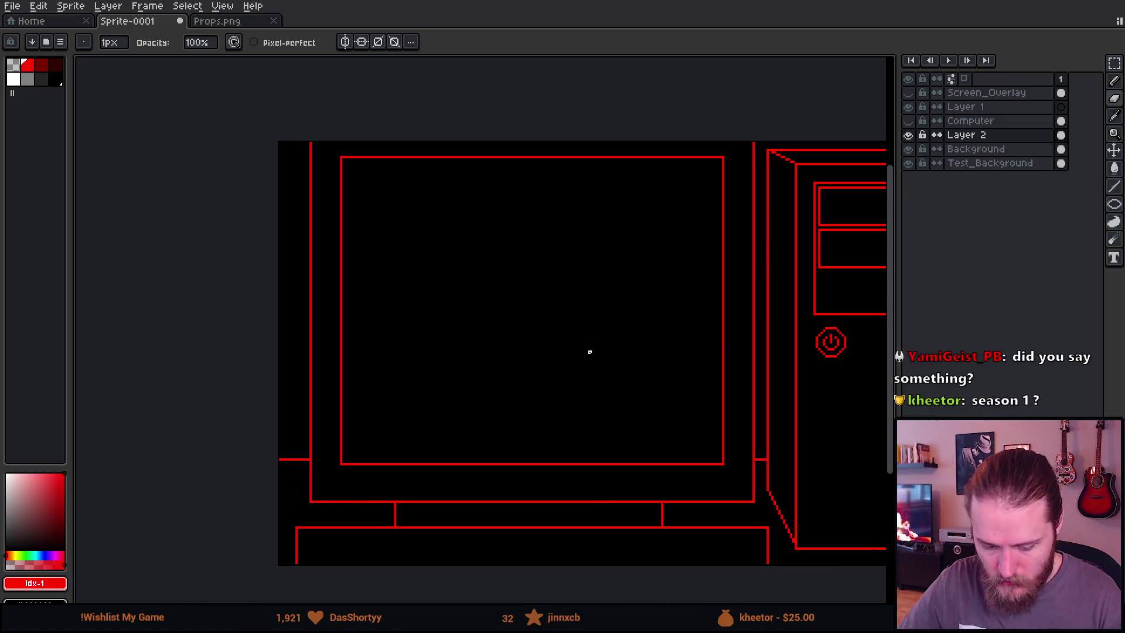
scroll(459, 265, "up", 1)
scroll(496, 389, "down", 1)
mouse_move(565, 424)
left_mouse_down()
mouse_move(492, 346)
mouse_move(298, 333)
mouse_move(406, 343)
left_mouse_up()
Marquee-select the red PC tower outline from its top down to its base
key("v")
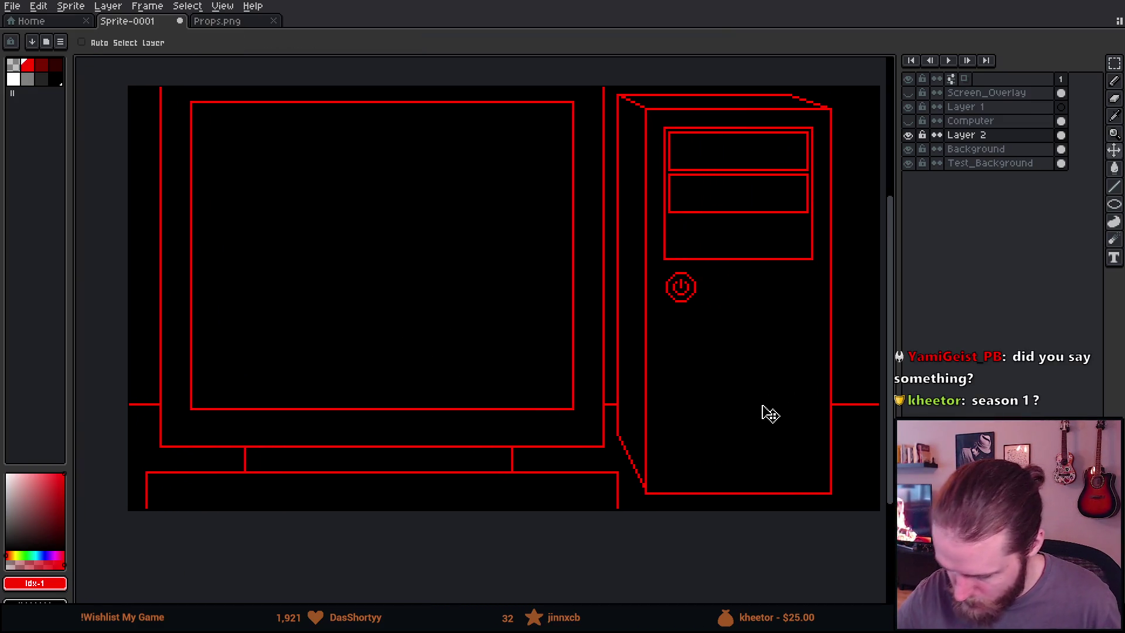
mouse_move(781, 381)
left_mouse_down()
mouse_move(701, 379)
mouse_move(715, 381)
left_mouse_up()
mouse_move(665, 442)
left_mouse_down()
mouse_move(753, 437)
mouse_move(666, 429)
mouse_move(716, 419)
mouse_move(753, 426)
mouse_move(718, 437)
left_mouse_up()
key("b")
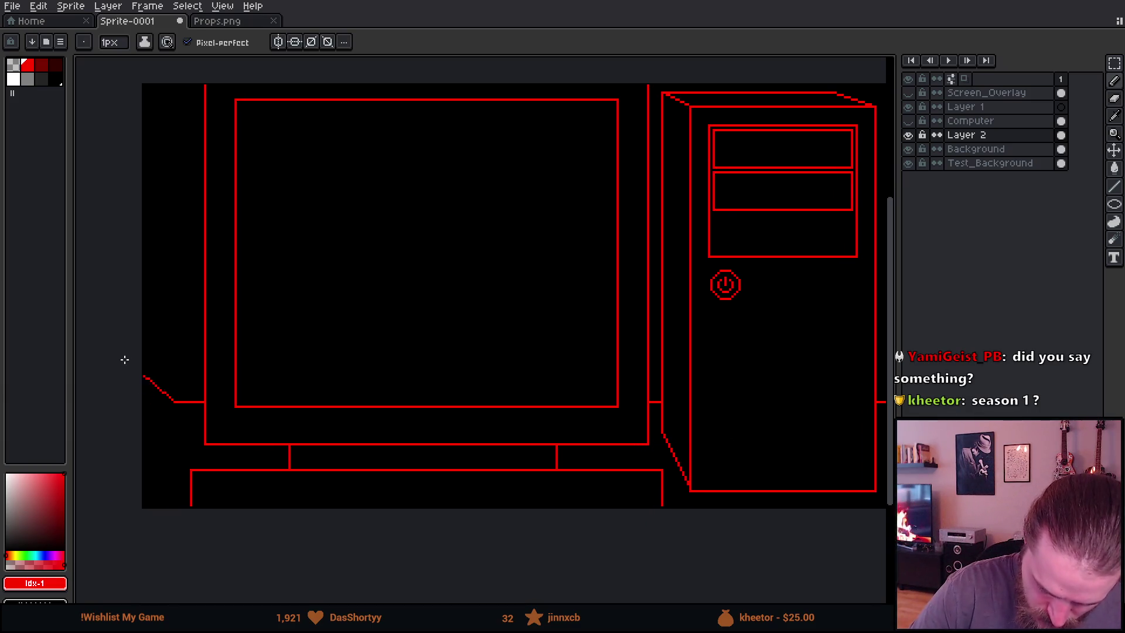
key("v")
key("b")
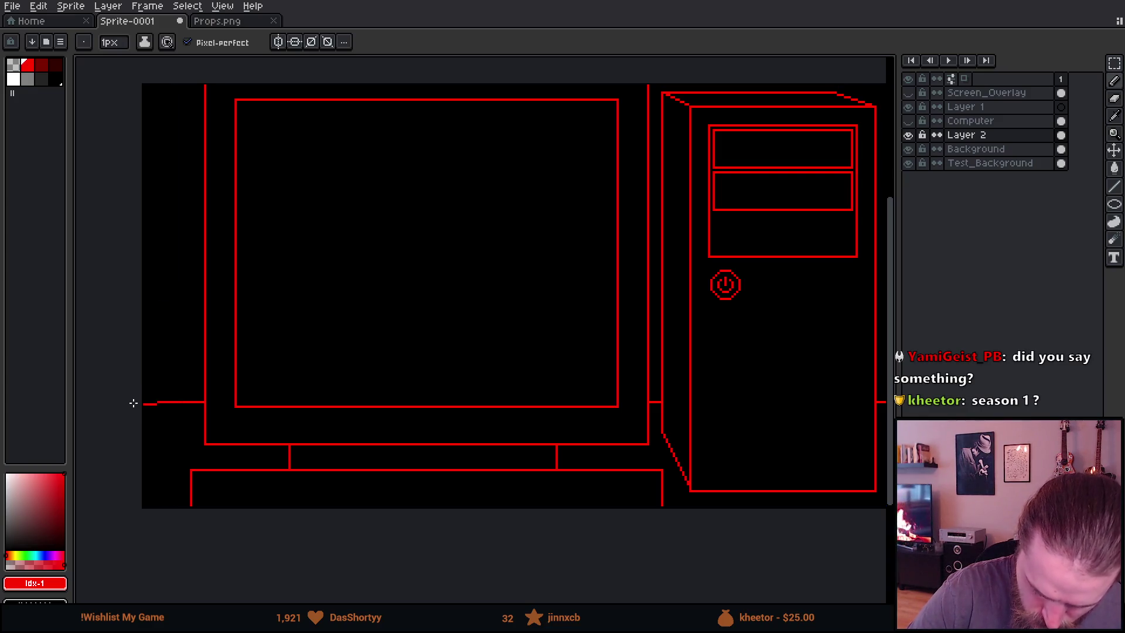
mouse_move(462, 406)
left_mouse_down()
mouse_move(431, 428)
mouse_move(462, 449)
mouse_move(460, 428)
left_mouse_up()
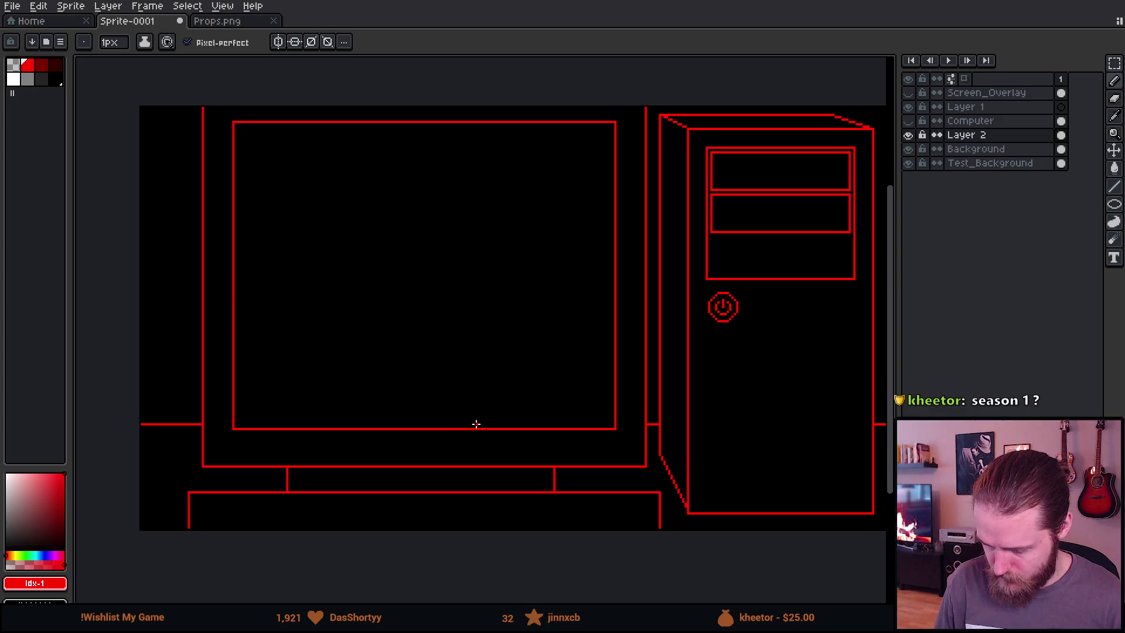
scroll(705, 396, "right", 3)
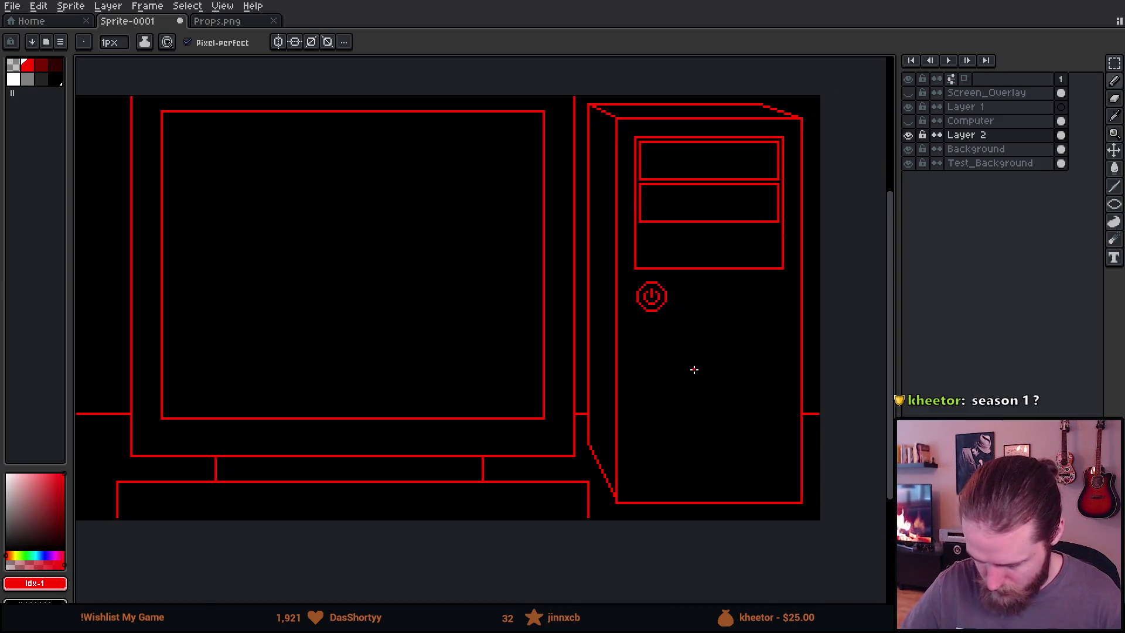
key("m")
left_click_drag(585, 96, 819, 451)
left_click_drag(594, 452, 820, 520)
Shift the selected tower four pixels to the right and apply the move
key("Right")
key("Right")
key("Right")
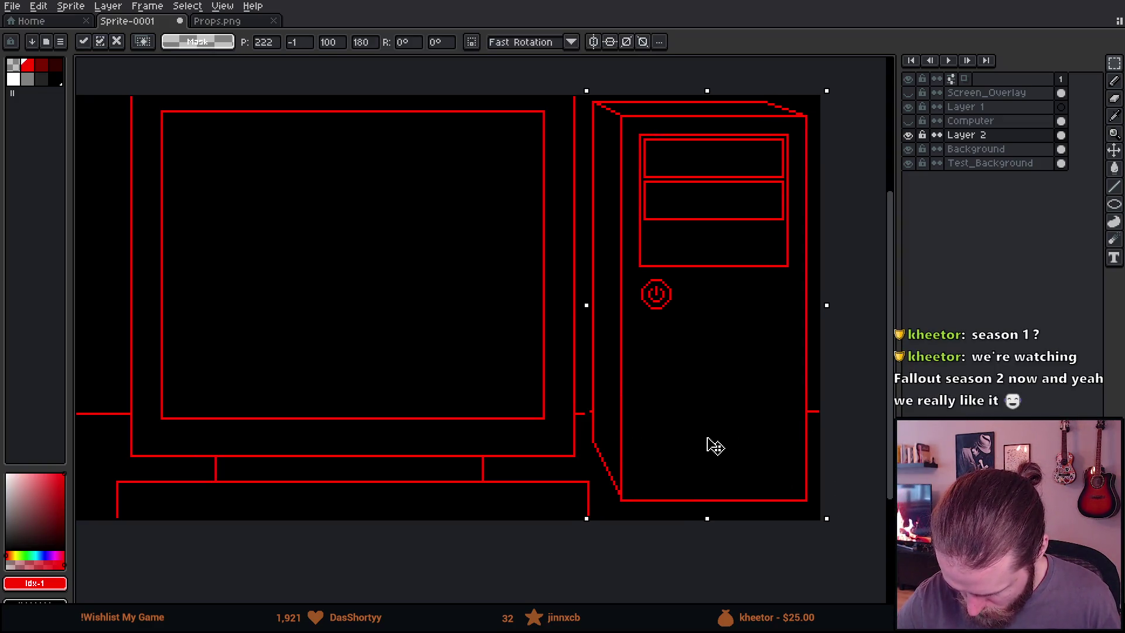
key("Right")
key("Right")
key("Right")
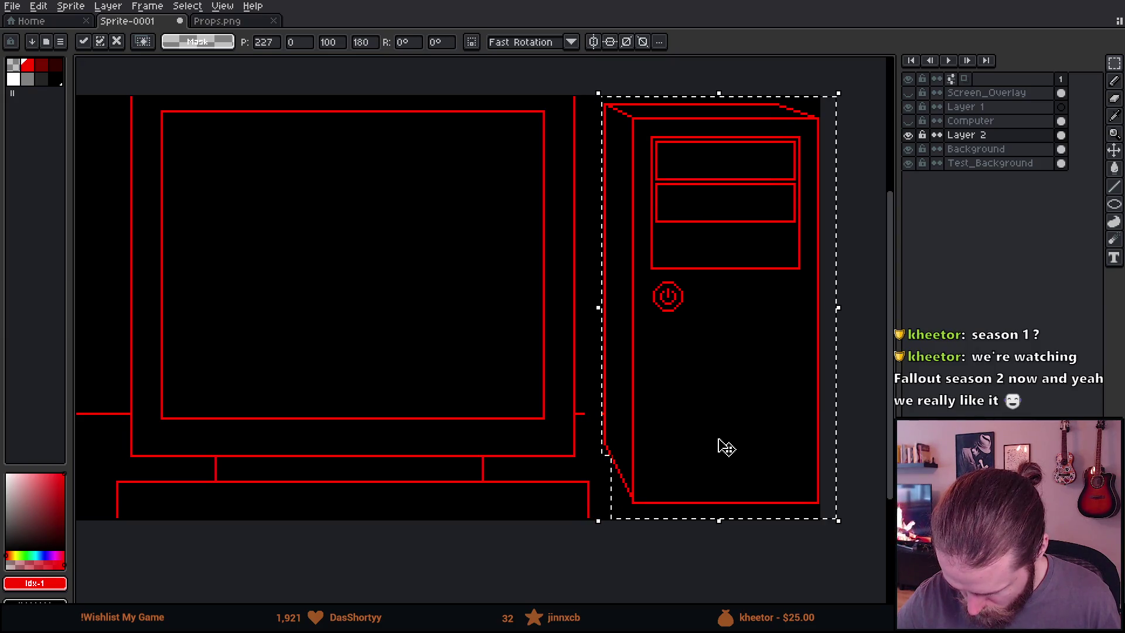
key("Right")
key("Right")
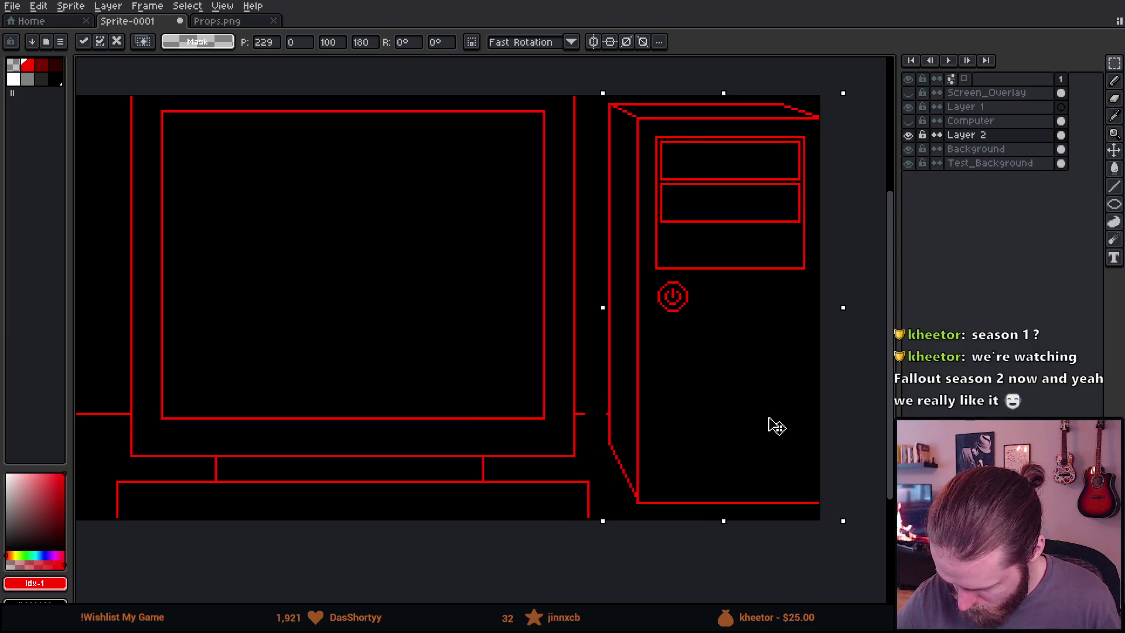
key("Right")
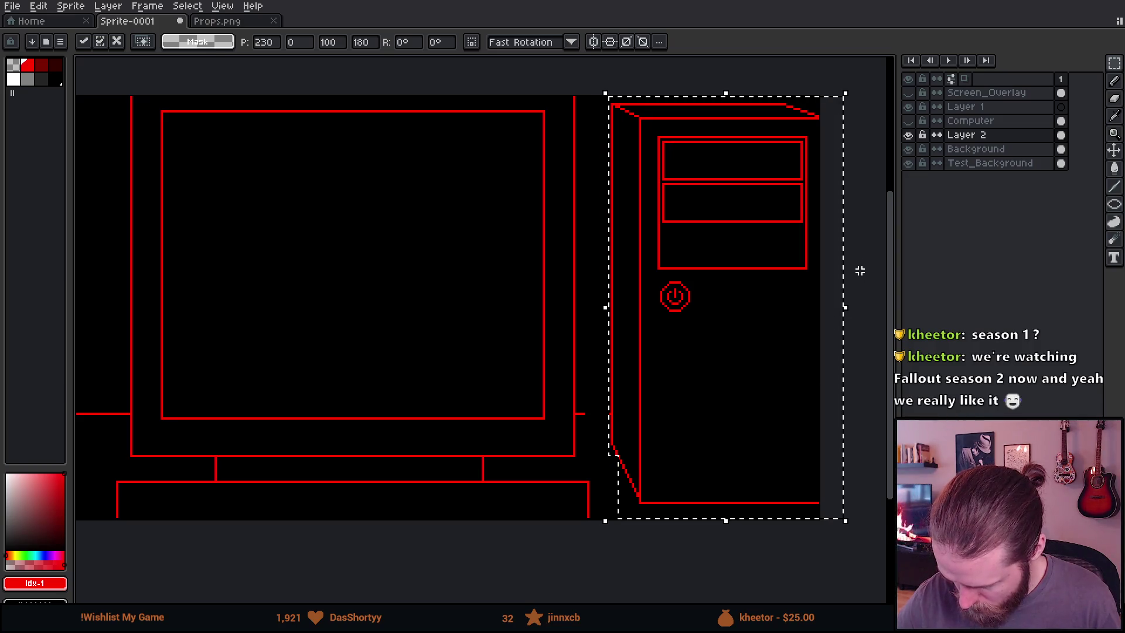
key("Return")
Pencil a short horizontal back line bridging the gap between monitor and tower
left_click_drag(701, 418, 793, 409)
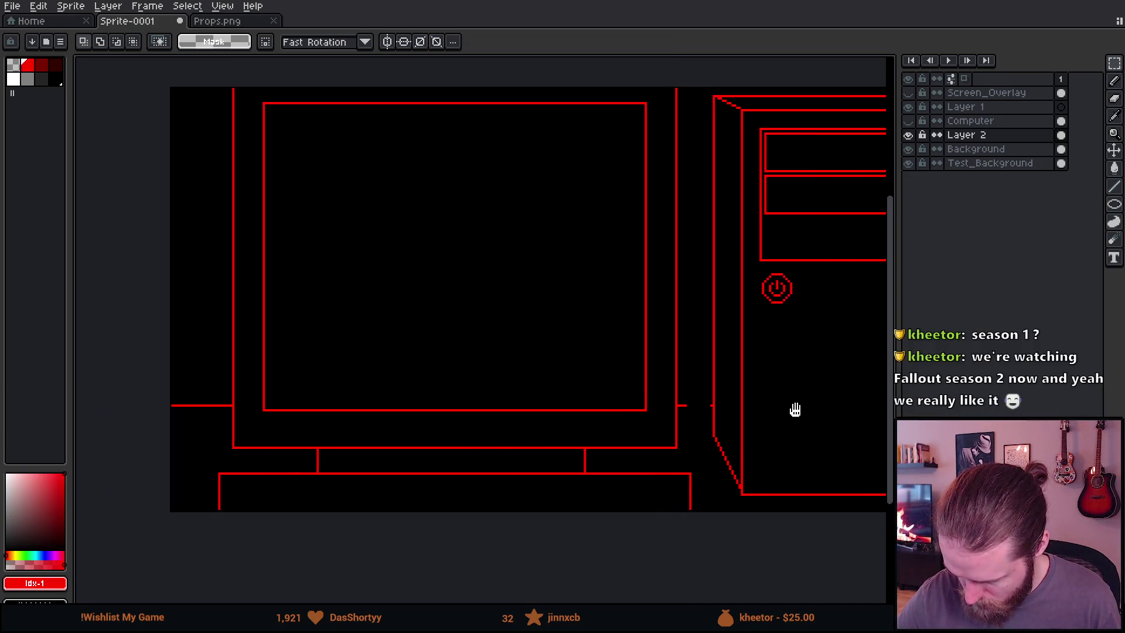
key("b")
left_click_drag(686, 404, 708, 404)
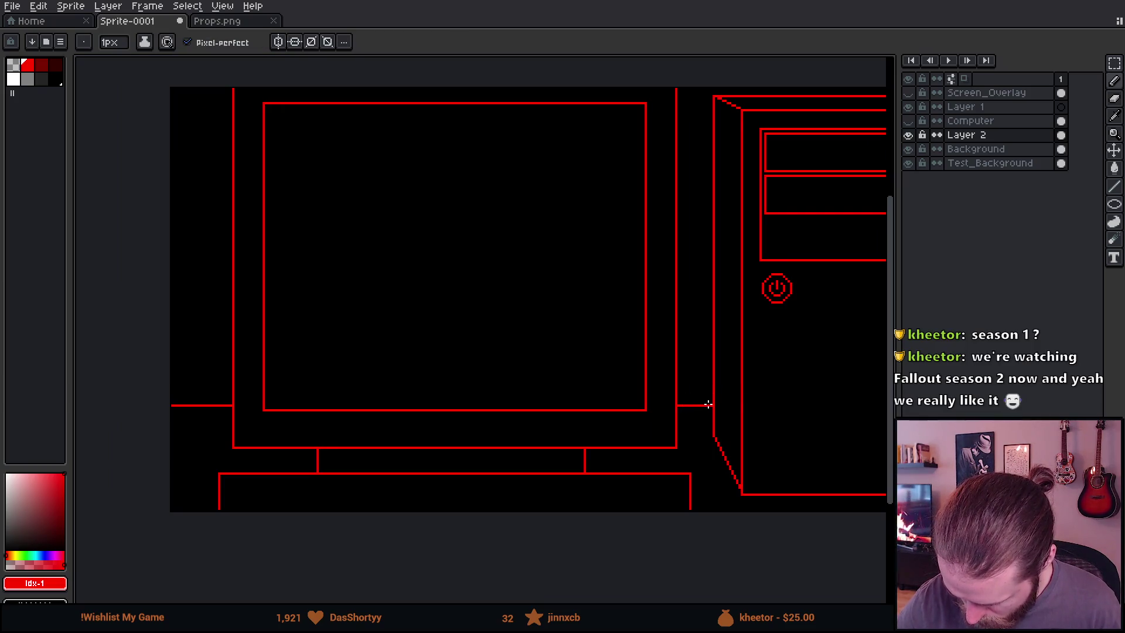
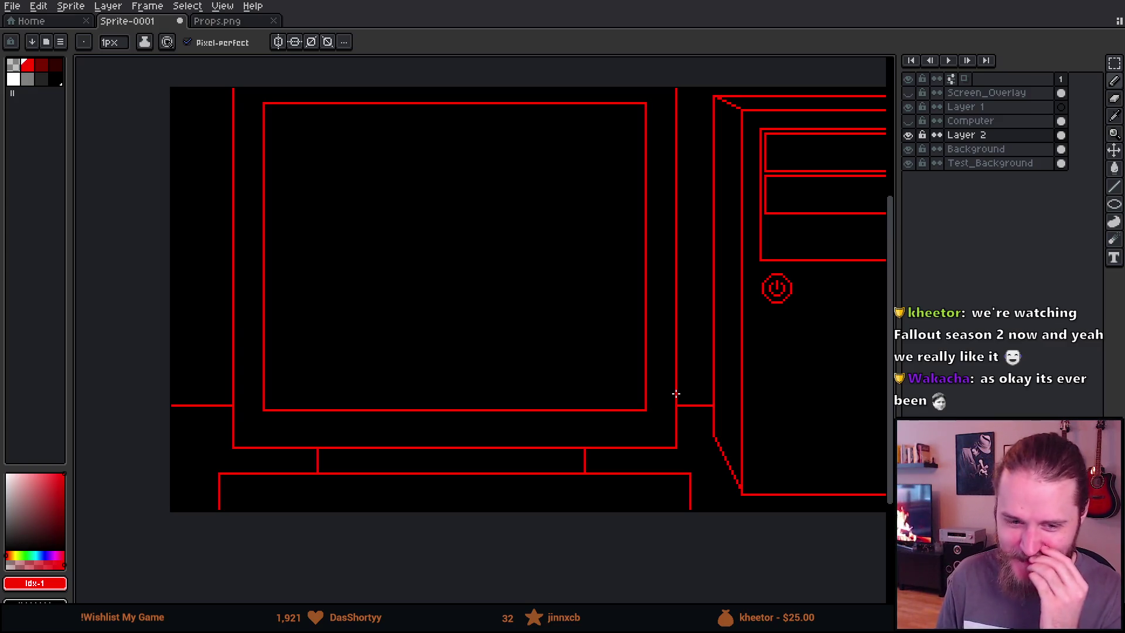
Shift the vertical line beside the monitor right toward the tower
scroll(676, 393, "right", 3)
scroll(693, 394, "up", 3)
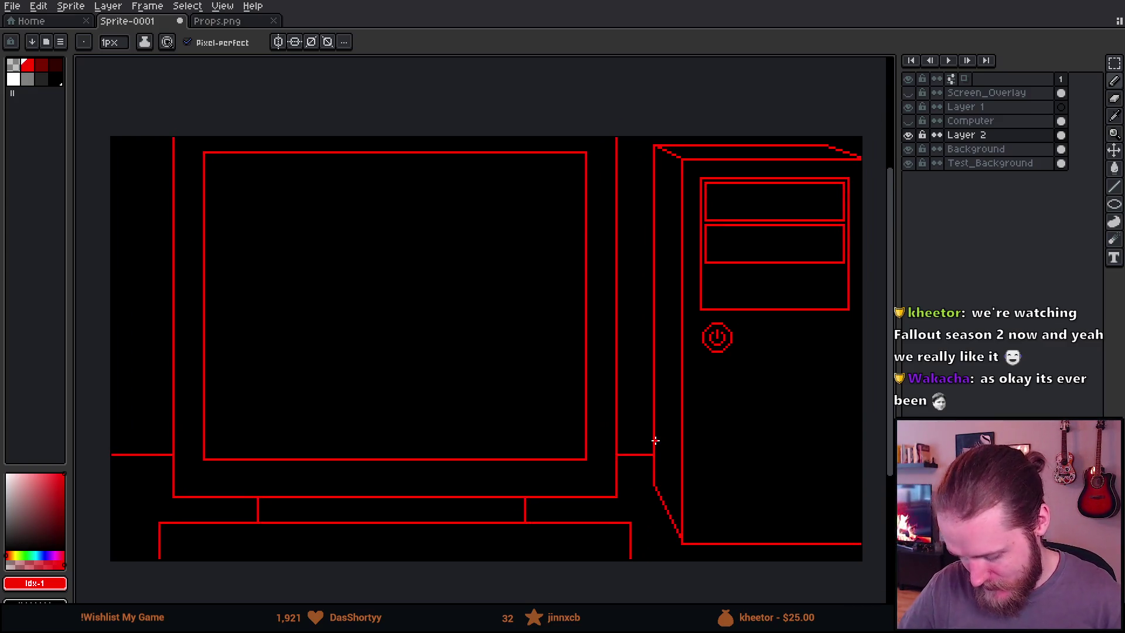
key("m")
mouse_move(603, 136)
left_mouse_down()
mouse_move(648, 431)
mouse_move(634, 506)
left_mouse_up()
left_click_drag(623, 481, 641, 489)
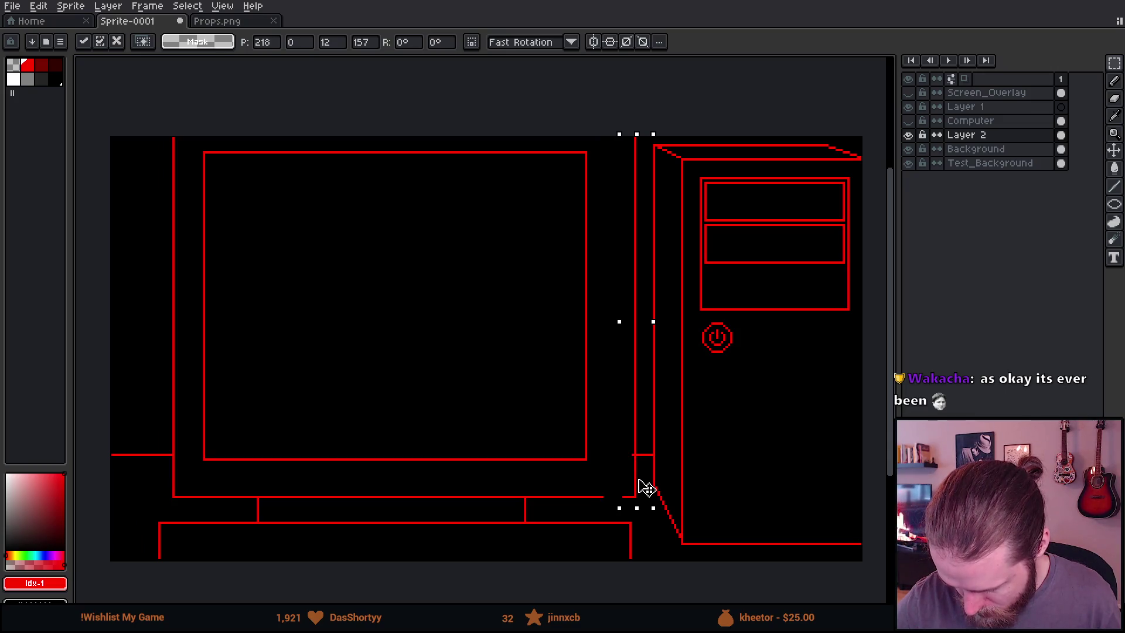
key("ctrl+d")
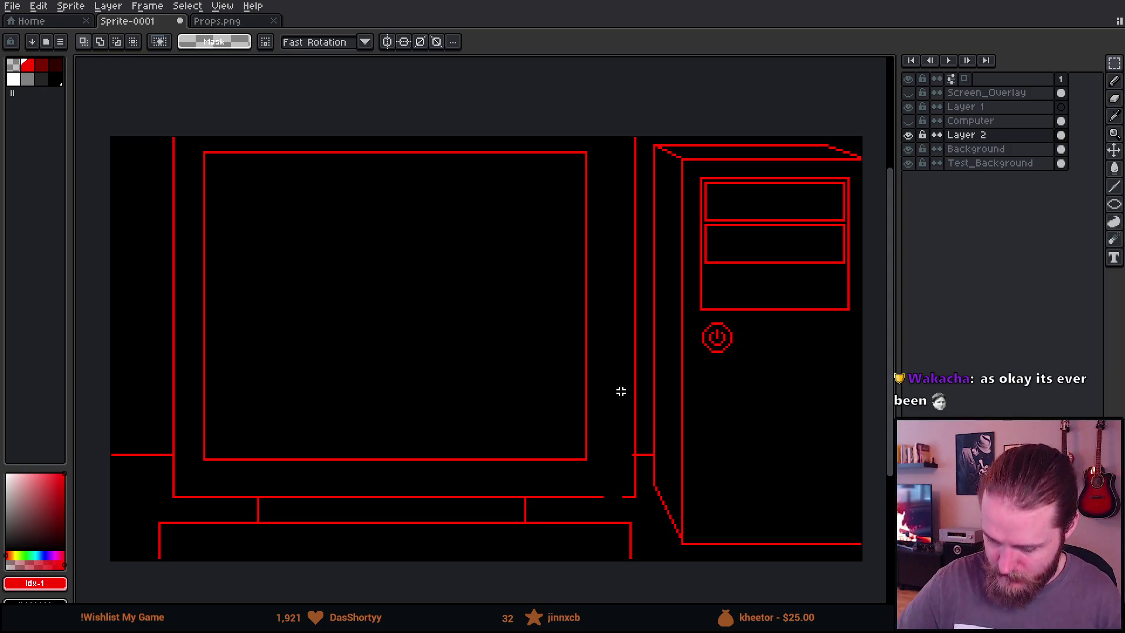
Raise the screen's bottom edge about 12 px and nudge the monitor's right-side line right
mouse_move(194, 433)
left_mouse_down()
mouse_move(597, 466)
mouse_move(590, 457)
left_mouse_up()
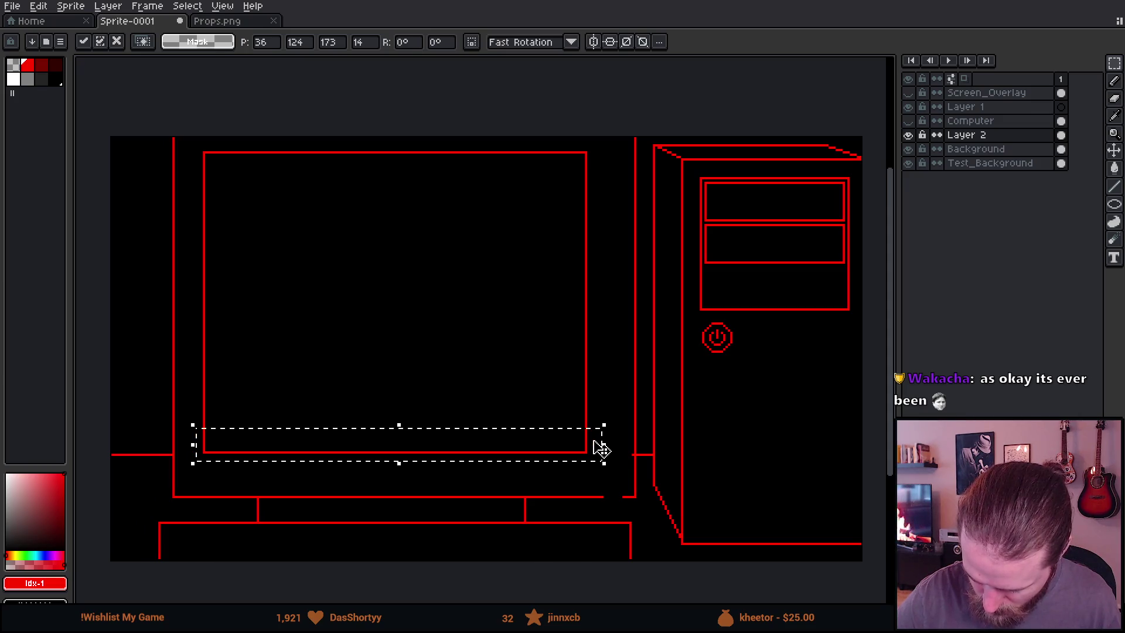
key("ctrl+d")
mouse_move(684, 459)
left_mouse_down()
mouse_move(756, 467)
mouse_move(834, 442)
left_mouse_up()
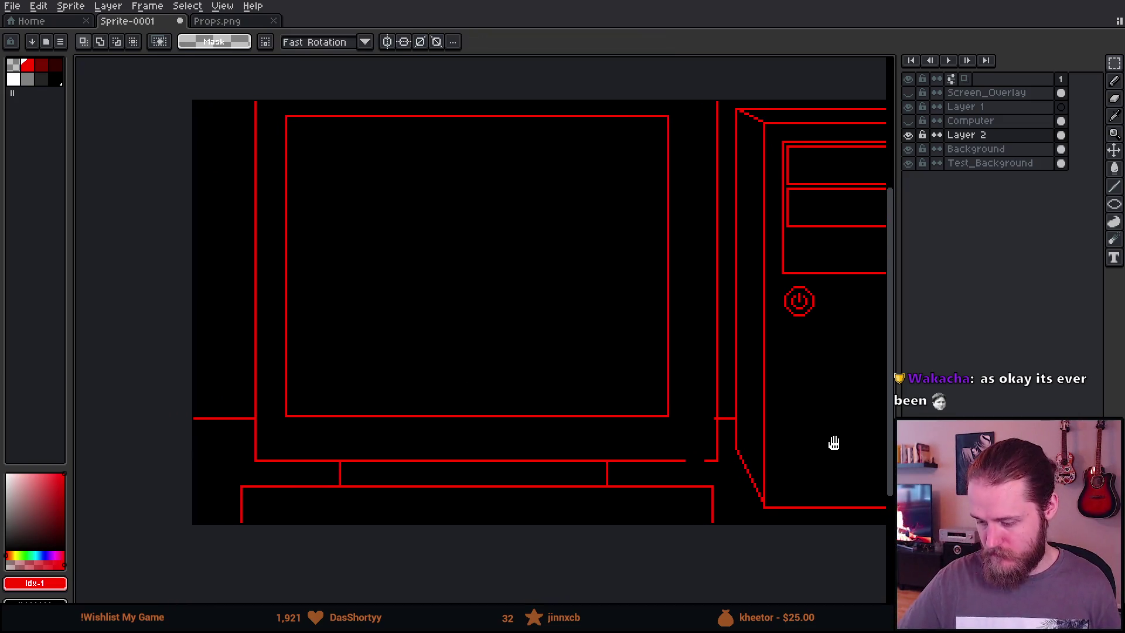
key("b")
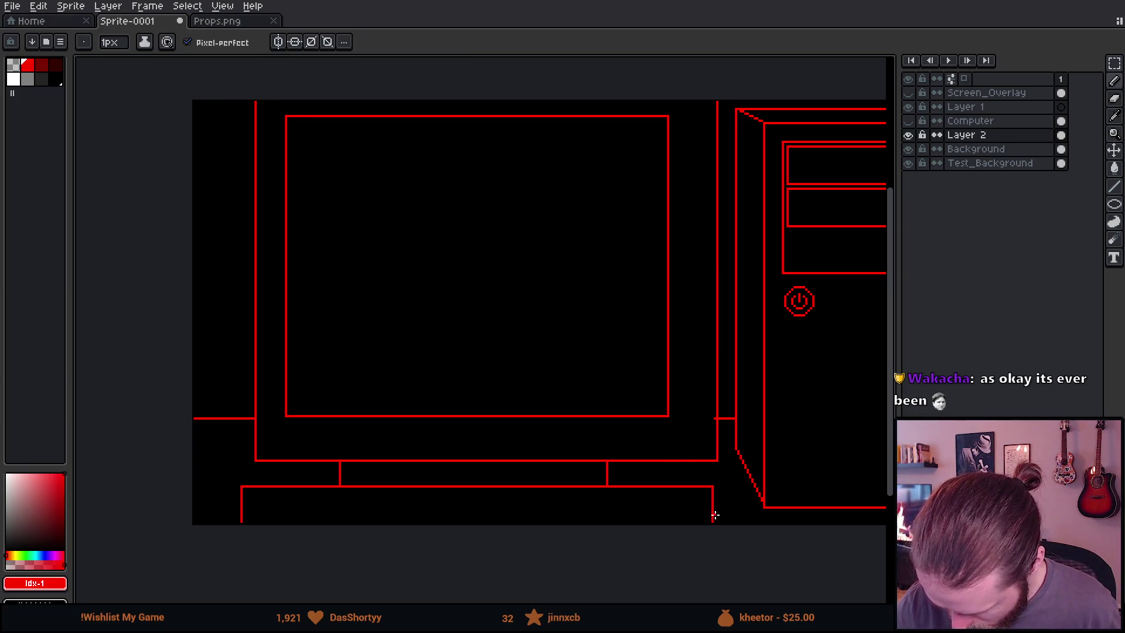
key("e")
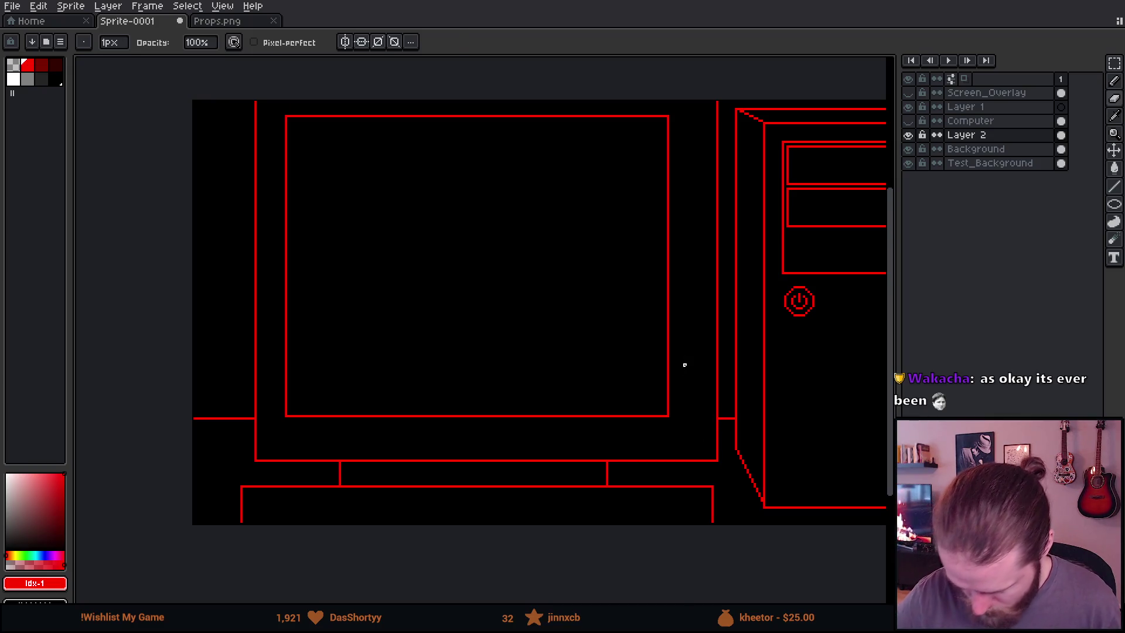
key("m")
mouse_move(644, 92)
left_mouse_down()
mouse_move(734, 415)
mouse_move(726, 467)
mouse_move(711, 402)
mouse_move(496, 414)
mouse_move(279, 404)
mouse_move(297, 402)
left_mouse_up()
key("ctrl+d")
Erase the duplicate vertical line on the monitor's left side with a larger eraser
key("b")
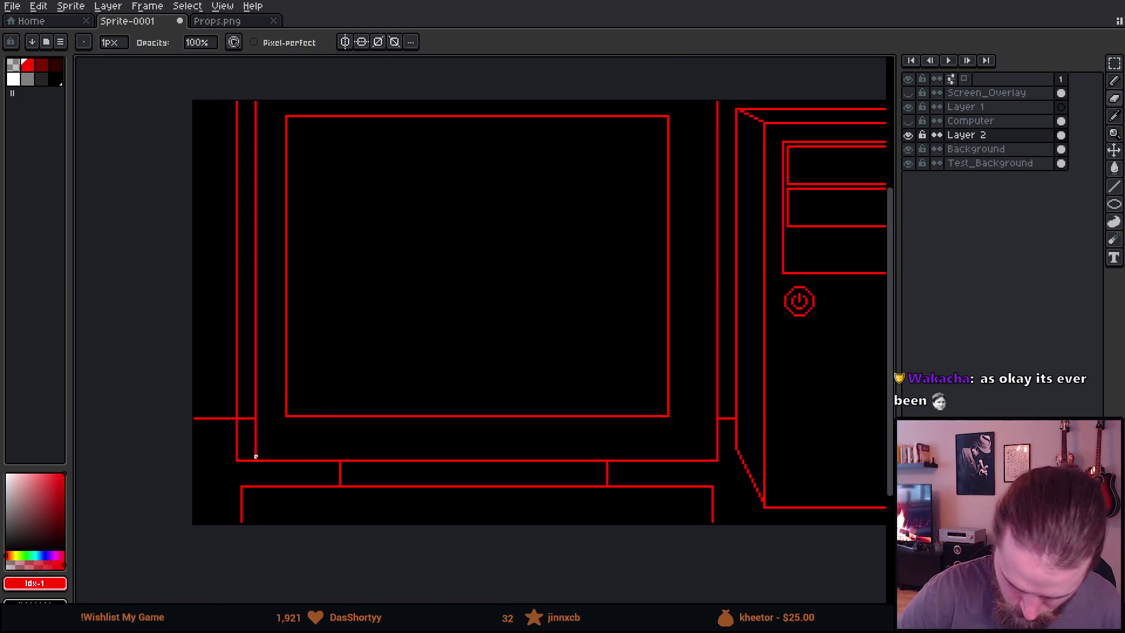
key("e")
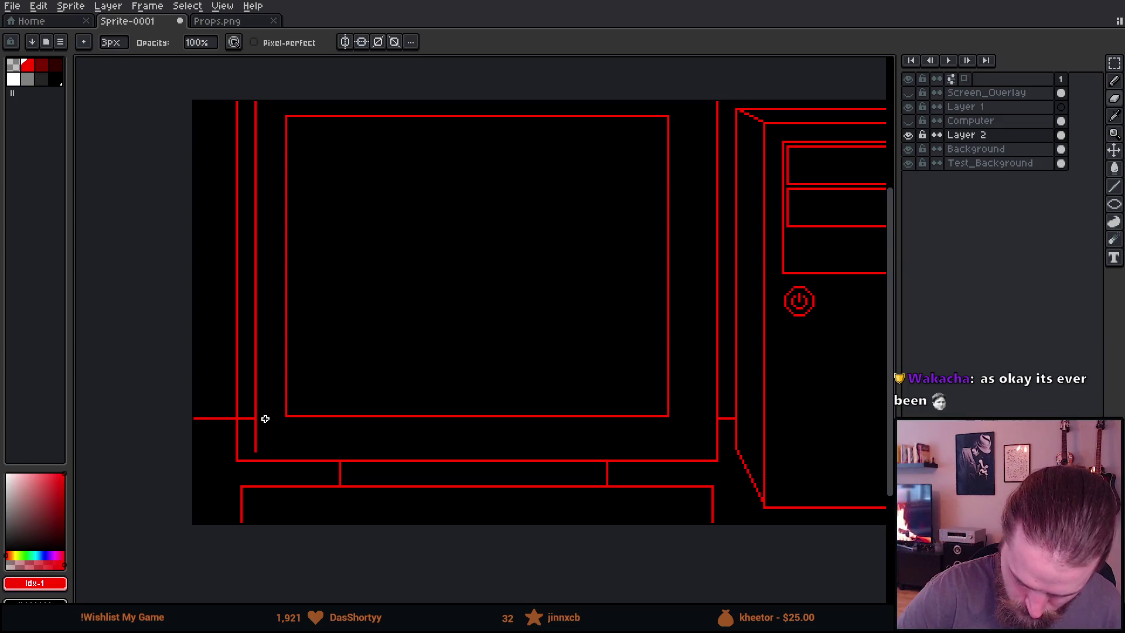
left_click(253, 443)
left_click(260, 105, "shift")
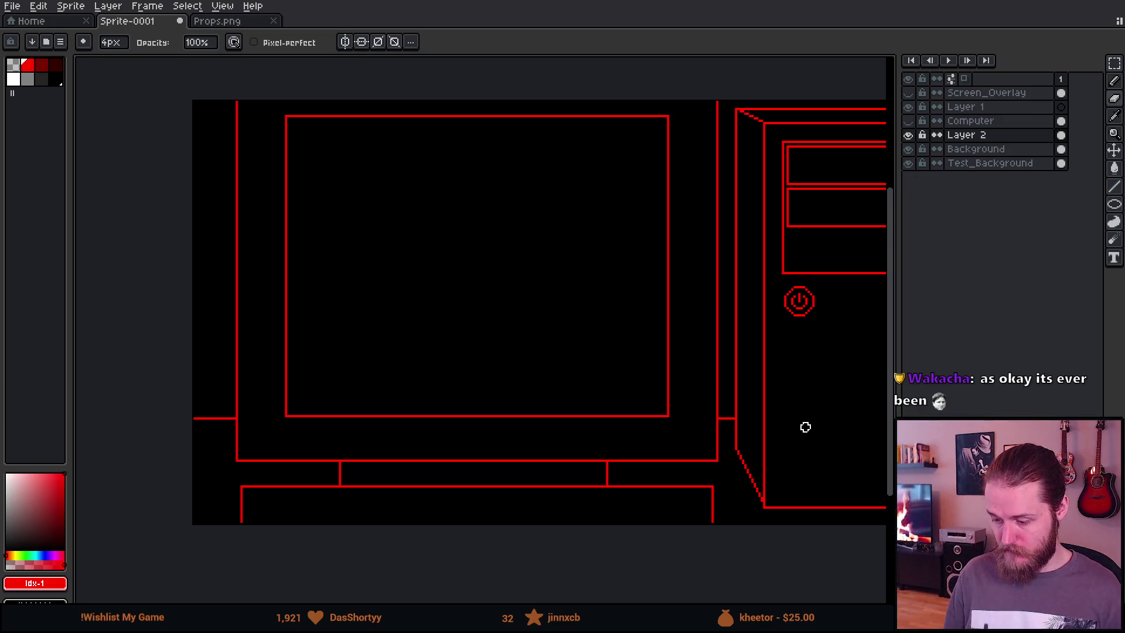
mouse_move(580, 296)
left_mouse_down()
mouse_move(553, 319)
mouse_move(595, 326)
left_mouse_up()
Shift the whole drawing right, then nudge it a few pixels down
left_click_drag(740, 393, 611, 348)
scroll(729, 393, "down", 2)
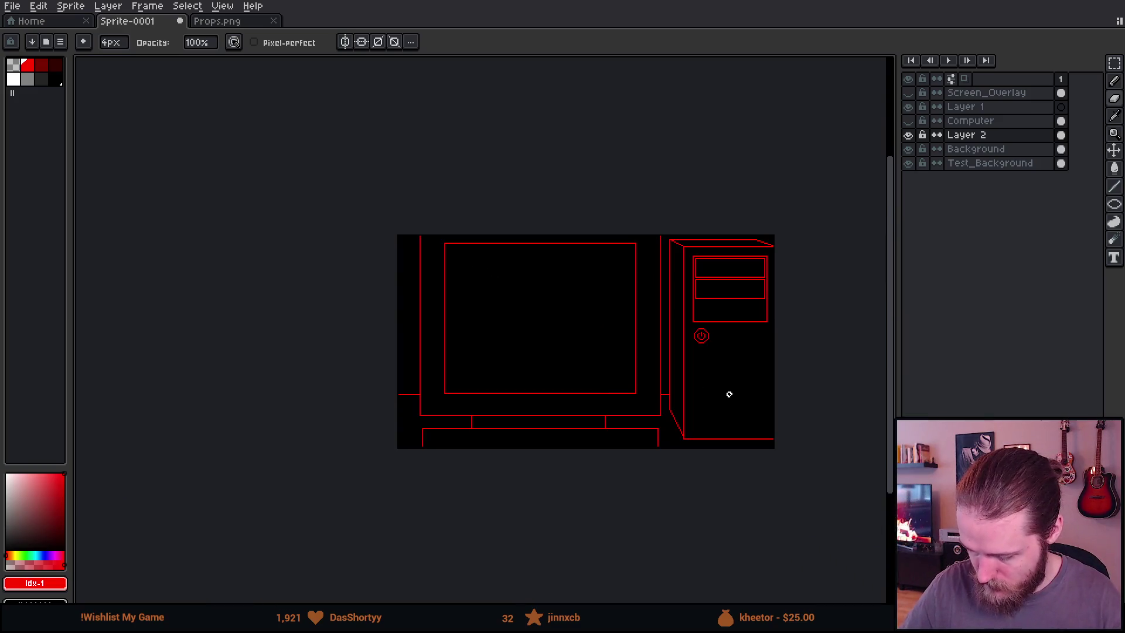
scroll(765, 452, "up", 2)
left_click_drag(744, 407, 810, 467)
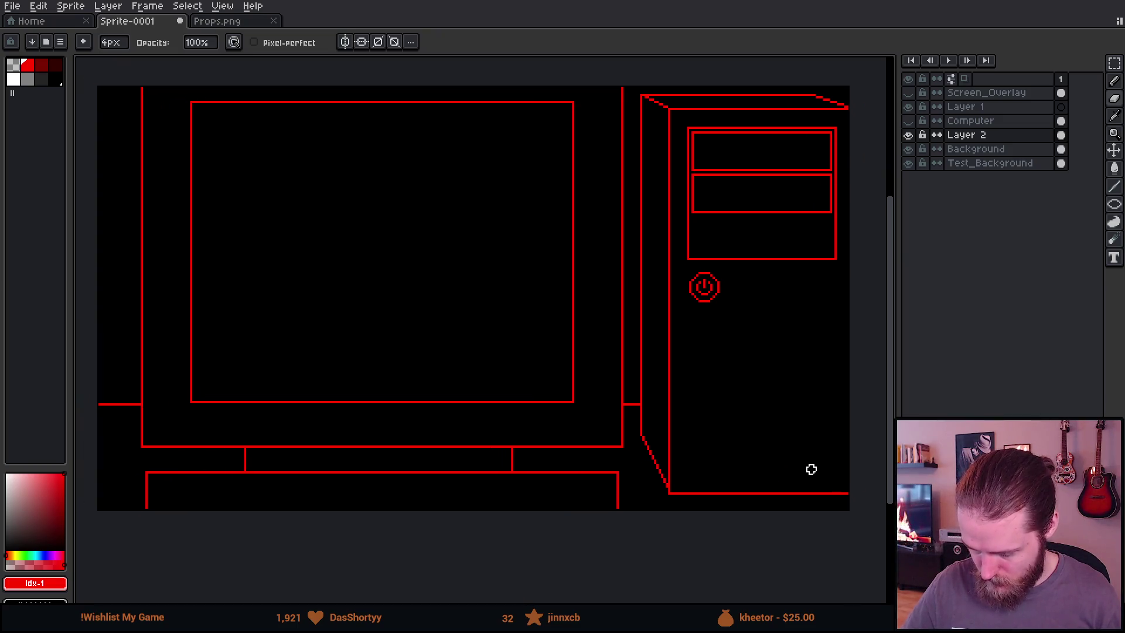
key("v")
left_click_drag(762, 379, 779, 379)
key("Down")
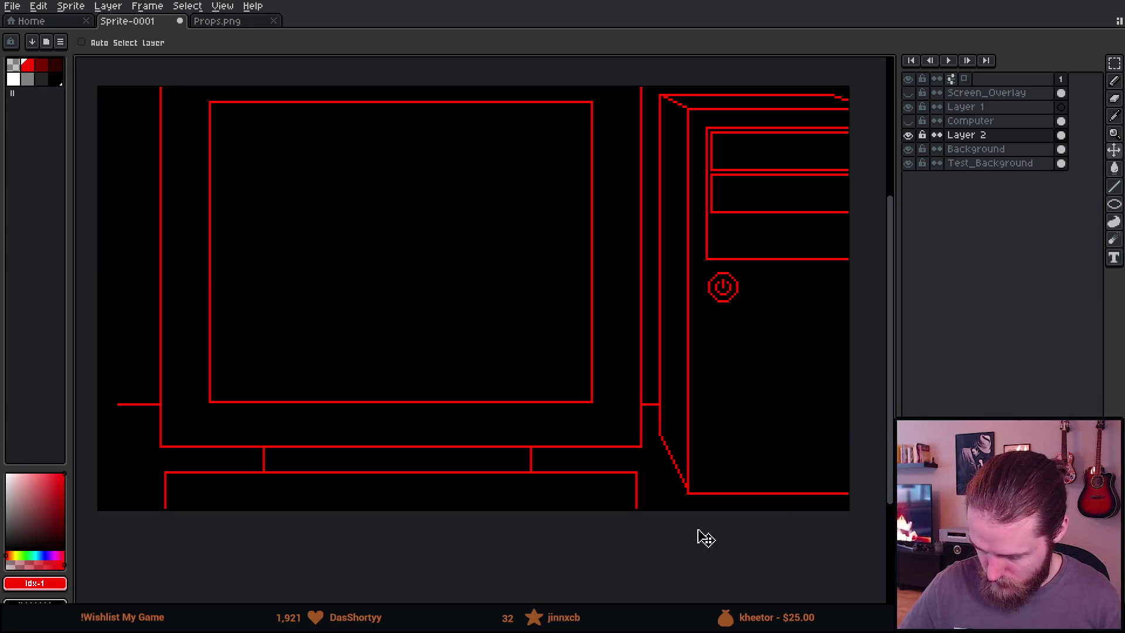
Move the short horizontal line at far left out to the canvas edge
scroll(677, 535, "left", 2)
key("m")
left_click_drag(165, 366, 202, 438)
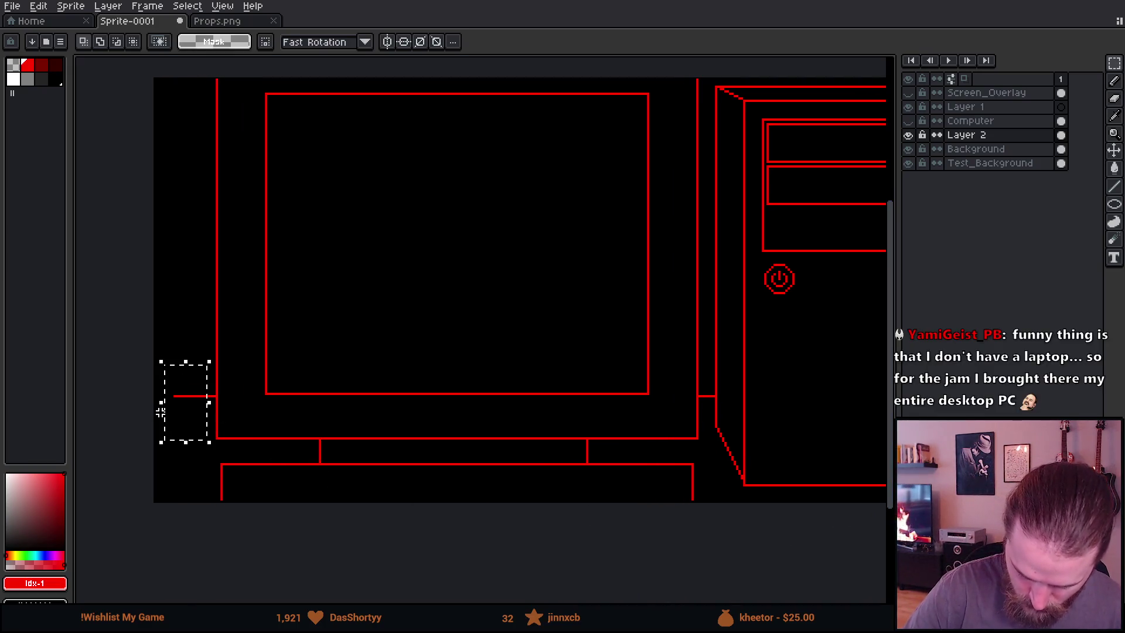
left_click_drag(161, 406, 118, 407)
key("ctrl+d")
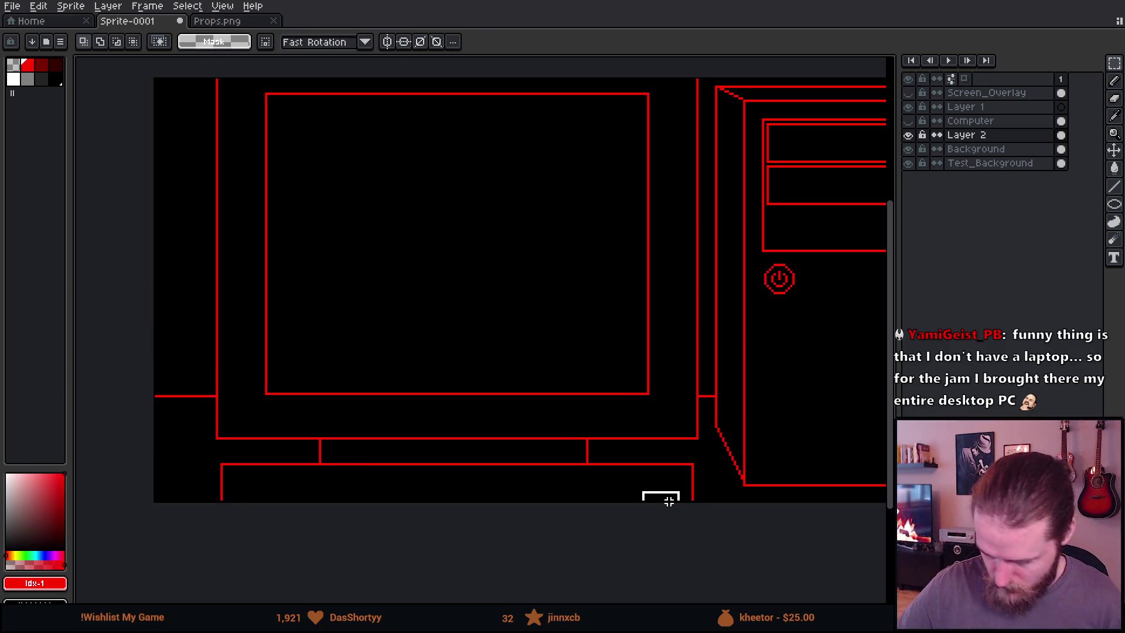
Delete the desk's right and left side edges, keeping only its top line
mouse_move(795, 510)
left_mouse_down()
mouse_move(713, 550)
mouse_move(726, 552)
left_mouse_up()
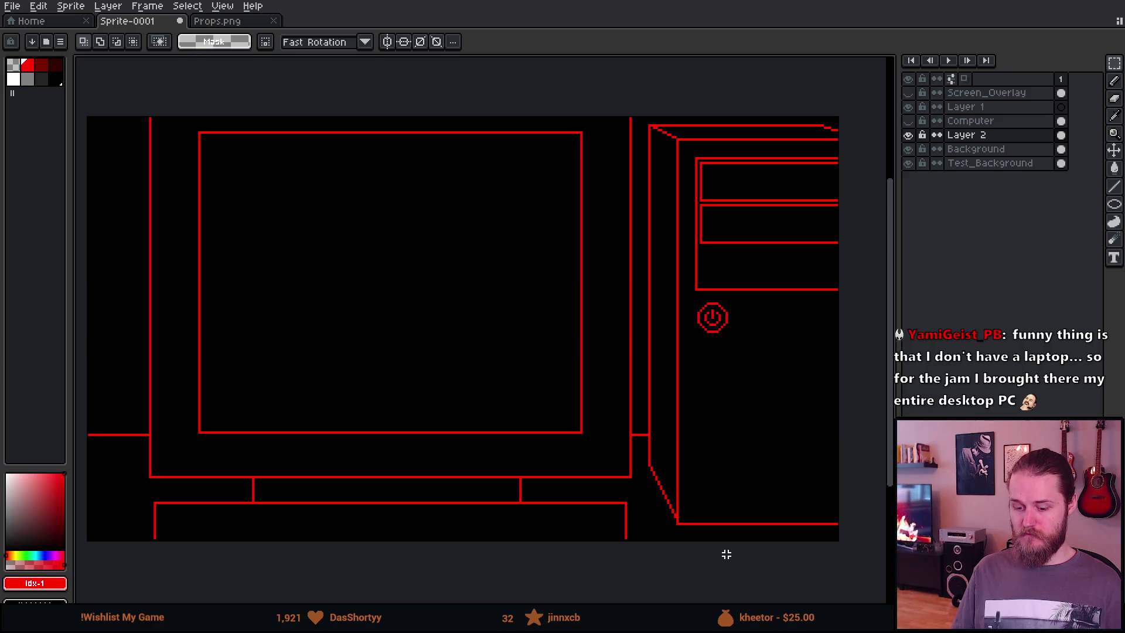
mouse_move(723, 550)
left_mouse_down()
mouse_move(733, 294)
mouse_move(748, 302)
left_mouse_up()
left_click_drag(687, 400, 703, 446)
key("Delete")
mouse_move(209, 400)
left_mouse_down()
mouse_move(230, 437)
mouse_move(296, 439)
left_mouse_up()
key("Delete")
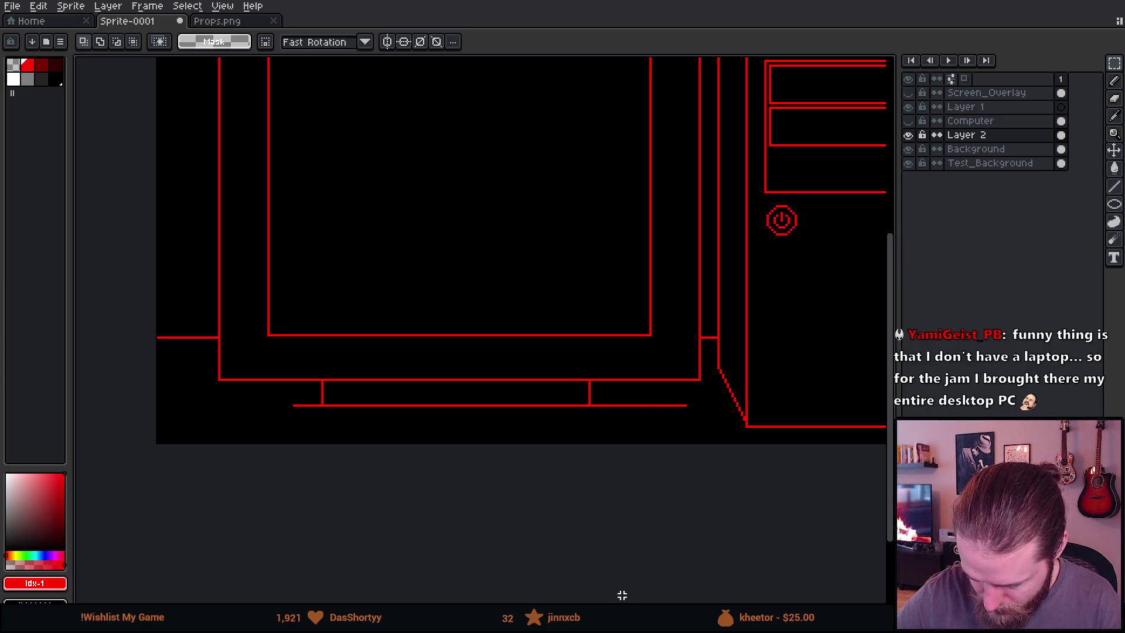
key("b")
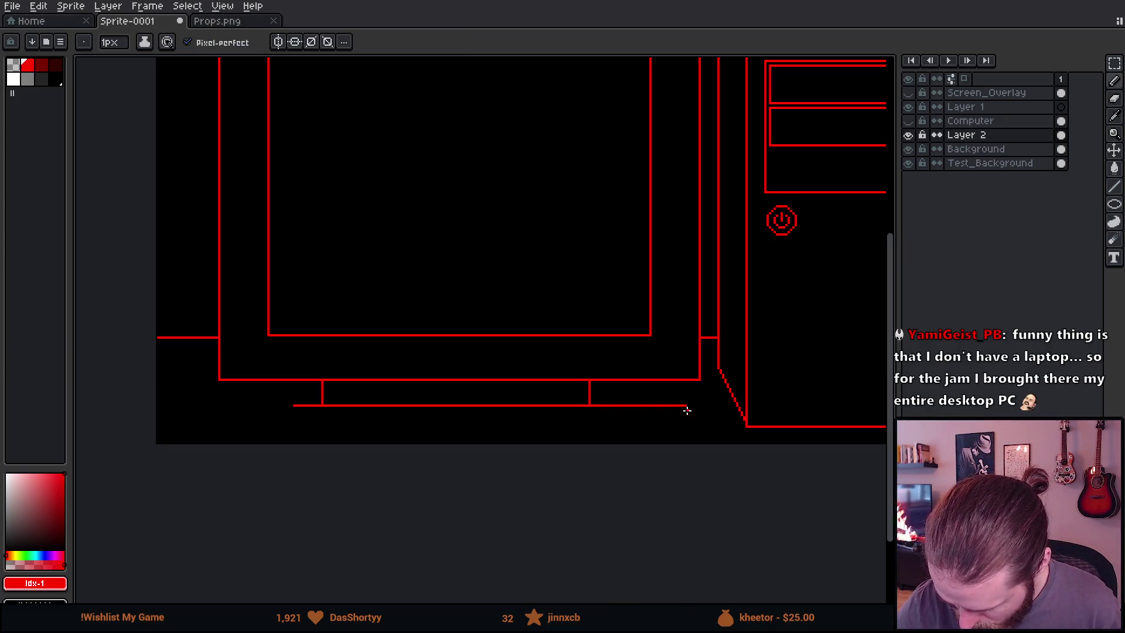
Draw a diagonal from the desk line's right end and move it up to meet the line
left_click(715, 462, "shift")
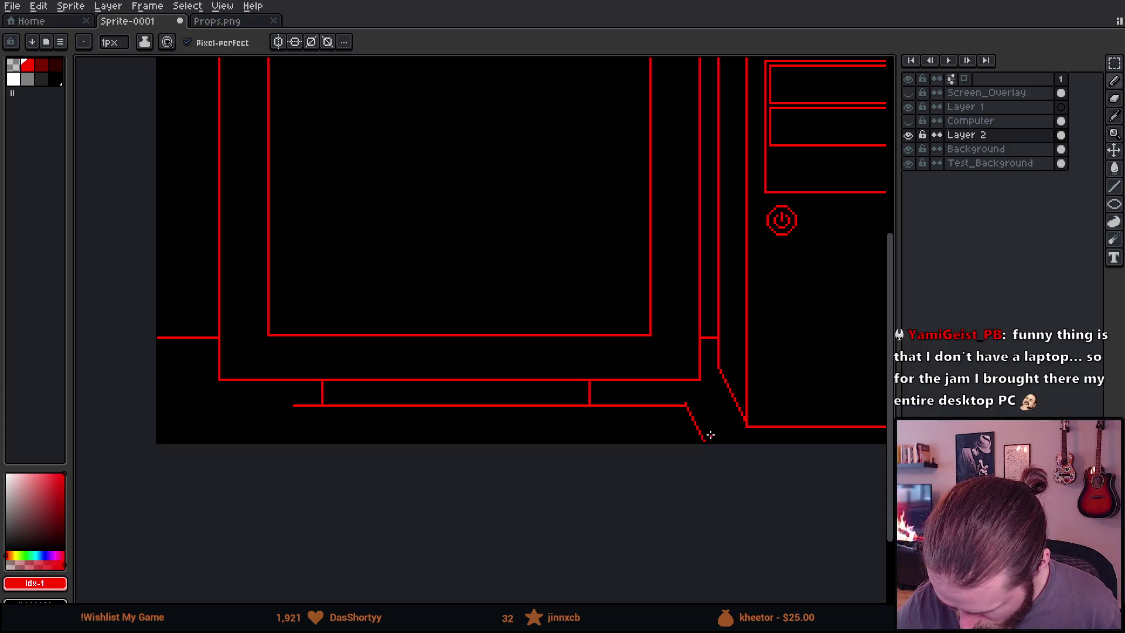
key("e")
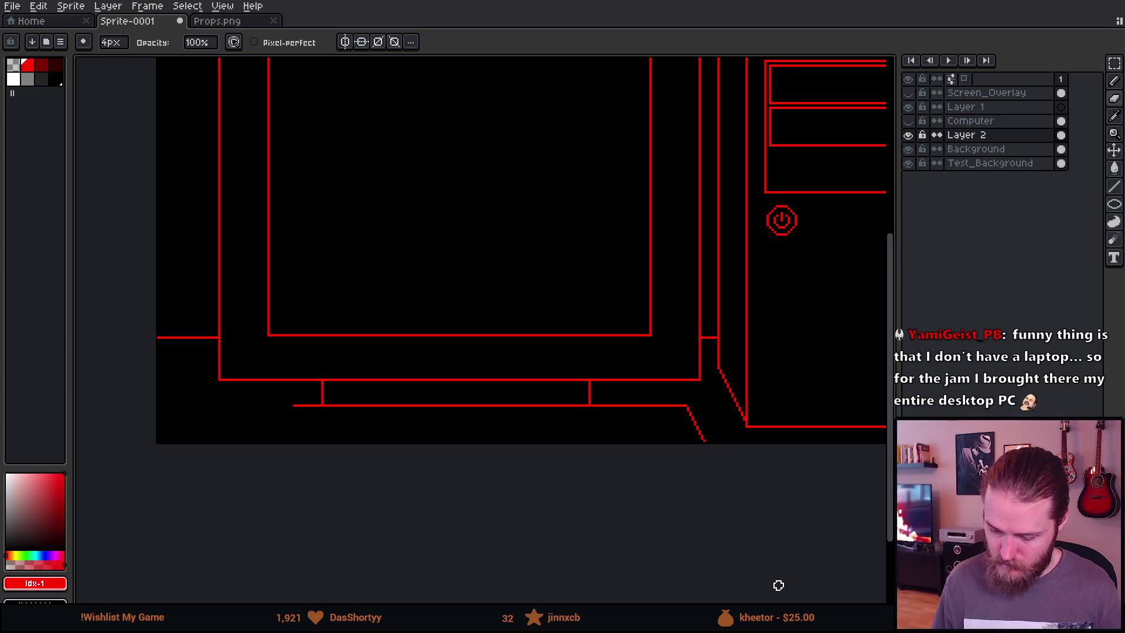
scroll(662, 455, "up", 3)
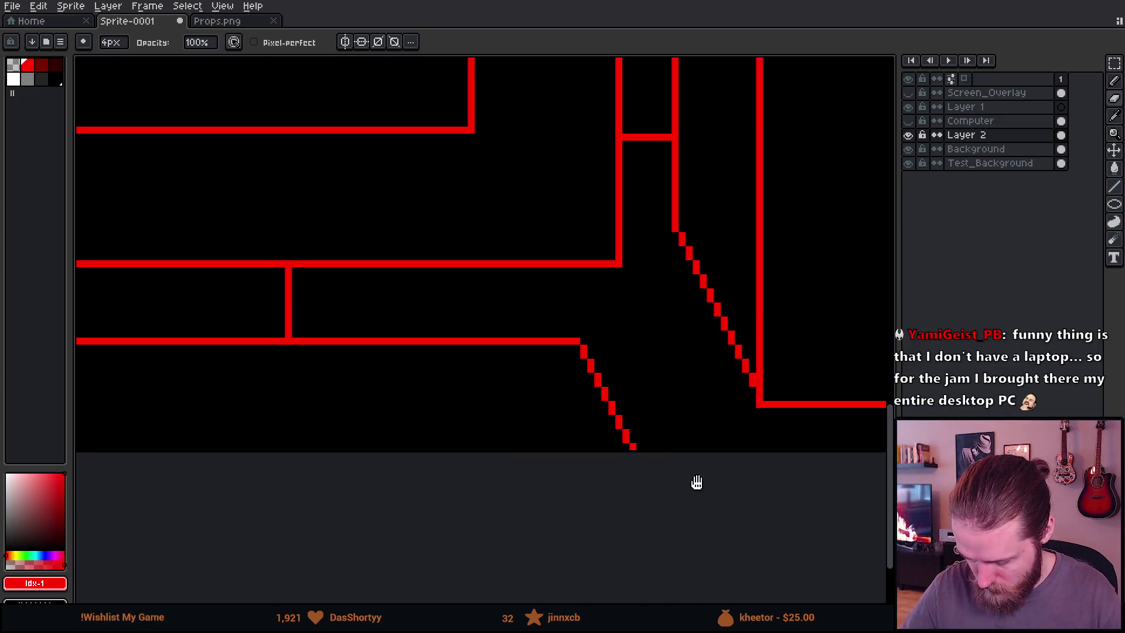
key("m")
mouse_move(690, 341)
left_mouse_down()
mouse_move(655, 457)
mouse_move(616, 447)
left_mouse_up()
mouse_move(642, 318)
left_mouse_down()
mouse_move(618, 397)
mouse_move(647, 400)
left_mouse_up()
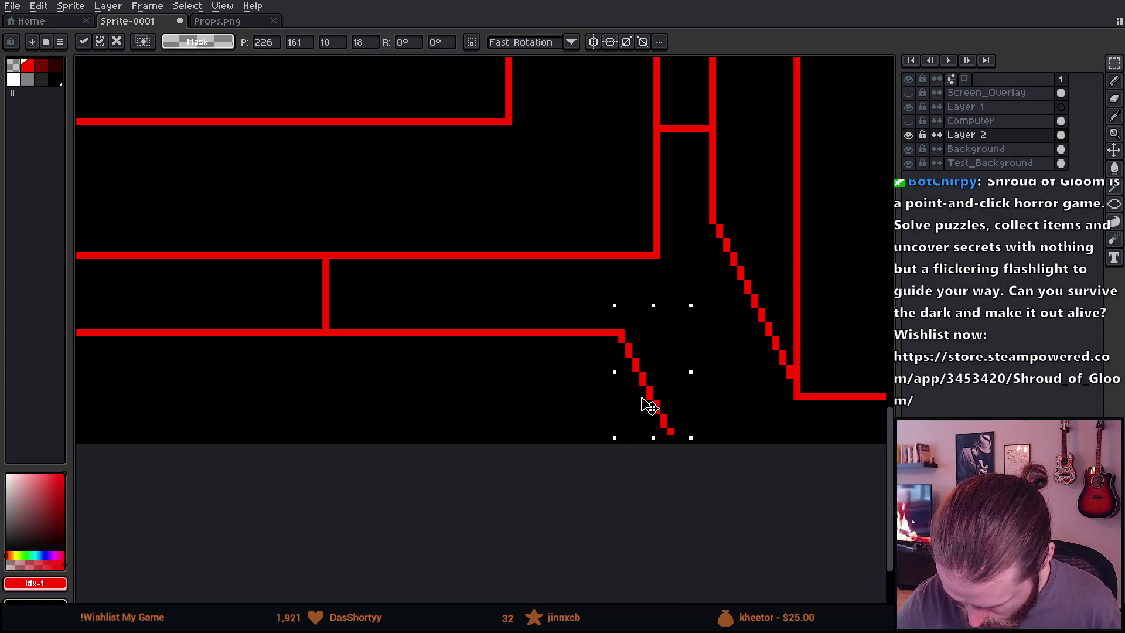
key("ctrl+d")
key("b")
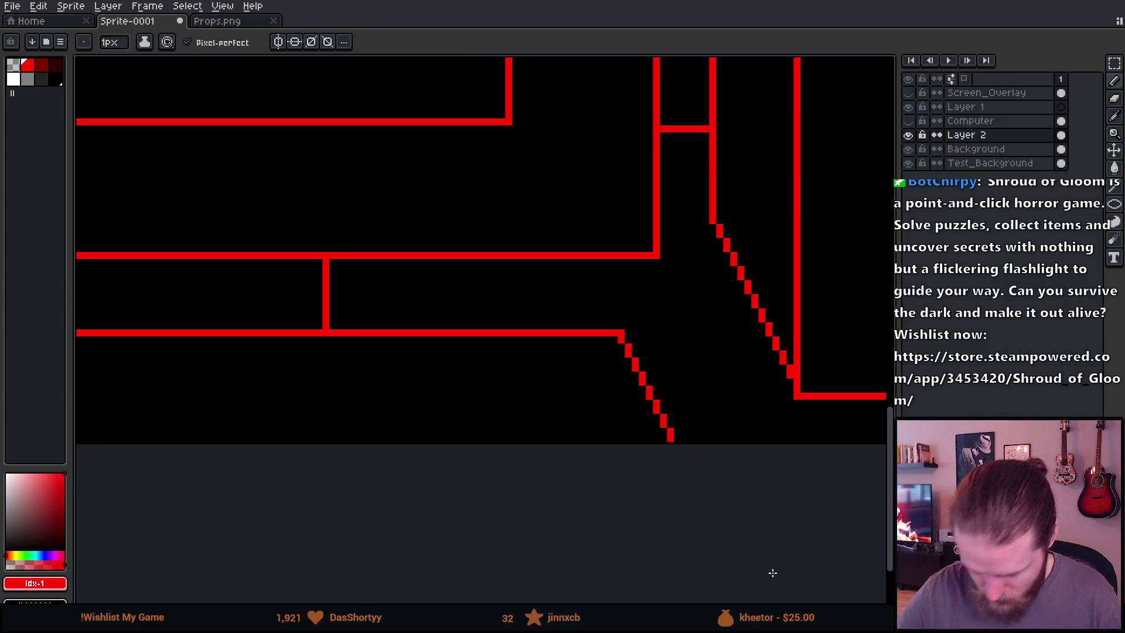
Zoom and pan around the drawing, ending over the power button area
scroll(771, 572, "down", 4)
scroll(805, 519, "up", 2)
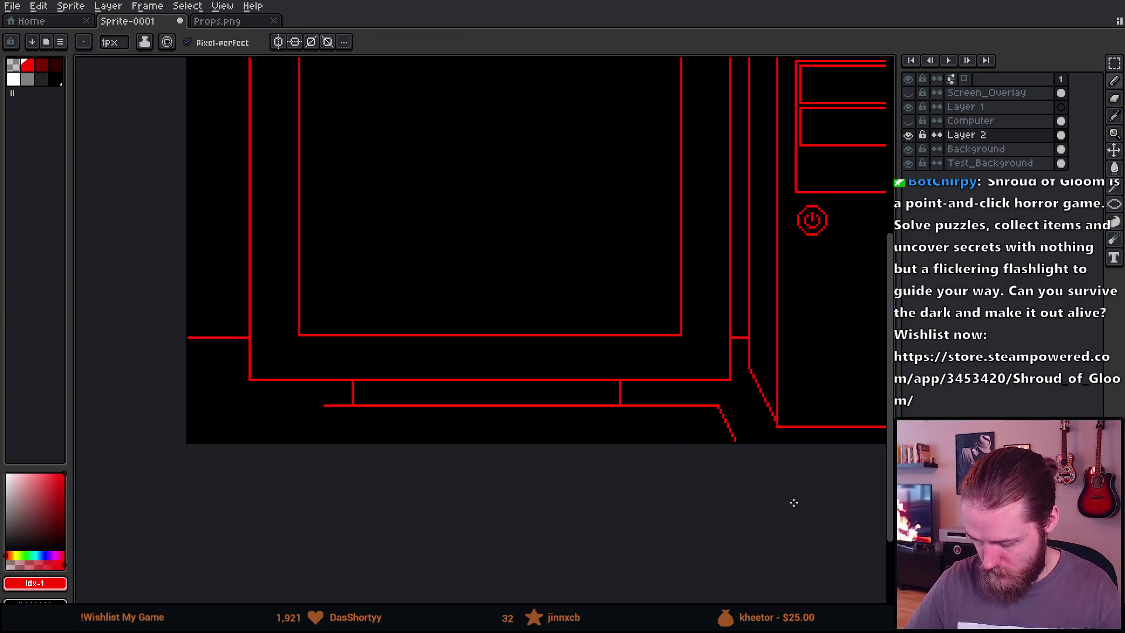
scroll(784, 497, "up", 3)
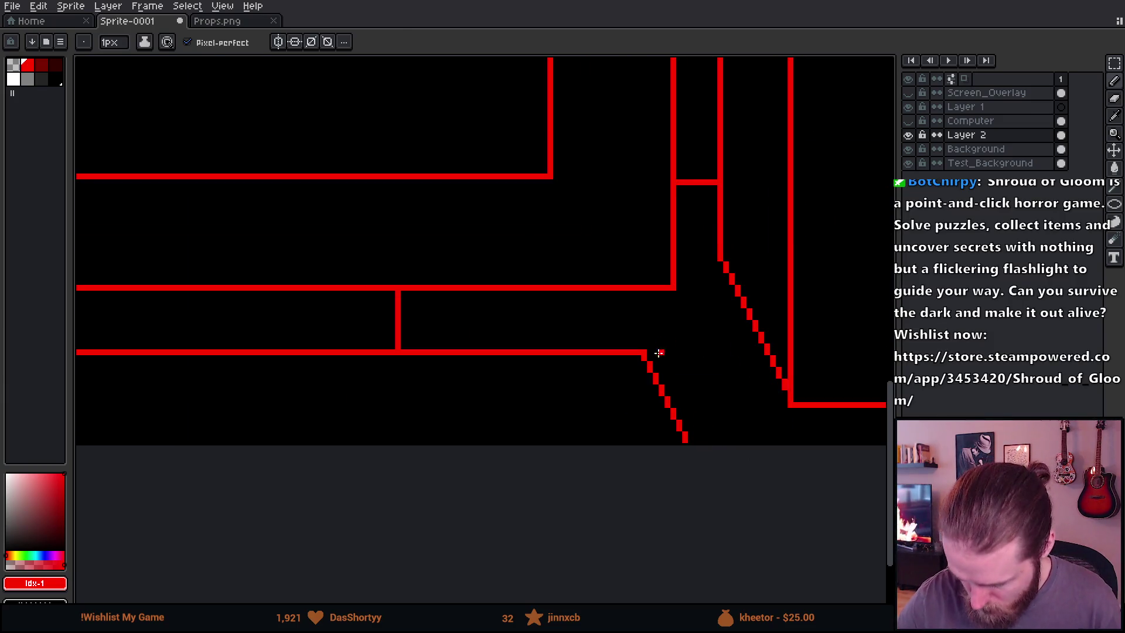
key("e")
scroll(762, 527, "down", 2)
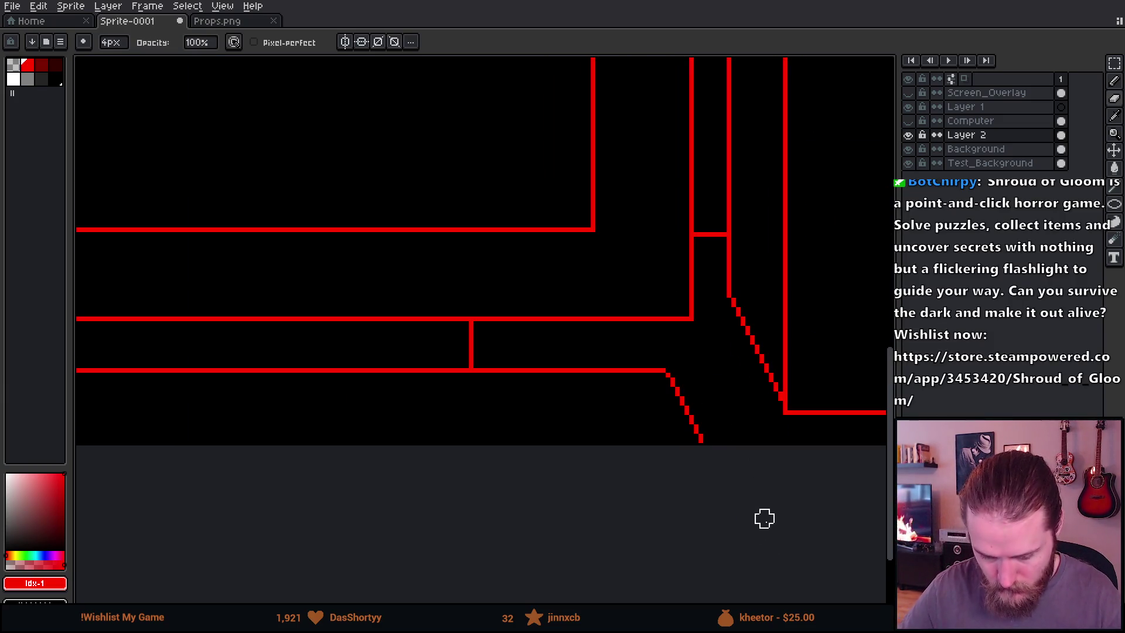
scroll(786, 509, "down", 2)
scroll(788, 512, "up", 1)
mouse_move(776, 507)
left_mouse_down()
mouse_move(819, 506)
mouse_move(743, 522)
mouse_move(650, 504)
mouse_move(663, 502)
left_mouse_up()
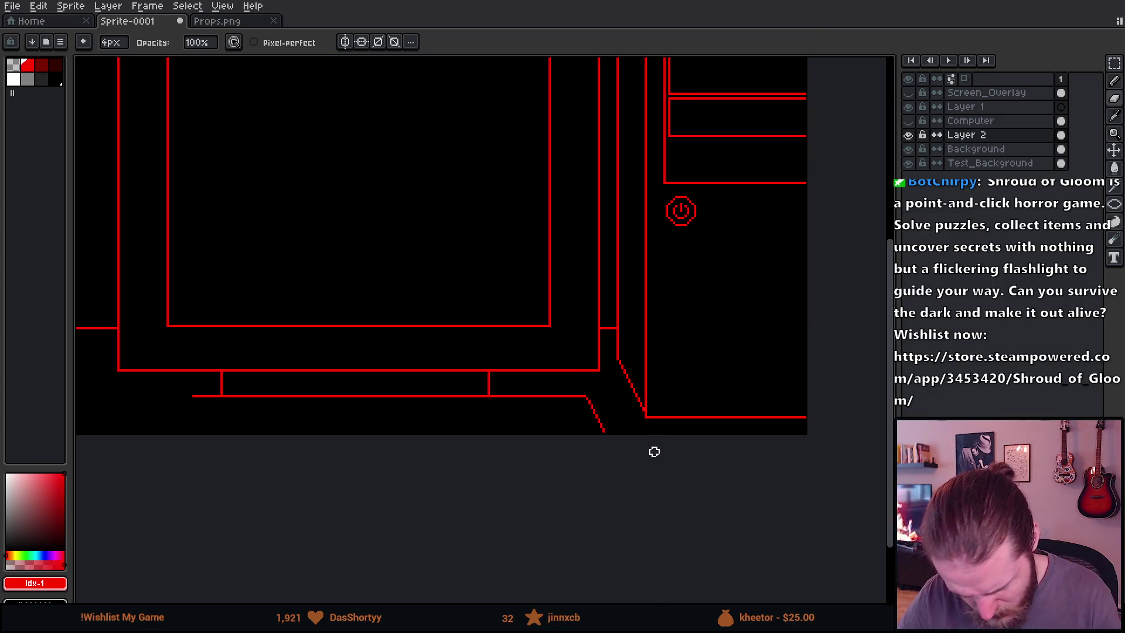
scroll(654, 451, "up", 1)
scroll(656, 454, "down", 3)
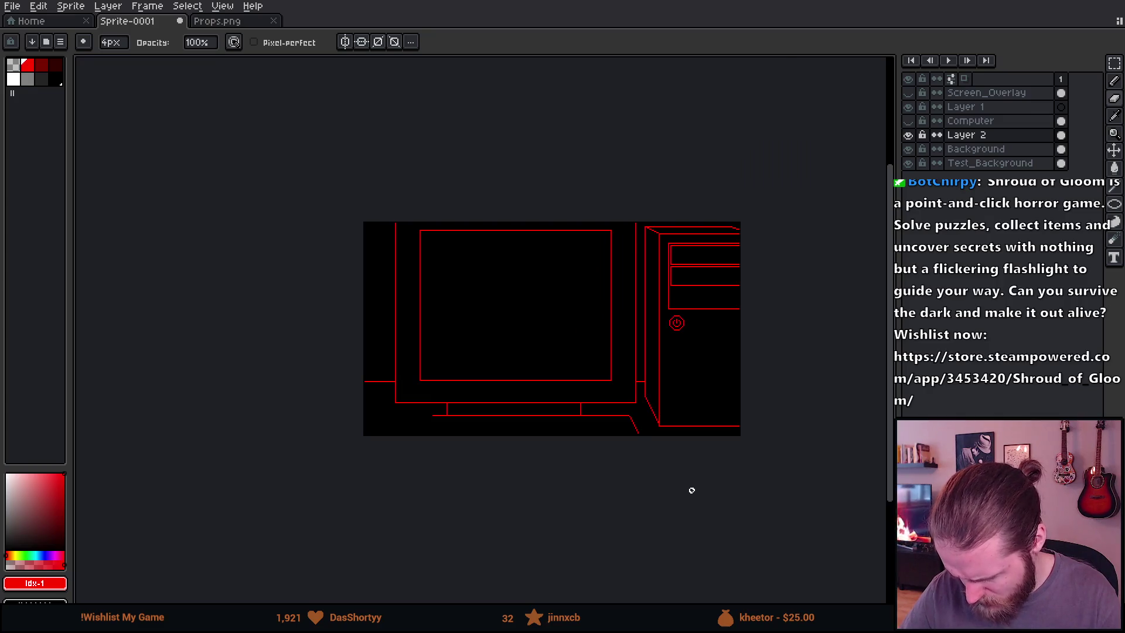
scroll(692, 490, "up", 1)
scroll(691, 484, "down", 1)
left_click_drag(698, 490, 732, 512)
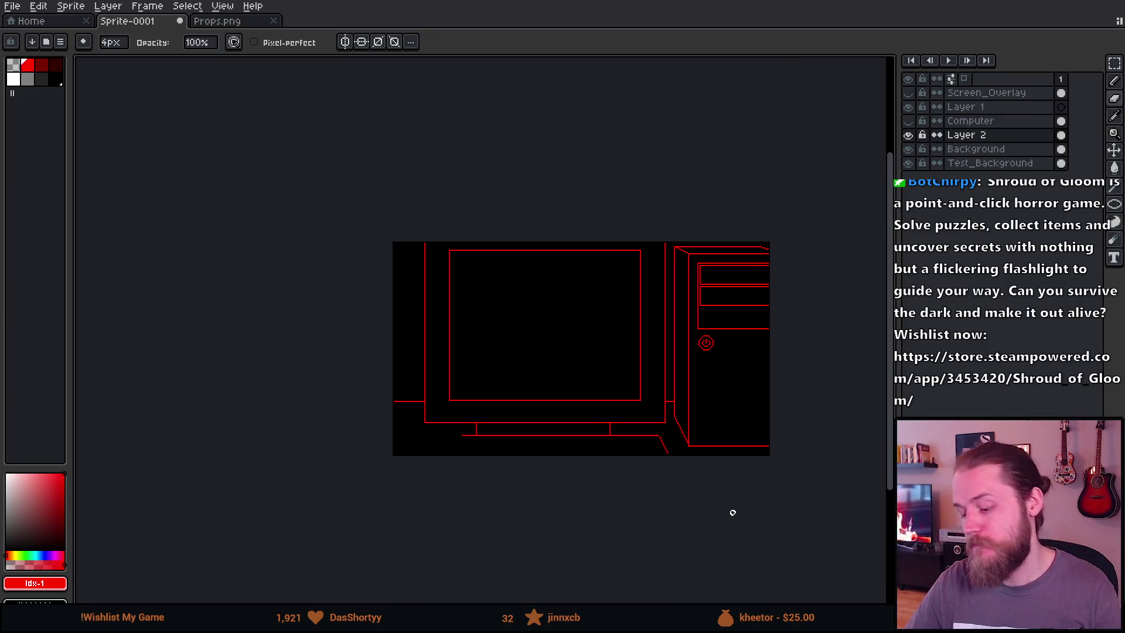
scroll(595, 490, "up", 3)
left_click_drag(595, 489, 786, 480)
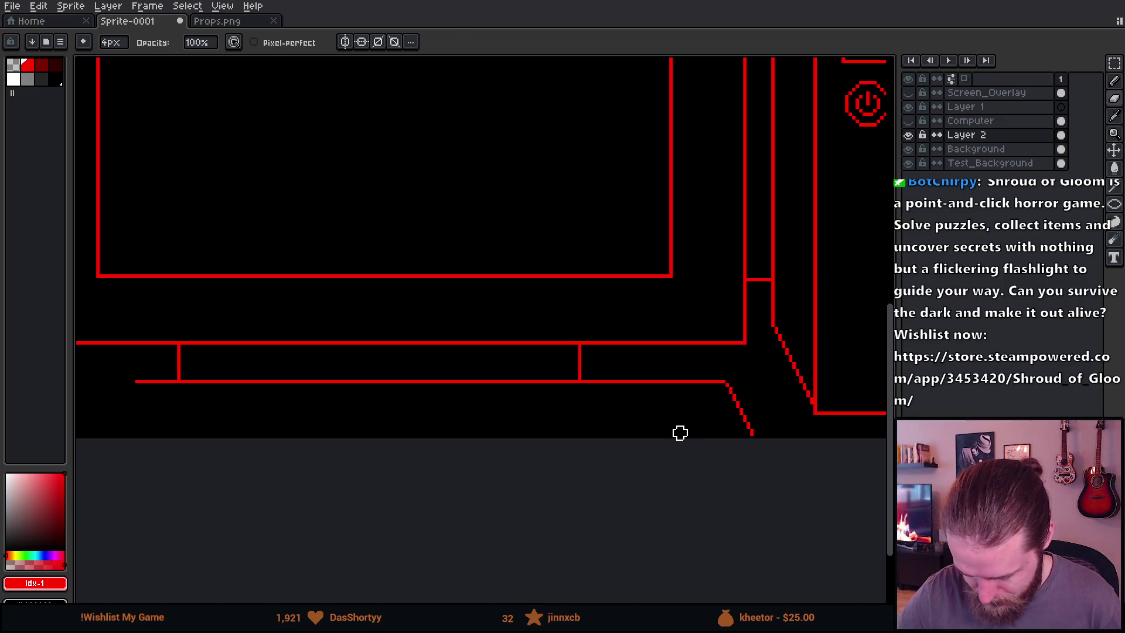
Move and stretch the red line piece near the tower's corner to close the gap
key("m")
mouse_move(576, 382)
left_mouse_down()
mouse_move(691, 467)
mouse_move(785, 468)
left_mouse_up()
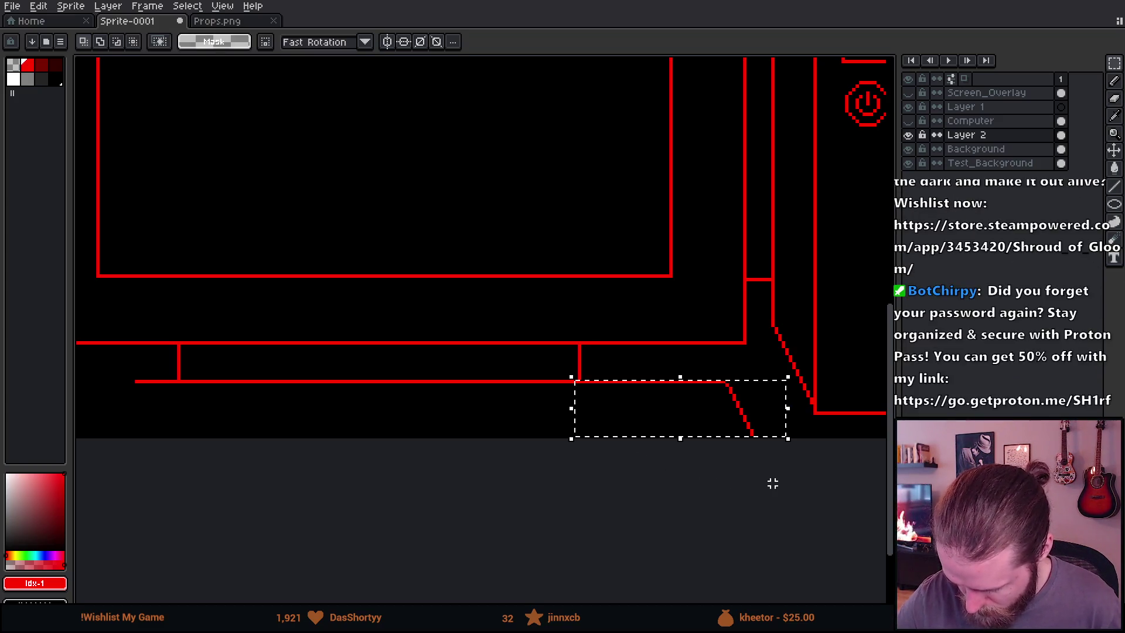
left_click_drag(761, 425, 803, 429)
left_click(804, 353)
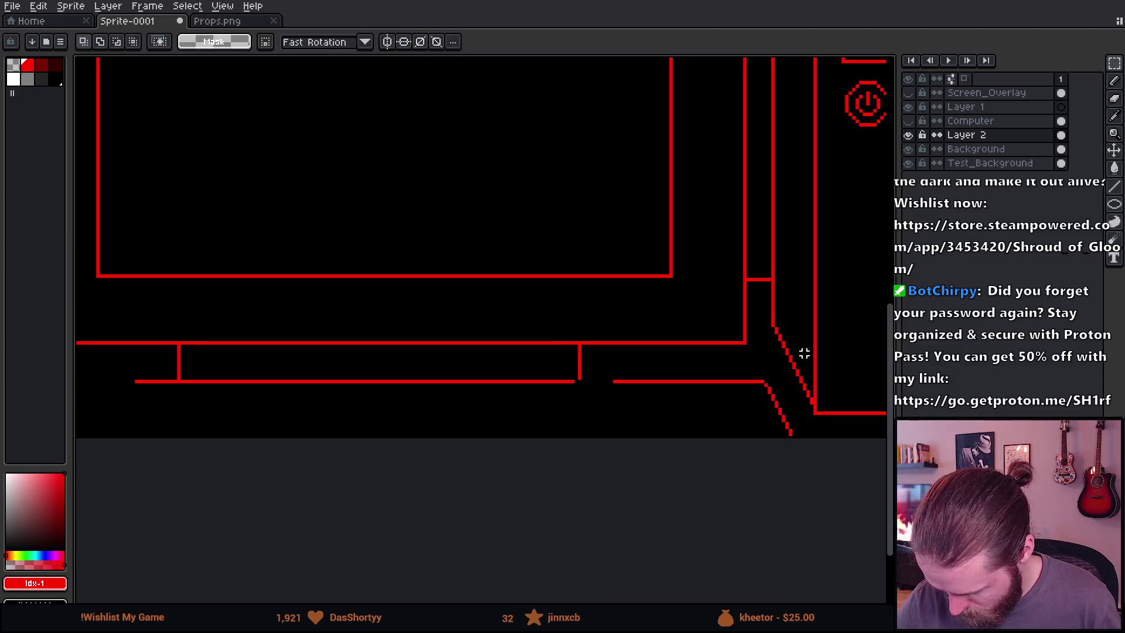
mouse_move(490, 360)
left_mouse_down()
mouse_move(540, 439)
mouse_move(606, 401)
mouse_move(666, 392)
left_mouse_up()
left_click(724, 378)
Bring the slanted corner piece over to form the desk's left end
mouse_move(551, 311)
left_mouse_down()
mouse_move(783, 457)
mouse_move(766, 438)
left_mouse_up()
left_click_drag(741, 367, 784, 459)
left_click_drag(767, 403, 798, 466)
scroll(767, 409, "down", 1)
scroll(772, 412, "down", 1)
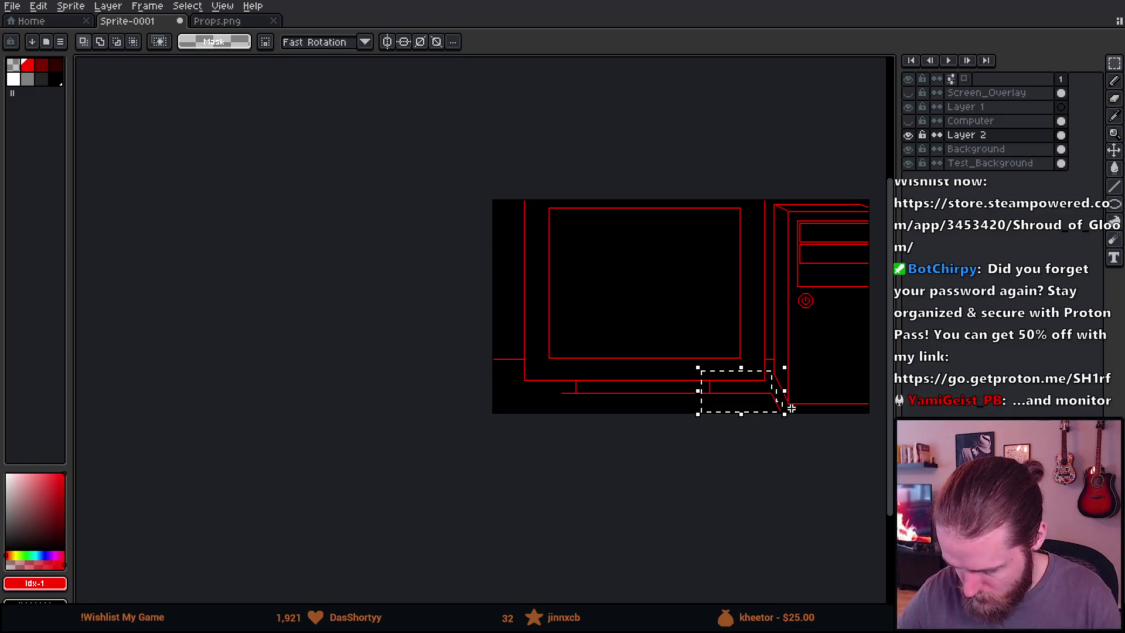
left_click(760, 405)
mouse_move(760, 404)
left_mouse_down()
mouse_move(653, 302)
mouse_move(663, 315)
mouse_move(641, 326)
mouse_move(575, 553)
mouse_move(565, 529)
mouse_move(582, 556)
left_mouse_up()
scroll(637, 350, "up", 5)
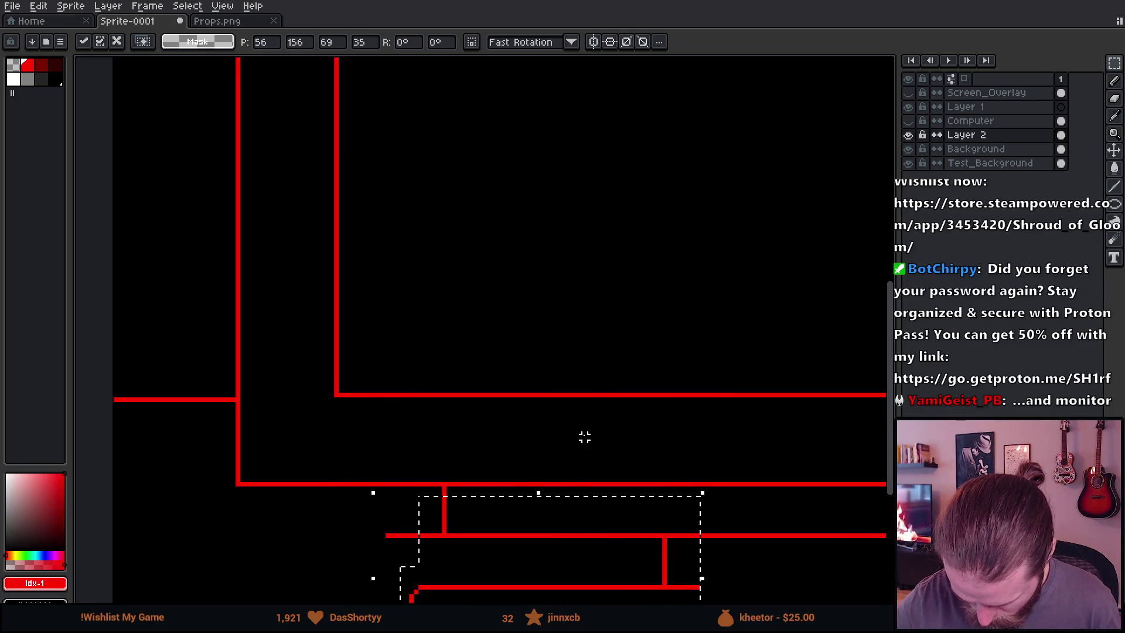
scroll(665, 341, "down", 3)
scroll(670, 374, "up", 2)
scroll(669, 373, "up", 1)
mouse_move(610, 535)
left_mouse_down()
mouse_move(557, 498)
mouse_move(399, 482)
left_mouse_up()
left_click_drag(403, 526, 406, 529)
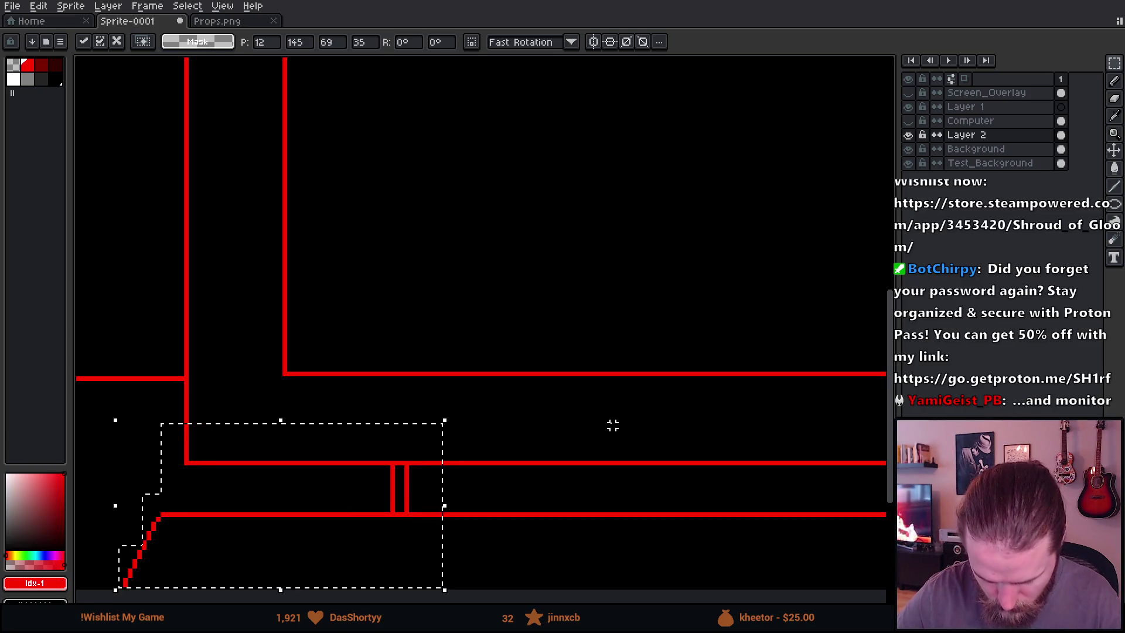
scroll(613, 426, "down", 1)
left_click_drag(548, 529, 463, 487)
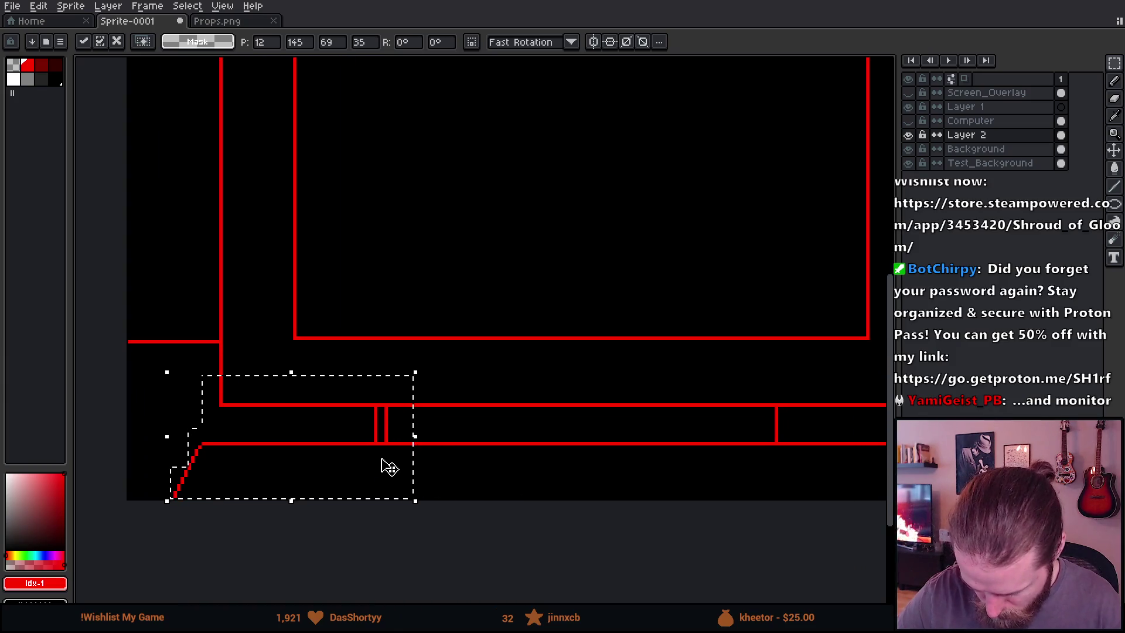
key("ctrl+d")
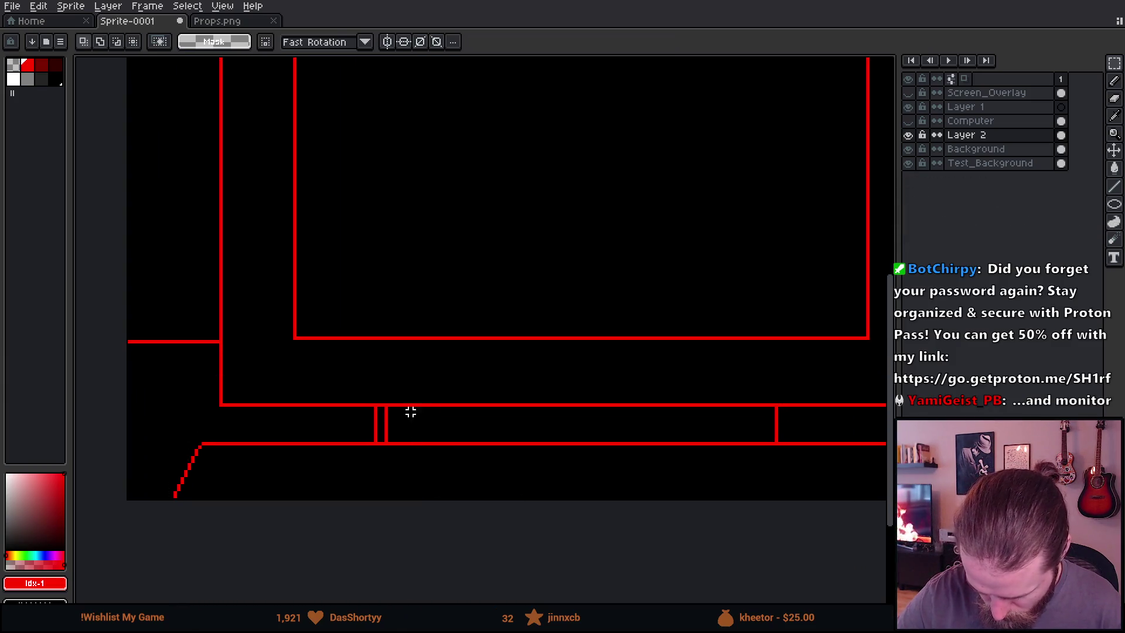
Erase the doubled vertical line between the desk edges
key("e")
left_click_drag(374, 412, 373, 432)
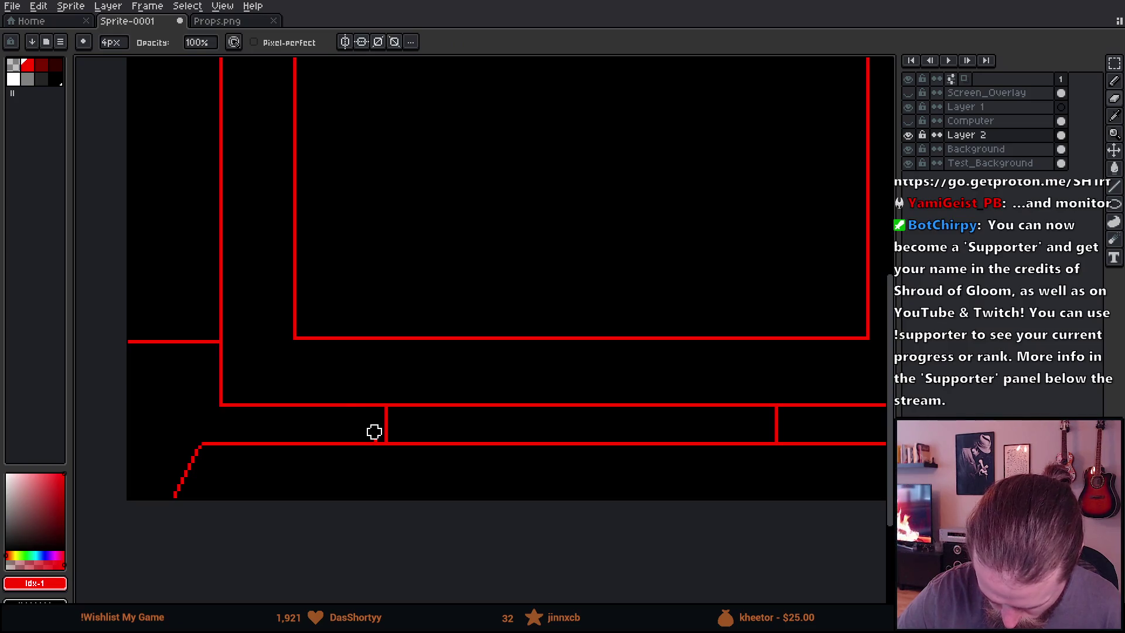
scroll(713, 502, "down", 3)
left_click_drag(714, 502, 502, 479)
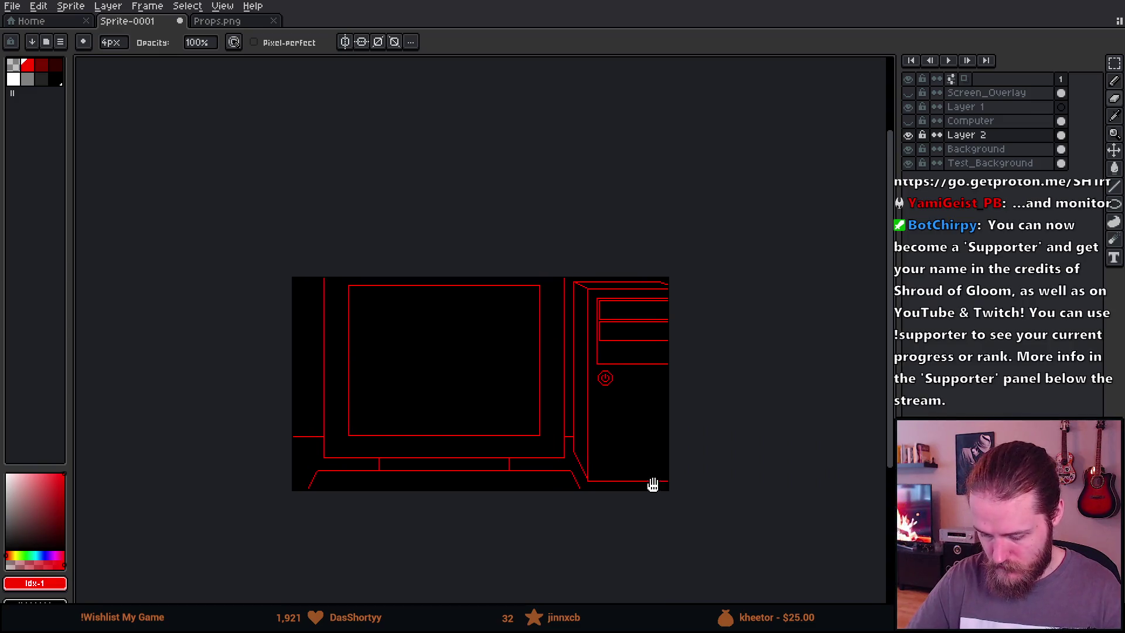
scroll(645, 489, "up", 2)
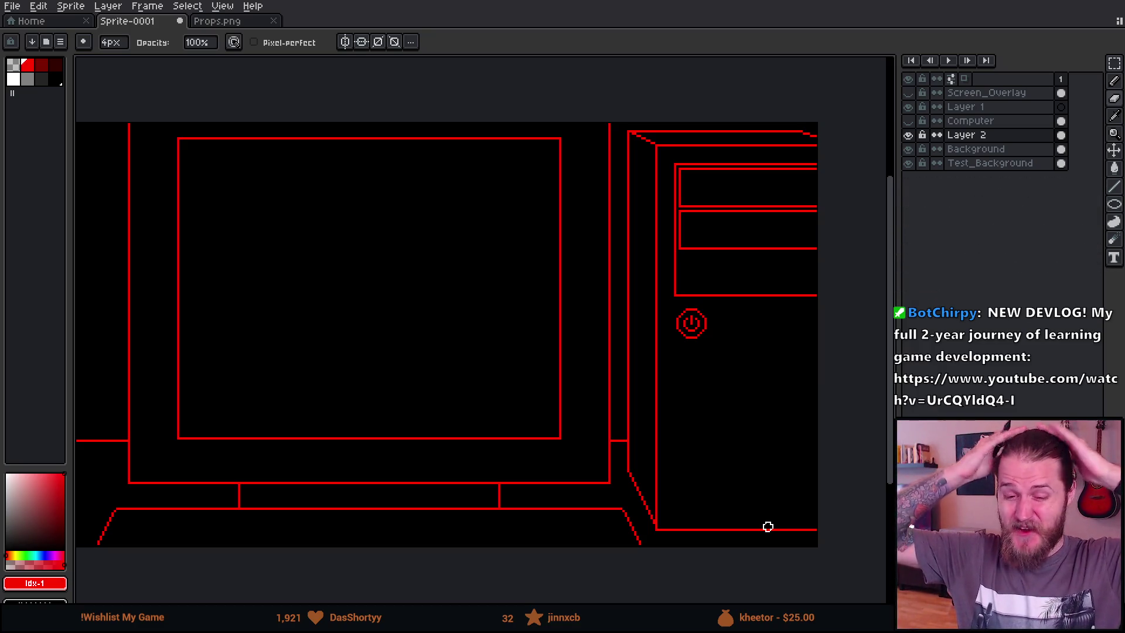
scroll(666, 294, "left", 3)
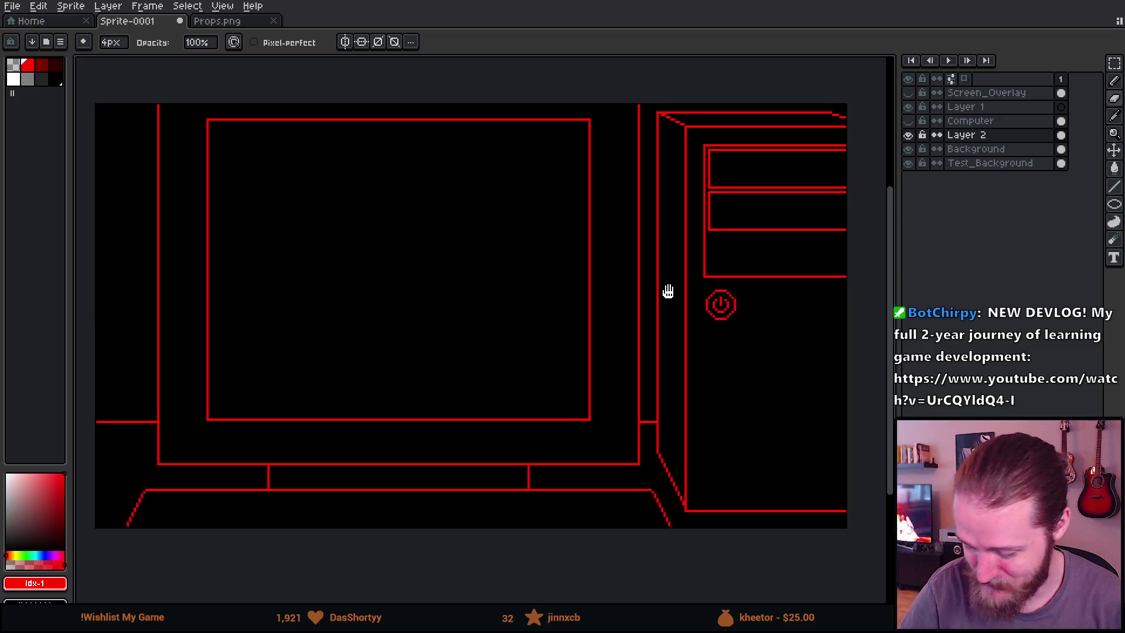
scroll(723, 304, "up", 2)
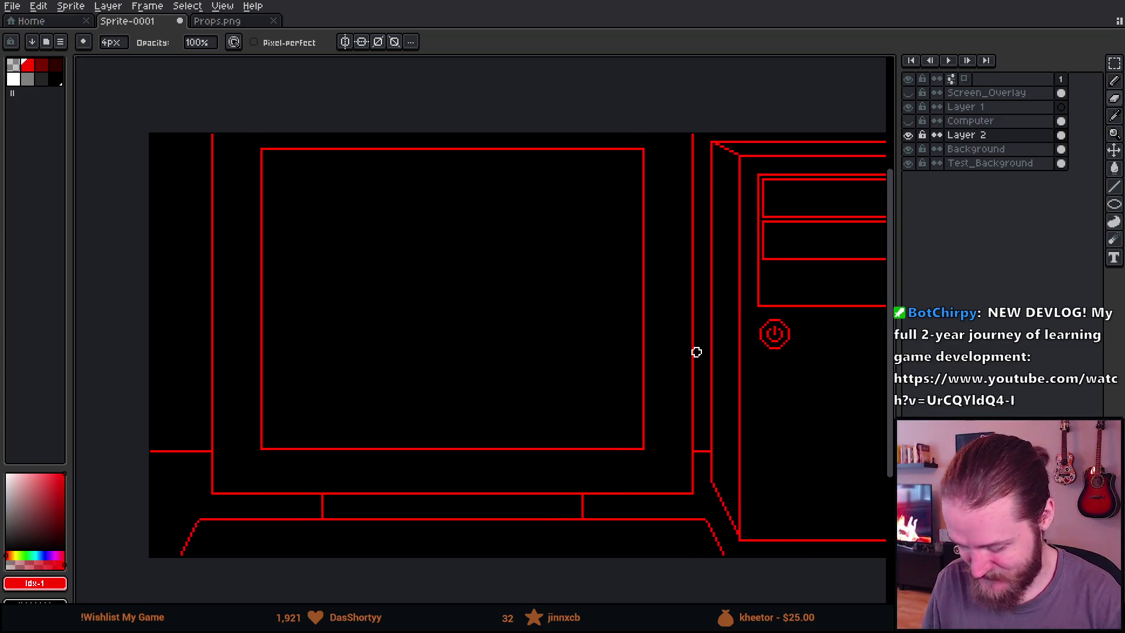
scroll(737, 426, "down", 3)
scroll(737, 427, "left", 2)
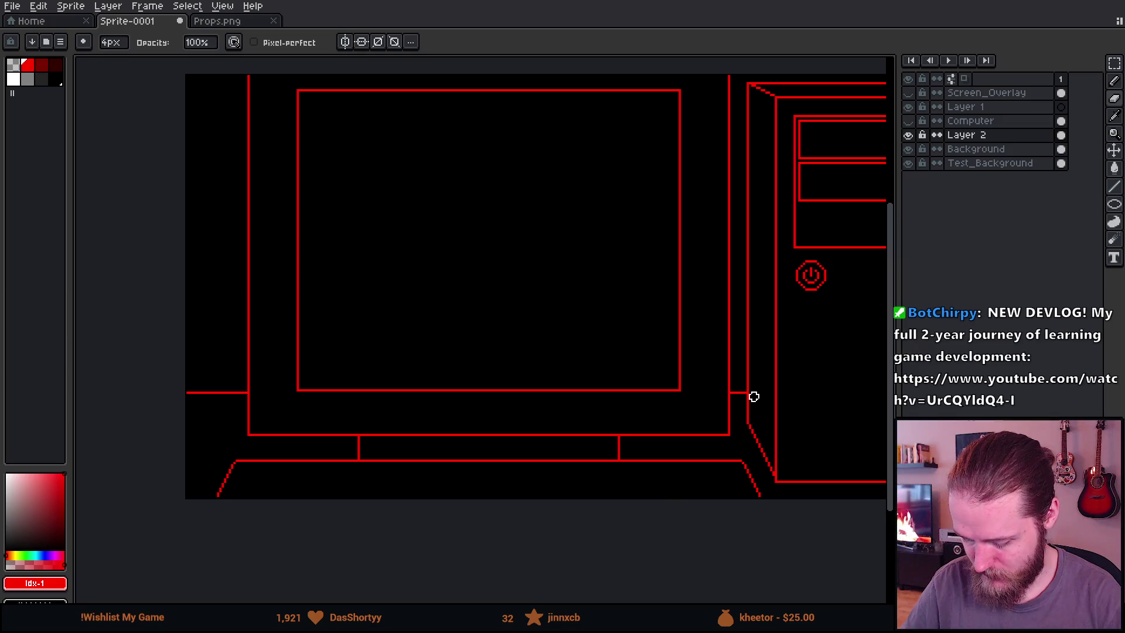
key("m")
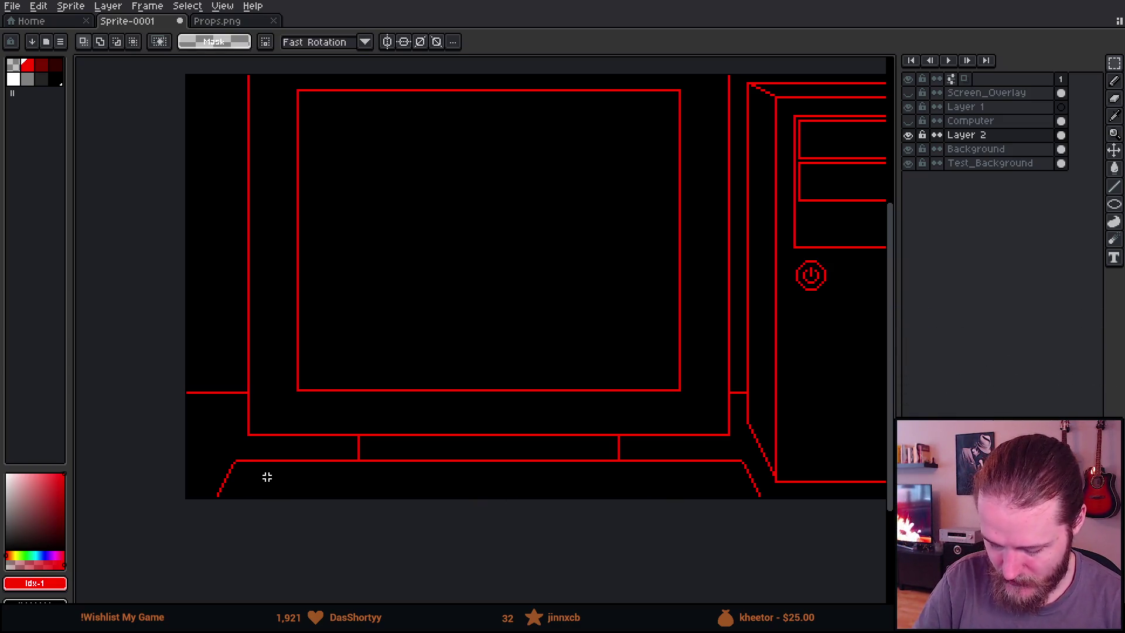
left_click_drag(224, 456, 748, 500)
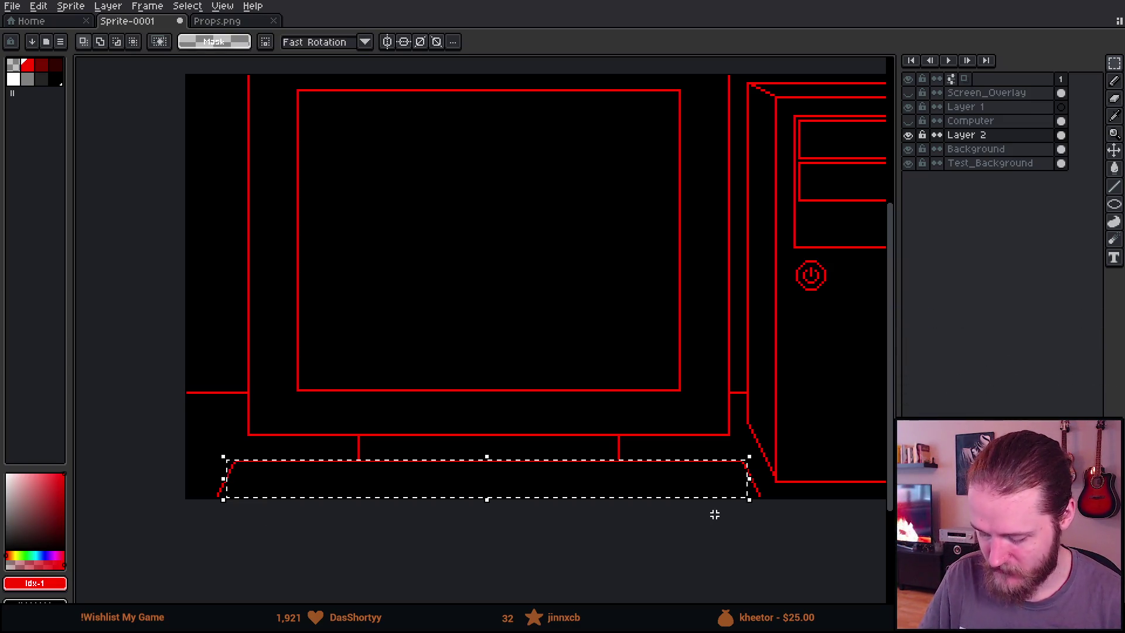
key("ctrl+d")
mouse_move(701, 343)
left_mouse_down()
mouse_move(596, 377)
mouse_move(572, 347)
mouse_move(603, 349)
left_mouse_up()
scroll(603, 349, "down", 2)
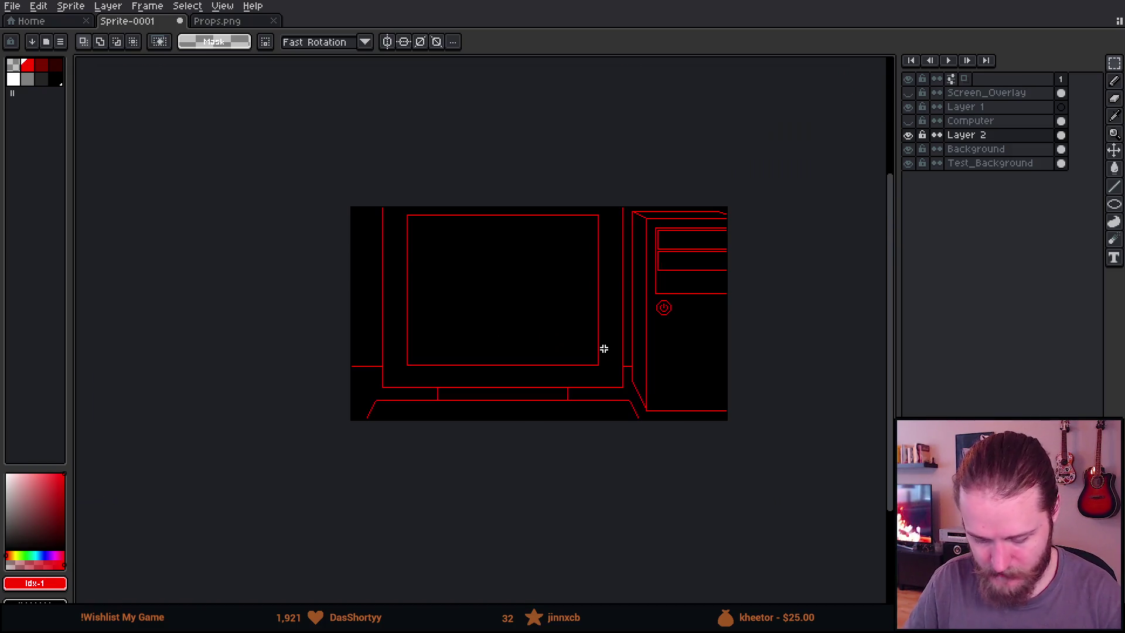
scroll(603, 348, "up", 2)
left_click_drag(723, 422, 760, 449)
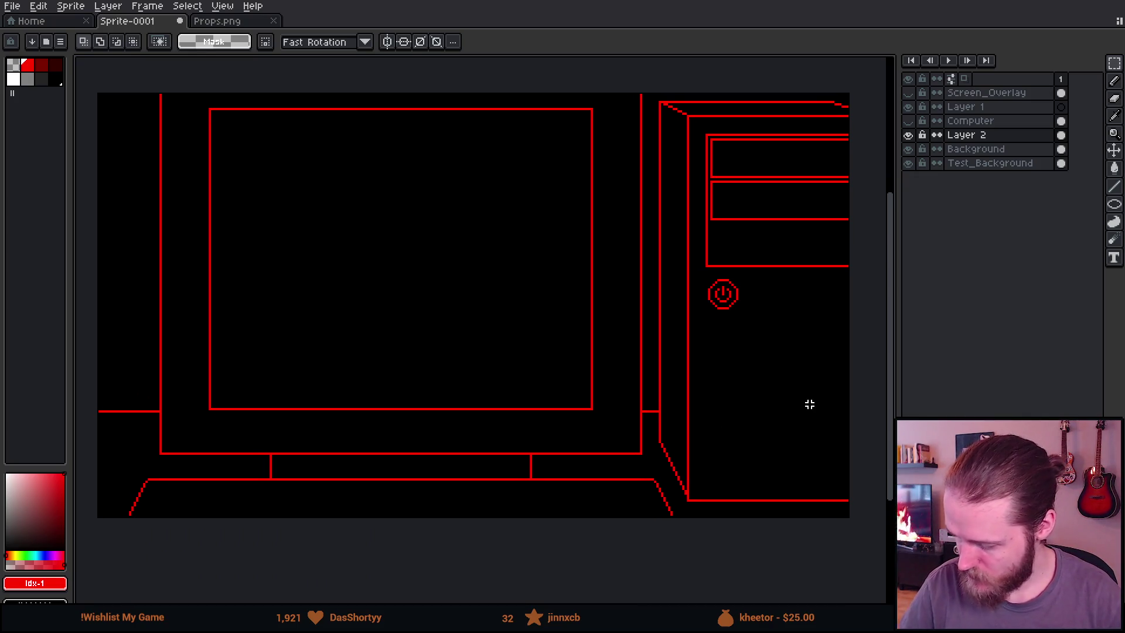
Add a new layer above Background and name it Desk
left_click(908, 149)
left_click(909, 149)
left_click(975, 152)
key("shift+n")
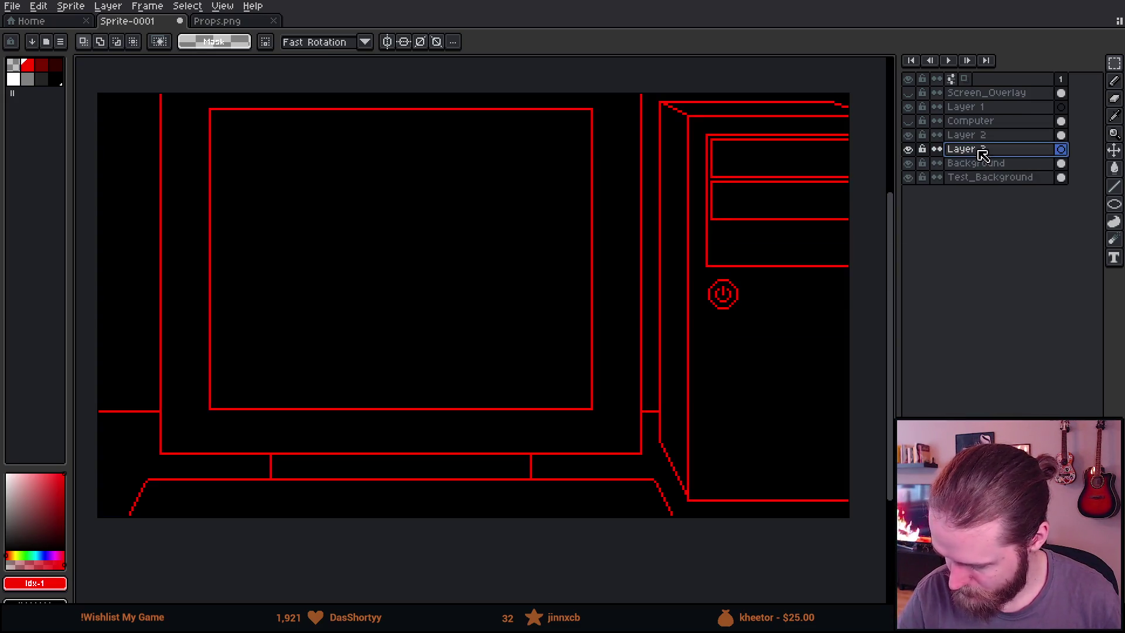
double_click(984, 153)
type("Desk")
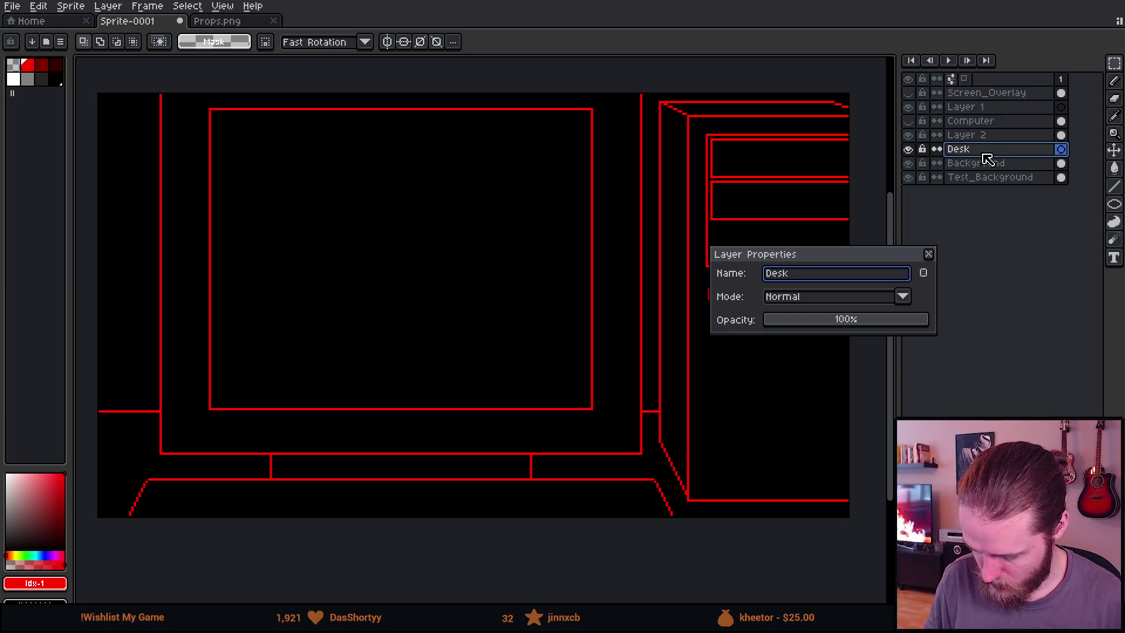
type("_")
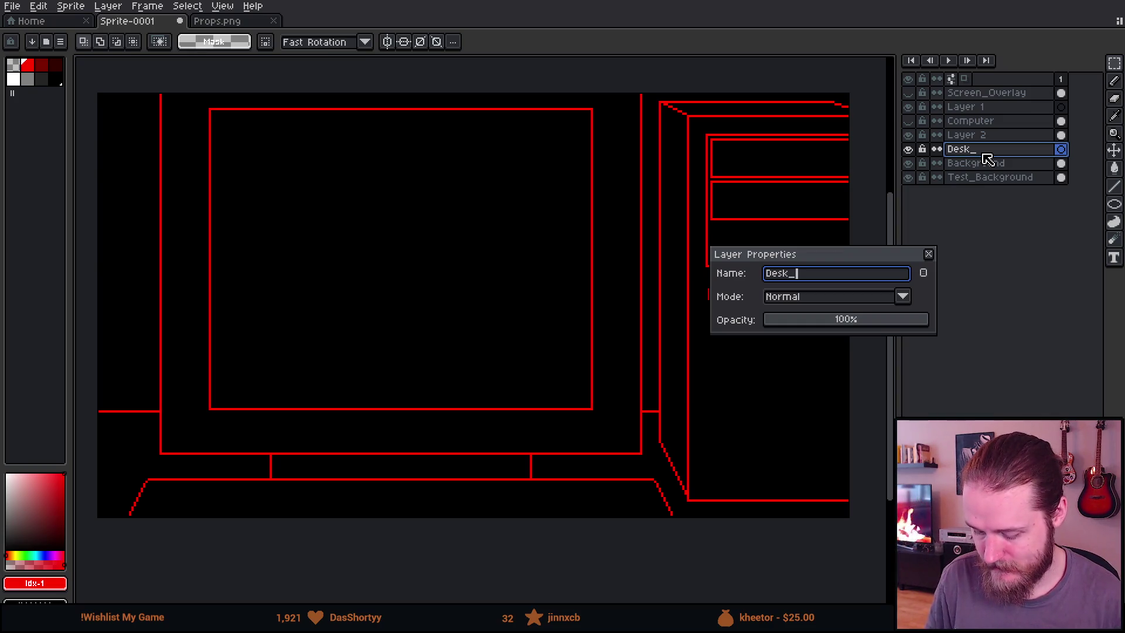
key("BackSpace")
key("Return")
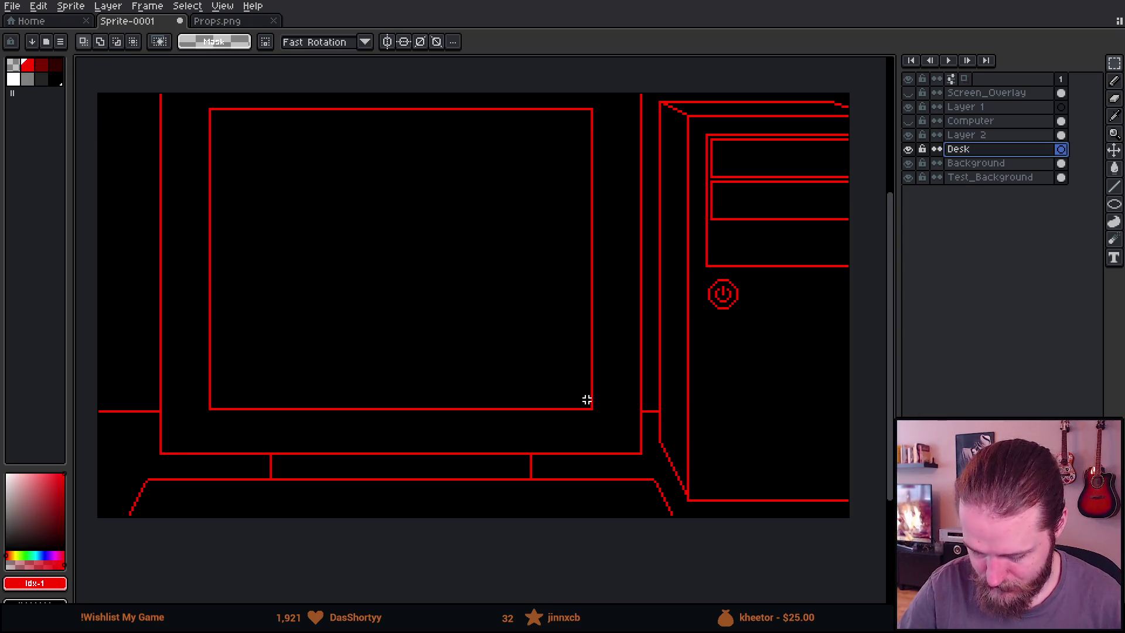
Move the Desk layer above Computer and choose white as the drawing colour
left_click_drag(587, 396, 634, 379)
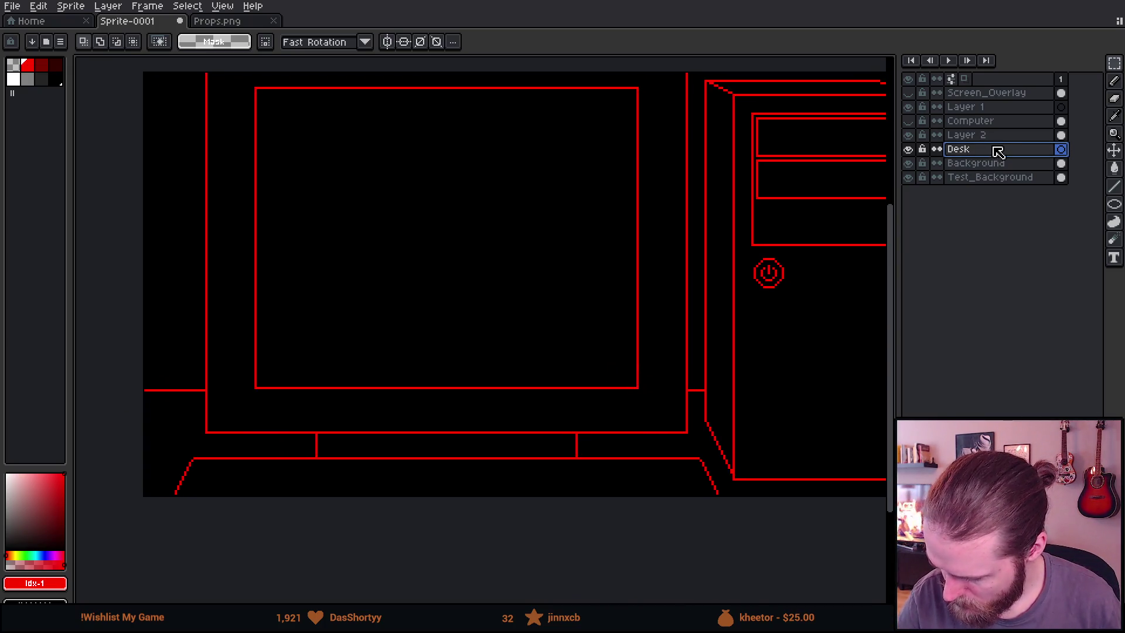
left_click_drag(1003, 134, 1004, 118)
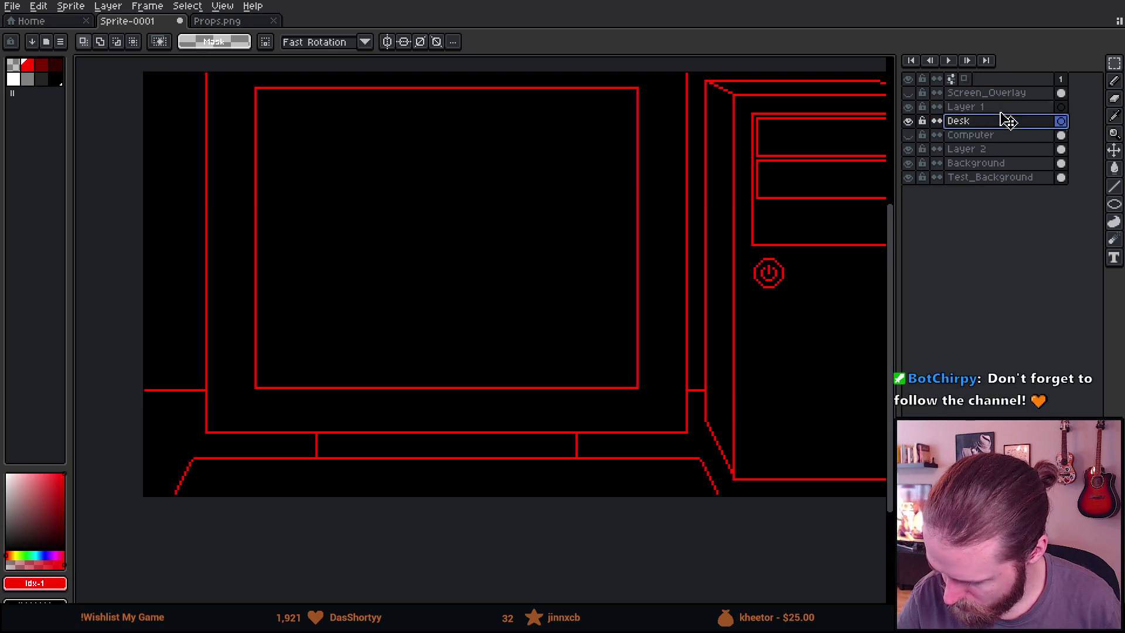
left_click(13, 81)
key("b")
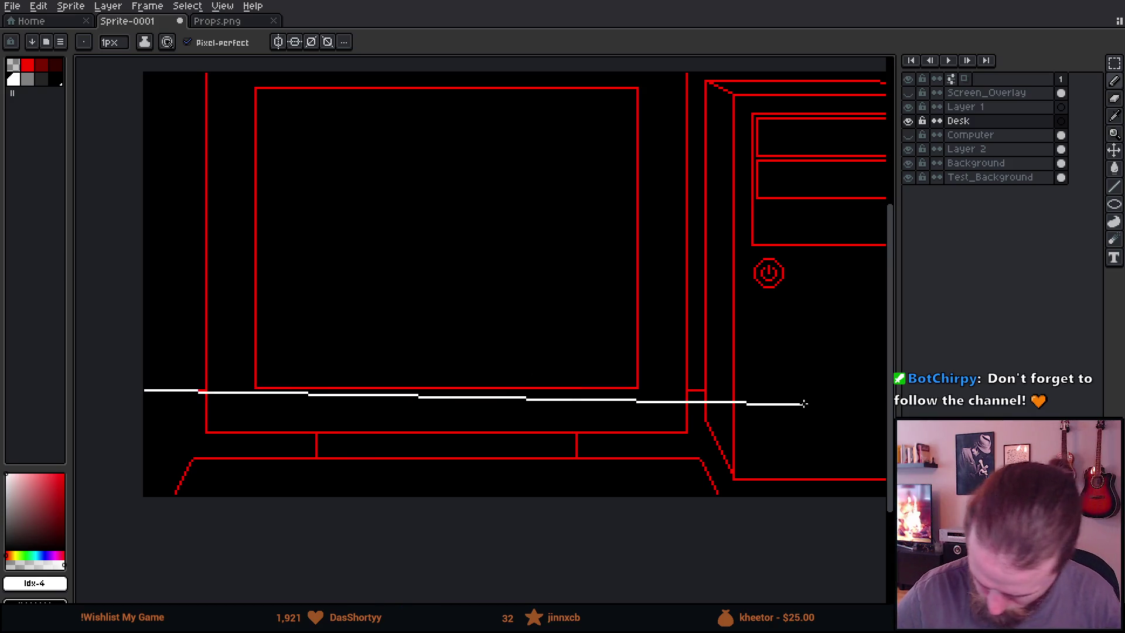
Pan along the white line to check its far end
mouse_move(803, 407)
left_mouse_down()
mouse_move(760, 394)
mouse_move(791, 387)
left_mouse_up()
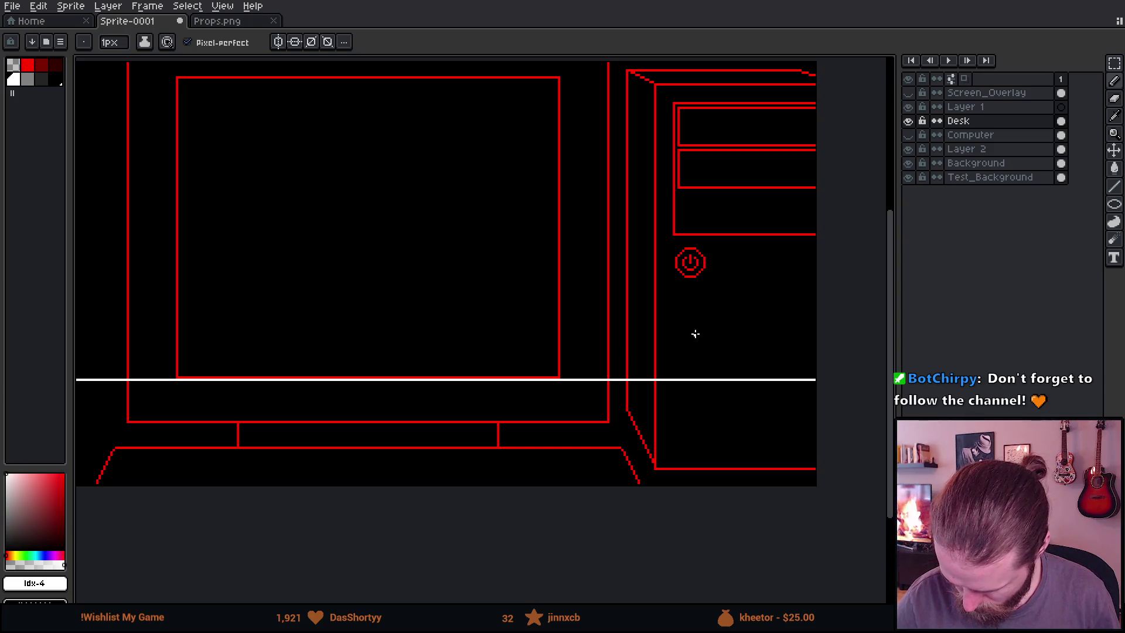
scroll(733, 339, "left", 5)
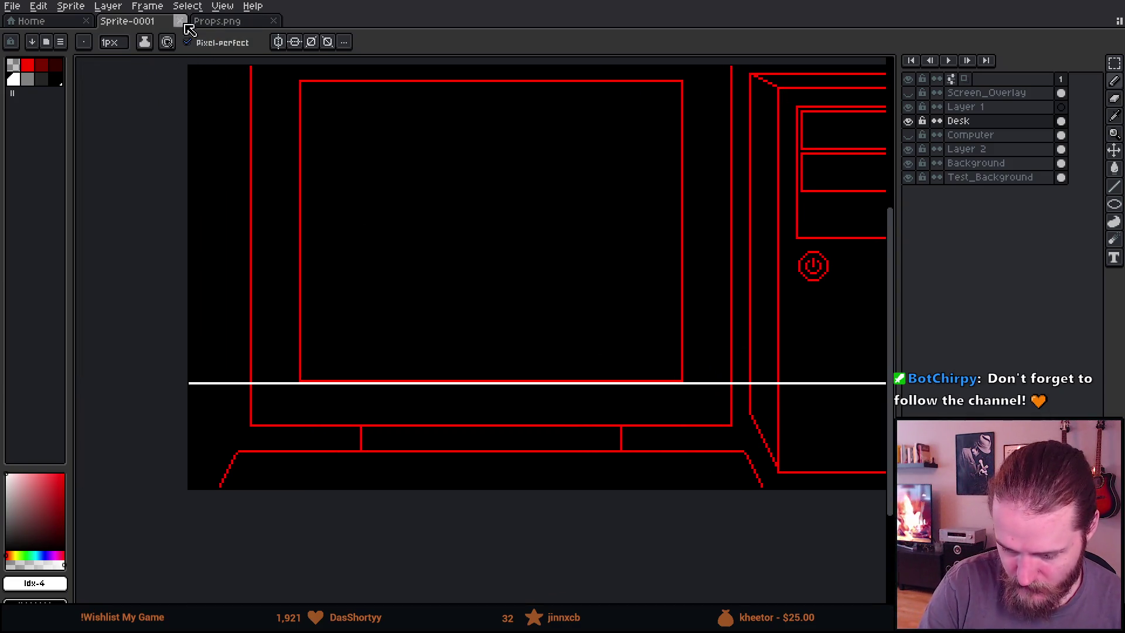
Open Backgrounds.png from the [3] Art recent folder
left_click(62, 21)
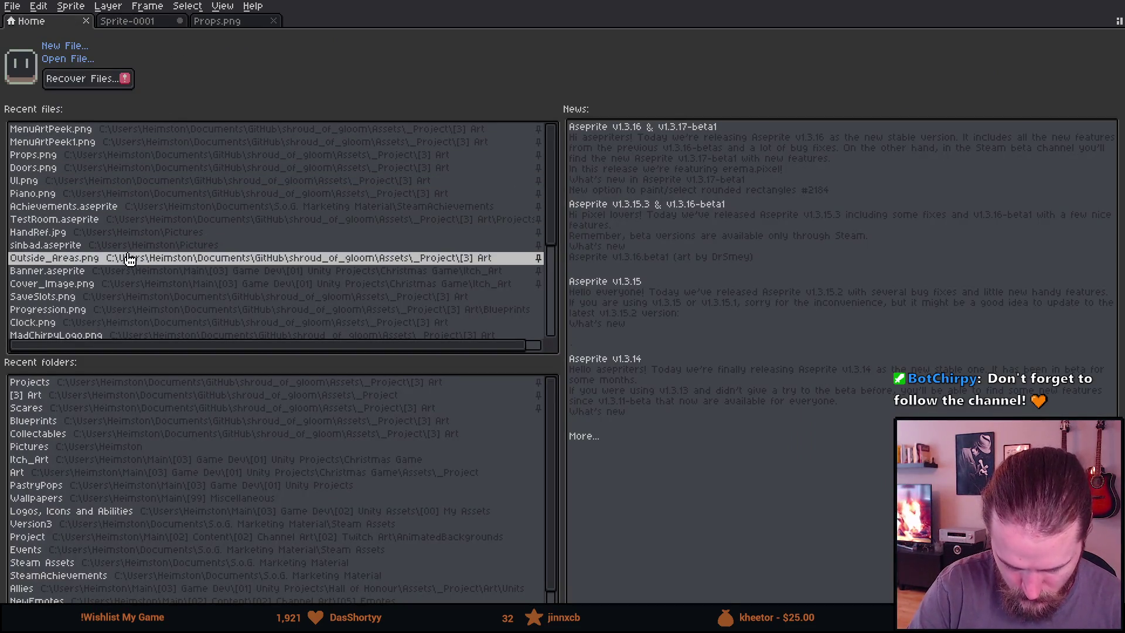
left_click(124, 396)
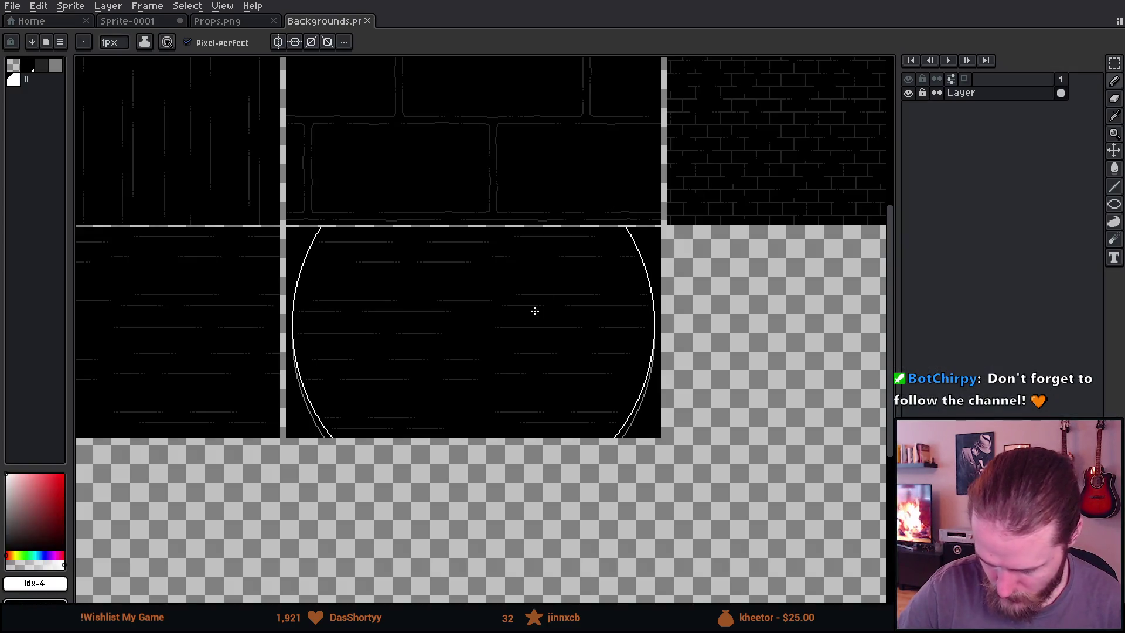
mouse_move(532, 308)
left_mouse_down()
mouse_move(482, 339)
mouse_move(719, 321)
mouse_move(545, 359)
mouse_move(603, 406)
mouse_move(568, 445)
mouse_move(309, 490)
mouse_move(589, 481)
left_mouse_up()
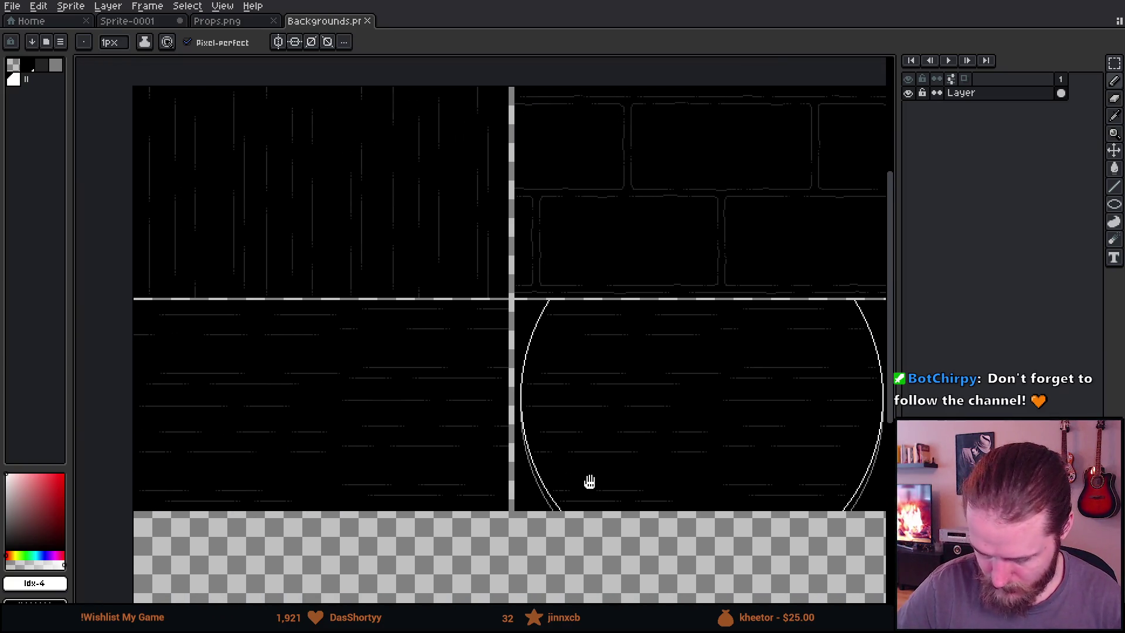
Open Puzzle_Chest.png from the [3] Art folder as well
left_click(31, 21)
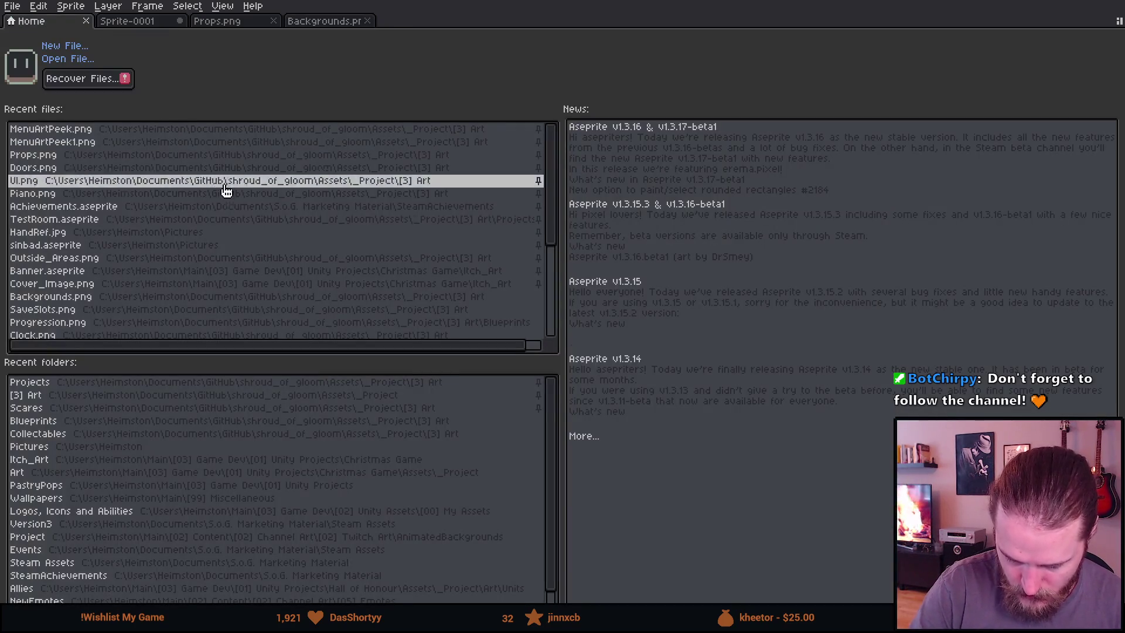
left_click(114, 396)
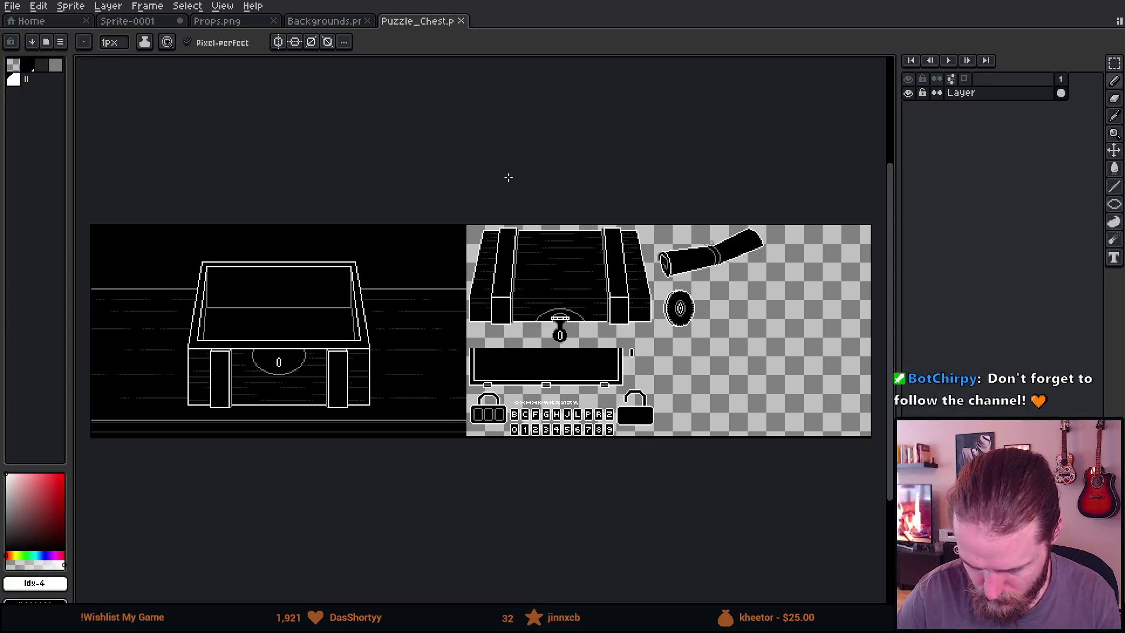
mouse_move(599, 220)
left_mouse_down()
mouse_move(309, 380)
mouse_move(766, 248)
mouse_move(665, 294)
mouse_move(951, 228)
left_mouse_up()
scroll(828, 236, "up", 1)
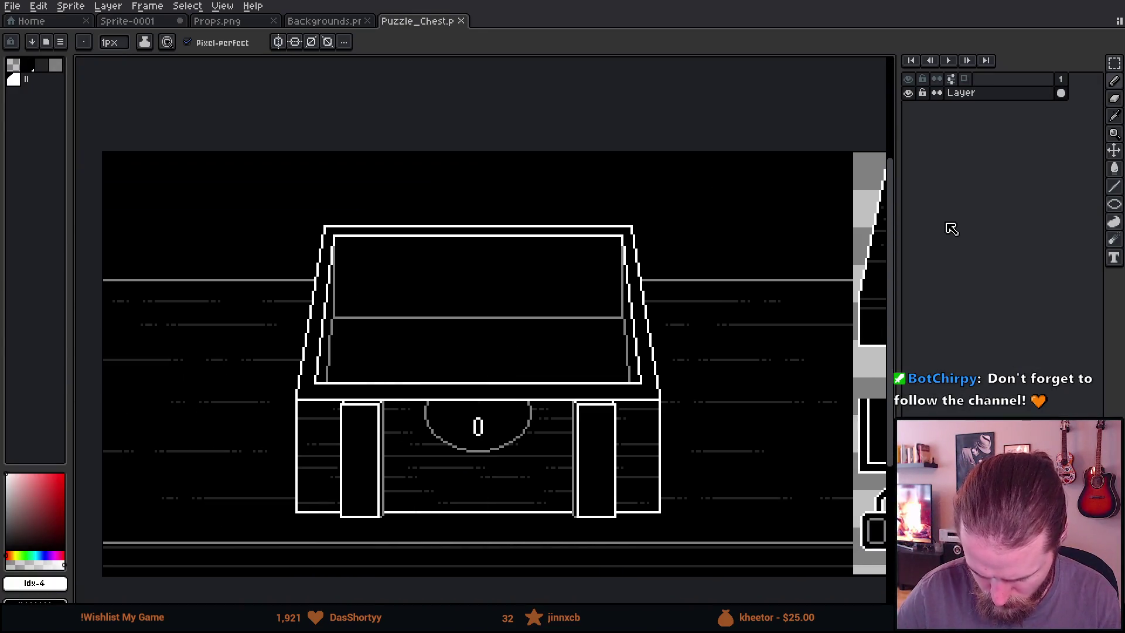
Sketch red arcs left of the chest, then undo them
left_click_drag(346, 356, 424, 328)
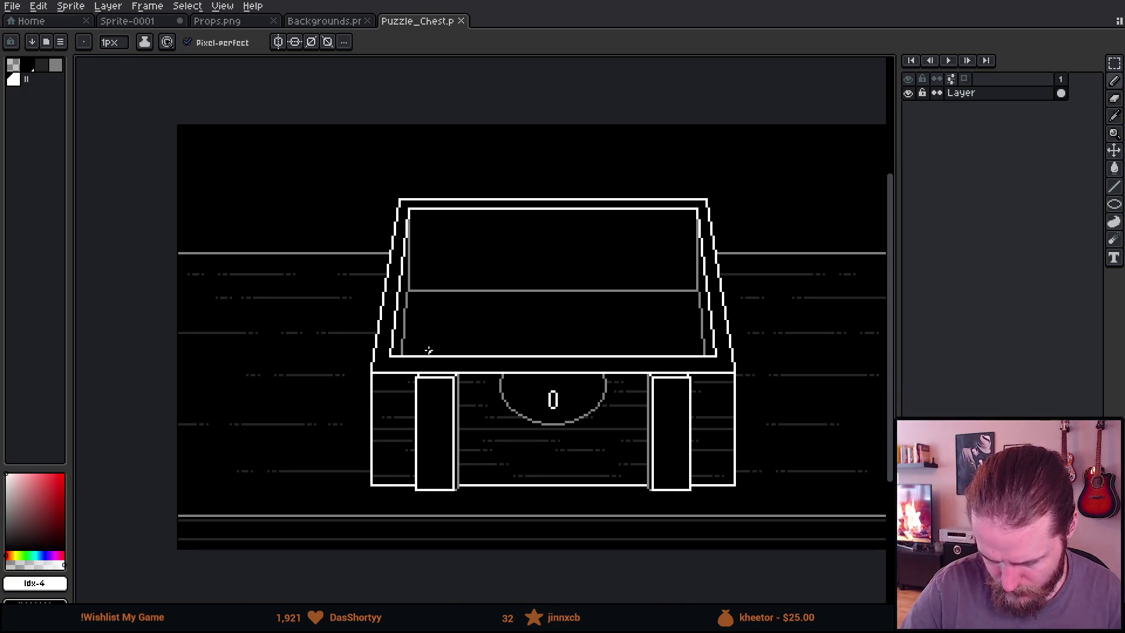
key("m")
key("b")
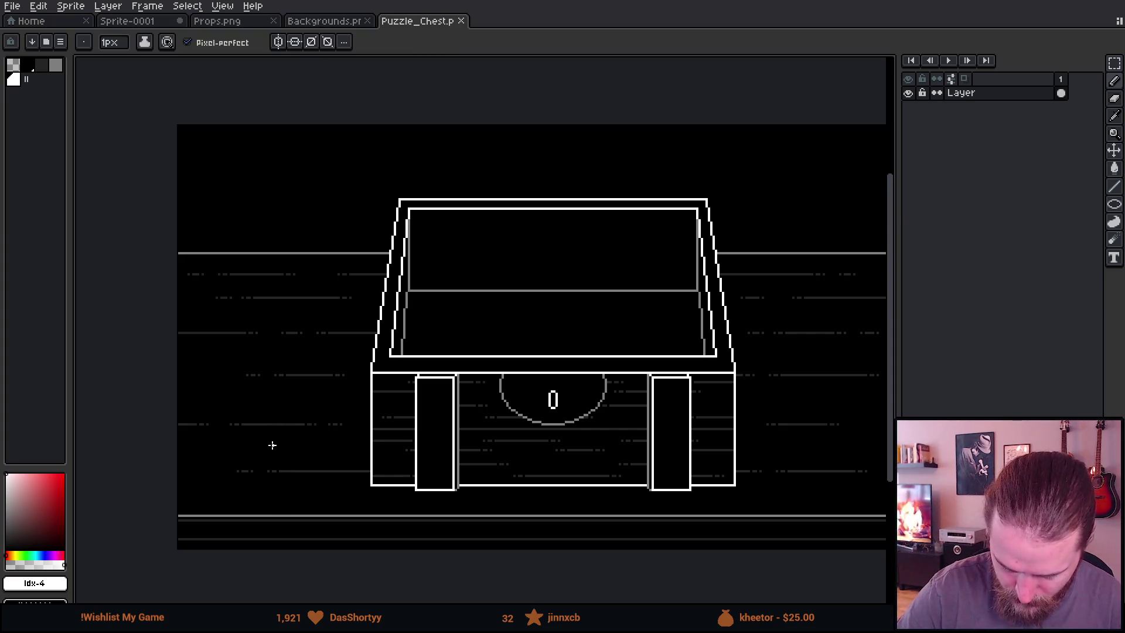
mouse_move(278, 467)
left_mouse_down()
mouse_move(290, 385)
mouse_move(270, 328)
mouse_move(275, 298)
left_mouse_up()
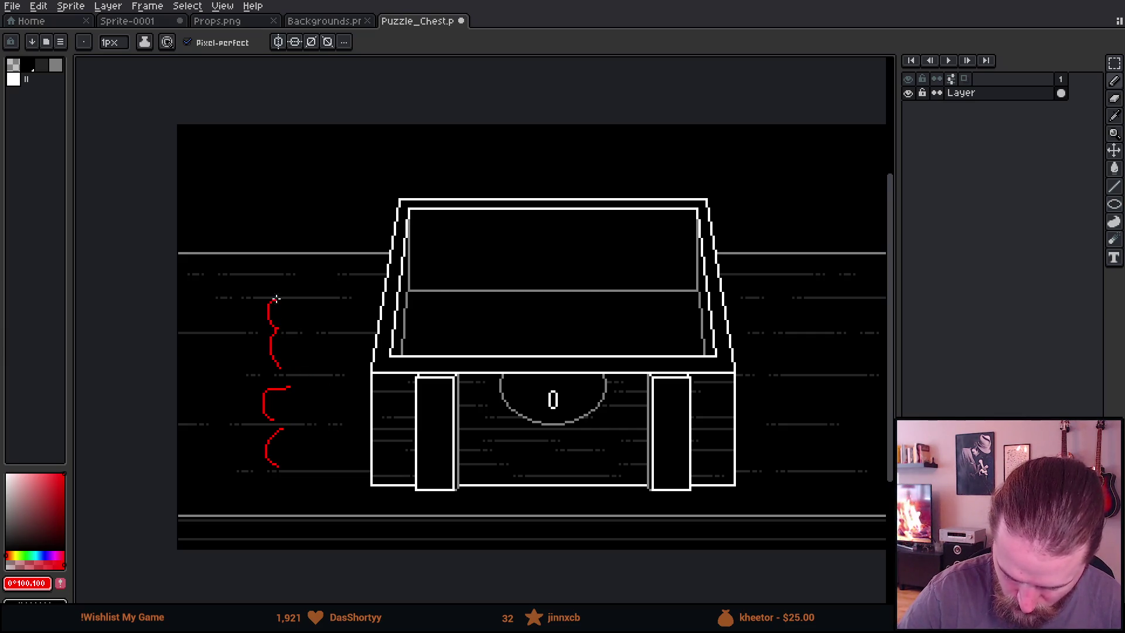
key("v")
key("ctrl+z")
key("ctrl+z")
key("ctrl+z")
key("b")
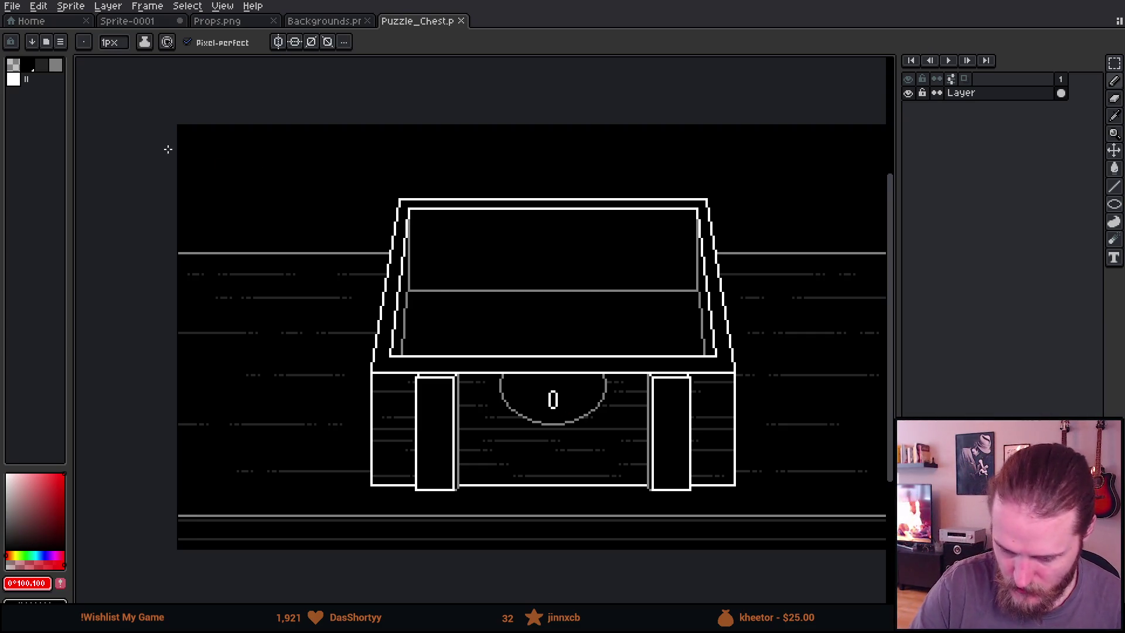
Open the [3] Art recent folder from Home, then switch over to Unity
left_click(45, 22)
left_click(91, 398)
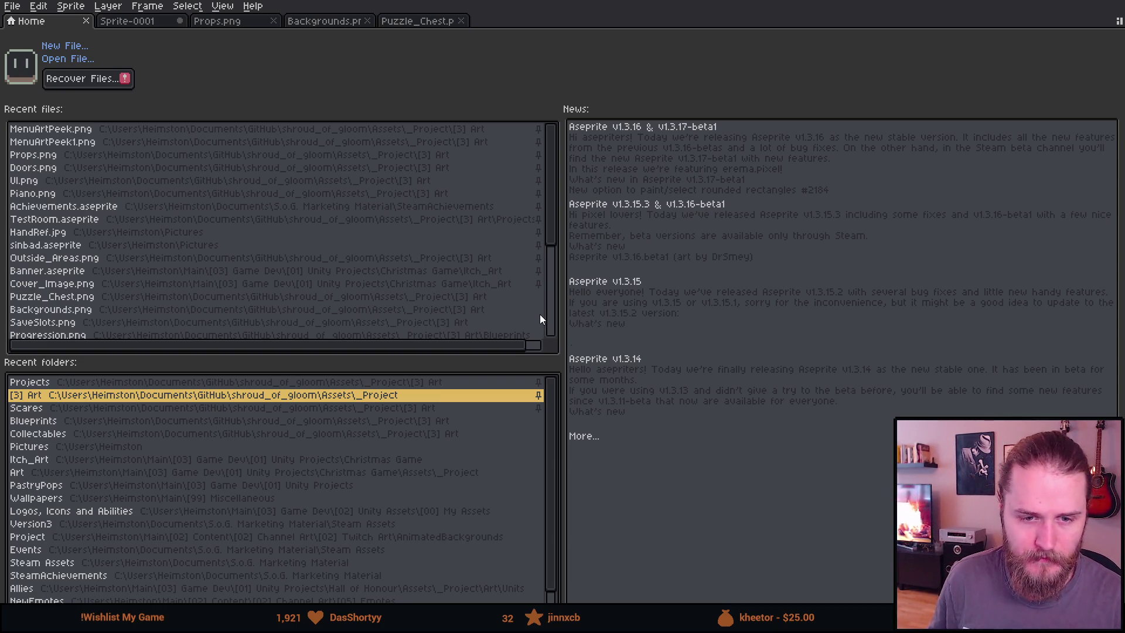
key("alt+Tab")
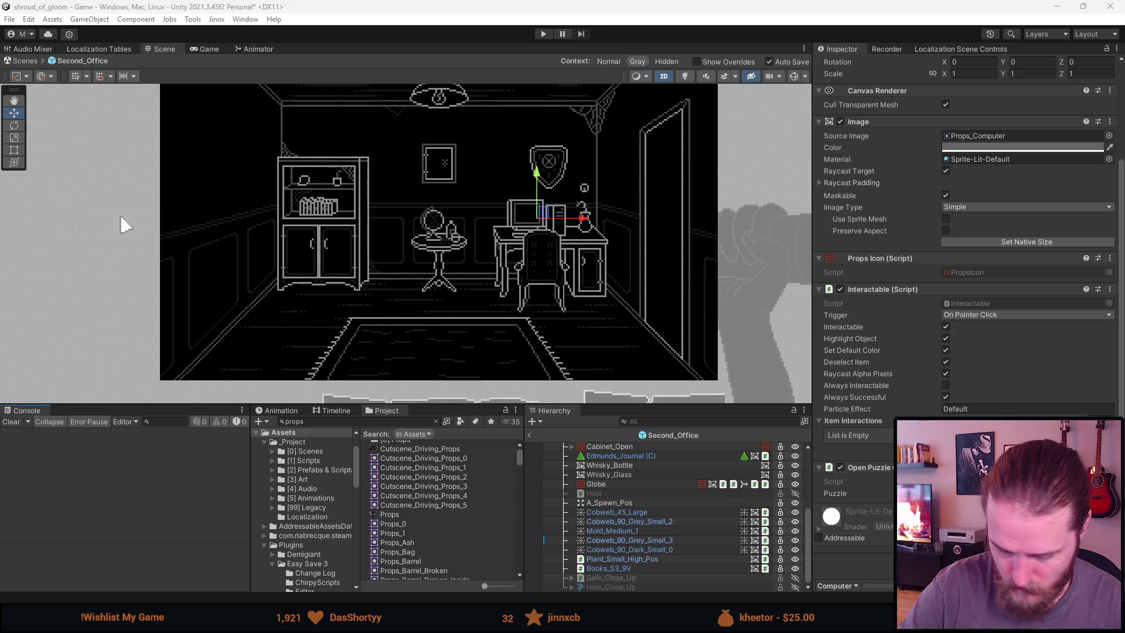
Switch from Unity back to Aseprite's Sprite-0001 canvas
key("alt+Tab")
scroll(703, 464, "right", 3)
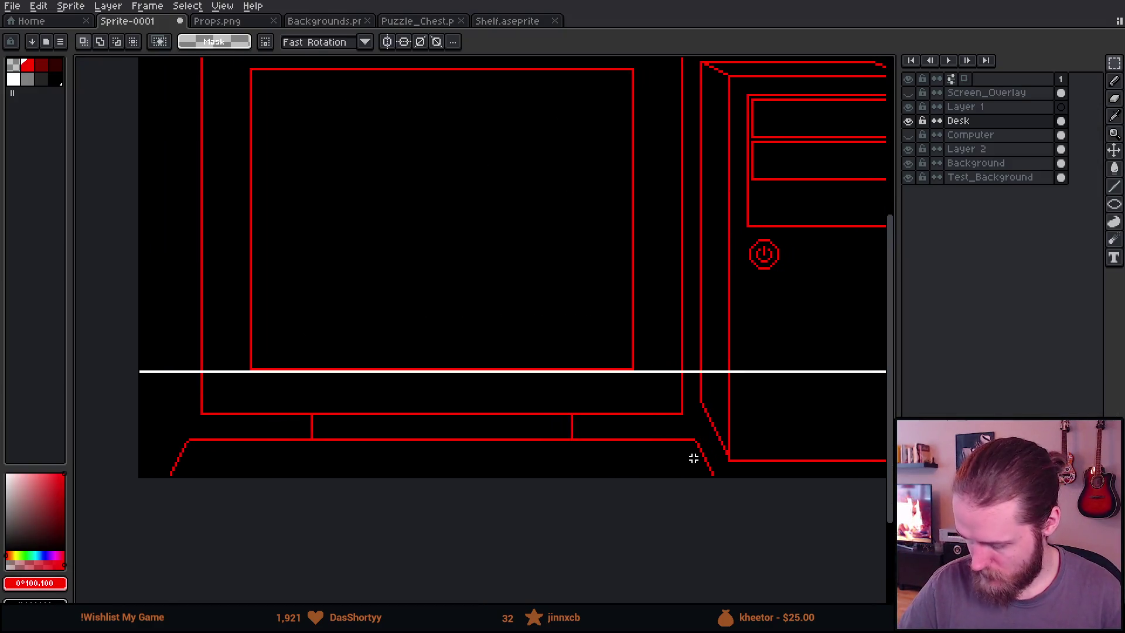
Move the floor strip about 11 pixels down to position 0,137 and commit it
mouse_move(527, 389)
left_mouse_down()
mouse_move(517, 397)
mouse_move(522, 440)
left_mouse_up()
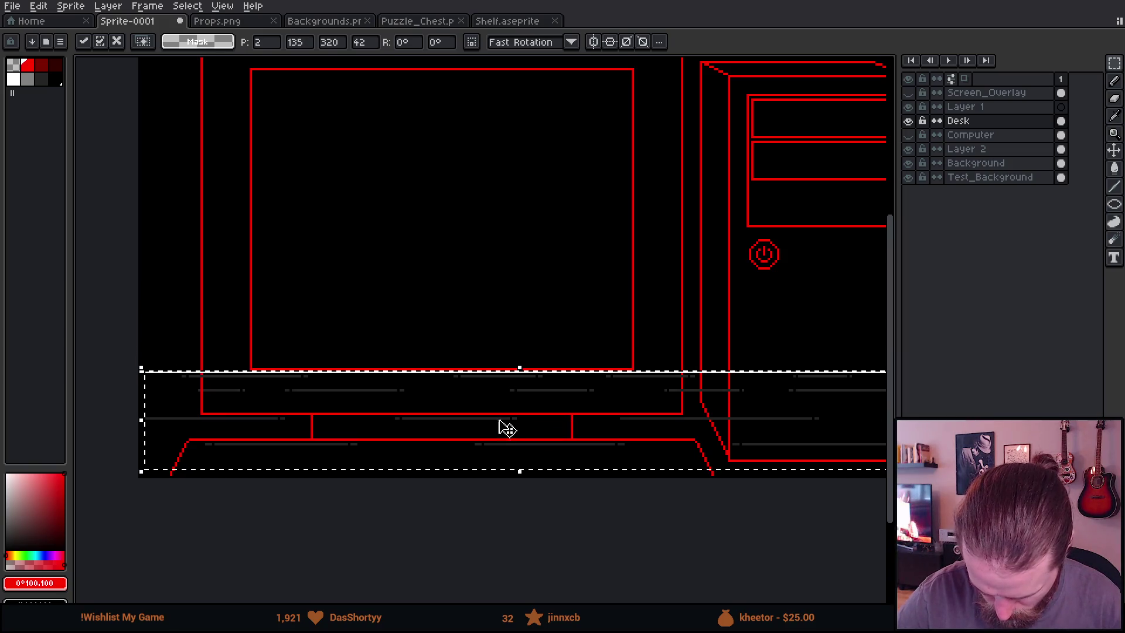
scroll(506, 376, "left", 3)
left_click_drag(507, 375, 628, 304)
scroll(389, 344, "up", 2)
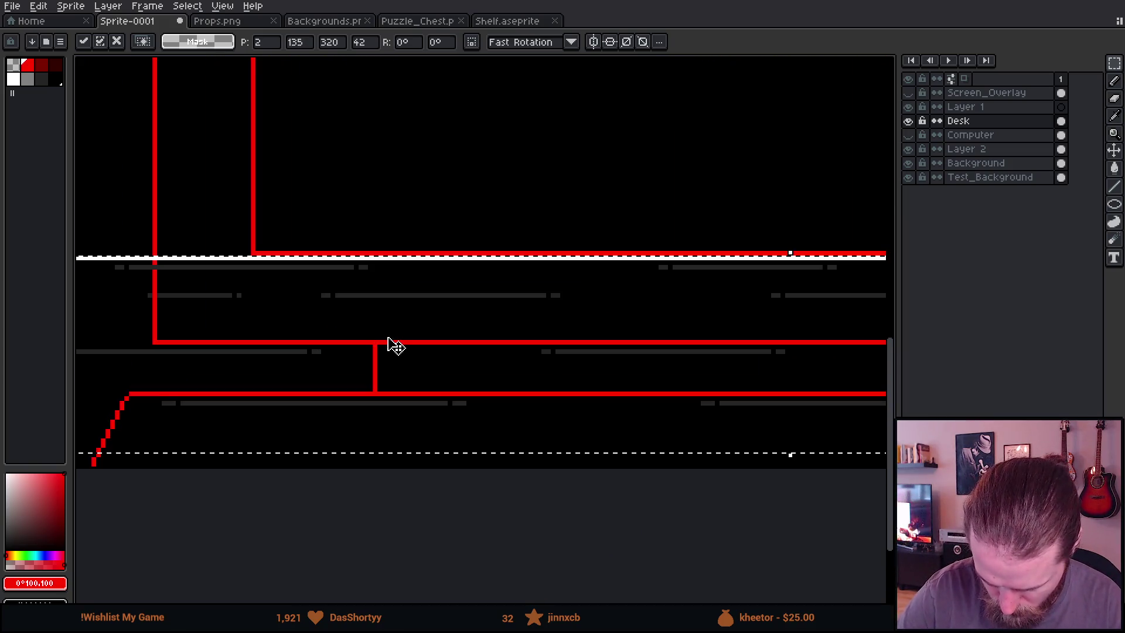
left_click_drag(354, 370, 593, 336)
left_click_drag(498, 367, 486, 376)
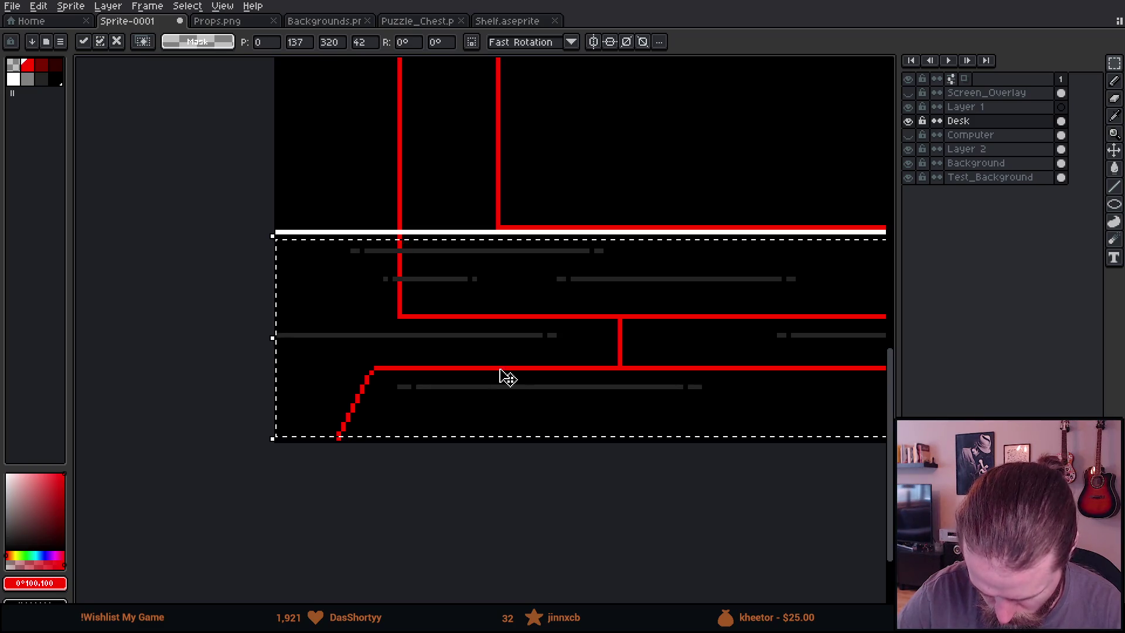
scroll(645, 445, "down", 3)
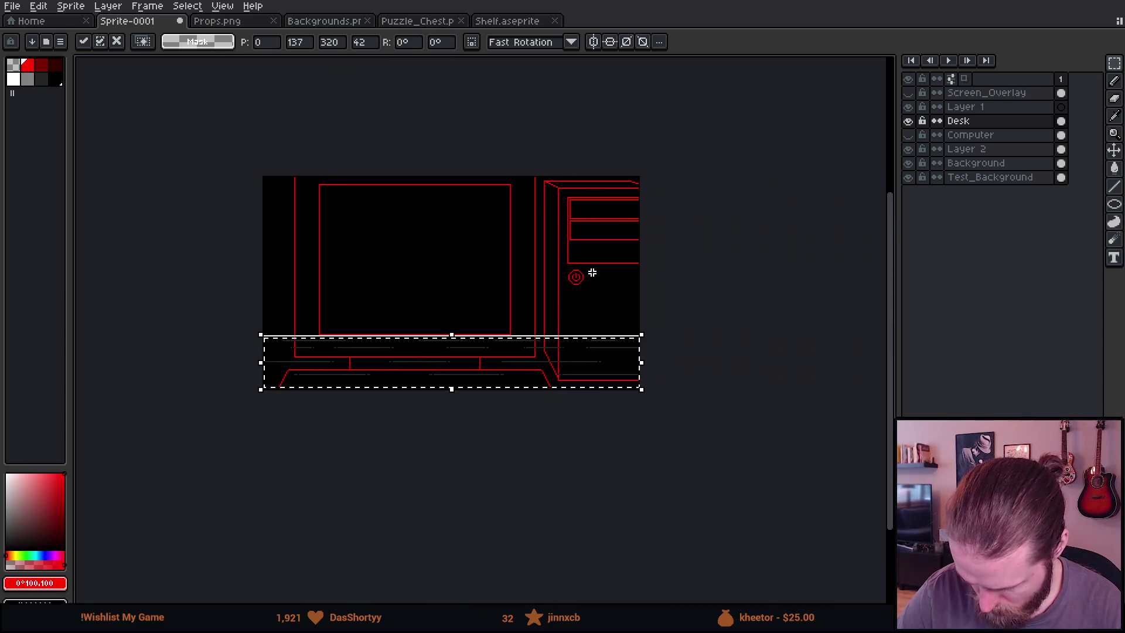
scroll(591, 273, "up", 5)
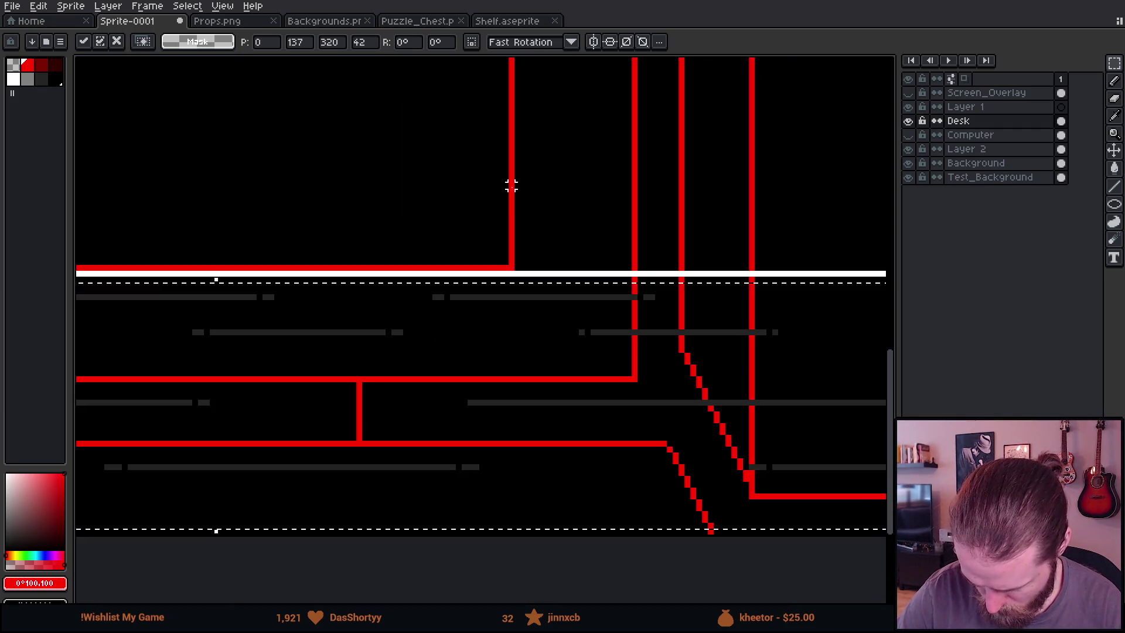
key("ctrl+d")
Fill the floor strip solid black with the Paint Bucket to hide the red desk lines
key("b")
left_click(477, 404, "alt")
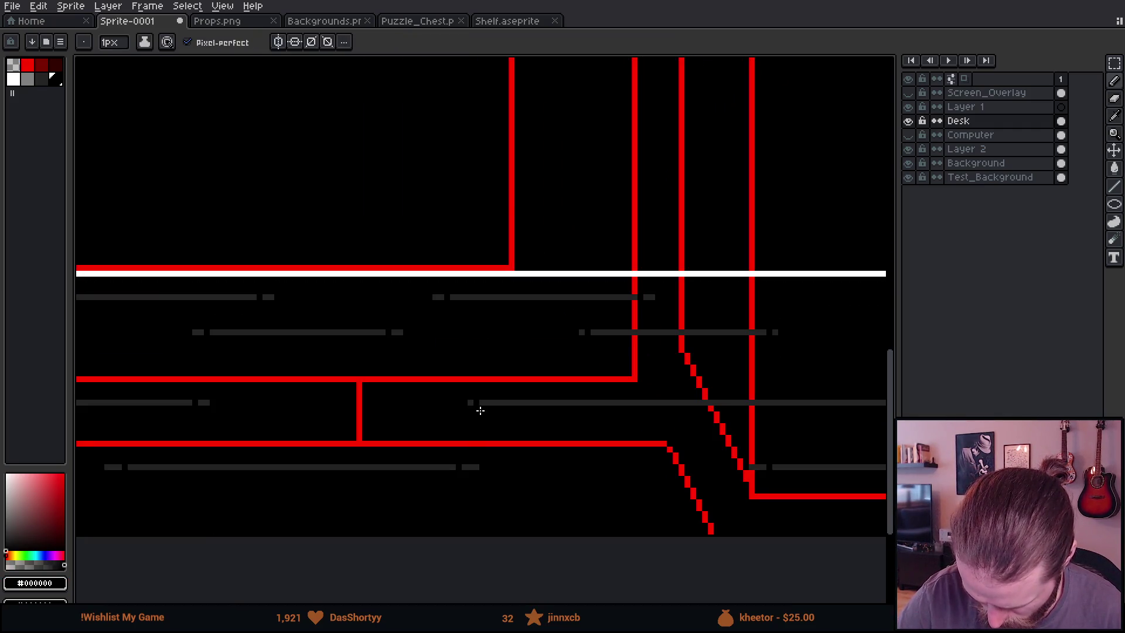
scroll(590, 481, "down", 4)
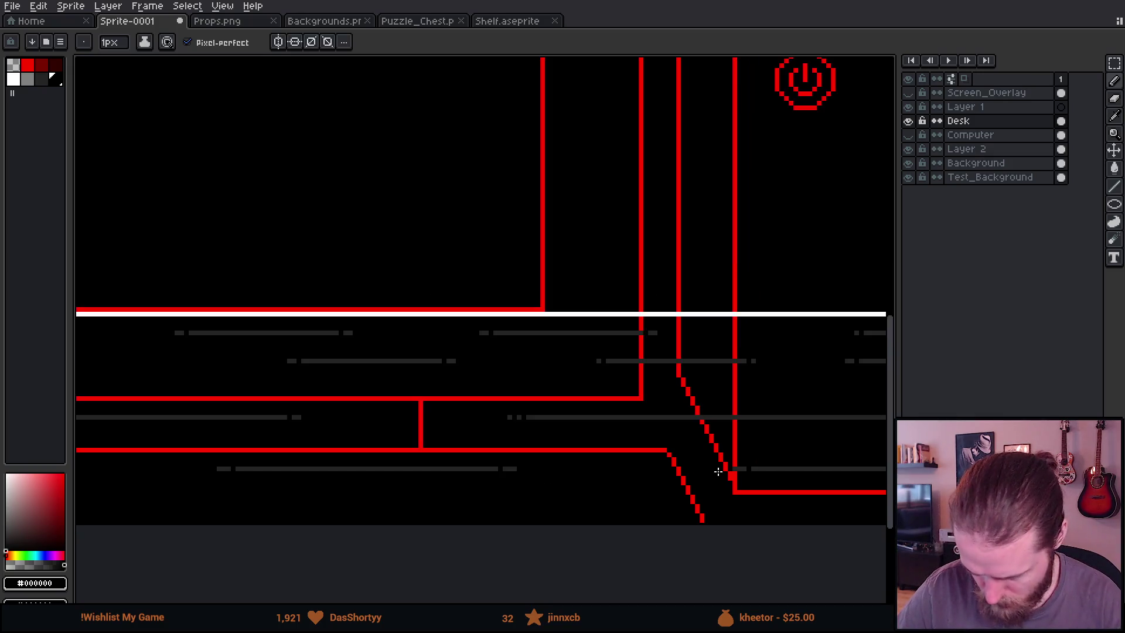
mouse_move(797, 510)
left_mouse_down()
mouse_move(731, 502)
mouse_move(565, 440)
left_mouse_up()
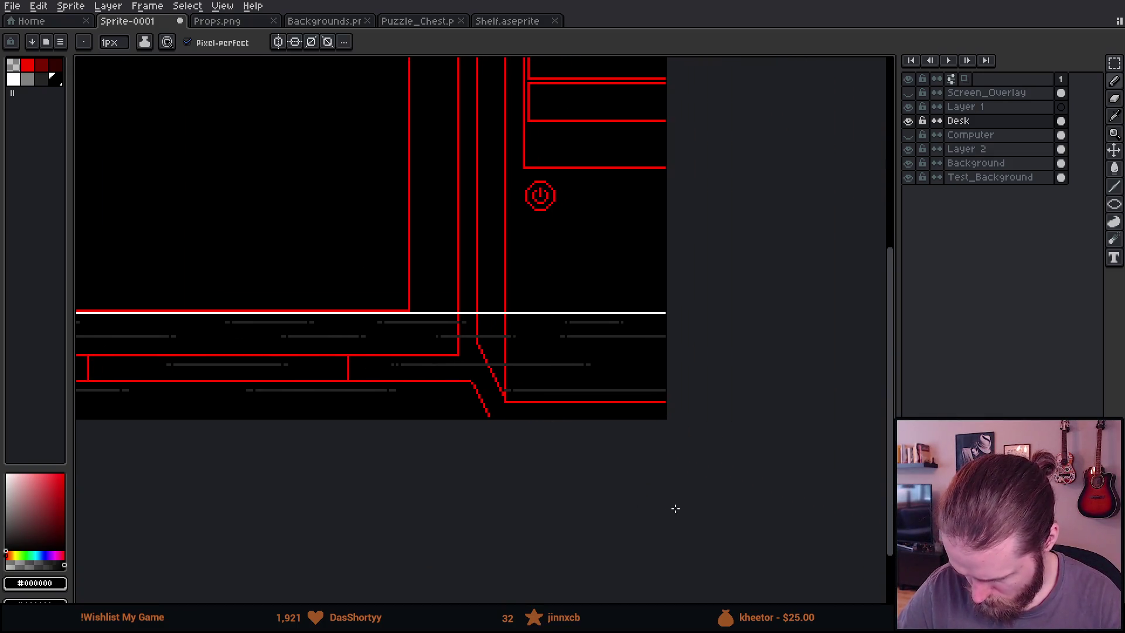
left_click_drag(519, 471, 630, 473)
mouse_move(424, 470)
left_mouse_down()
mouse_move(658, 481)
mouse_move(598, 492)
mouse_move(520, 543)
left_mouse_up()
scroll(603, 494, "down", 3)
scroll(624, 436, "up", 2)
key("g")
left_click(486, 424)
mouse_move(642, 500)
left_mouse_down()
mouse_move(803, 474)
mouse_move(770, 483)
left_mouse_up()
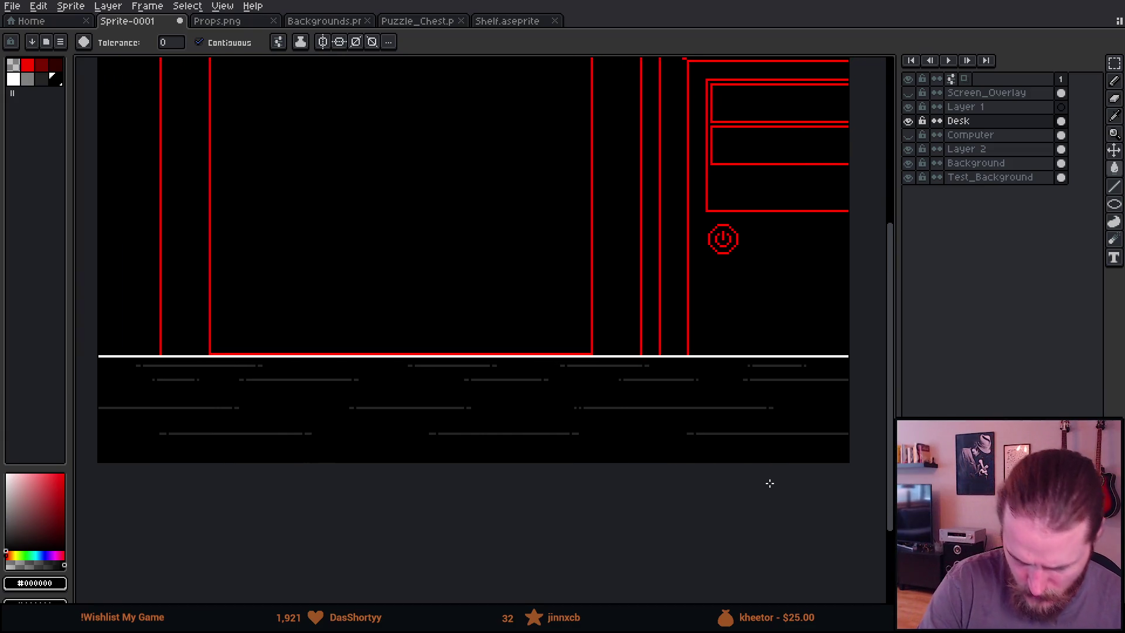
Fill the white desk edge line grey and move the Desk layer below Layer 2
left_click(28, 79)
left_click(139, 356)
left_click(972, 120)
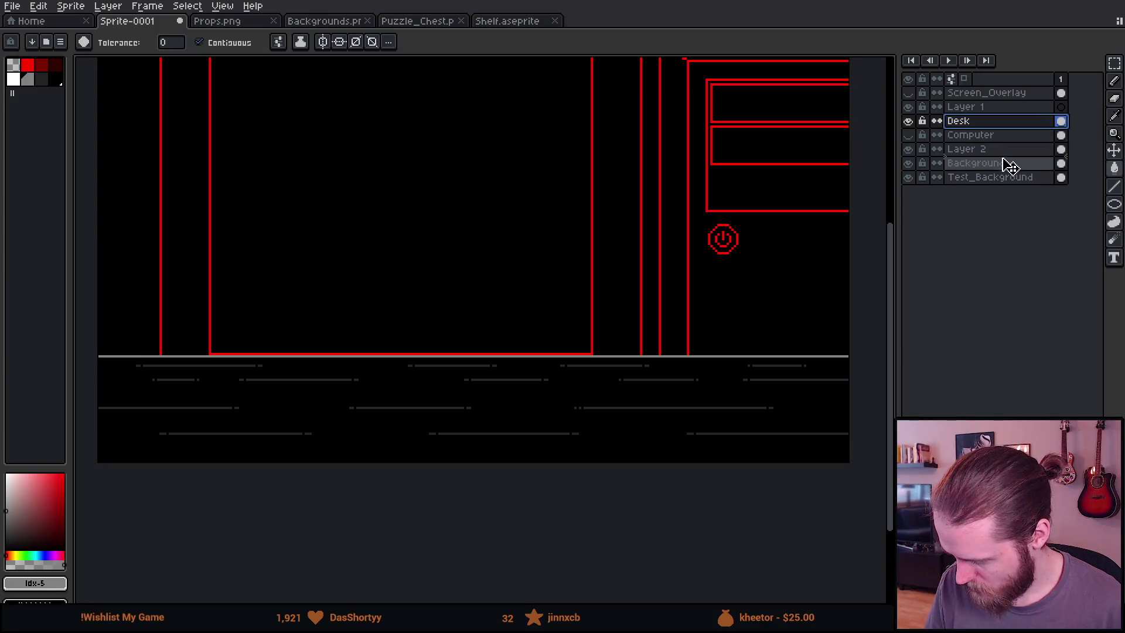
left_click_drag(1013, 164, 1011, 164)
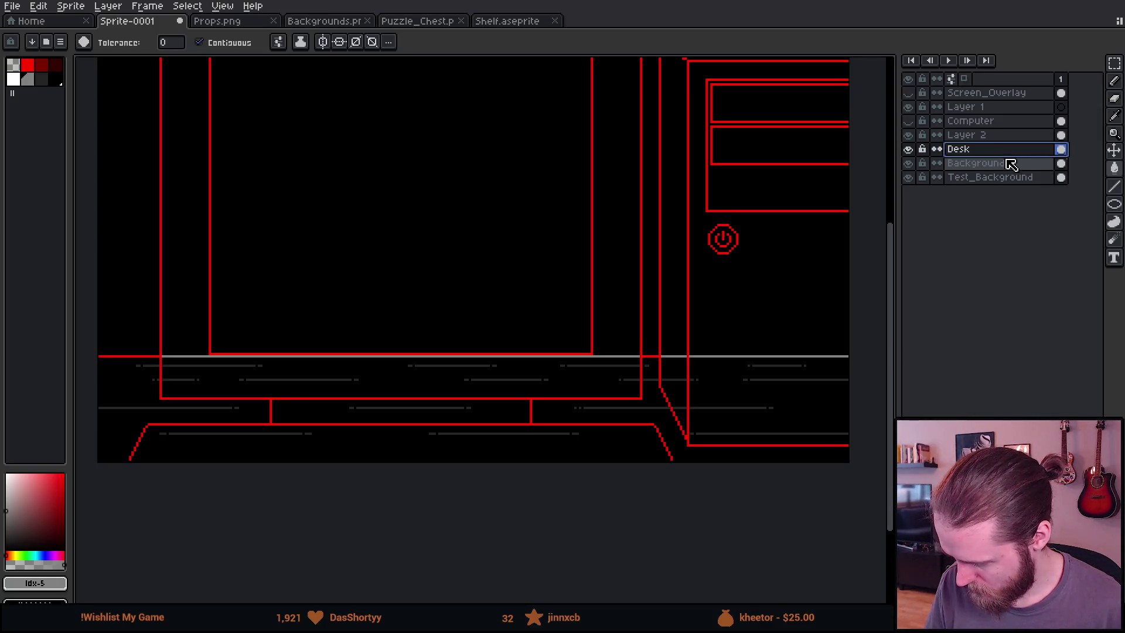
Add a new layer above Desk named 'Wall'
key("shift+n")
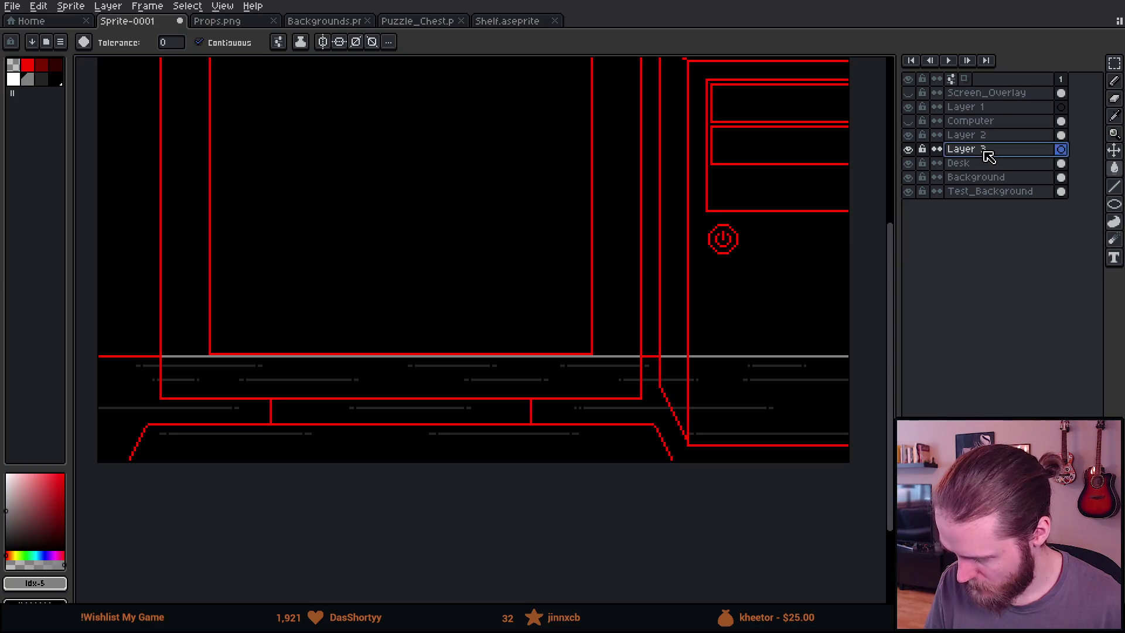
double_click(984, 152)
type("Wall")
key("Return")
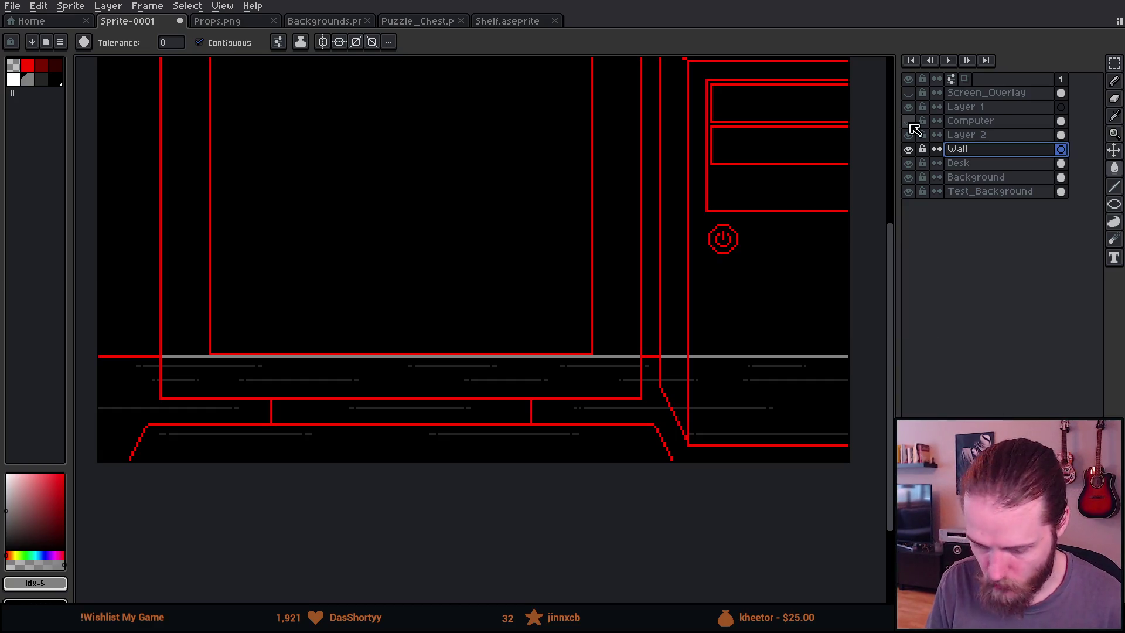
left_click(301, 21)
Copy the wall area from the Backgrounds sprite and paste it onto the Wall layer
key("m")
scroll(377, 281, "up", 3)
left_click_drag(177, 154, 365, 268)
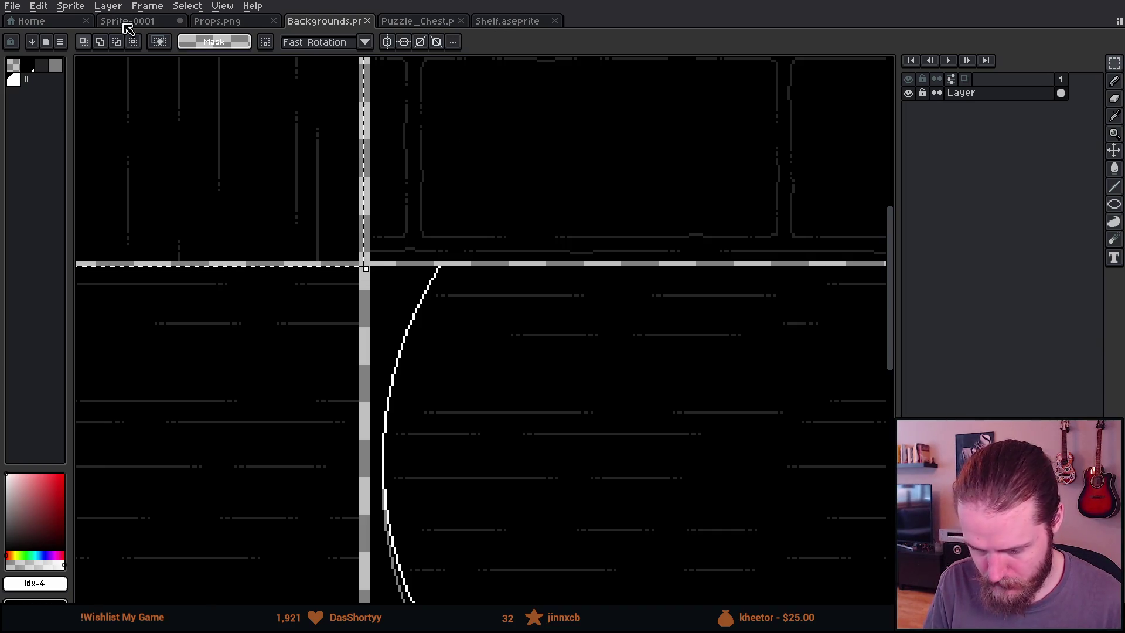
left_click(150, 25)
mouse_move(579, 211)
left_mouse_down()
mouse_move(668, 250)
mouse_move(795, 236)
mouse_move(718, 228)
left_mouse_up()
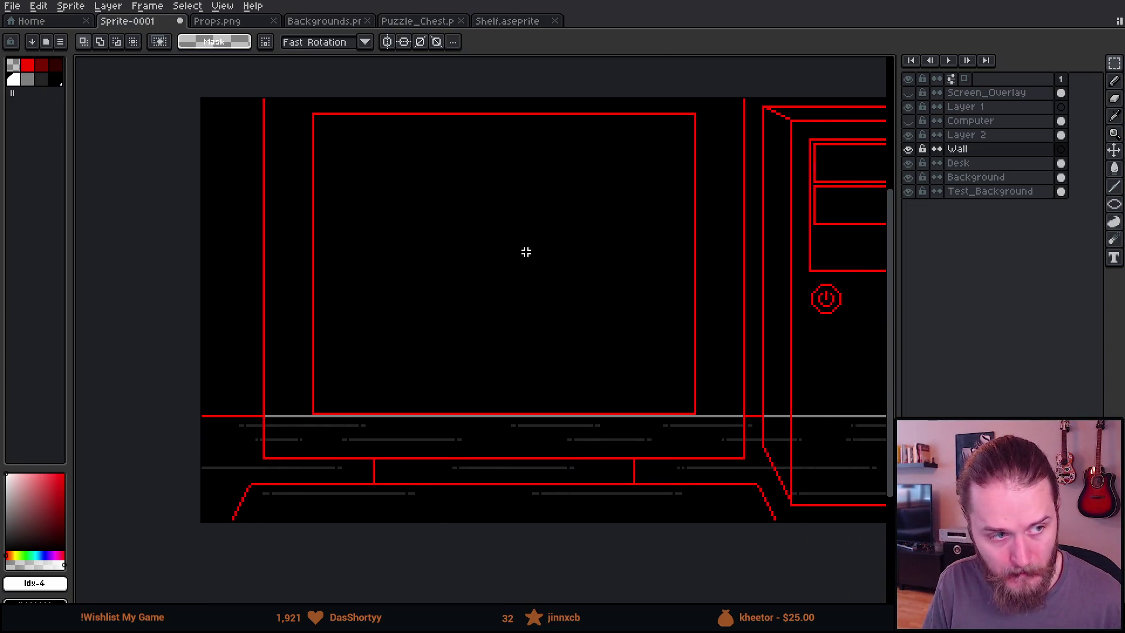
key("ctrl+v")
scroll(635, 311, "right", 2)
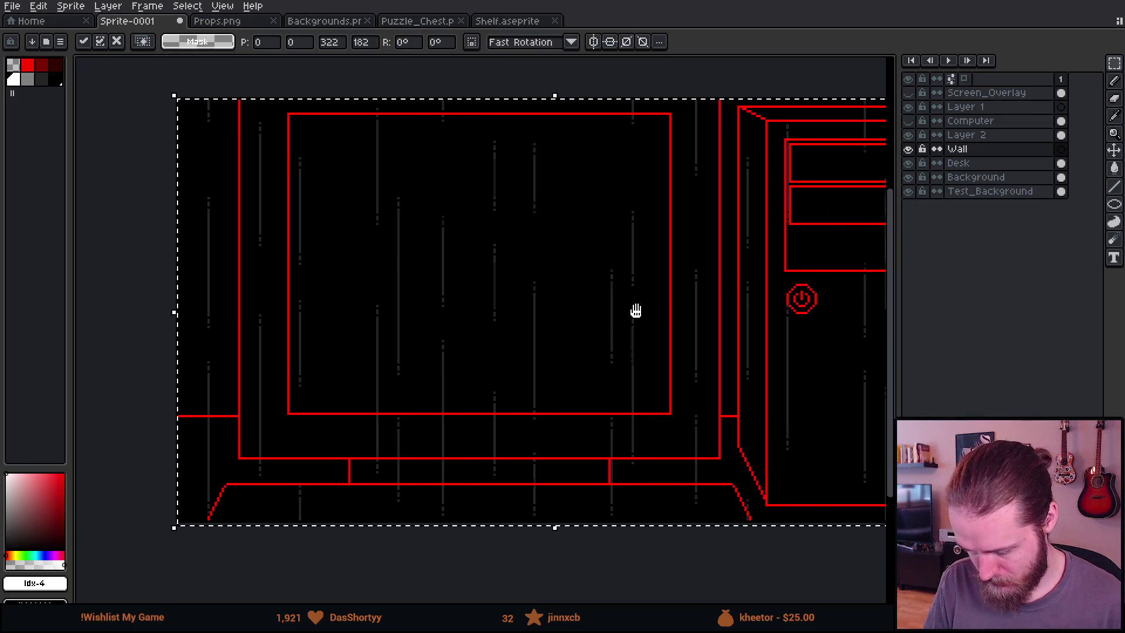
left_click(82, 320)
Move the Desk layer back above the Wall layer
left_click(996, 165)
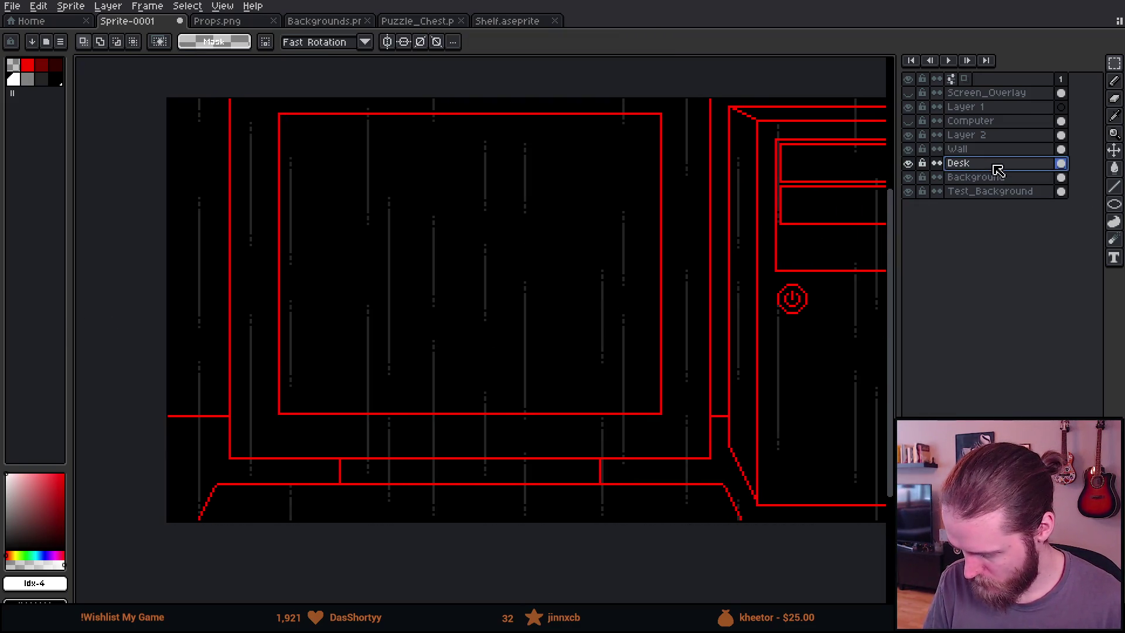
left_click_drag(1022, 165, 1033, 151)
scroll(615, 301, "down", 3)
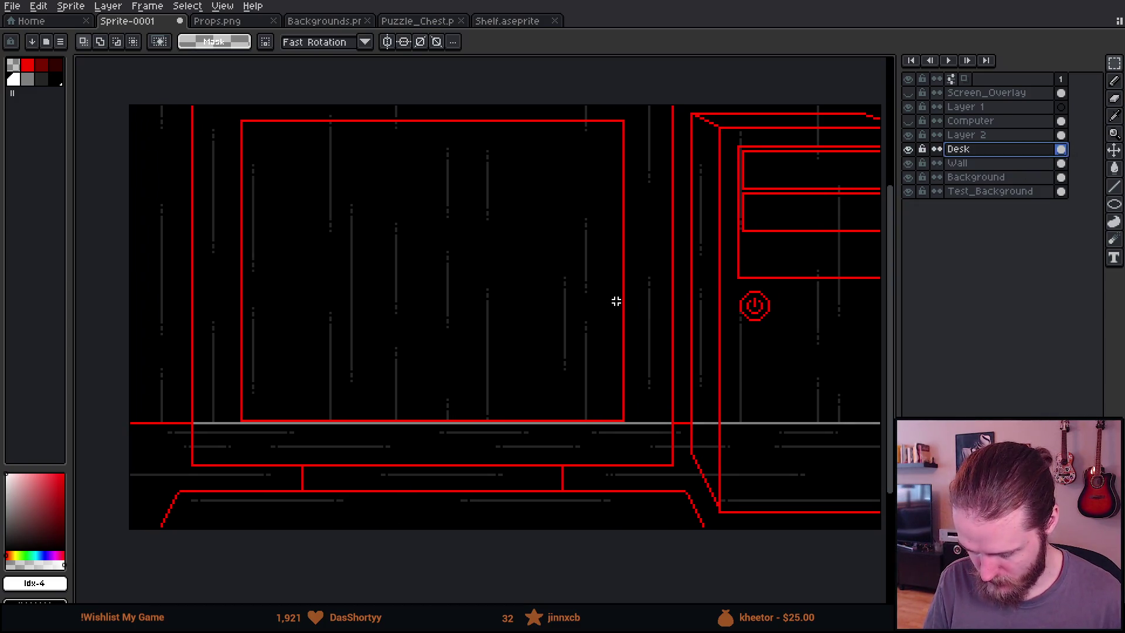
Toggle Layer 2's red line art to compare, then make Layer 2 active
left_click(908, 136)
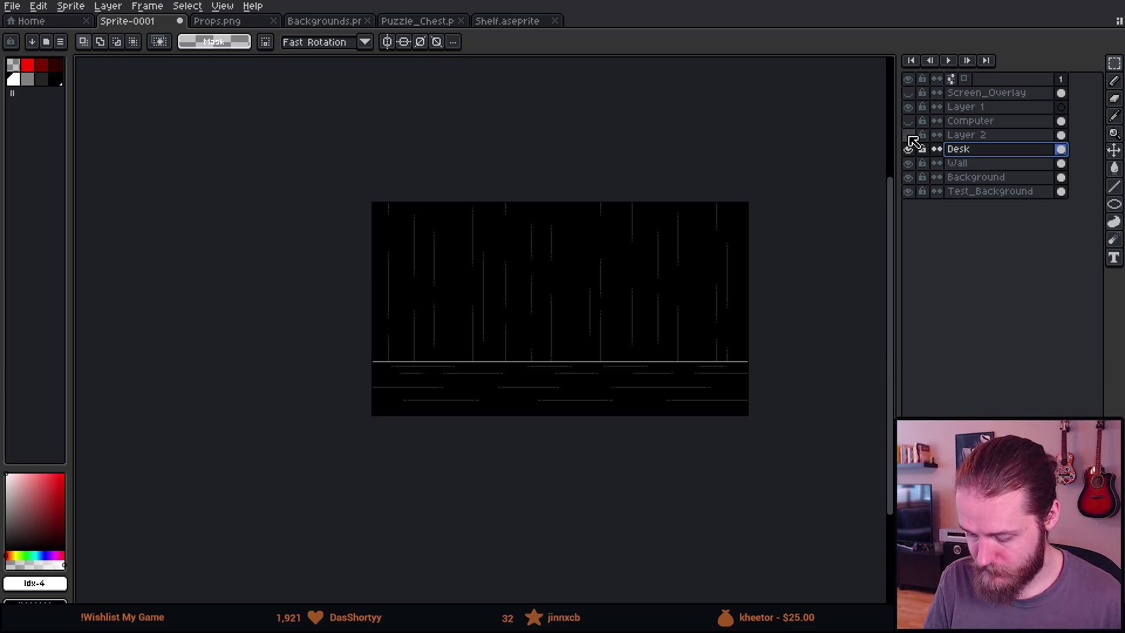
left_click(908, 136)
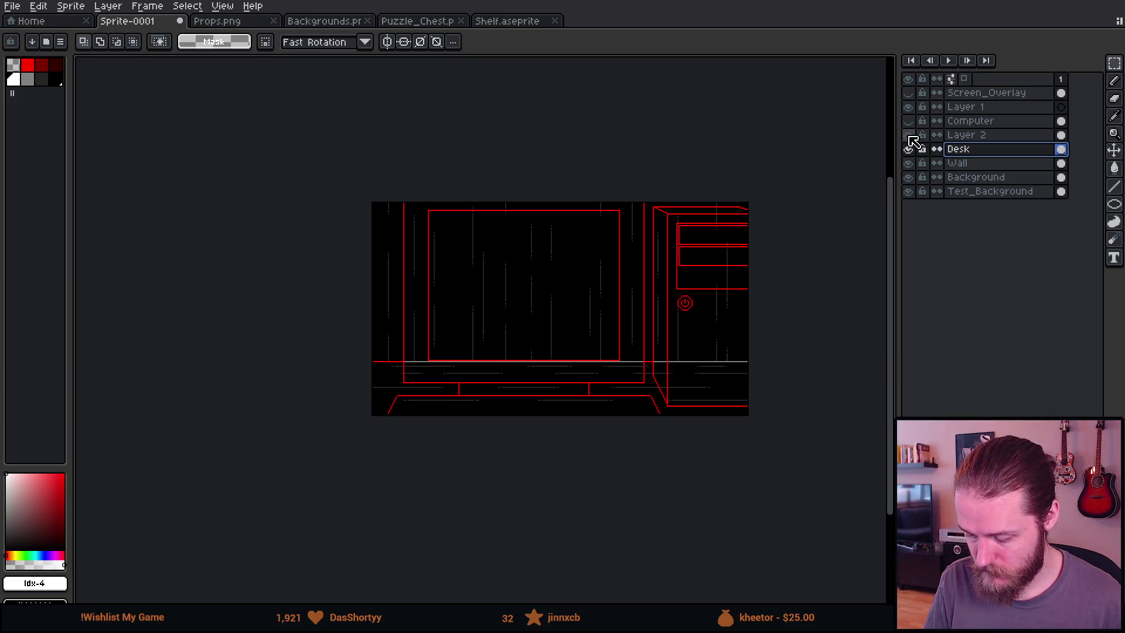
scroll(619, 357, "up", 2)
mouse_move(618, 356)
left_mouse_down()
mouse_move(595, 374)
mouse_move(615, 369)
mouse_move(616, 382)
left_mouse_up()
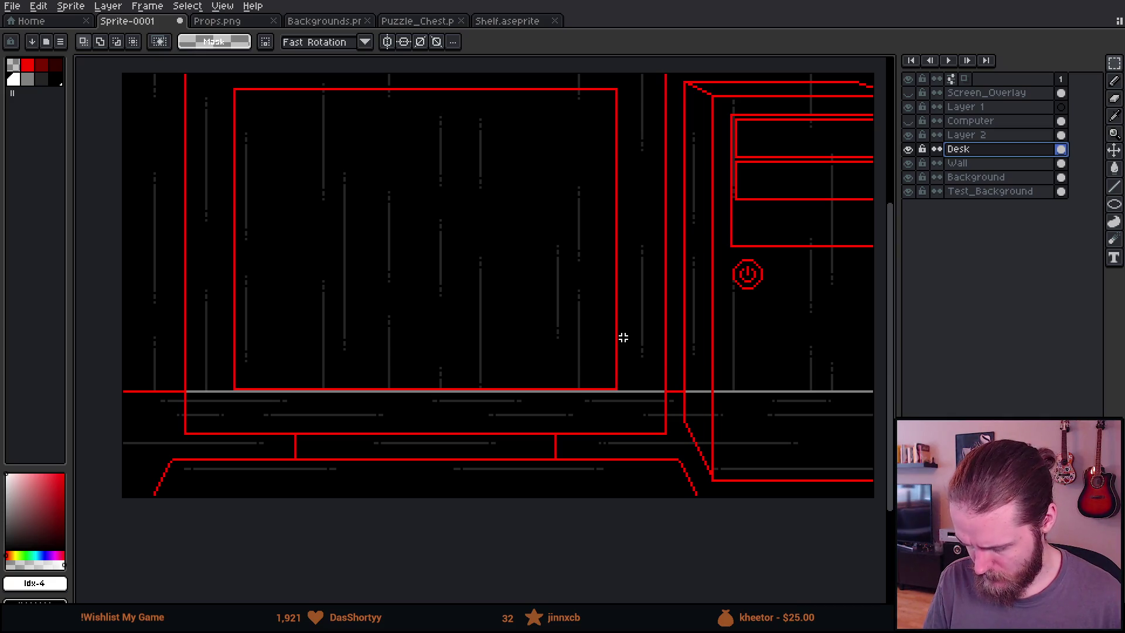
left_click_drag(623, 337, 622, 344)
left_click_drag(741, 314, 744, 328)
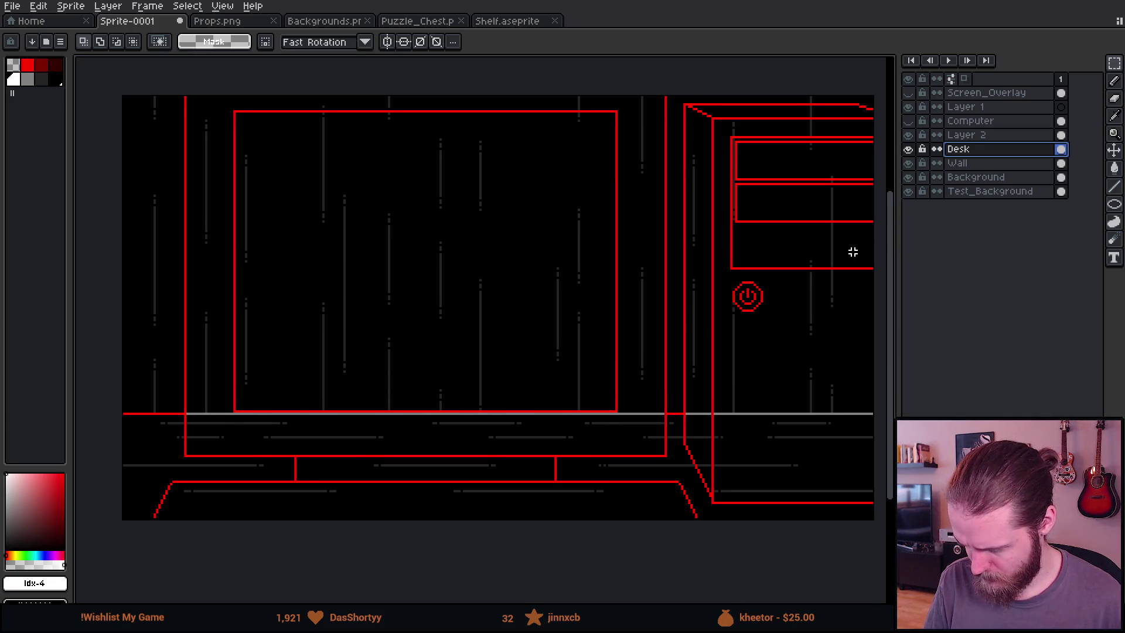
left_click(908, 135)
left_click(908, 135)
left_click(966, 135)
Select the red monitor sketch on Layer 2 and cut it out
scroll(455, 324, "left", 3)
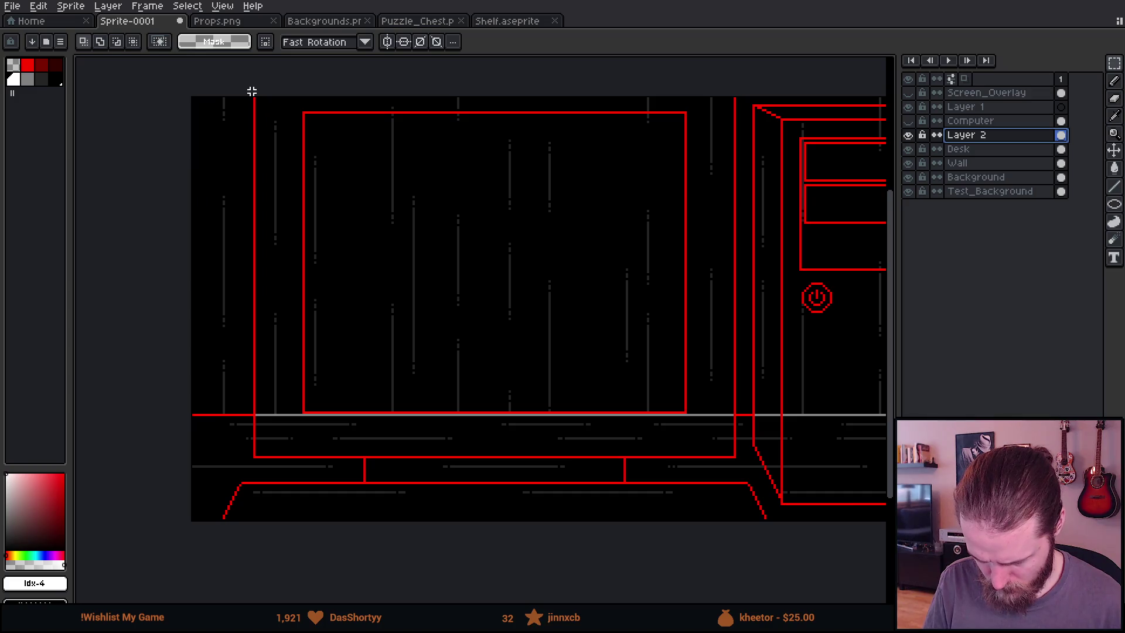
left_click(257, 94)
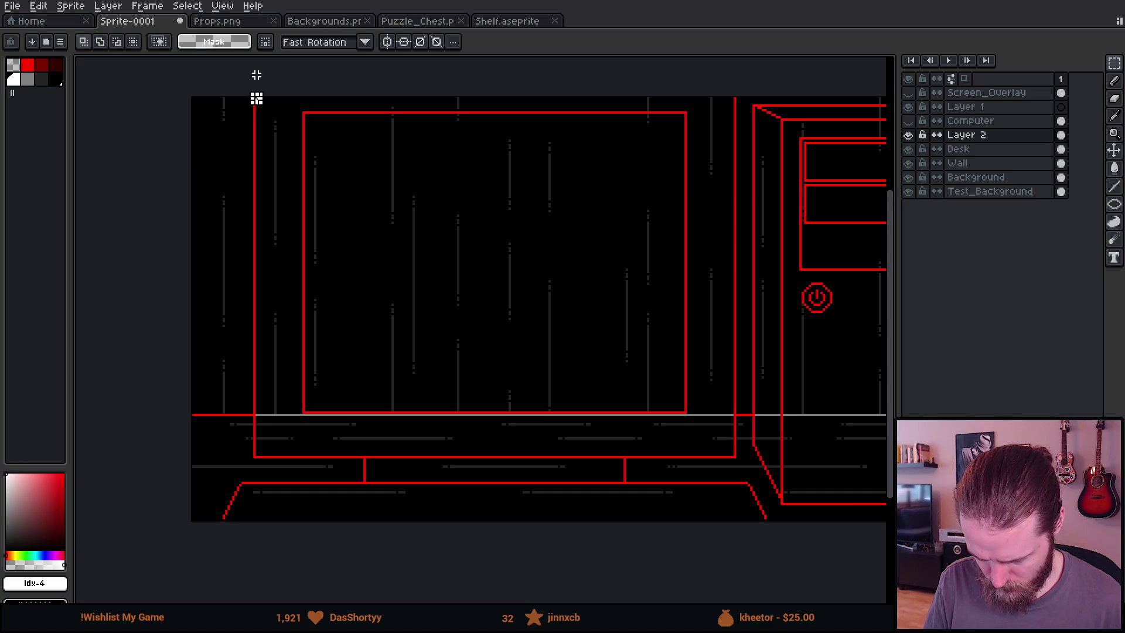
mouse_move(254, 97)
left_mouse_down()
mouse_move(415, 284)
mouse_move(730, 465)
mouse_move(734, 483)
left_mouse_up()
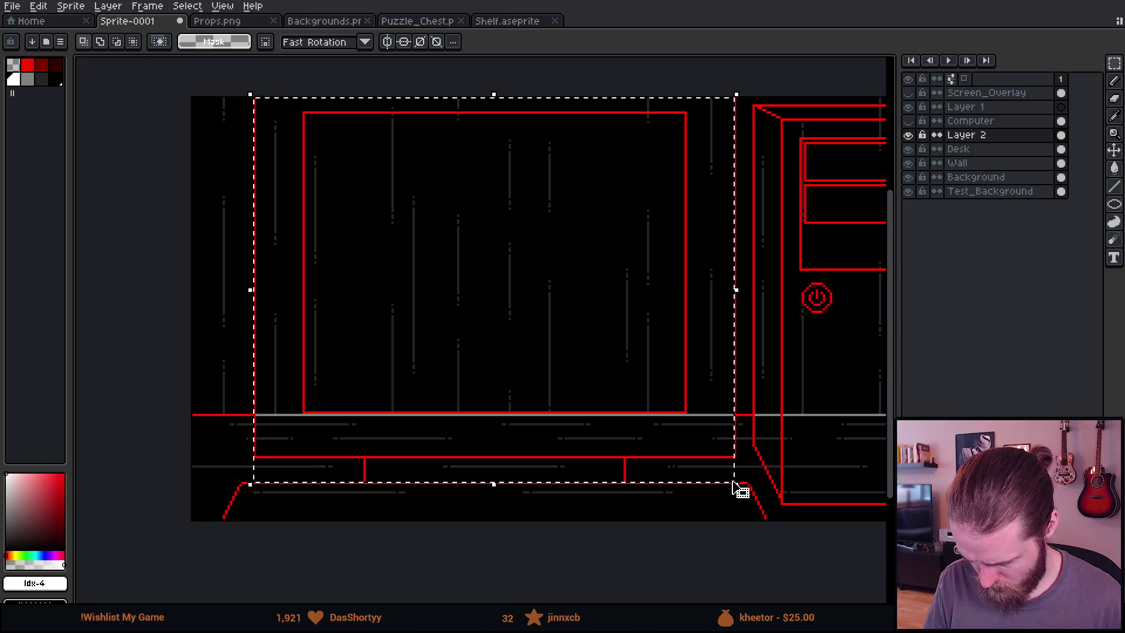
scroll(735, 485, "up", 2)
scroll(694, 497, "down", 2)
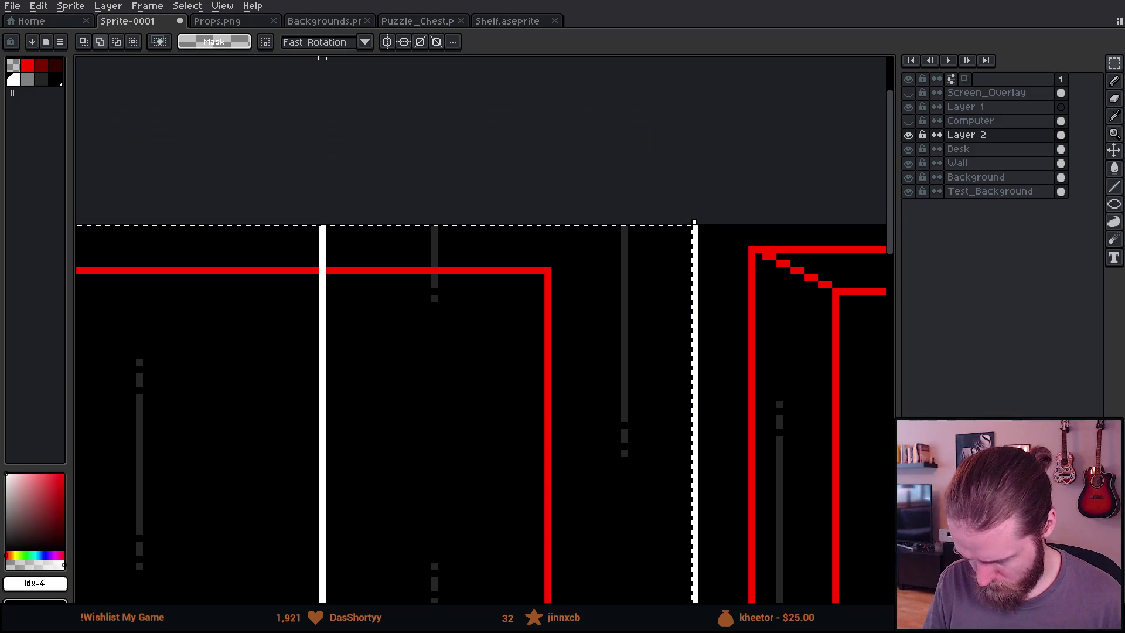
scroll(626, 346, "down", 1)
left_click_drag(626, 347, 670, 287)
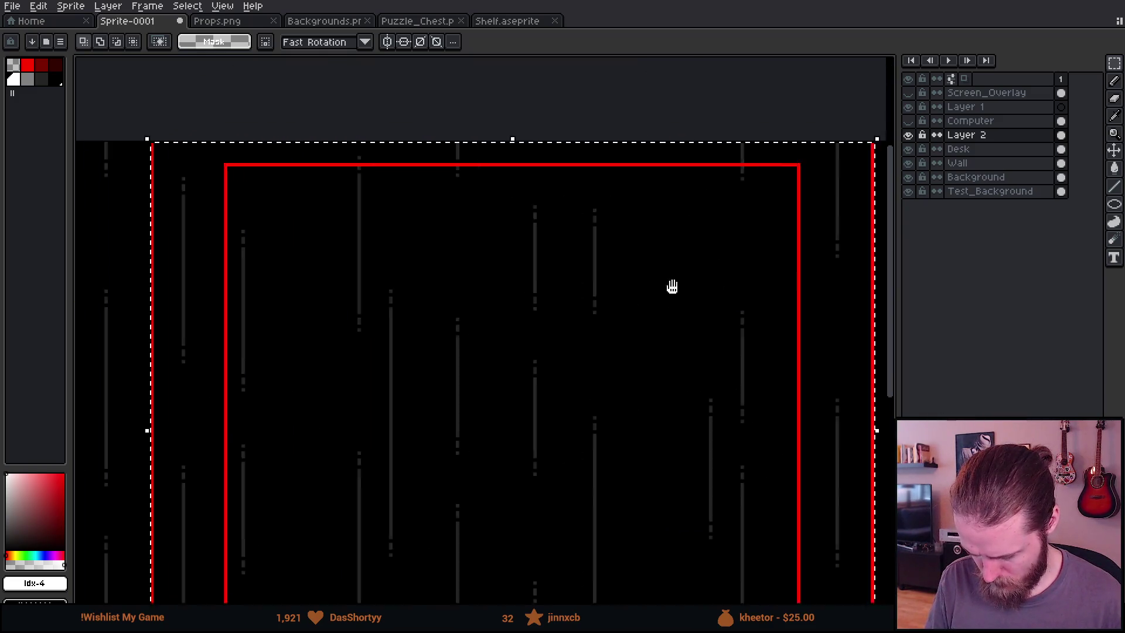
scroll(584, 326, "down", 1)
key("Delete")
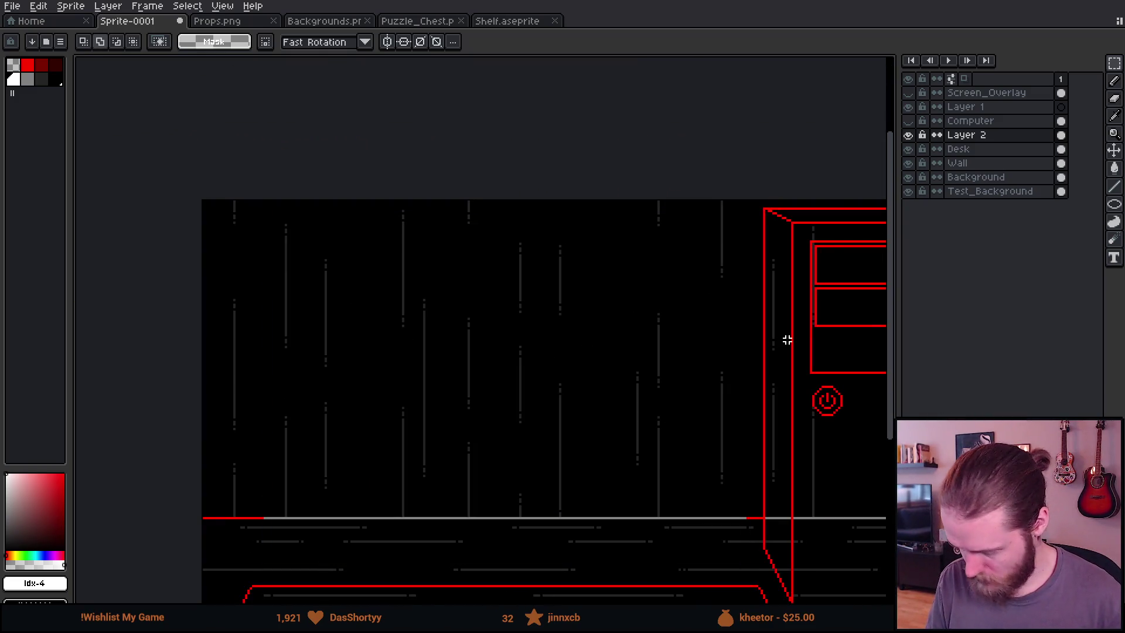
Toggle the Computer layer's visibility to compare, leaving it hidden and active
left_click(909, 122)
left_click(908, 121)
left_click(908, 121)
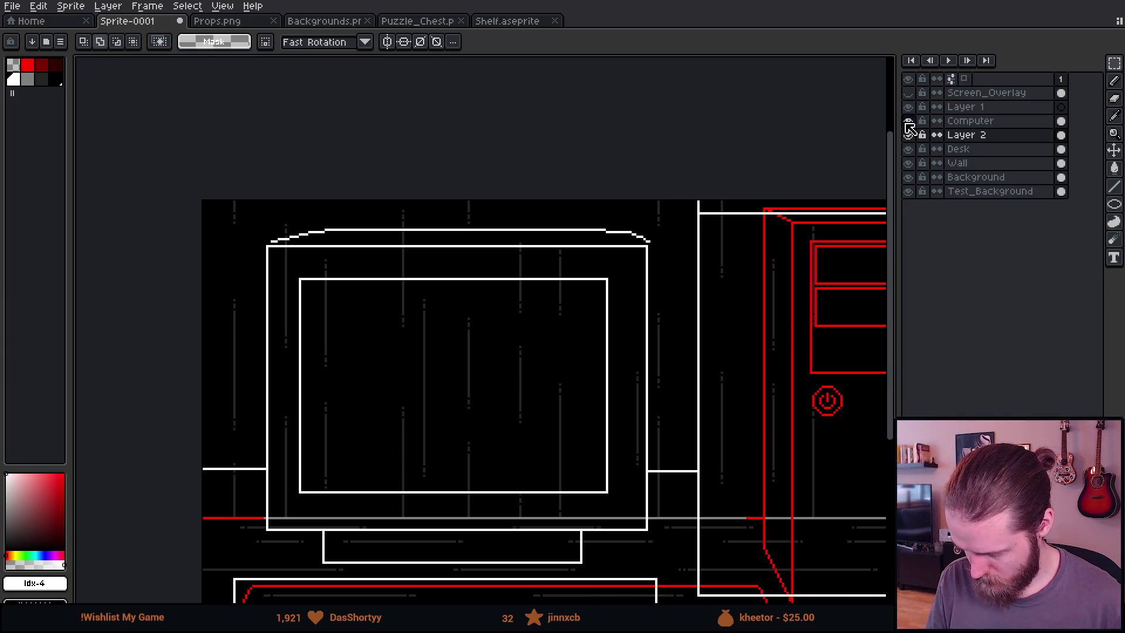
scroll(440, 379, "down", 1)
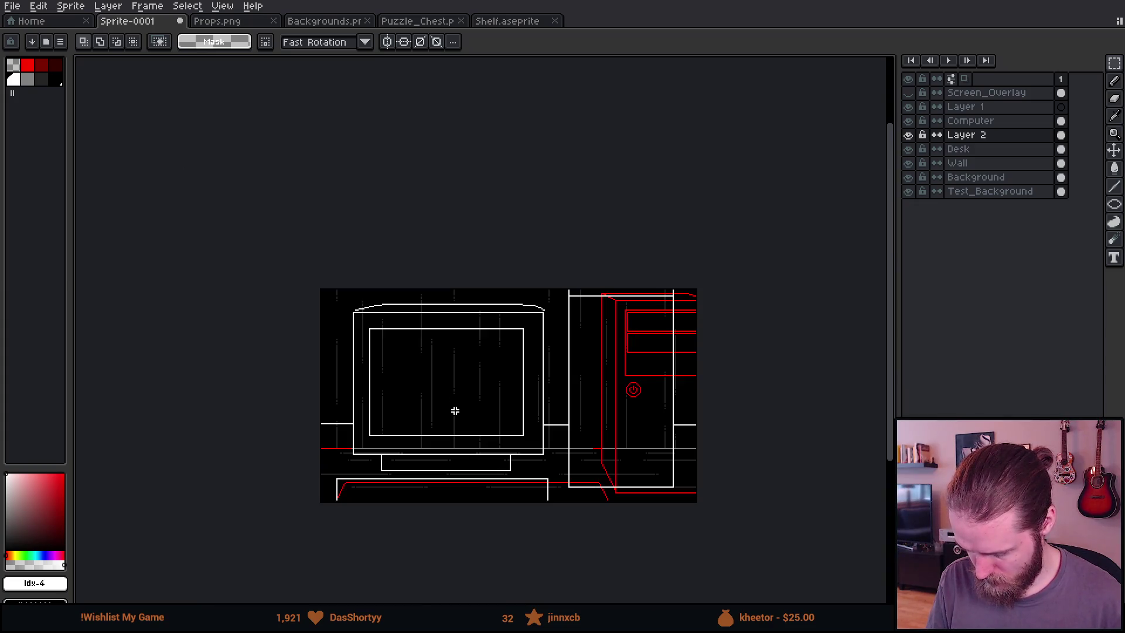
scroll(455, 464, "up", 1)
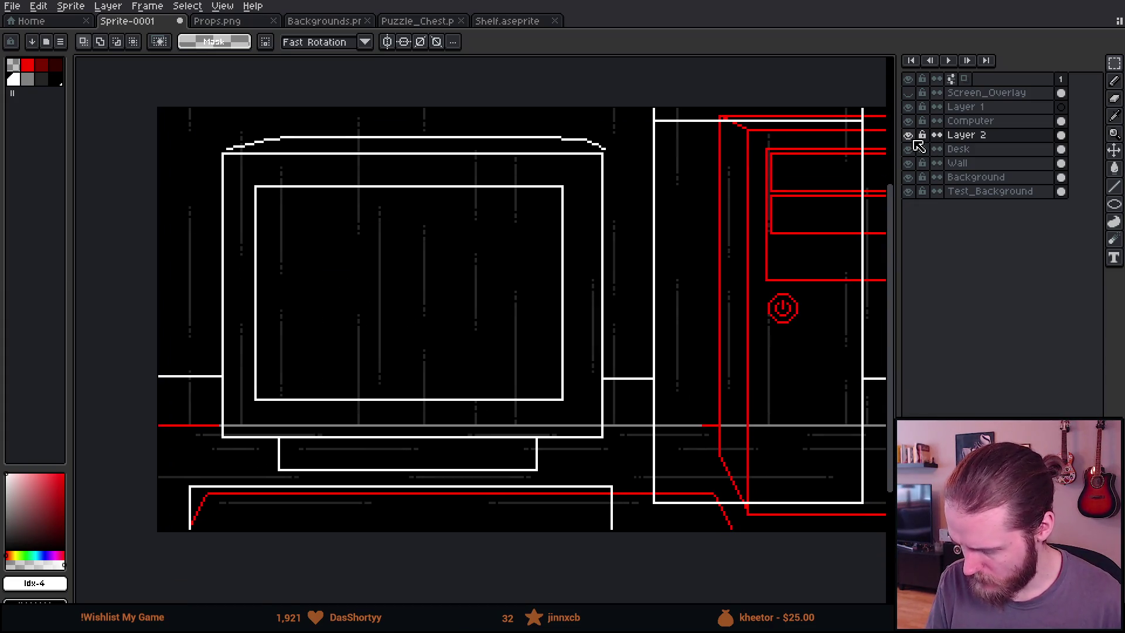
left_click(908, 120)
left_click(968, 121)
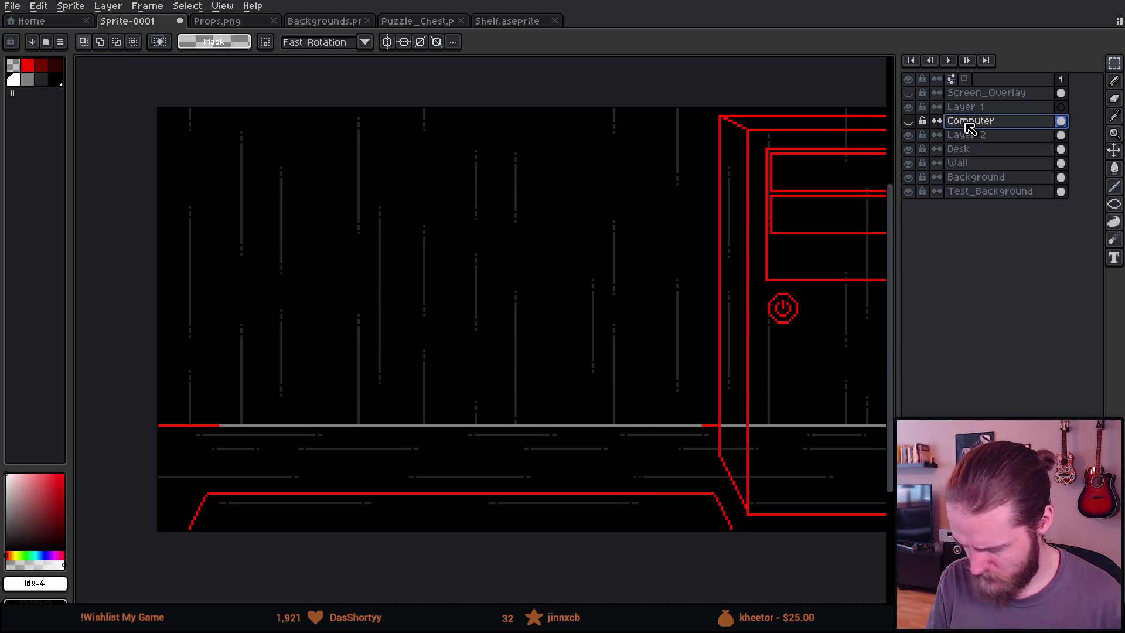
Add a new layer named 'Computer' and paste the cut monitor art into it
key("shift+n")
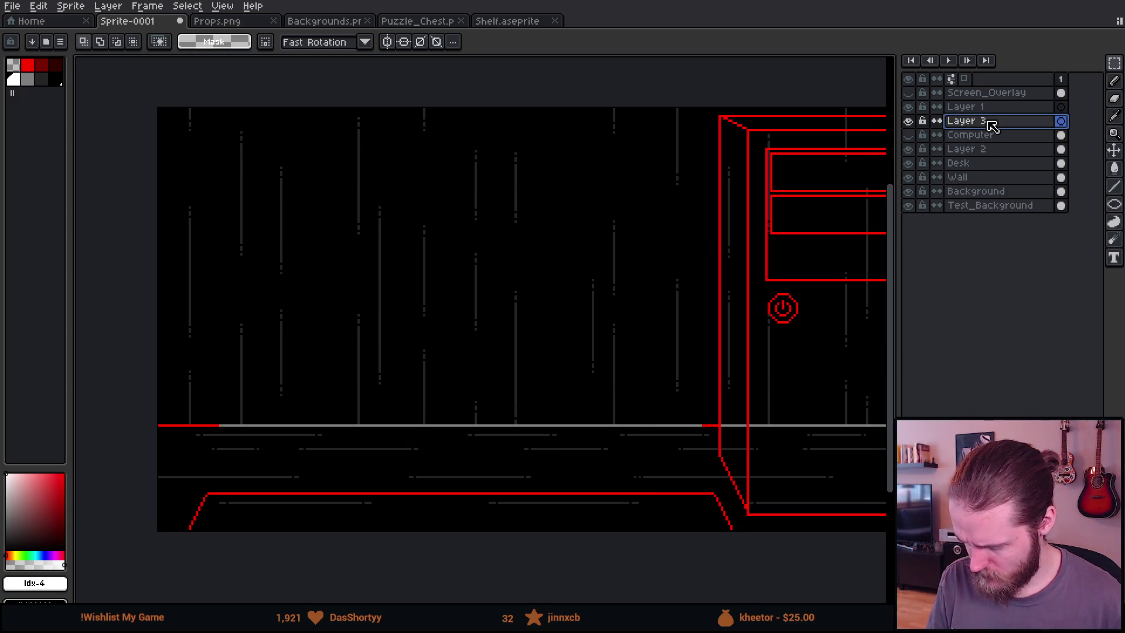
double_click(990, 124)
type("Computer")
key("Return")
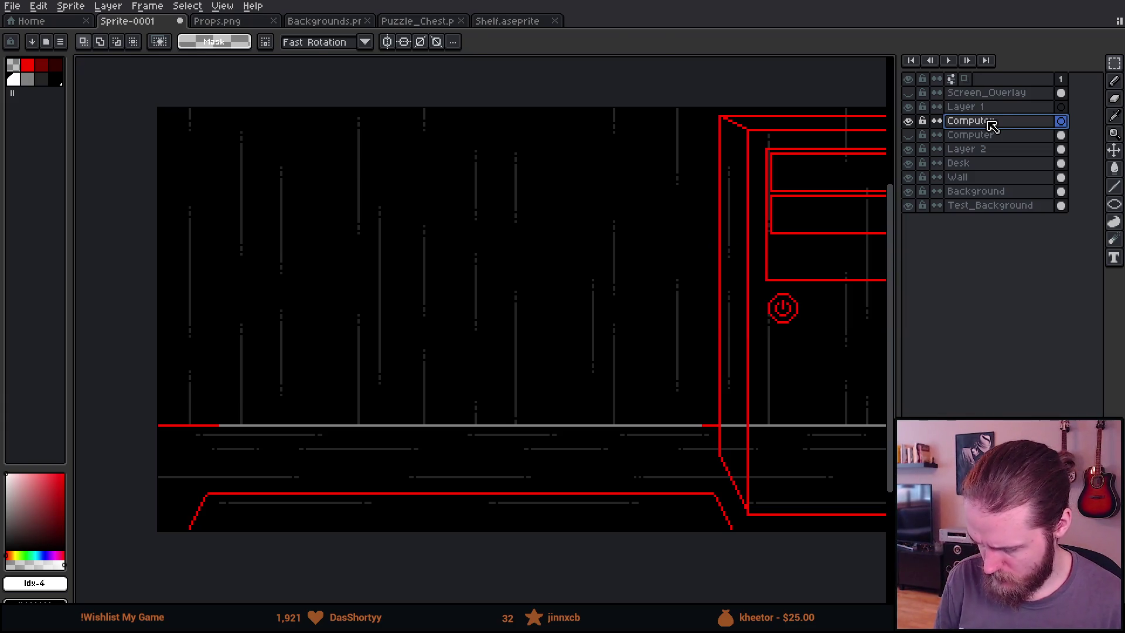
key("ctrl+v")
left_click(768, 486)
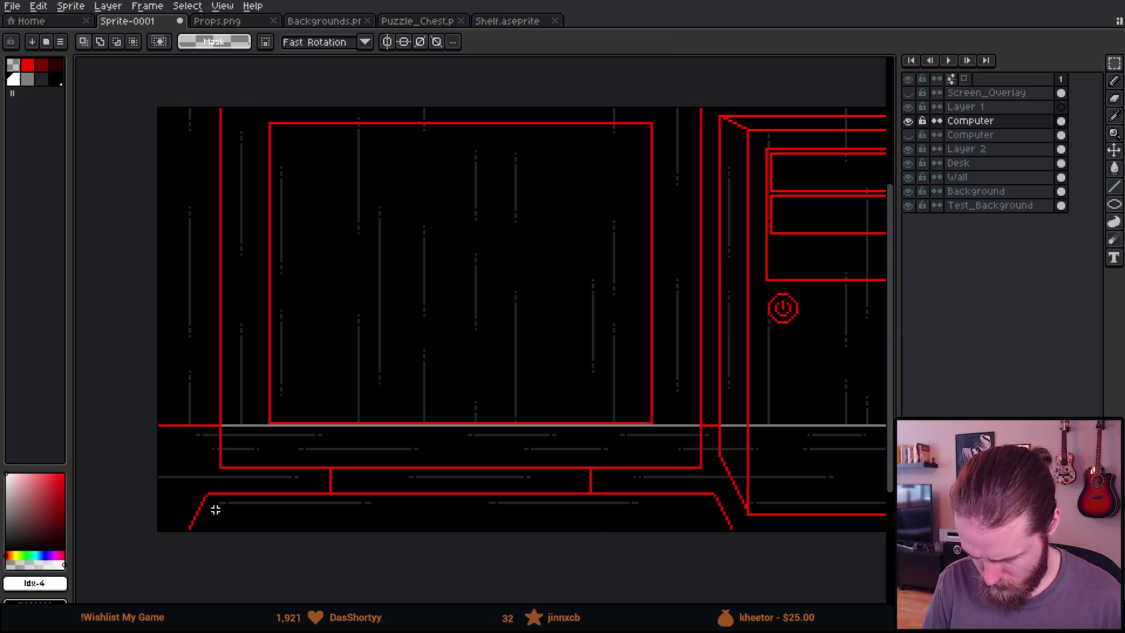
Flood-fill the monitor's interior and inner guide lines solid black
scroll(328, 495, "up", 5)
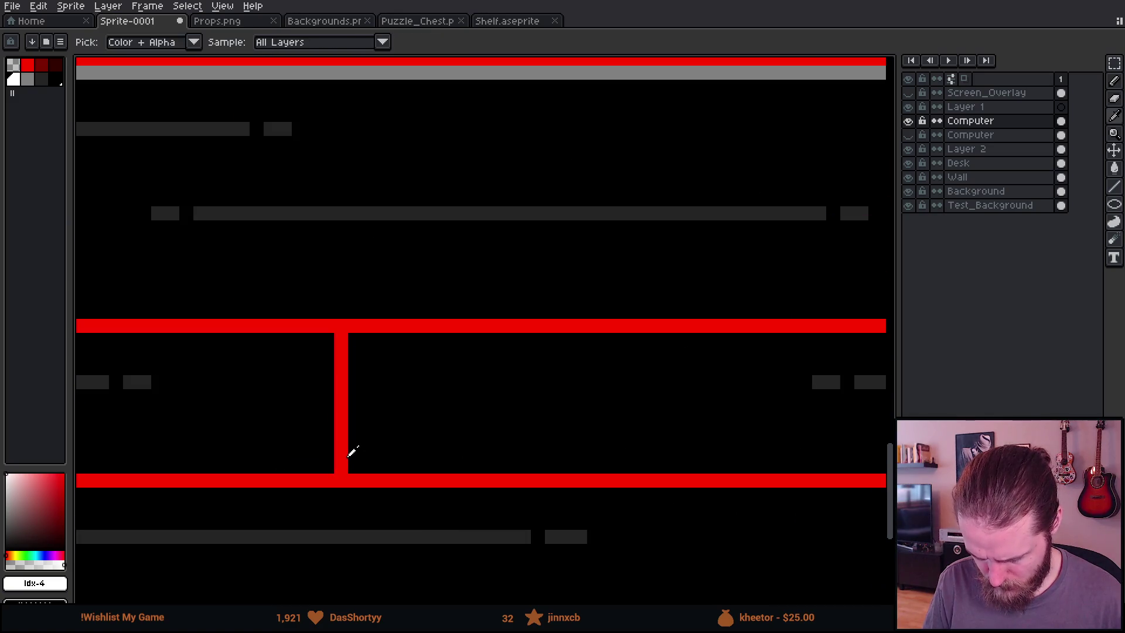
key("b")
mouse_move(711, 496)
left_mouse_down()
mouse_move(447, 475)
mouse_move(627, 417)
mouse_move(603, 417)
left_mouse_up()
scroll(597, 408, "down", 3)
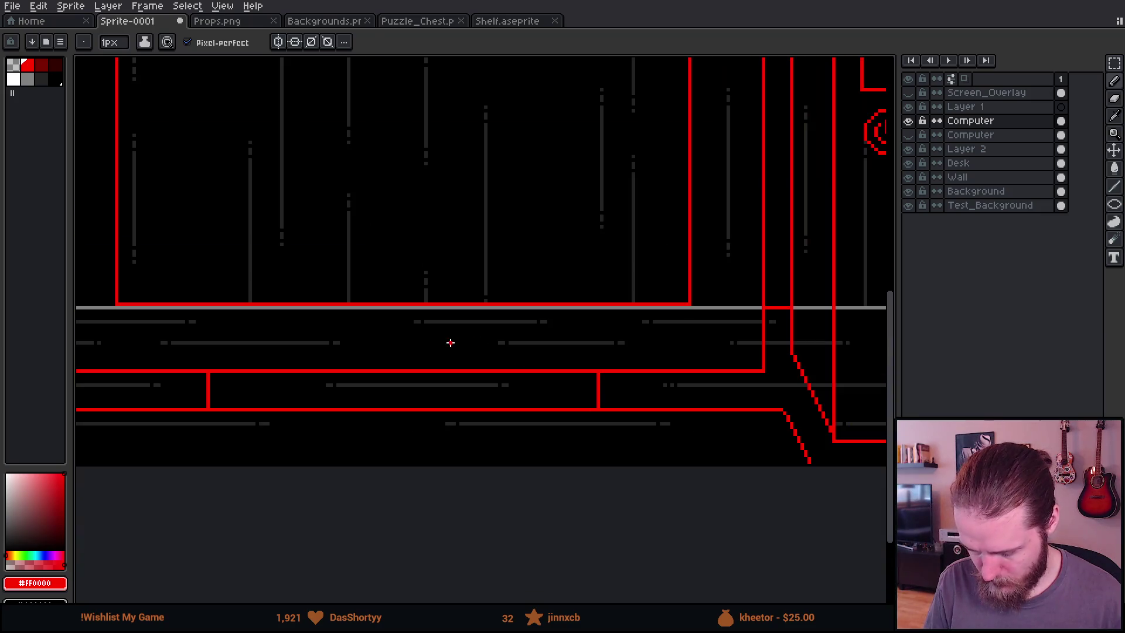
key("g")
key("x")
left_click(447, 344)
left_click(422, 381)
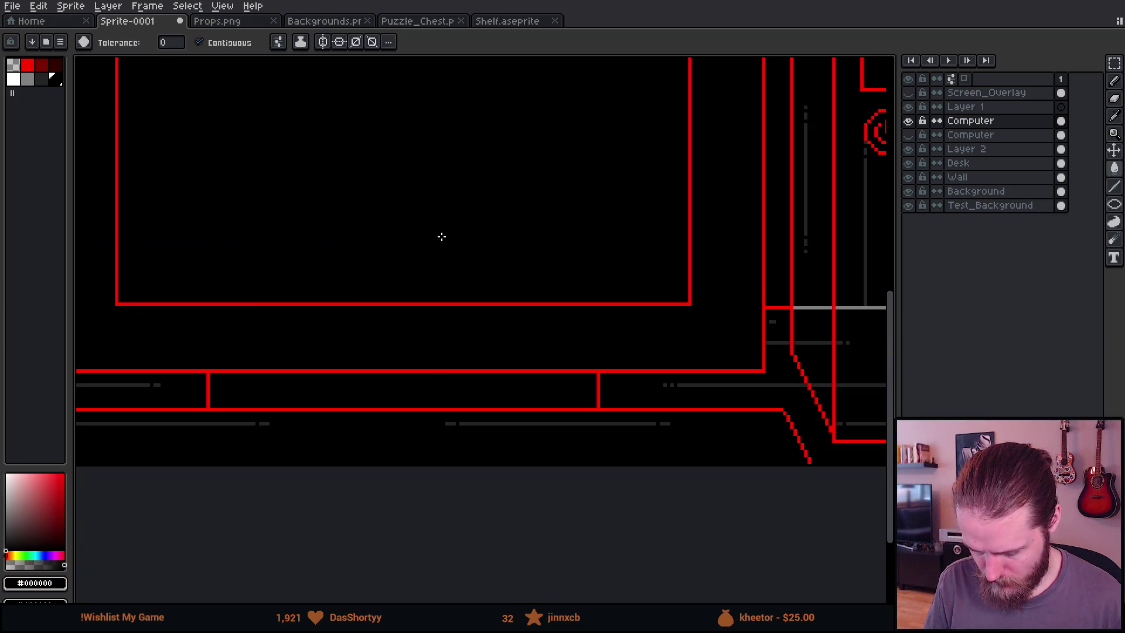
scroll(441, 233, "down", 3)
left_click_drag(442, 251, 493, 339)
scroll(493, 338, "up", 2)
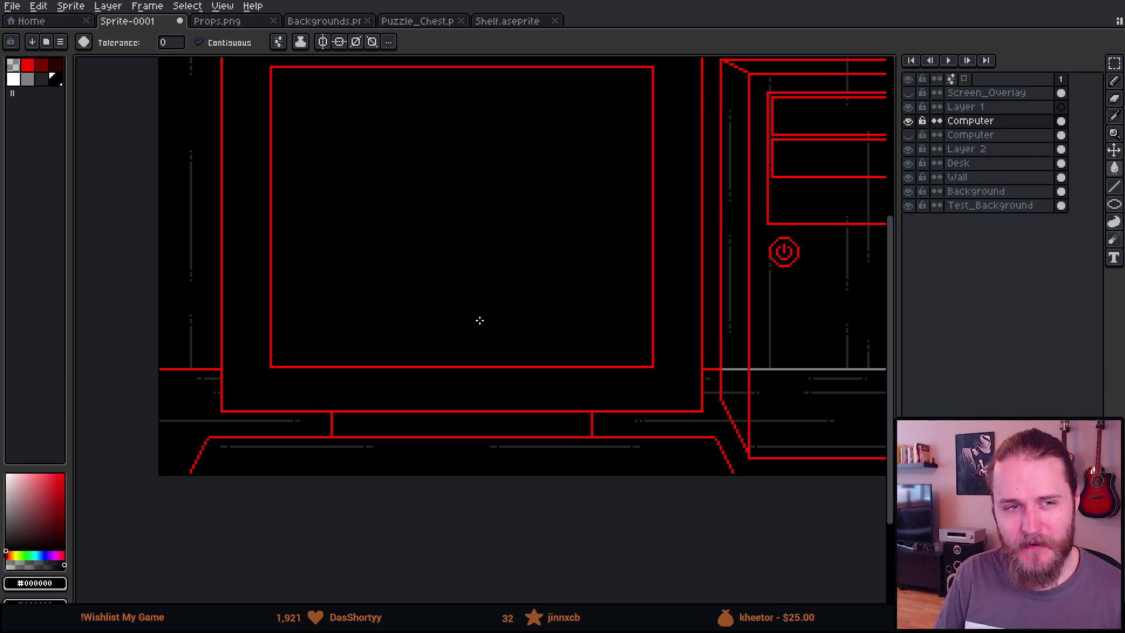
mouse_move(558, 301)
left_mouse_down()
mouse_move(515, 337)
mouse_move(480, 329)
mouse_move(569, 332)
left_mouse_up()
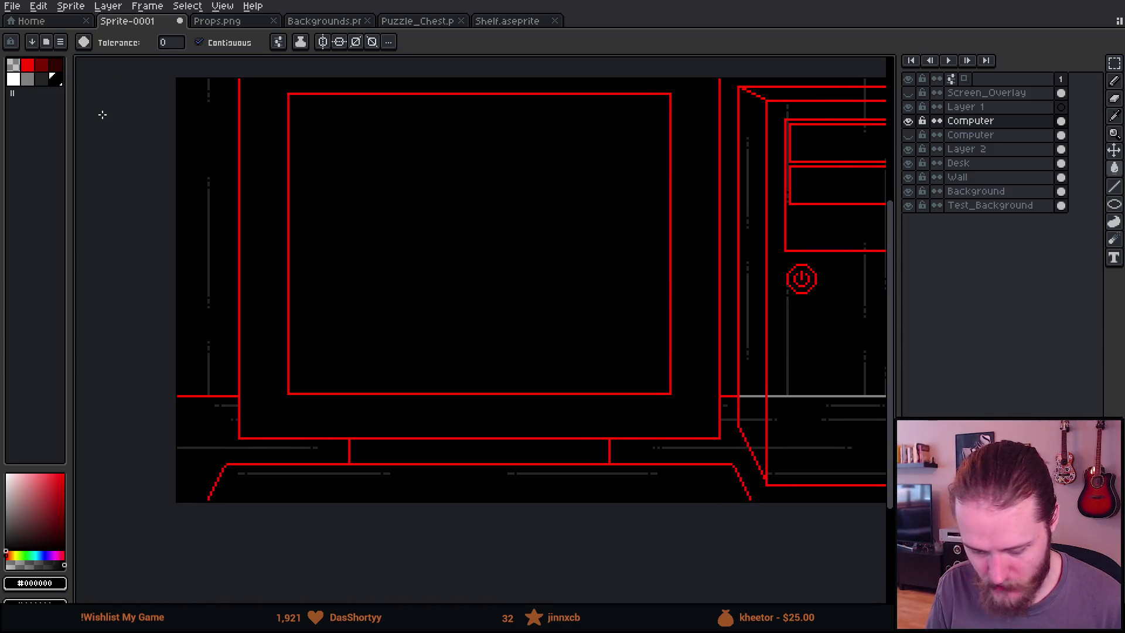
Recolour the monitor's screen and outer red outlines white
left_click(13, 79)
scroll(281, 95, "up", 3)
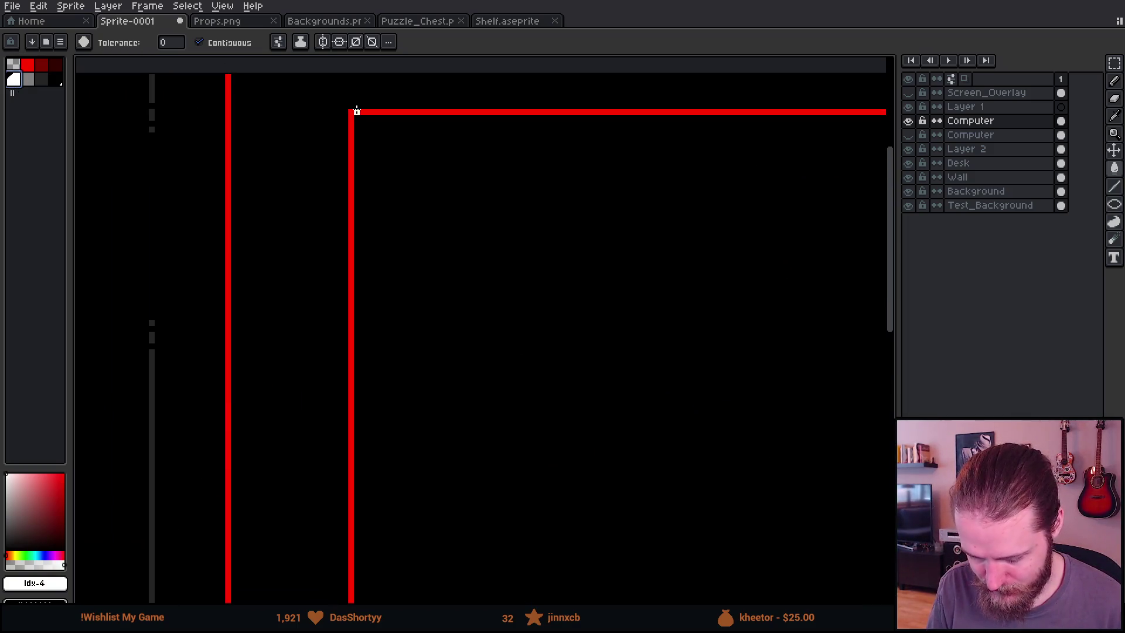
left_click(351, 111)
left_click(229, 106)
scroll(236, 144, "down", 3)
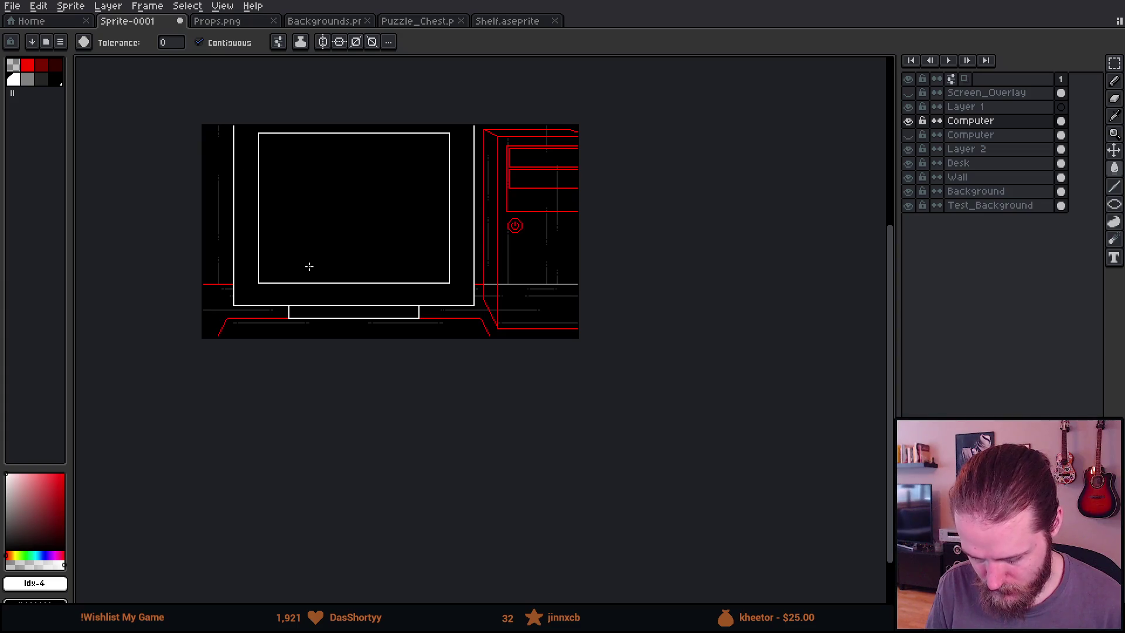
scroll(309, 266, "up", 3)
scroll(314, 284, "down", 1)
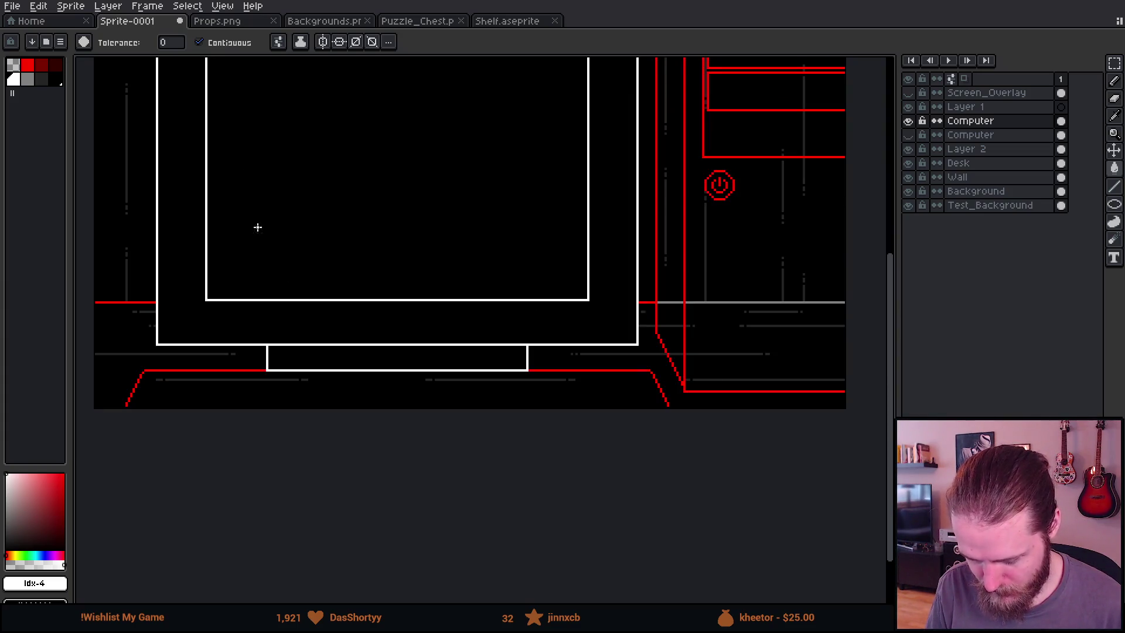
Recolour the monitor stand's outline grey
left_click(27, 80)
scroll(258, 352, "up", 2)
key("b")
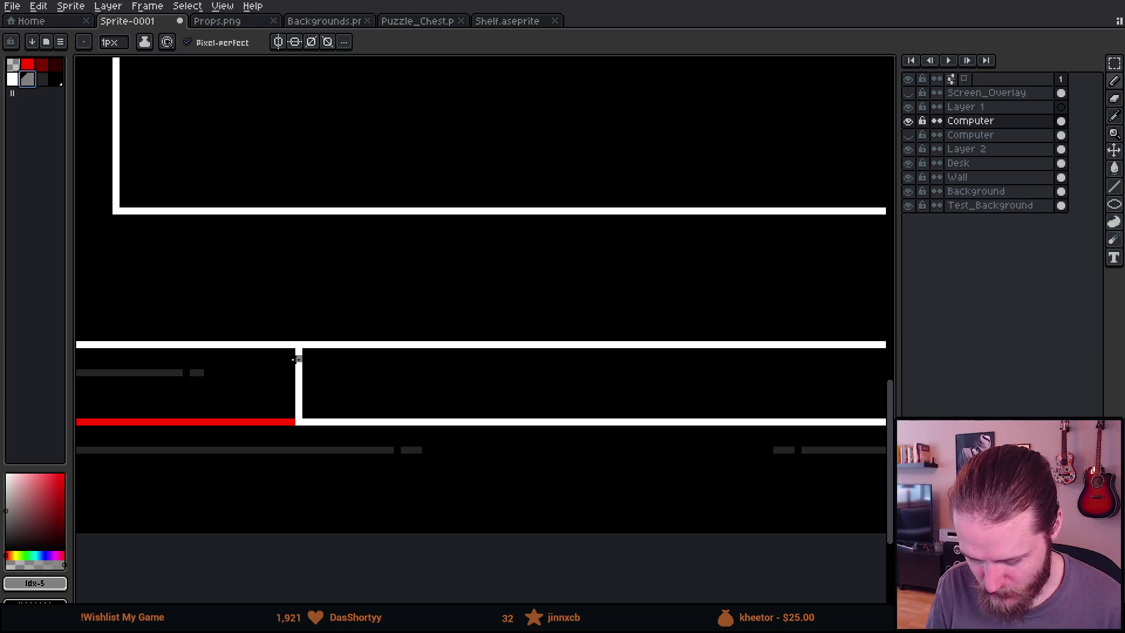
scroll(730, 392, "right", 5)
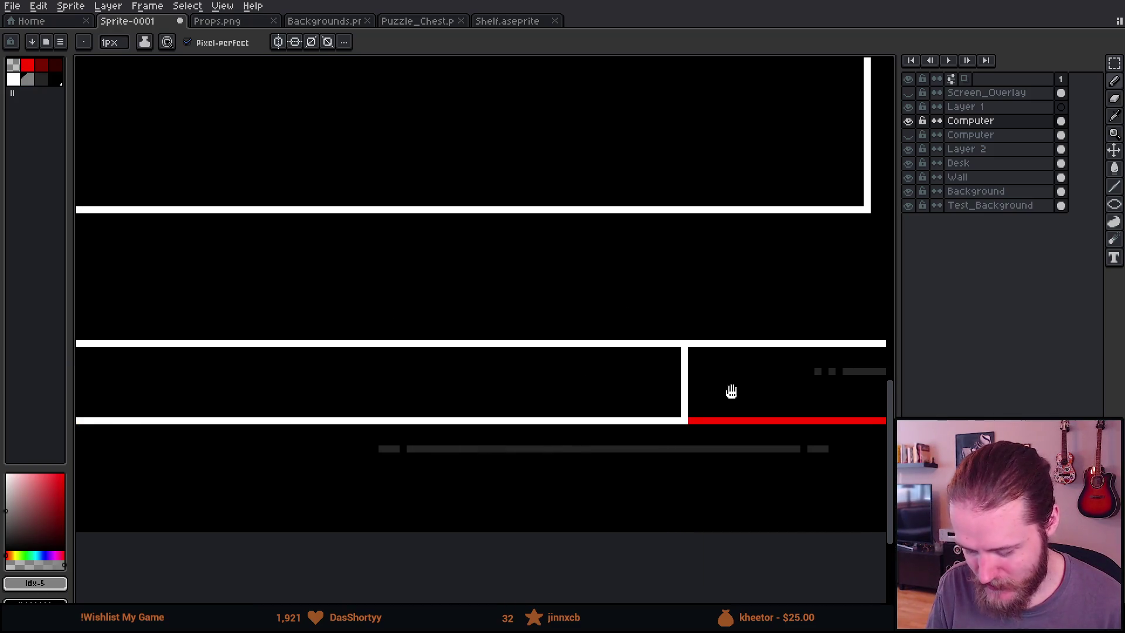
scroll(606, 372, "up", 2)
key("g")
left_click(662, 347)
scroll(665, 352, "down", 3)
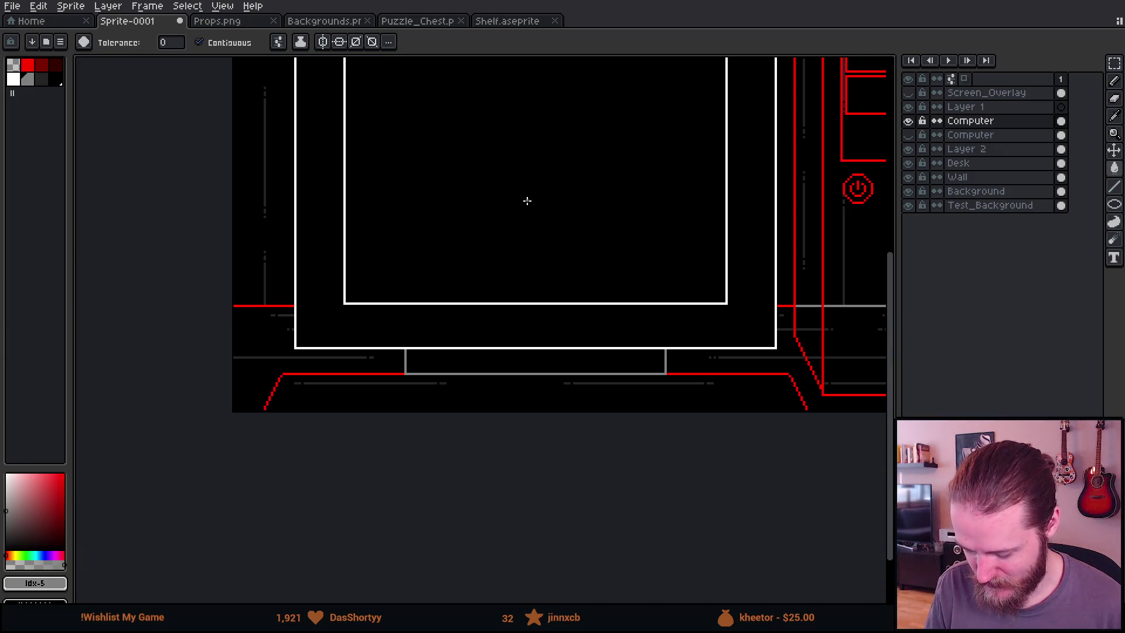
scroll(495, 365, "up", 1)
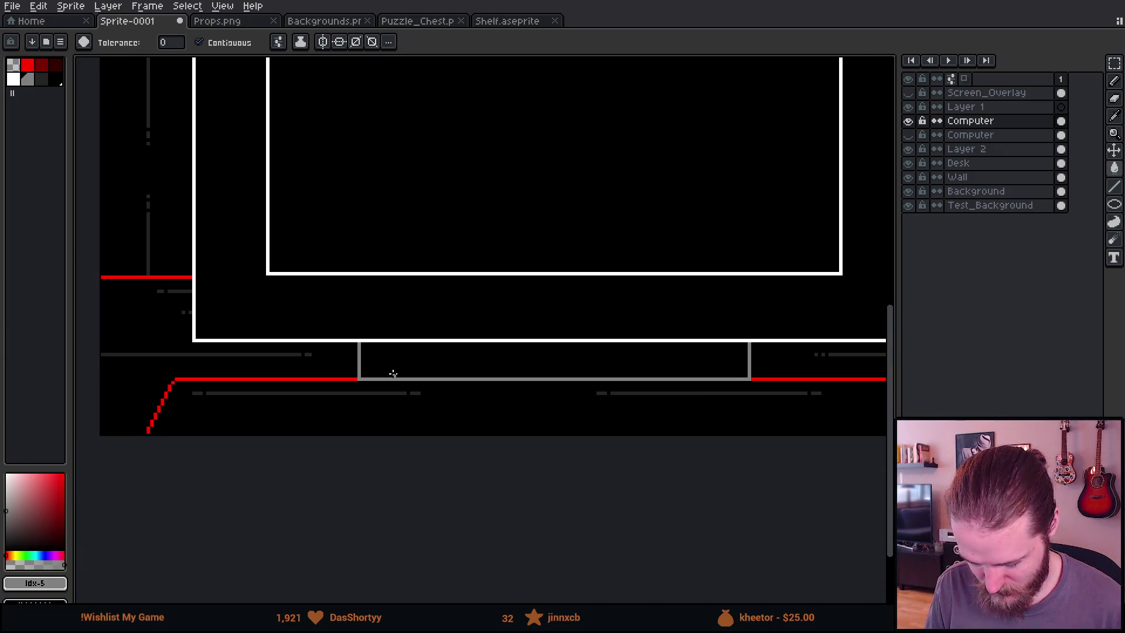
key("m")
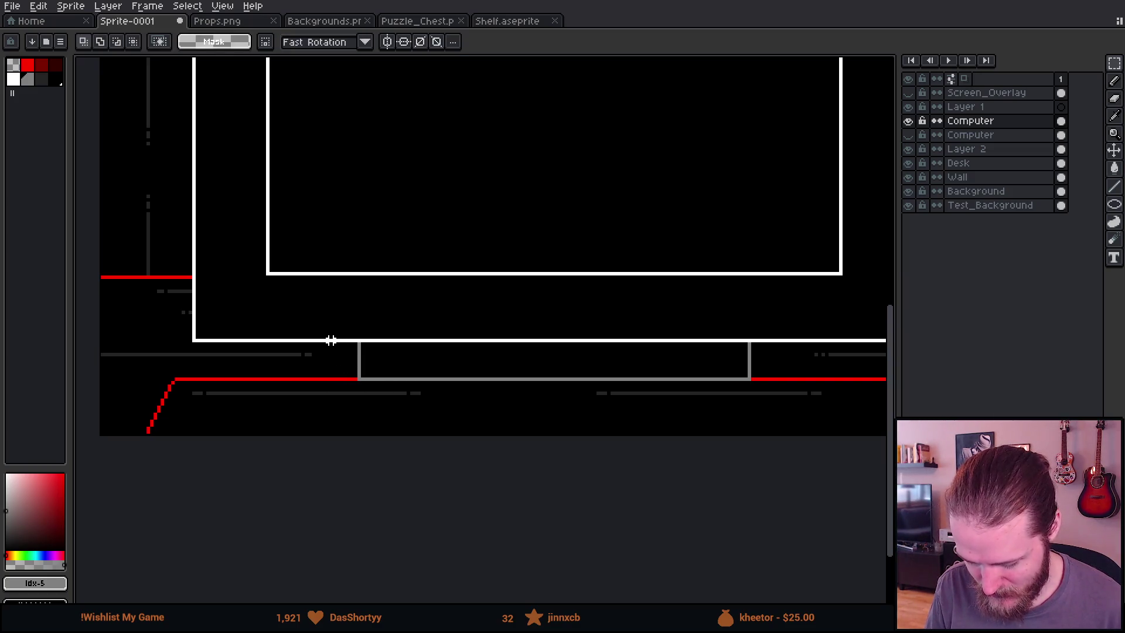
Shift the stand's left section further left and delete the stray vertical stand line
left_click_drag(295, 321, 438, 440)
mouse_move(399, 399)
left_mouse_down()
mouse_move(280, 400)
mouse_move(317, 403)
mouse_move(306, 396)
left_mouse_up()
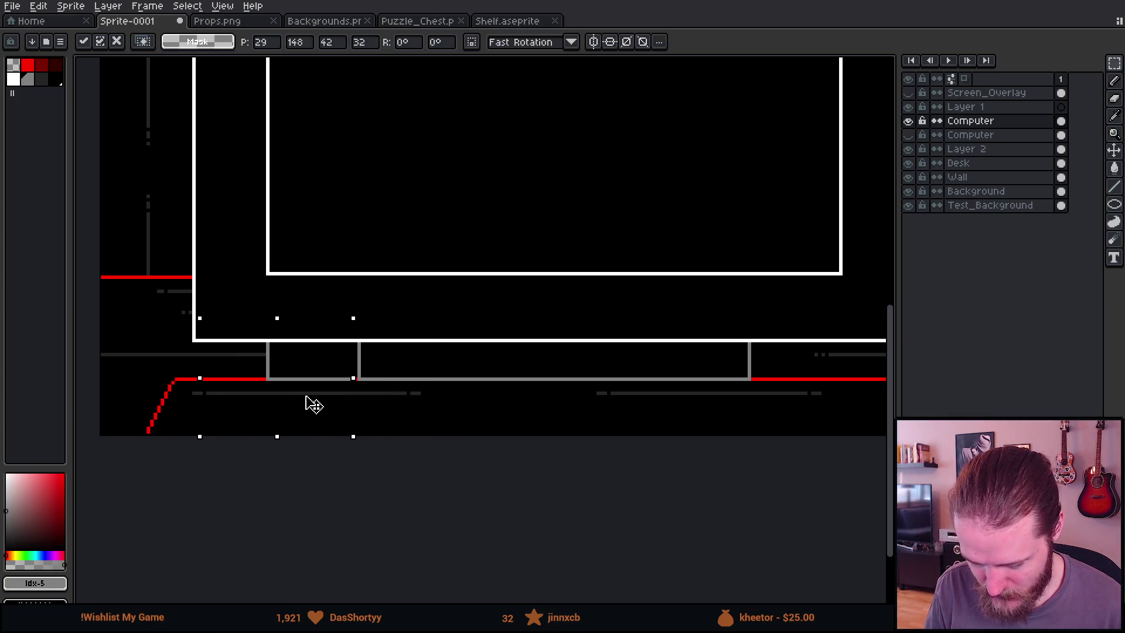
left_click(426, 357)
scroll(381, 377, "right", 3)
scroll(341, 329, "down", 2)
left_click_drag(206, 268, 216, 352)
key("Delete")
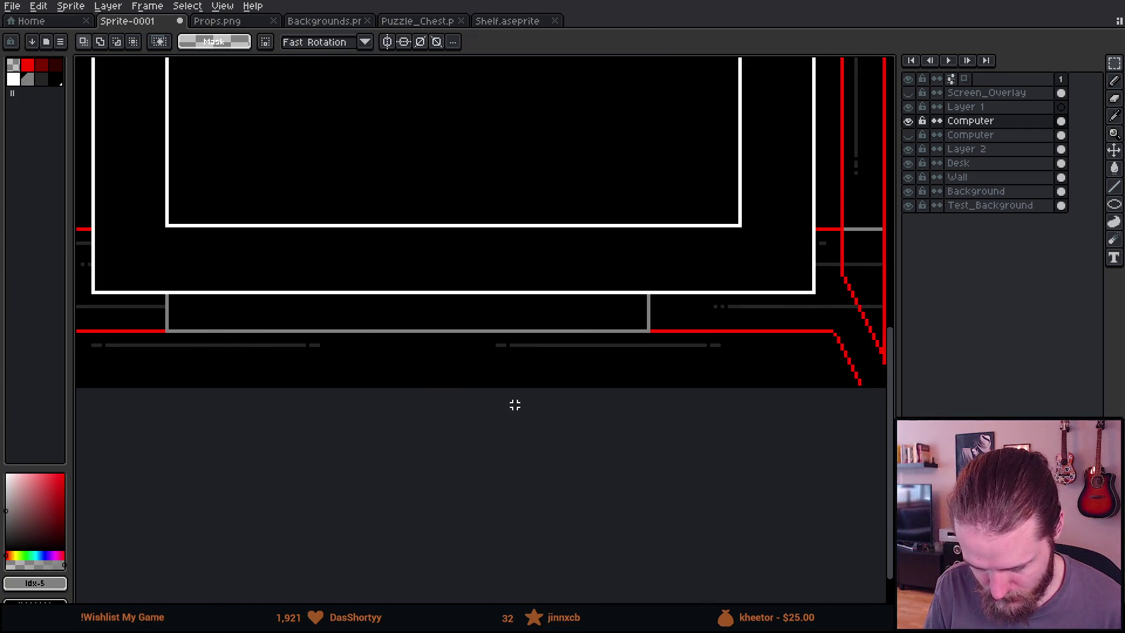
Move the lower-left stand section up and right so it sits centred under the monitor
mouse_move(80, 270)
left_mouse_down()
mouse_move(271, 379)
mouse_move(389, 385)
left_mouse_up()
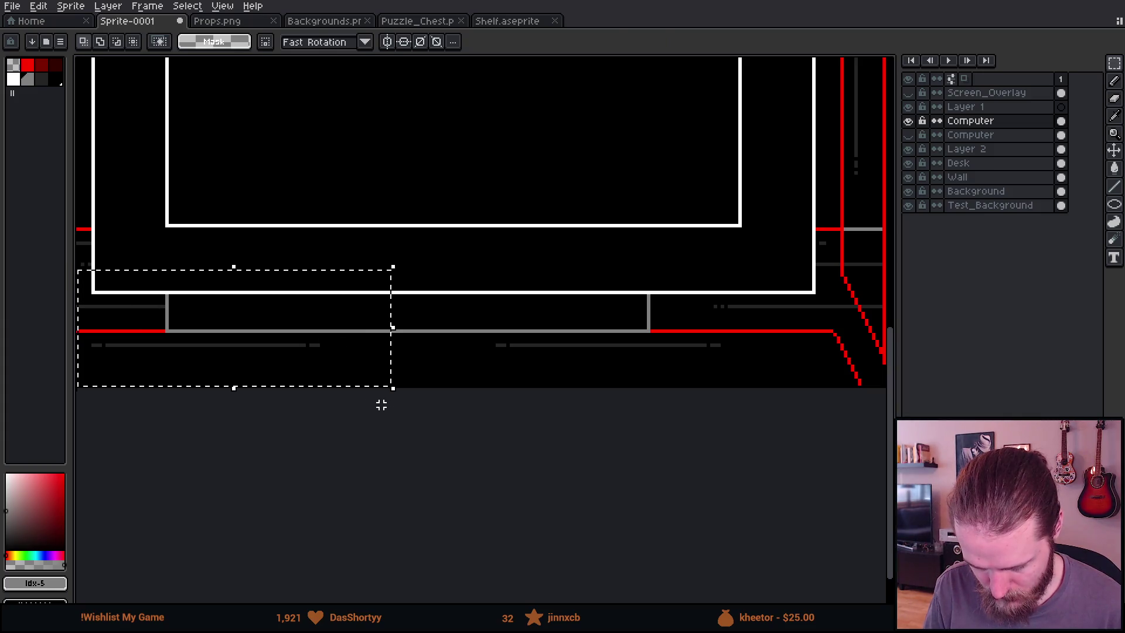
mouse_move(289, 354)
left_mouse_down()
mouse_move(515, 229)
mouse_move(753, 372)
mouse_move(741, 355)
left_mouse_up()
key("Return")
scroll(564, 173, "down", 4)
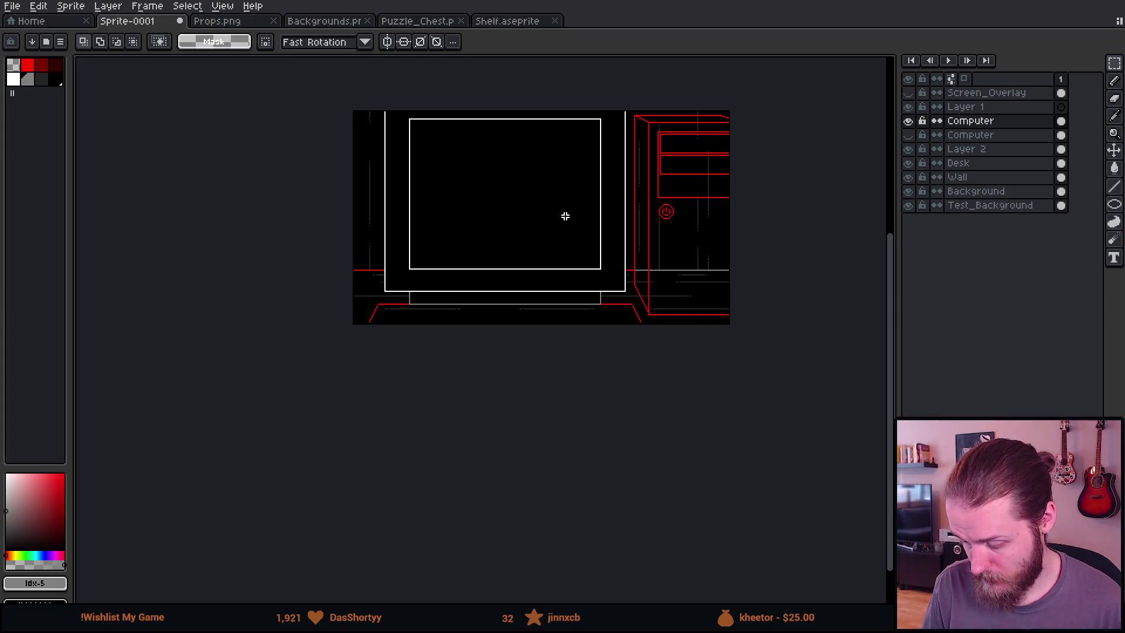
scroll(554, 224, "up", 2)
mouse_move(550, 223)
left_mouse_down()
mouse_move(519, 296)
mouse_move(570, 299)
left_mouse_up()
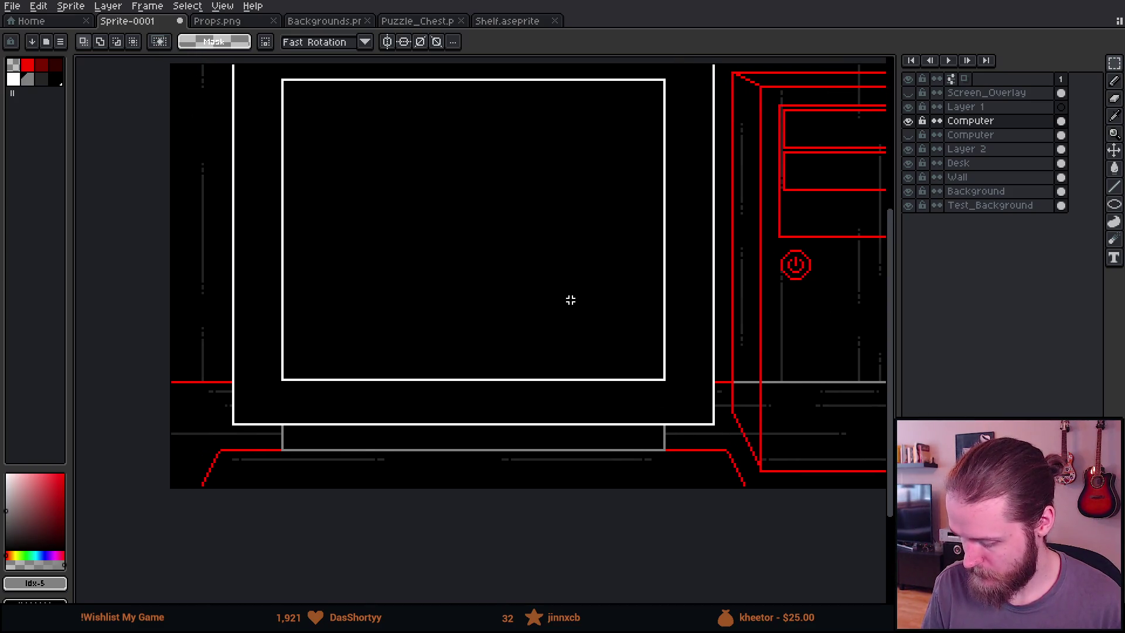
scroll(672, 391, "up", 3)
key("b")
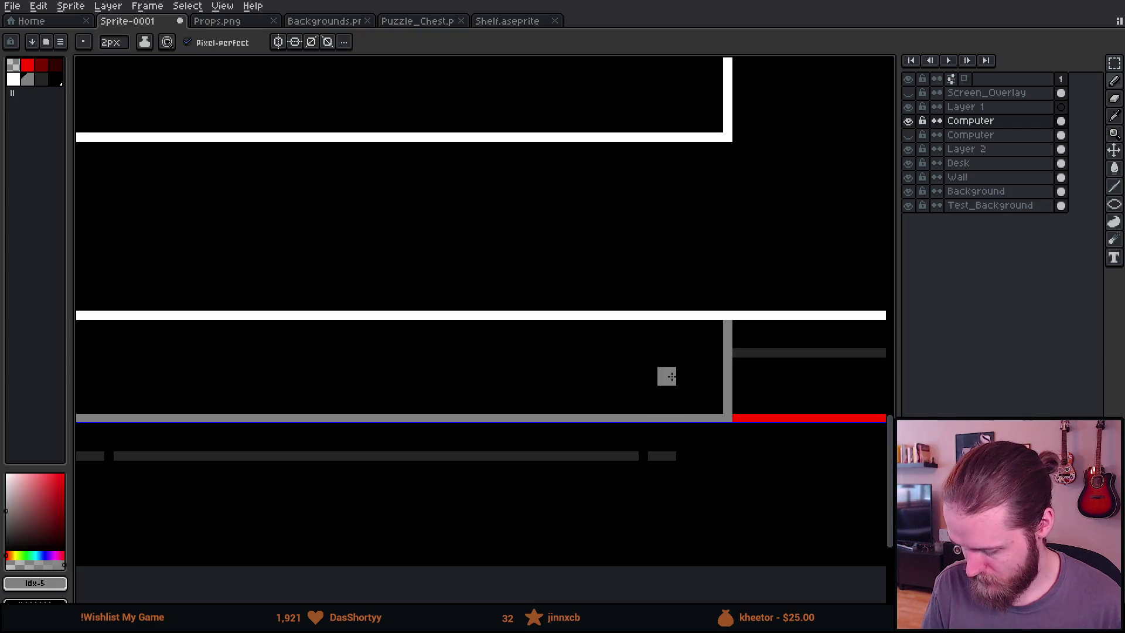
key("plus")
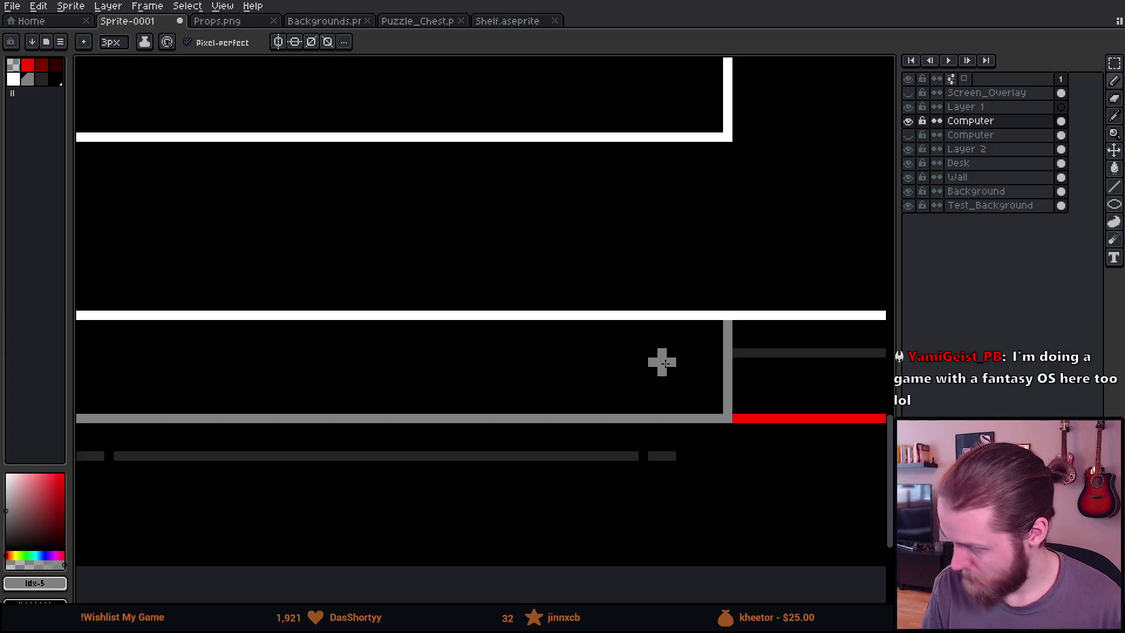
scroll(664, 363, "down", 2)
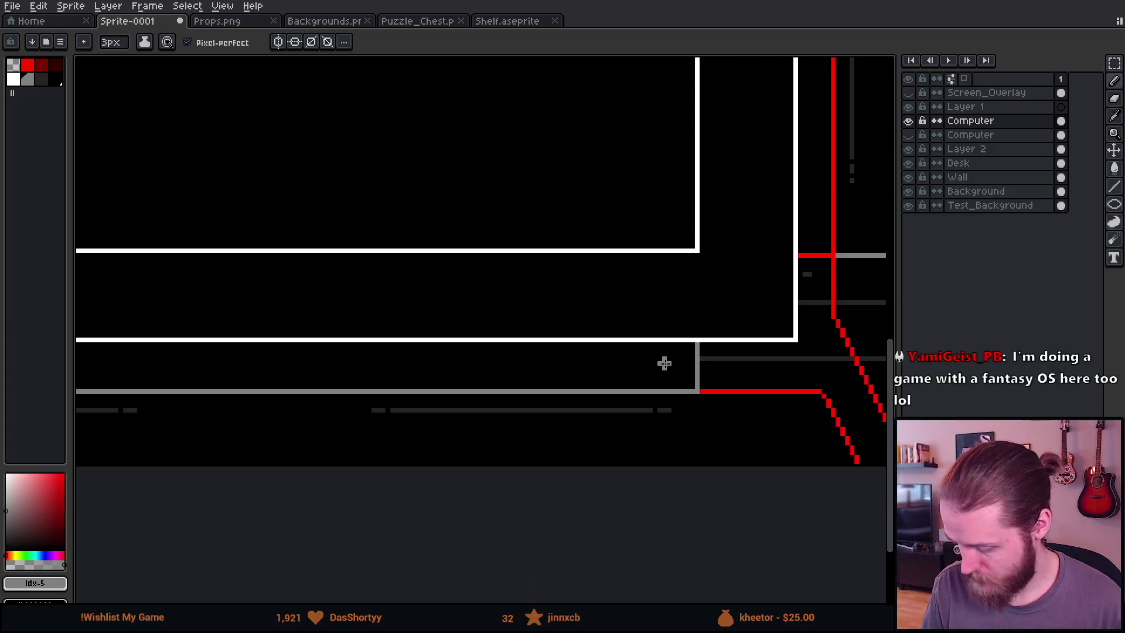
scroll(685, 343, "up", 1)
scroll(768, 314, "up", 2)
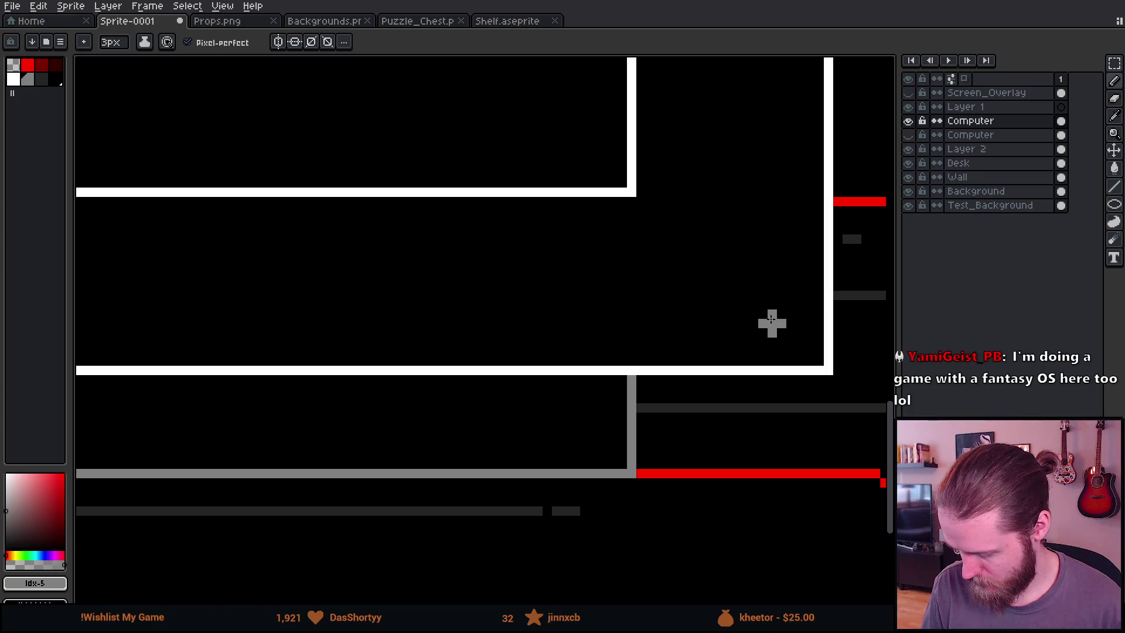
scroll(762, 307, "right", 1)
scroll(703, 316, "down", 1)
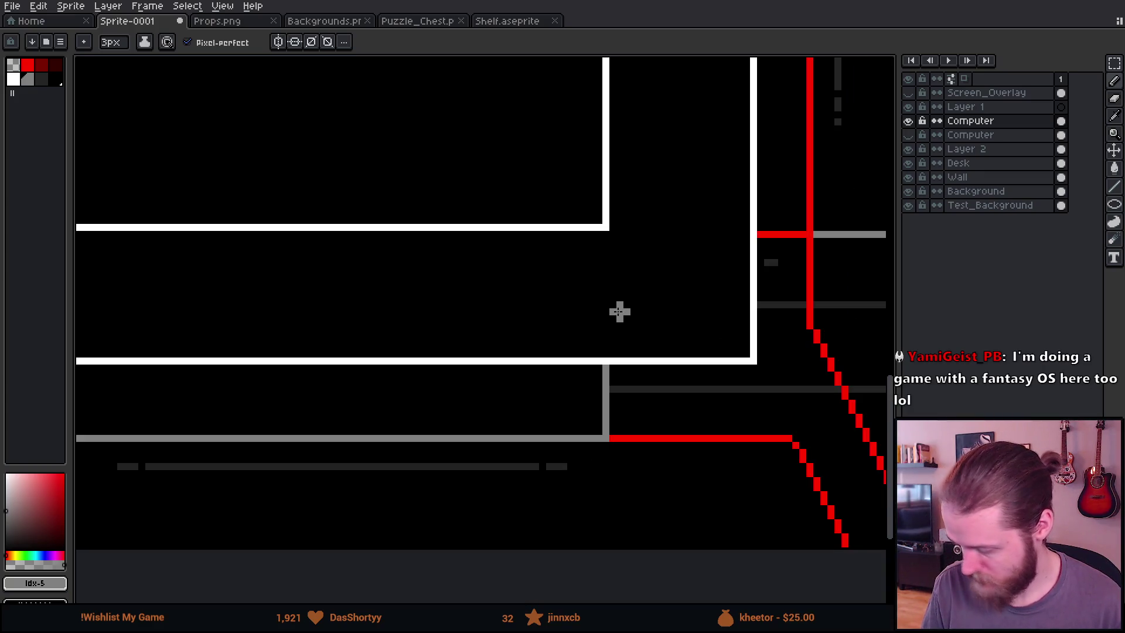
key("minus")
key("minus")
left_click(634, 314, "alt")
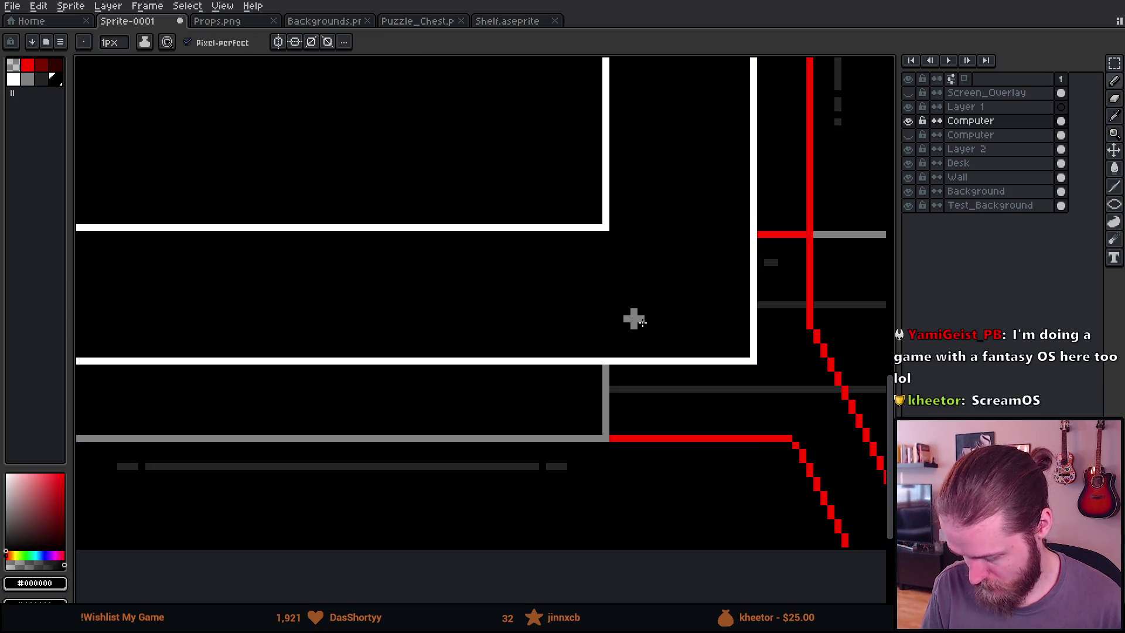
scroll(608, 395, "down", 4)
scroll(608, 395, "up", 1)
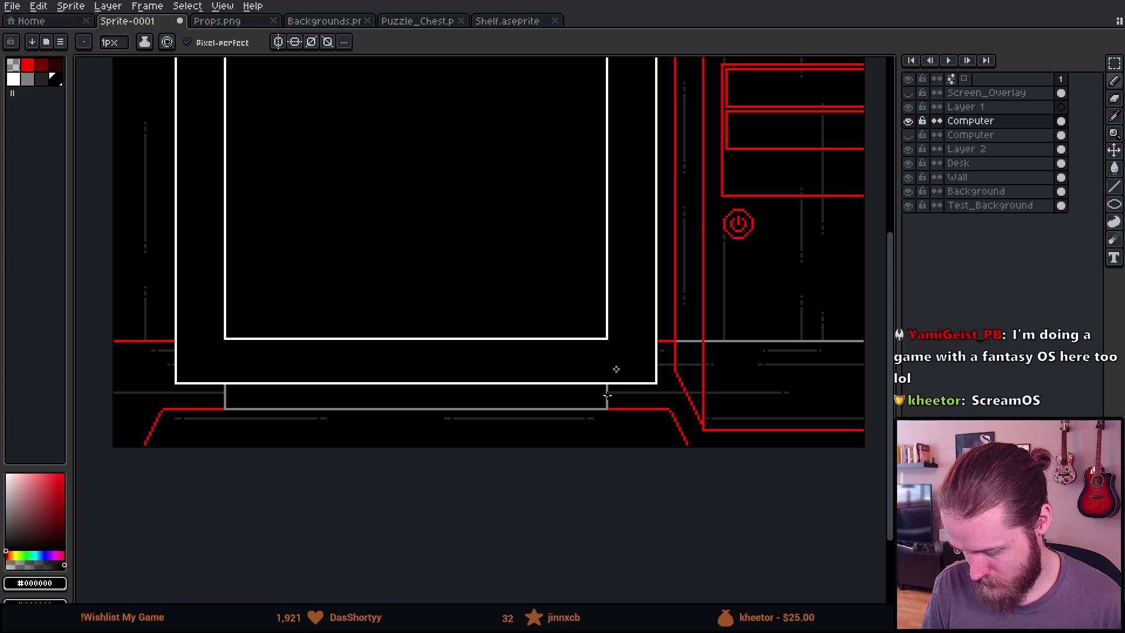
scroll(607, 397, "down", 1)
scroll(575, 399, "up", 3)
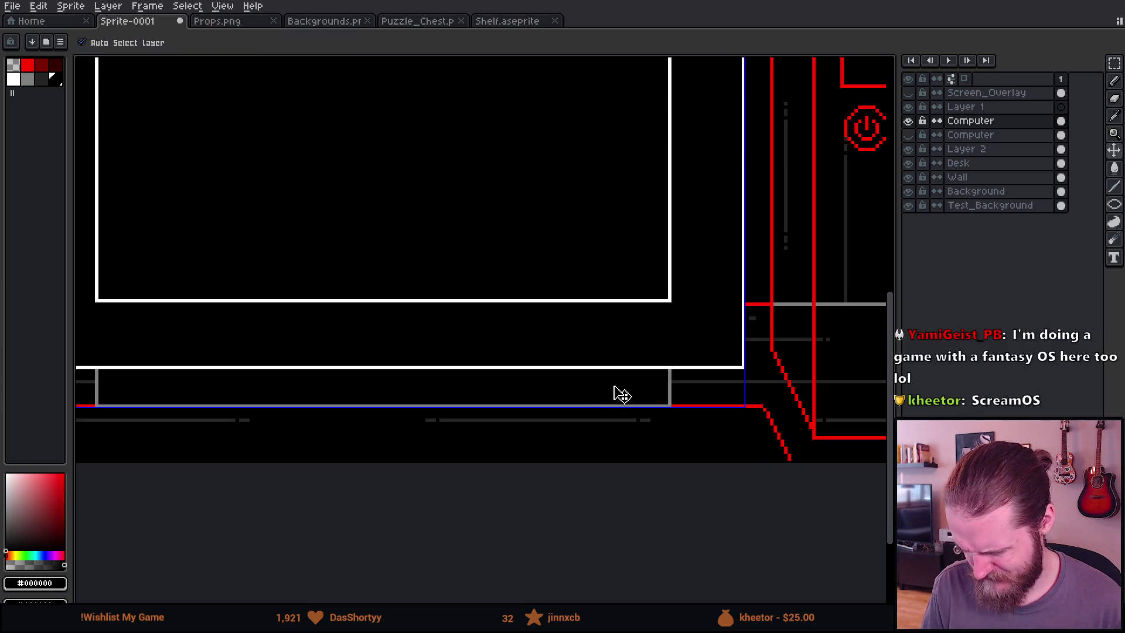
scroll(615, 394, "up", 1)
scroll(654, 384, "up", 2)
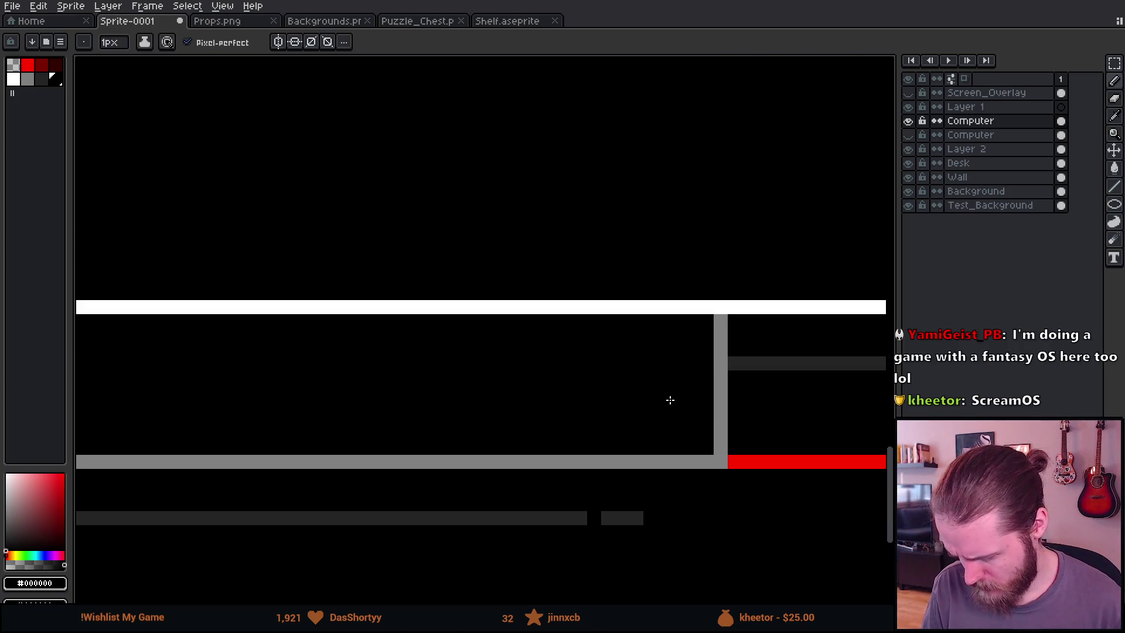
left_click(722, 375, "alt")
key("plus")
key("plus")
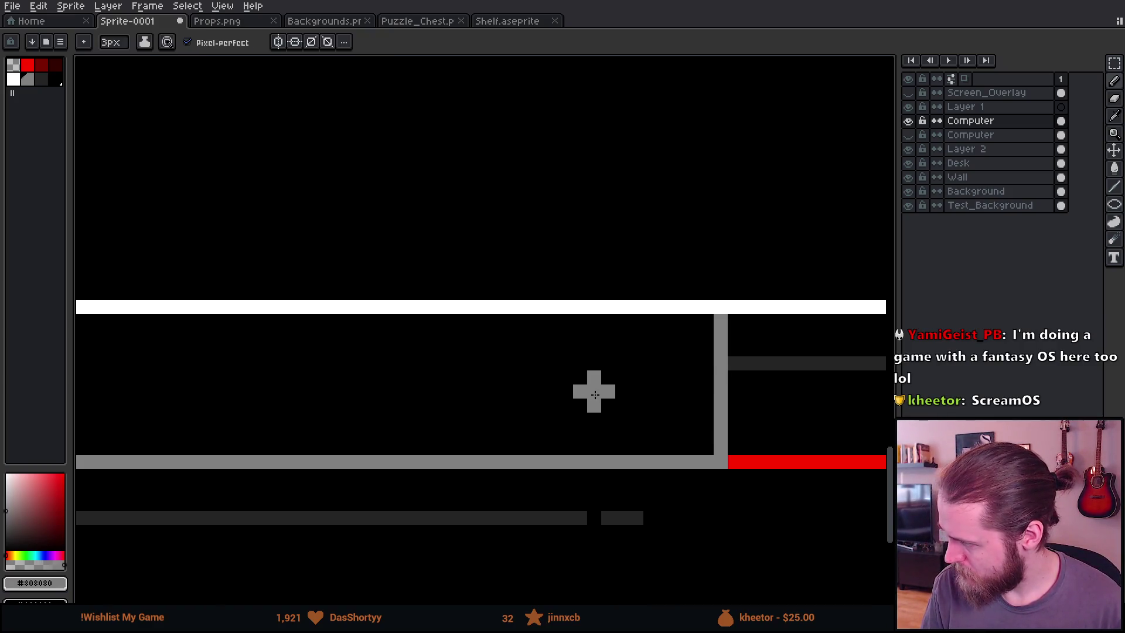
With a 1px brush and the indicator's grey, paint three square buttons along the bezel
left_click(594, 381, "alt")
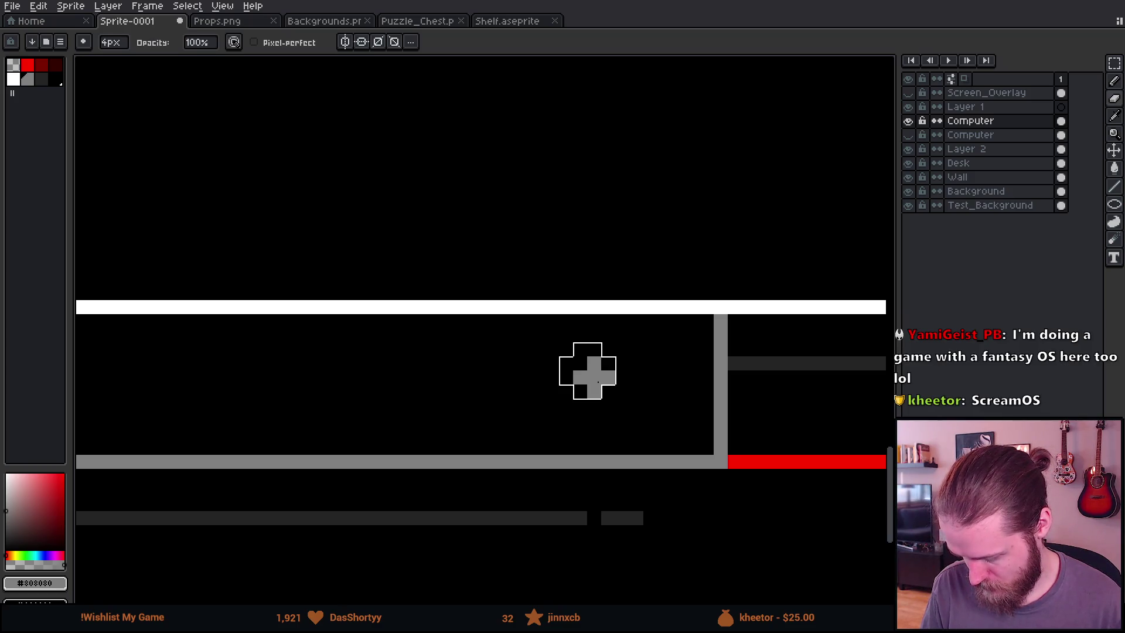
key("minus")
key("minus")
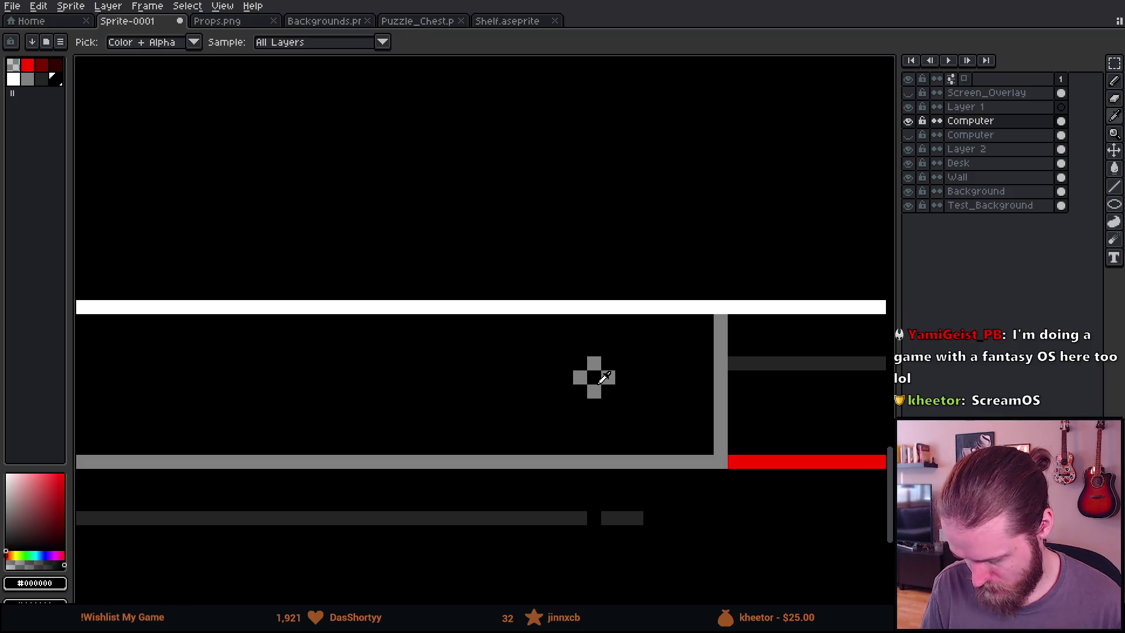
left_click(592, 376, "alt")
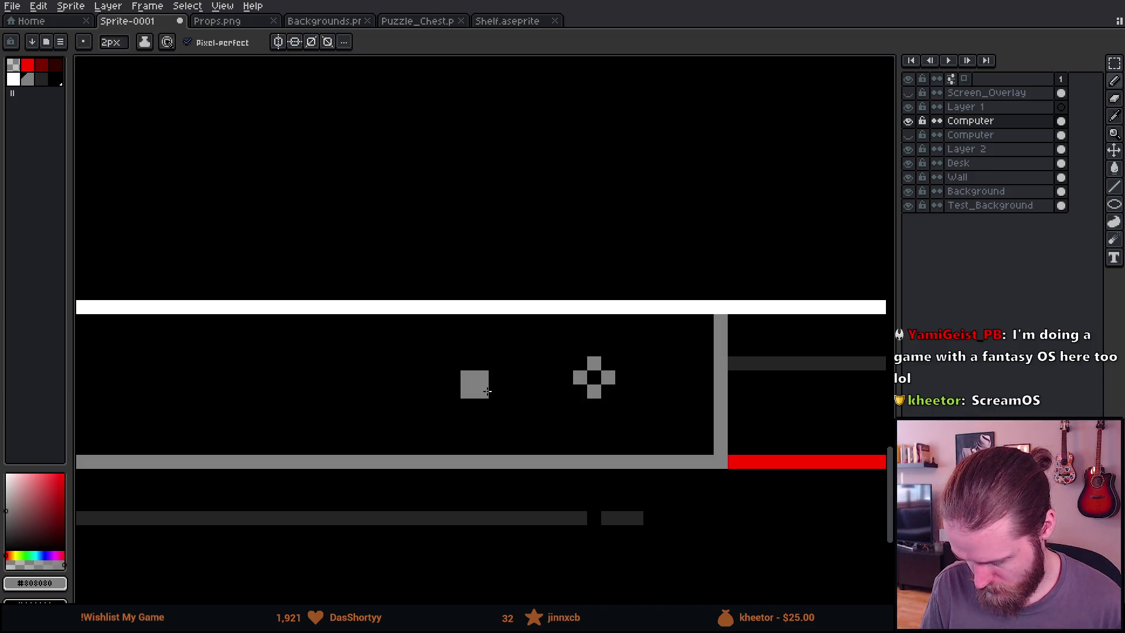
left_click_drag(427, 393, 641, 392)
left_click(582, 393)
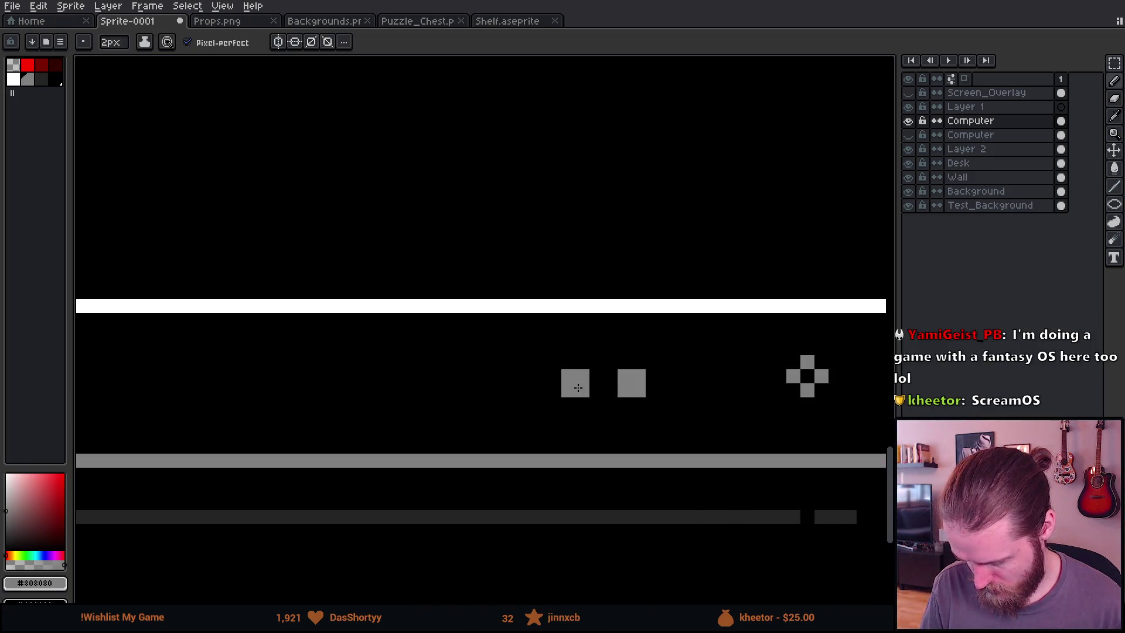
left_click(532, 390)
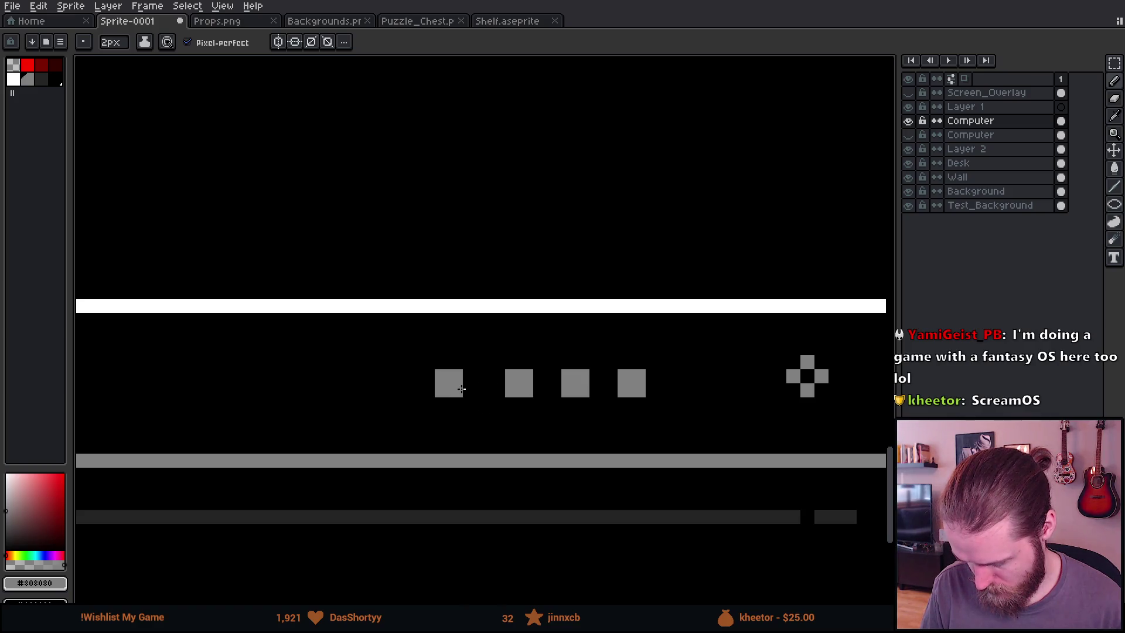
left_click(467, 387)
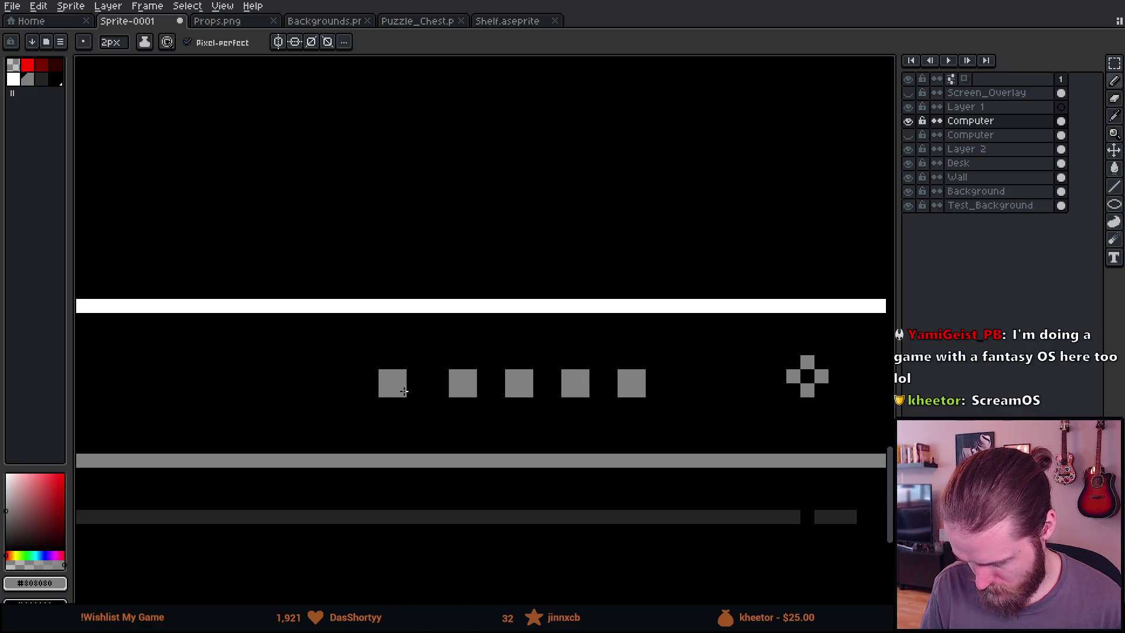
Resize the pencil brush to 3px for the remaining bezel buttons
scroll(412, 391, "down", 5)
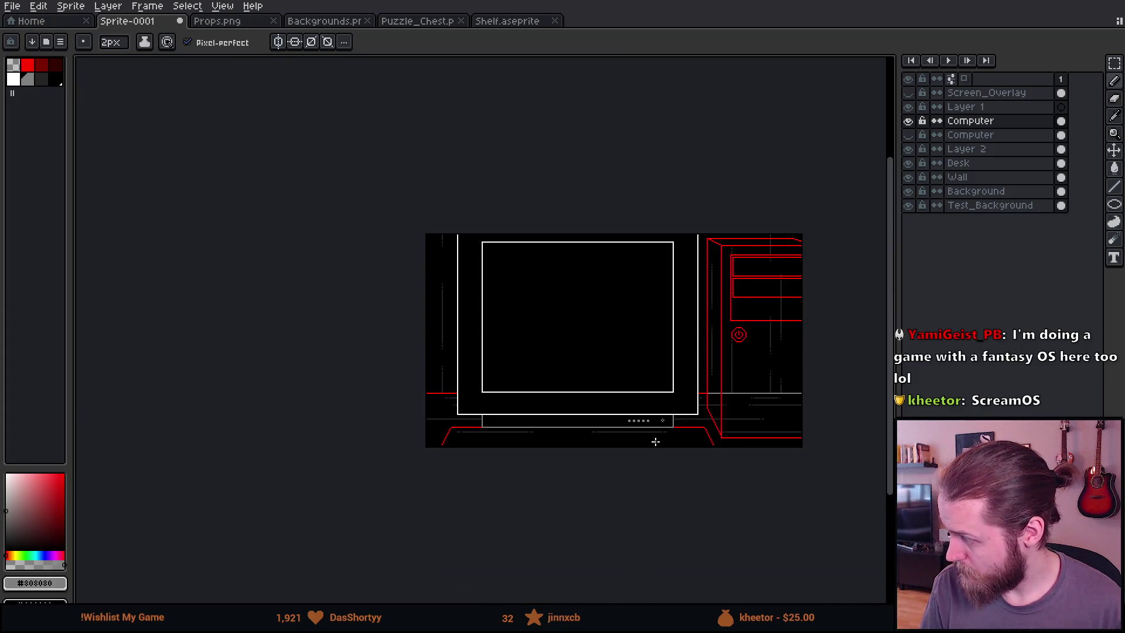
scroll(655, 441, "up", 2)
scroll(630, 388, "up", 2)
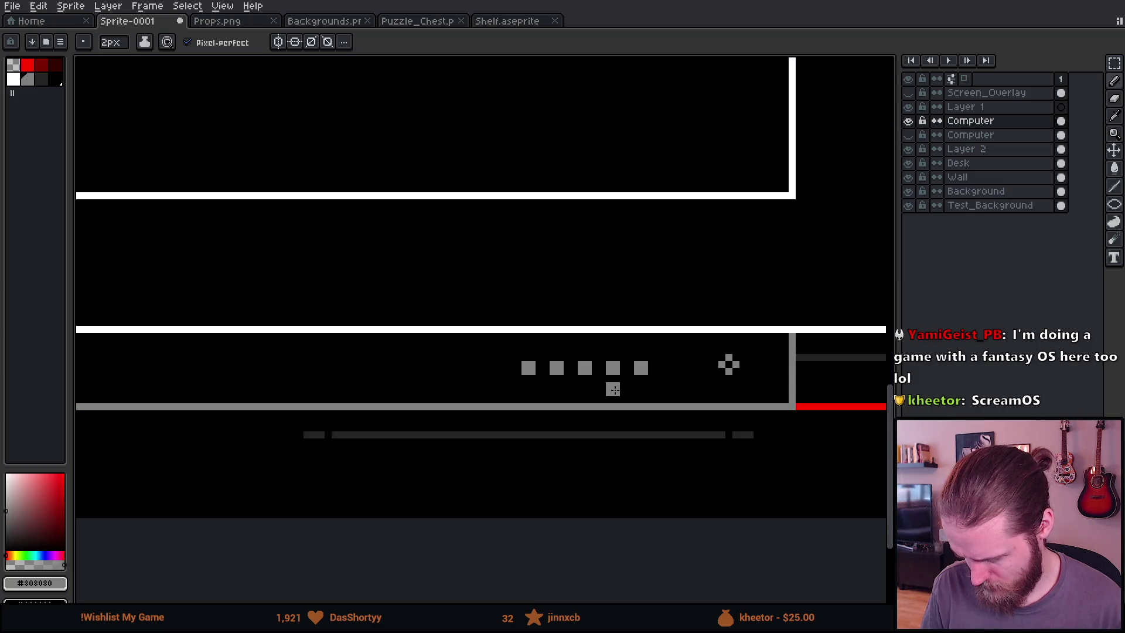
scroll(621, 367, "up", 2)
key("ctrl+plus")
key("ctrl+plus")
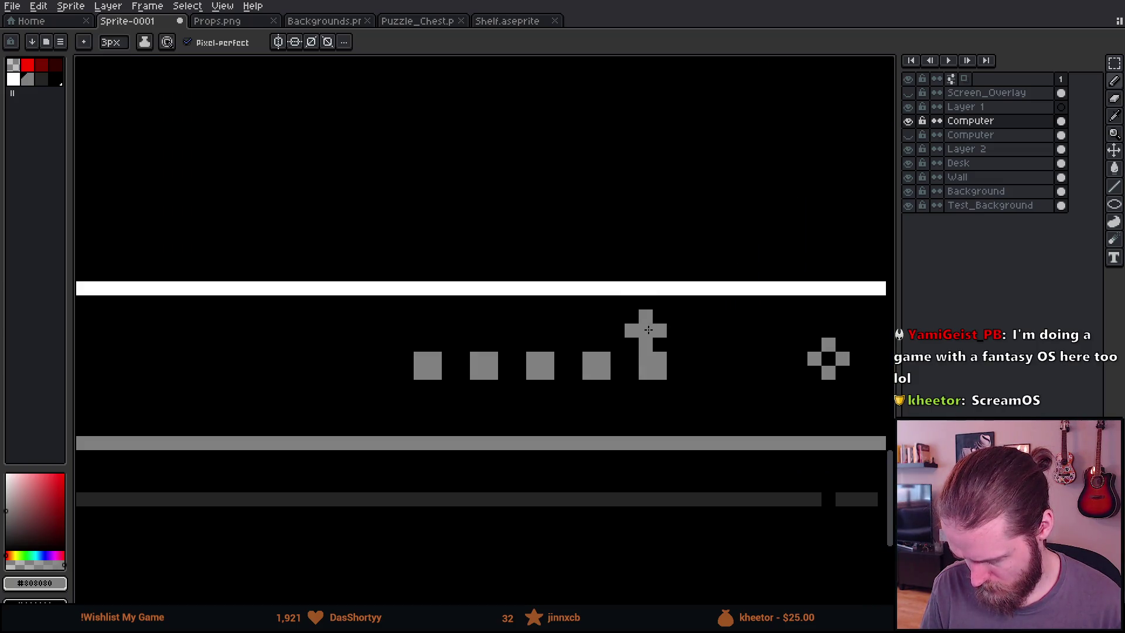
key("ctrl+minus")
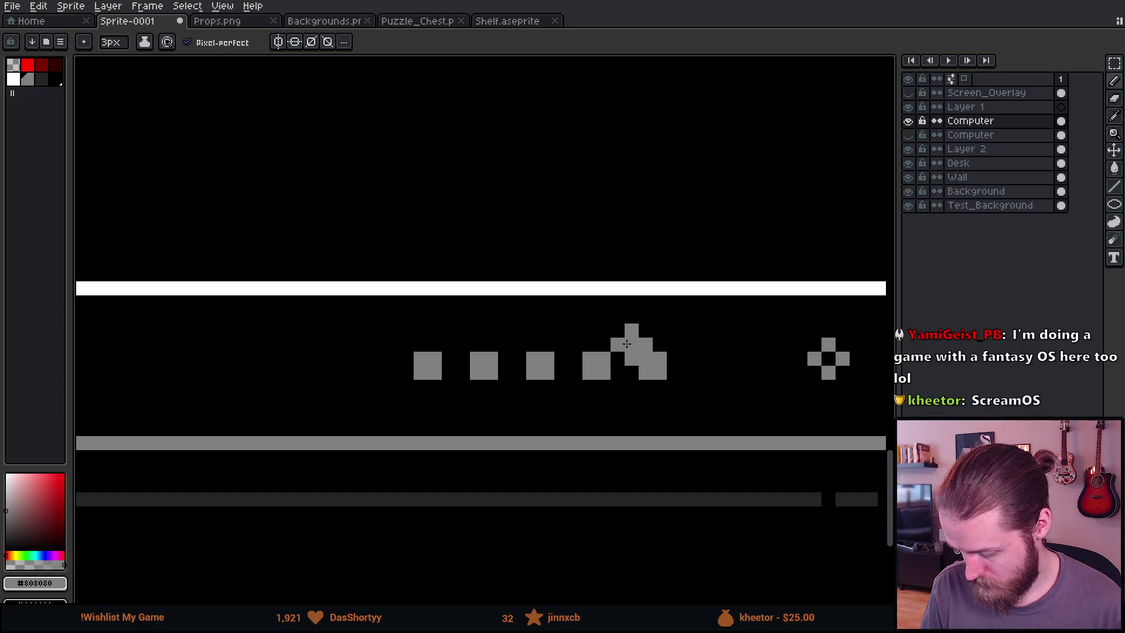
scroll(514, 410, "down", 3)
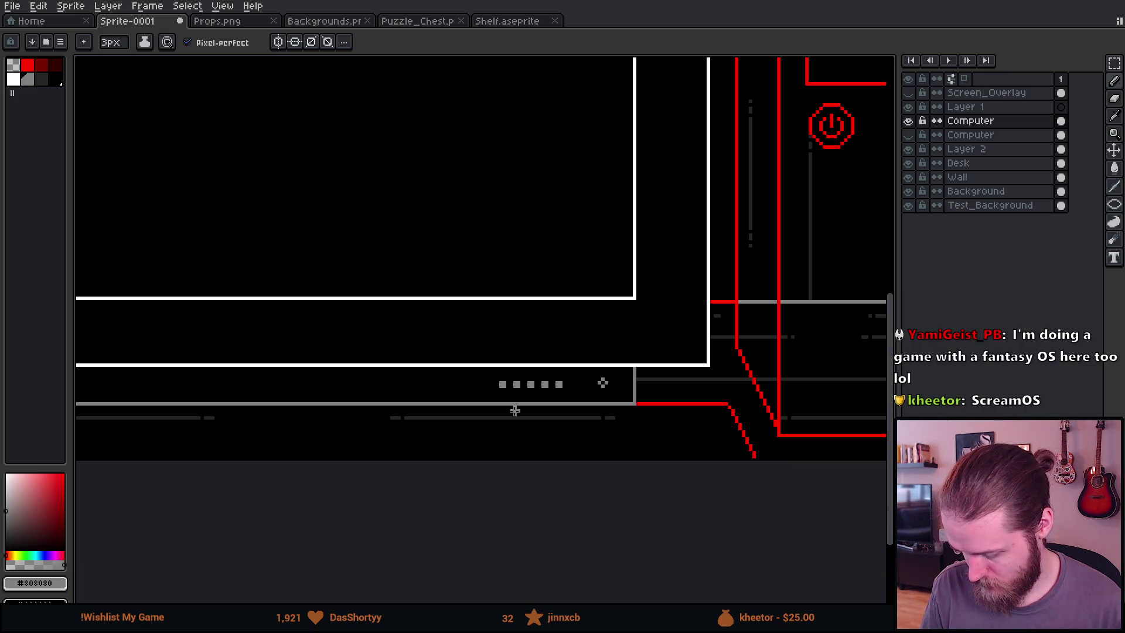
scroll(515, 411, "up", 2)
scroll(546, 381, "up", 1)
Select the four leftmost grey squares and nudge them left
key("m")
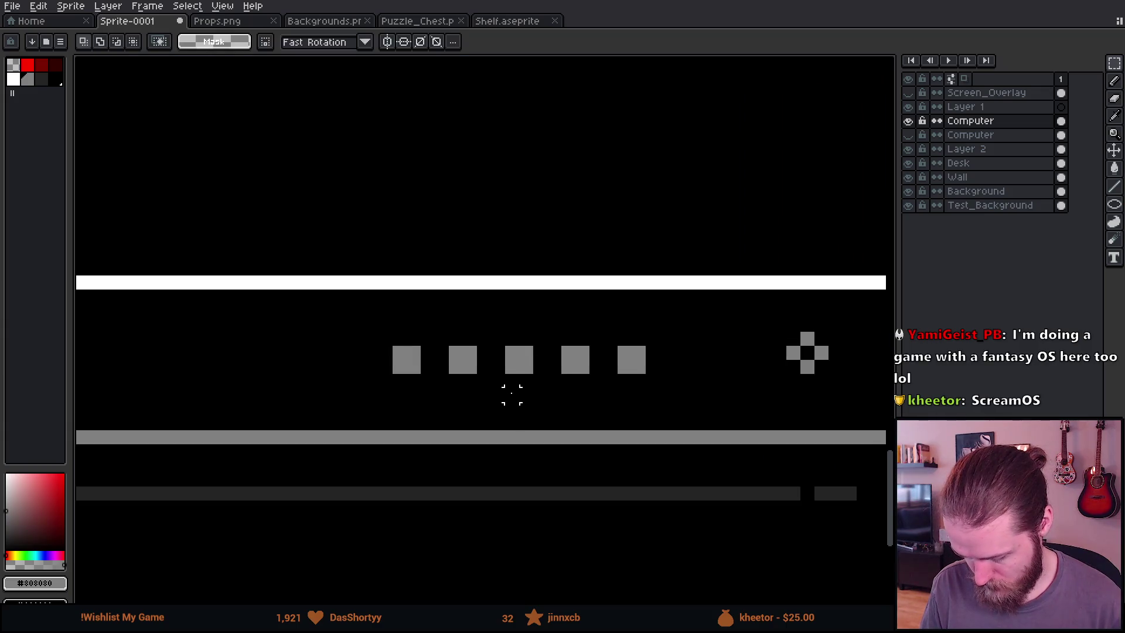
mouse_move(349, 316)
left_mouse_down()
mouse_move(659, 372)
mouse_move(689, 403)
left_mouse_up()
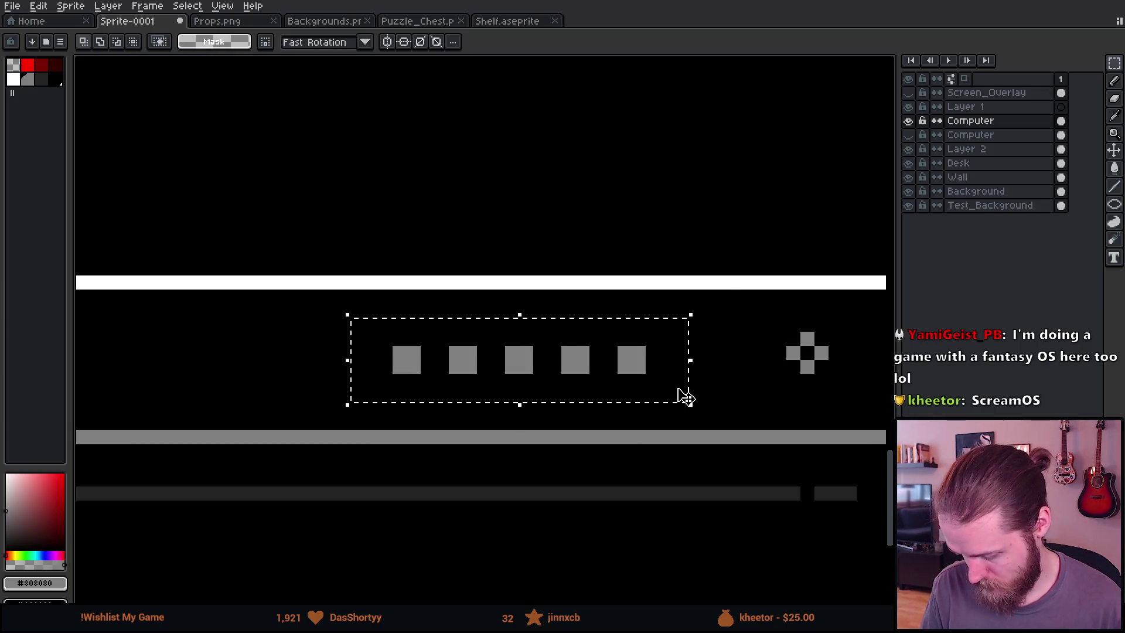
left_click_drag(280, 316, 577, 416)
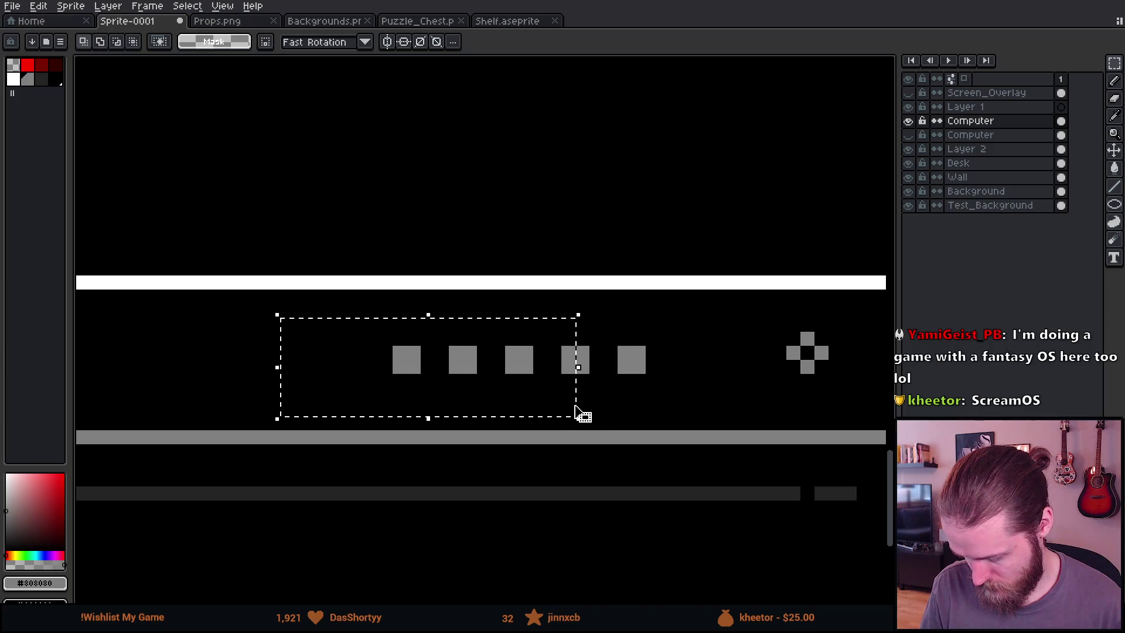
left_click_drag(245, 394, 245, 394)
key("Left")
key("Left")
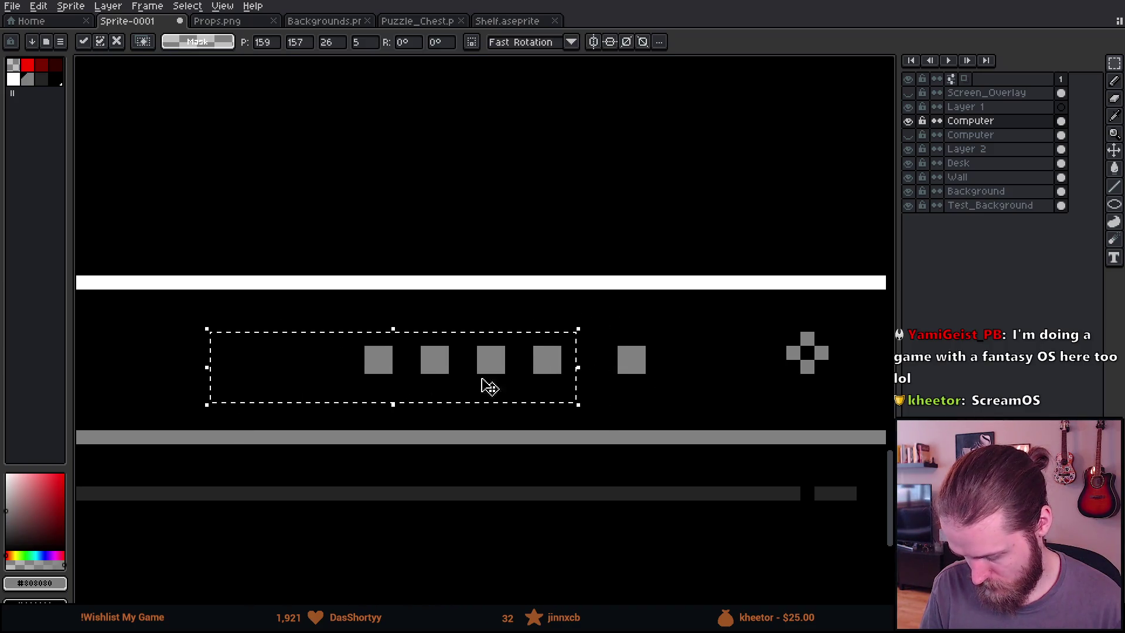
key("ctrl+d")
Nudge the three, two and single leftmost squares left so all five are evenly spaced
mouse_move(303, 326)
left_mouse_down()
mouse_move(511, 394)
mouse_move(454, 381)
left_mouse_up()
key("ctrl+d")
mouse_move(293, 316)
left_mouse_down()
mouse_move(427, 377)
mouse_move(452, 404)
left_mouse_up()
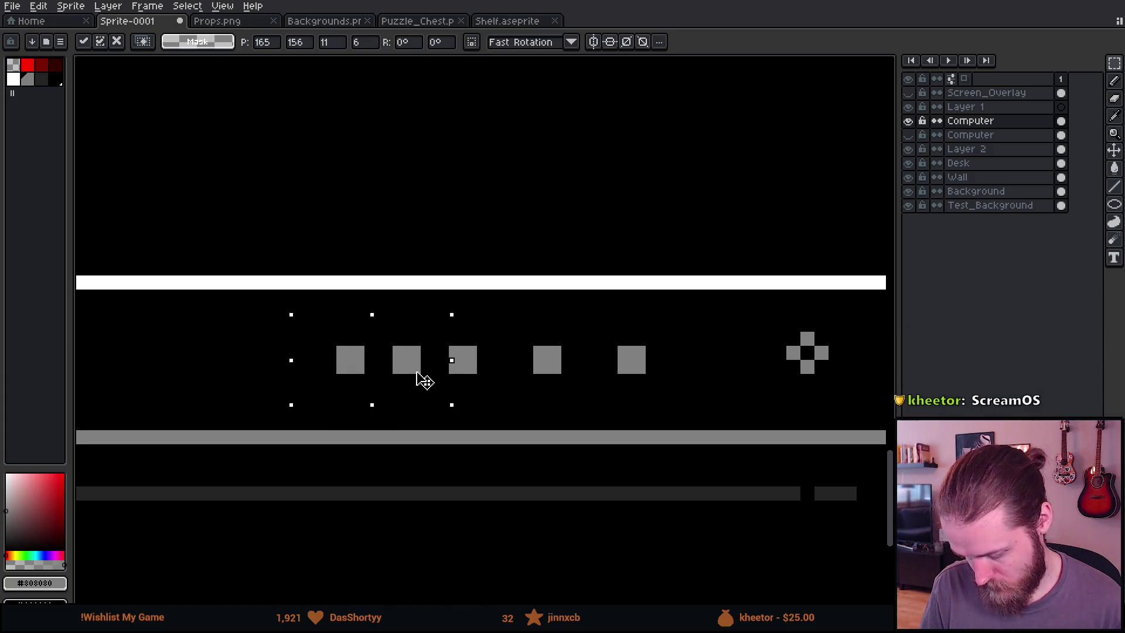
key("Left")
key("Left")
left_click_drag(277, 328, 367, 404)
key("Left")
key("Left")
key("ctrl+d")
mouse_move(269, 332)
left_mouse_down()
mouse_move(674, 415)
mouse_move(648, 359)
mouse_move(649, 371)
left_mouse_up()
Draw a 1px dark-grey shadow line under each of the five buttons
key("ctrl+d")
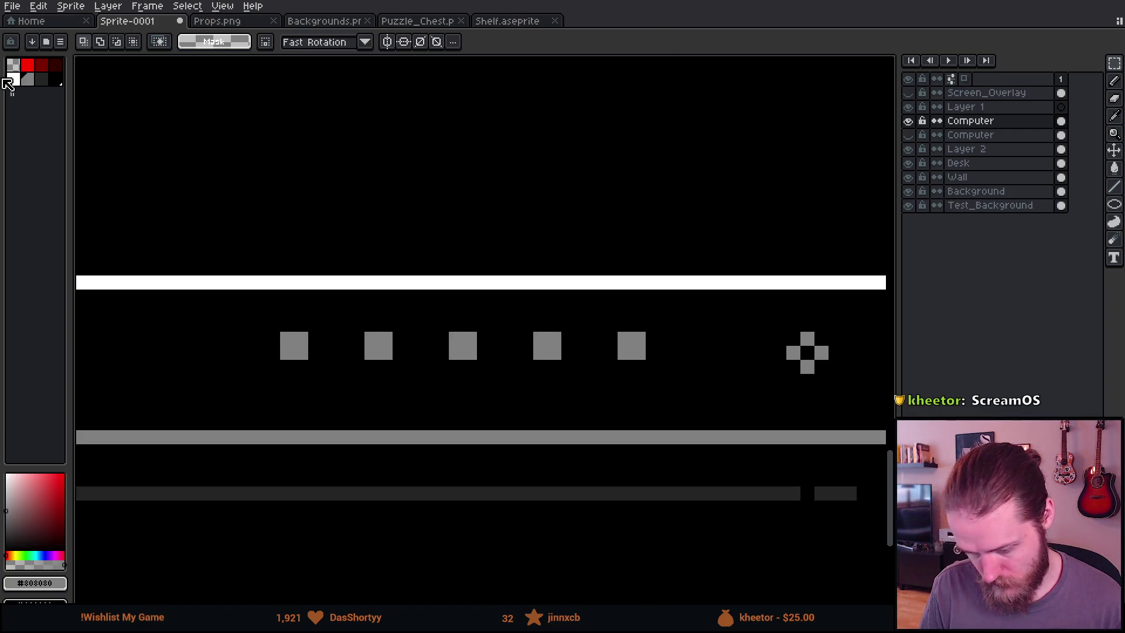
left_click(41, 79)
key("b")
key("minus")
key("minus")
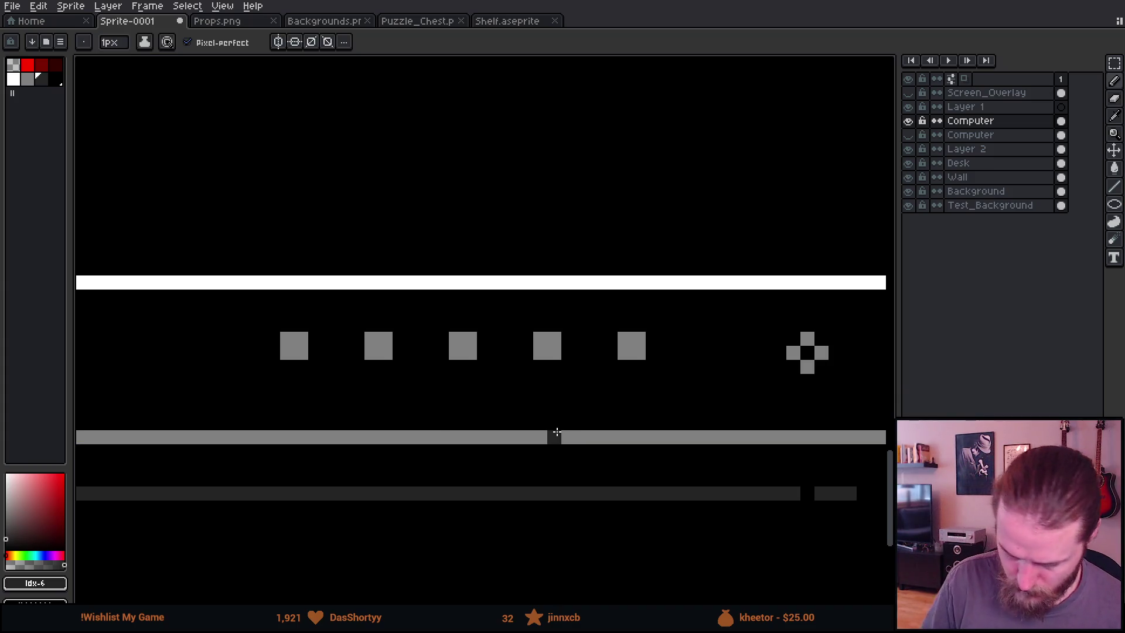
left_click_drag(286, 380, 302, 381)
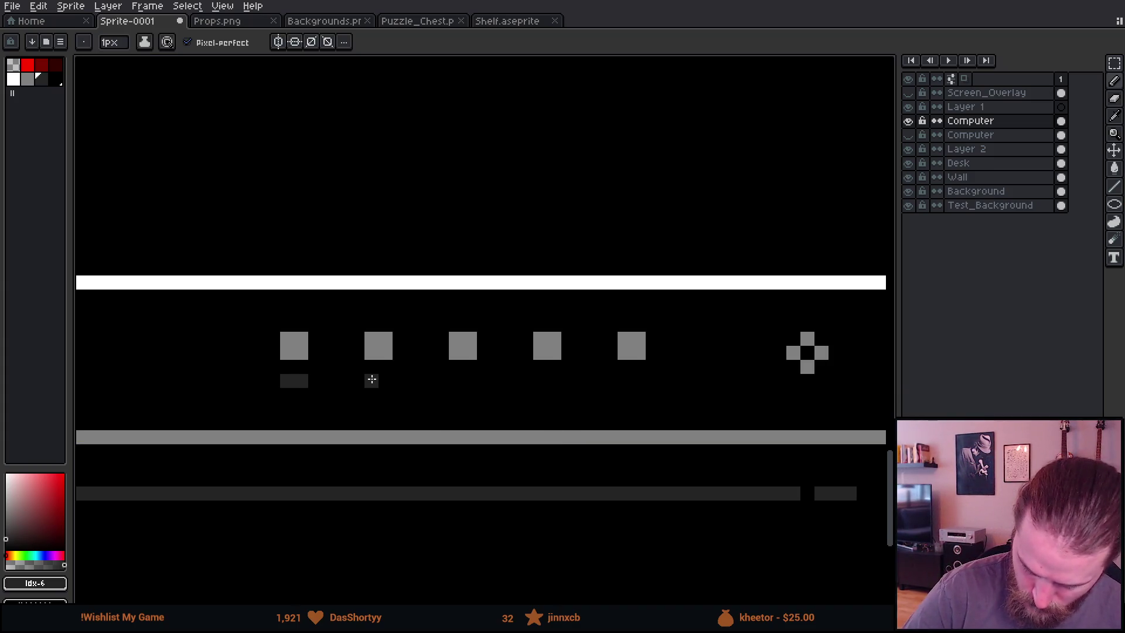
left_click_drag(372, 379, 386, 380)
left_click_drag(455, 379, 470, 380)
left_click_drag(541, 381, 555, 381)
left_click_drag(624, 381, 653, 381)
left_click(674, 384)
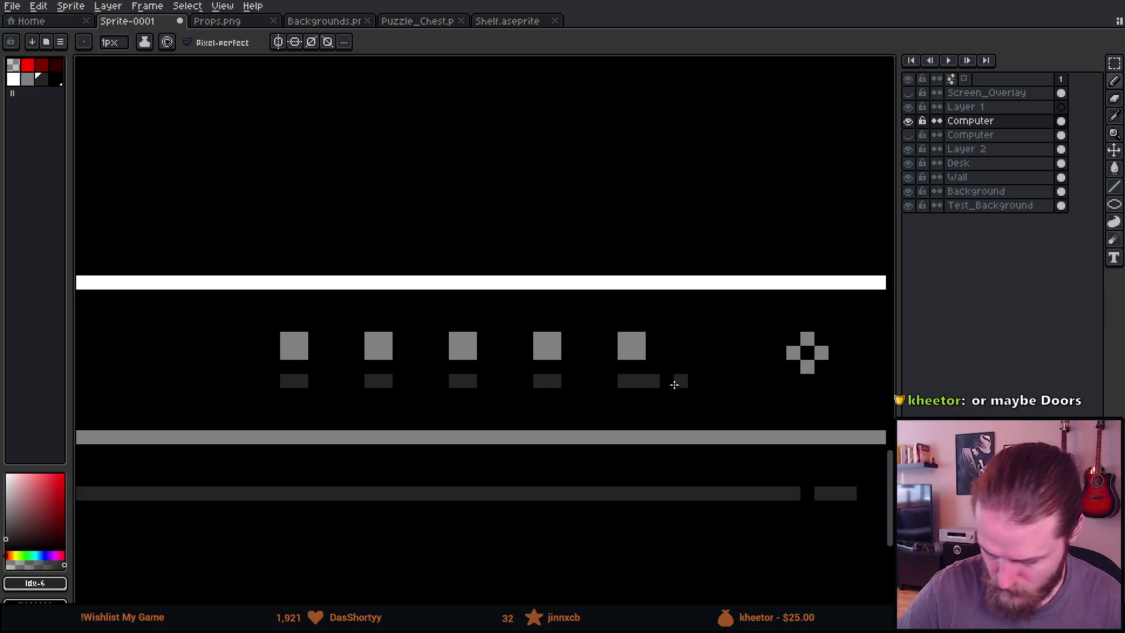
key("ctrl+z")
key("ctrl+z")
scroll(673, 387, "down", 2)
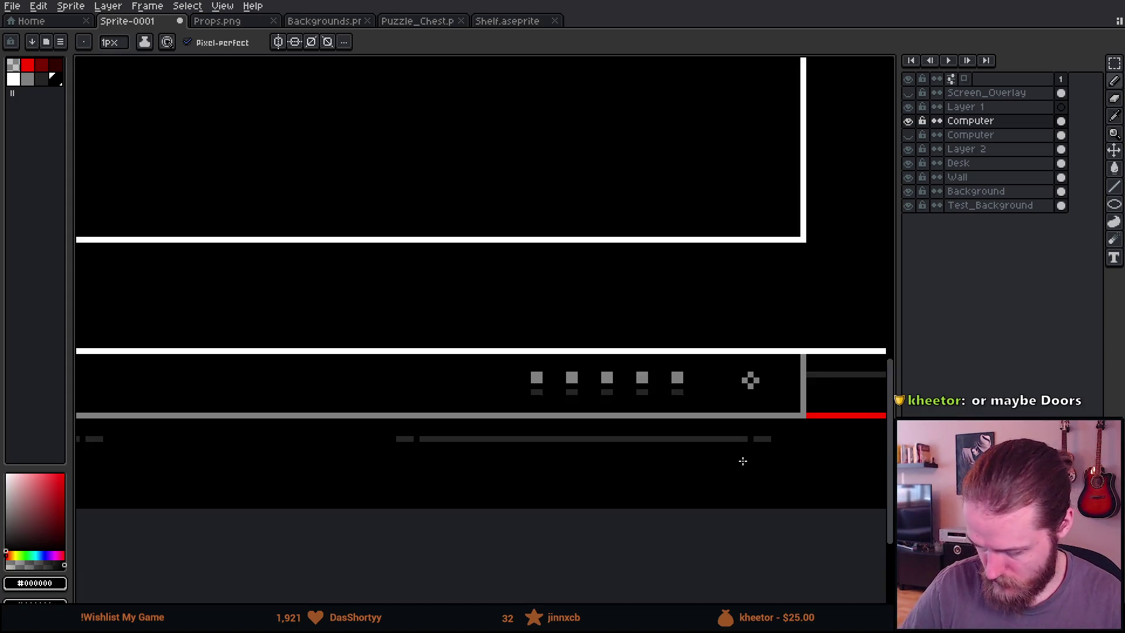
scroll(742, 461, "down", 5)
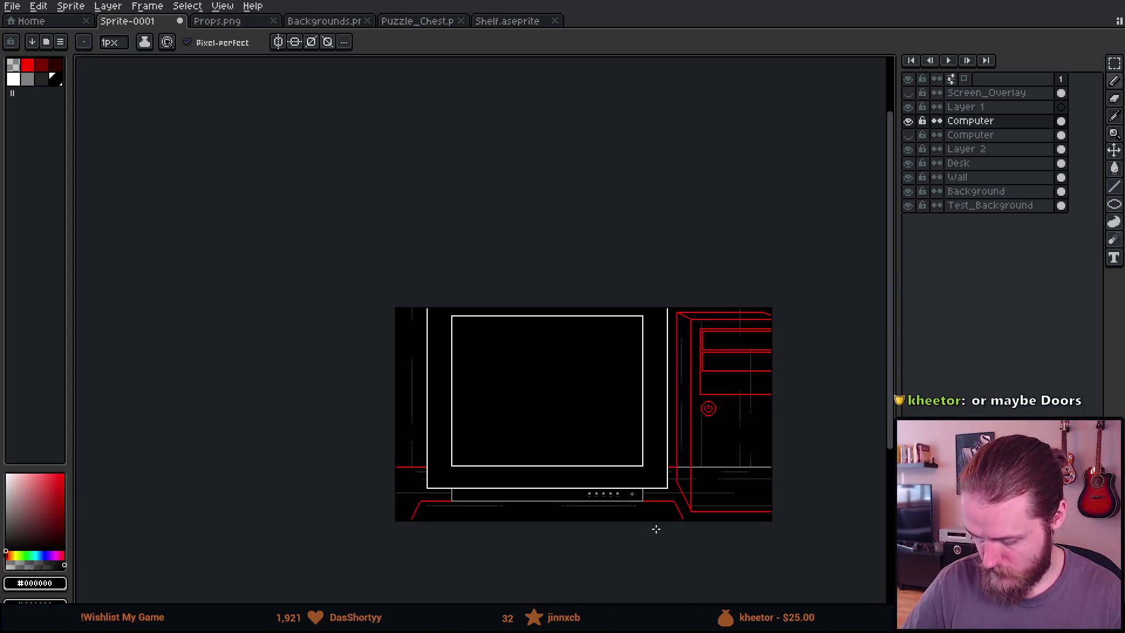
scroll(715, 525, "up", 2)
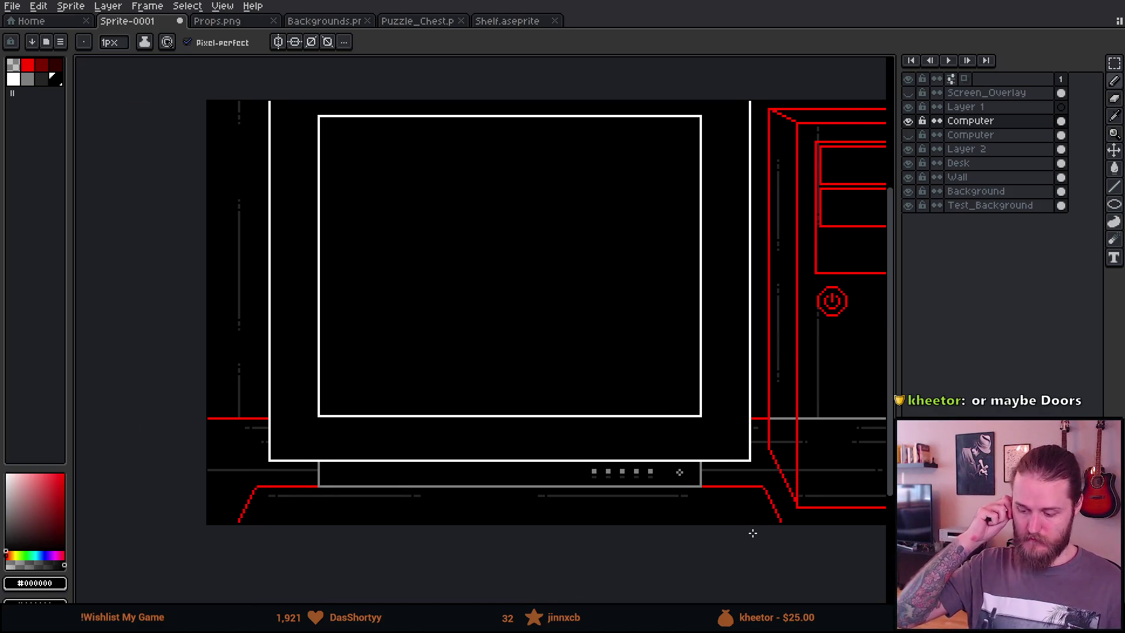
mouse_move(707, 412)
left_mouse_down()
mouse_move(648, 422)
mouse_move(751, 455)
left_mouse_up()
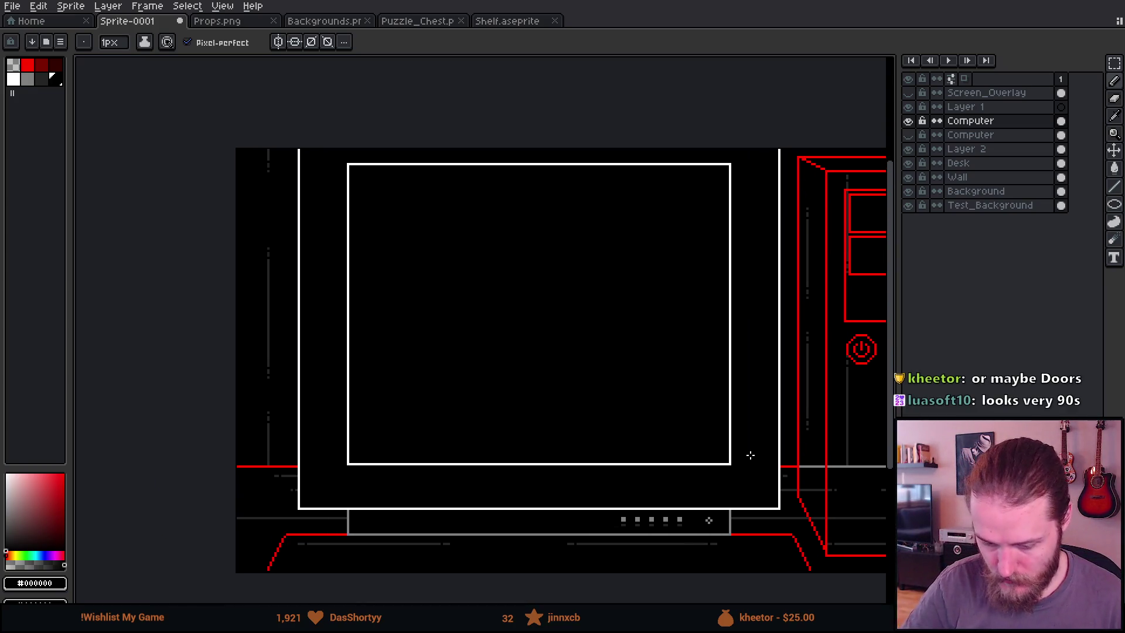
left_click(41, 78)
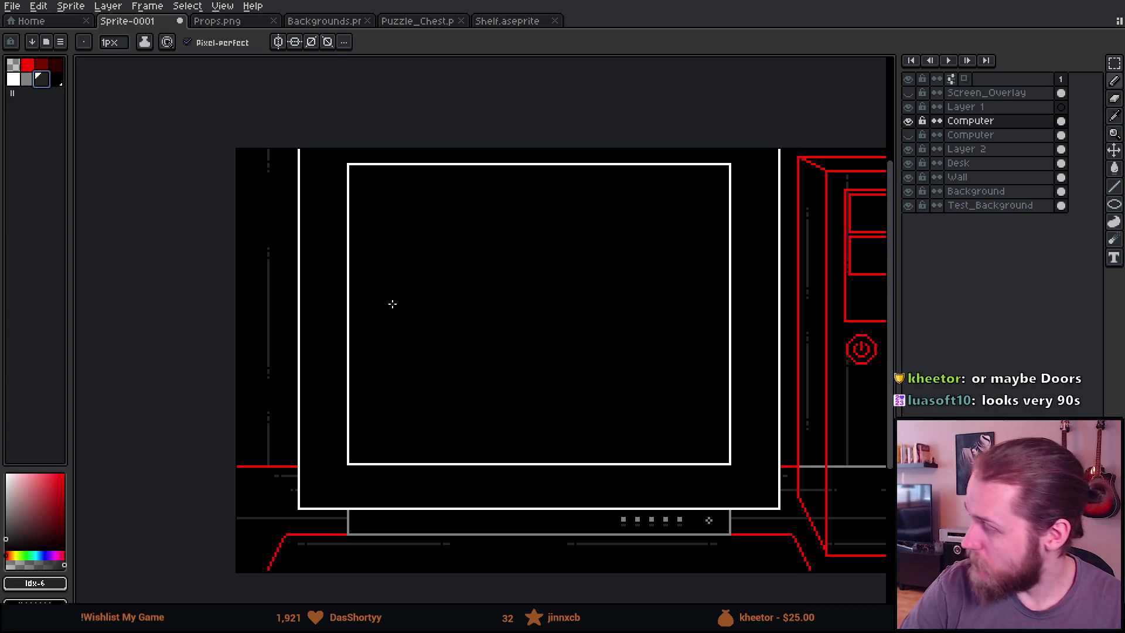
scroll(433, 393, "up", 3)
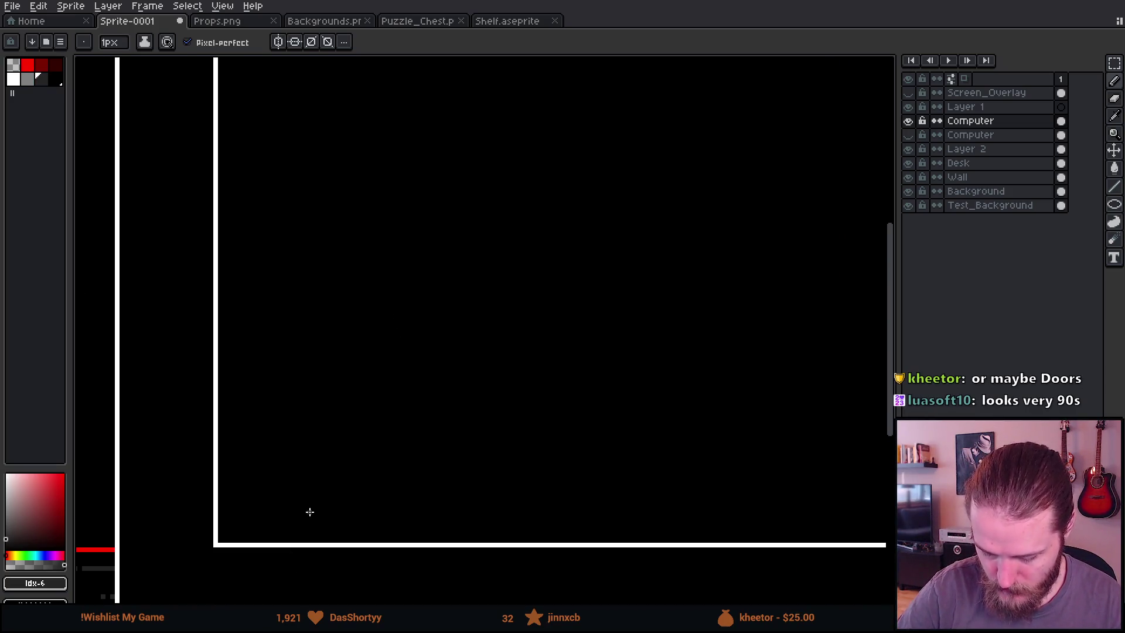
scroll(373, 353, "down", 2)
scroll(431, 379, "right", 2)
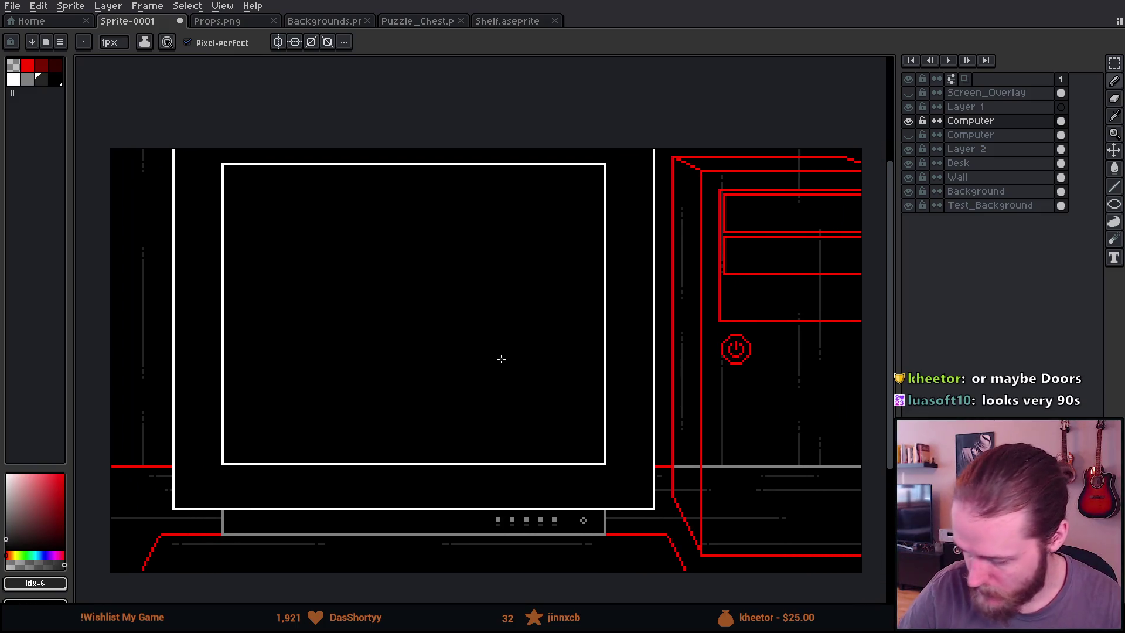
left_click_drag(1114, 203, 1049, 204)
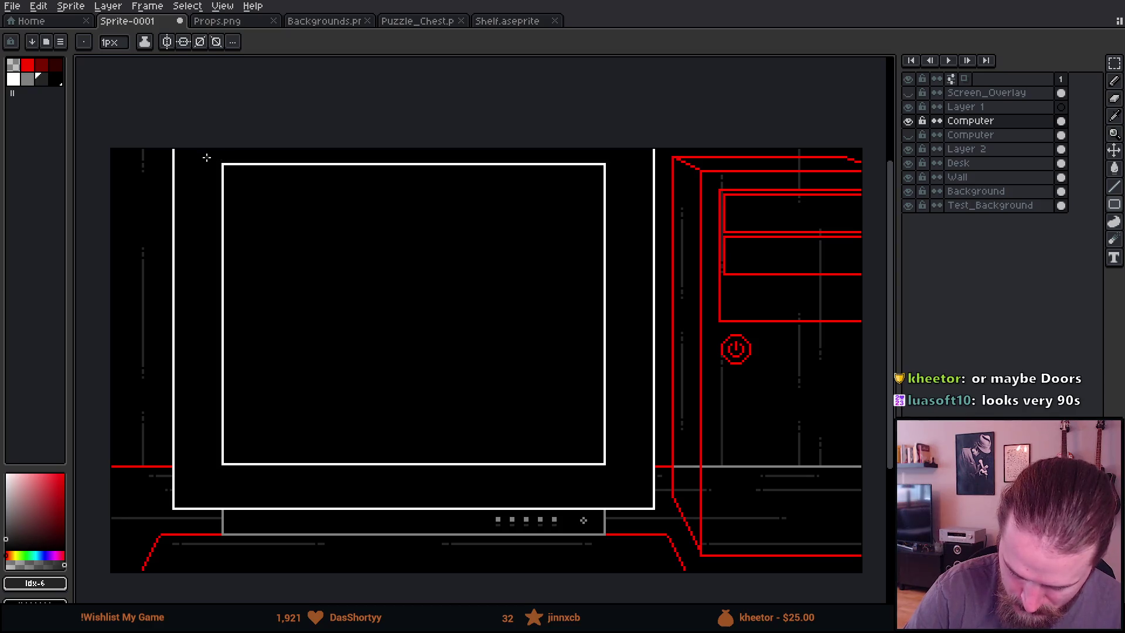
mouse_move(197, 150)
left_mouse_down()
mouse_move(518, 372)
mouse_move(617, 491)
mouse_move(626, 482)
left_mouse_up()
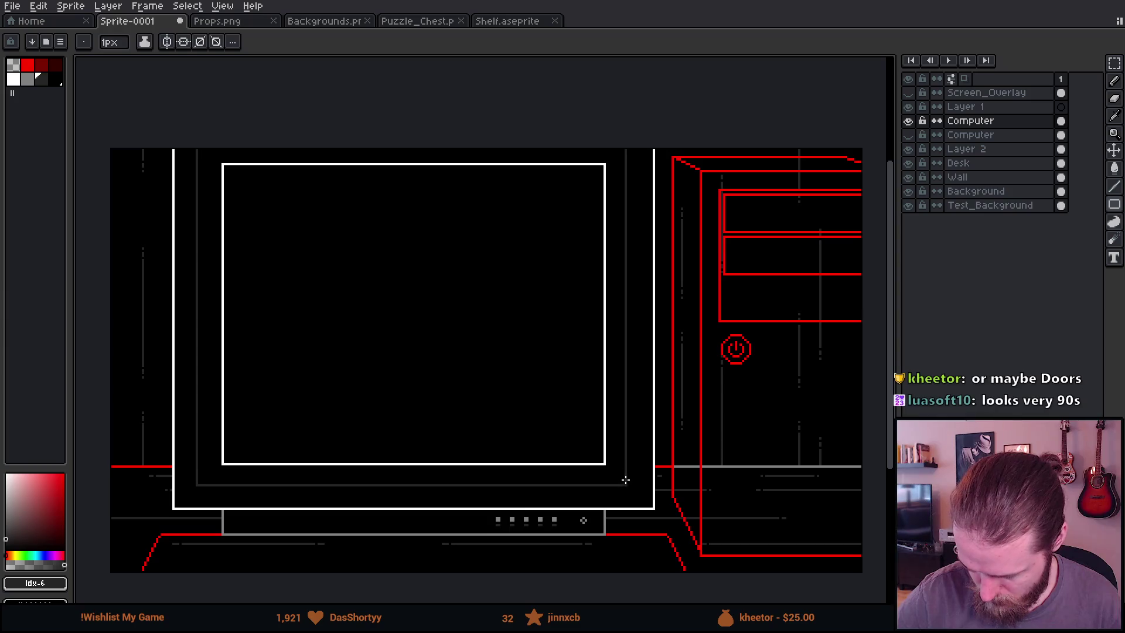
key("ctrl+z")
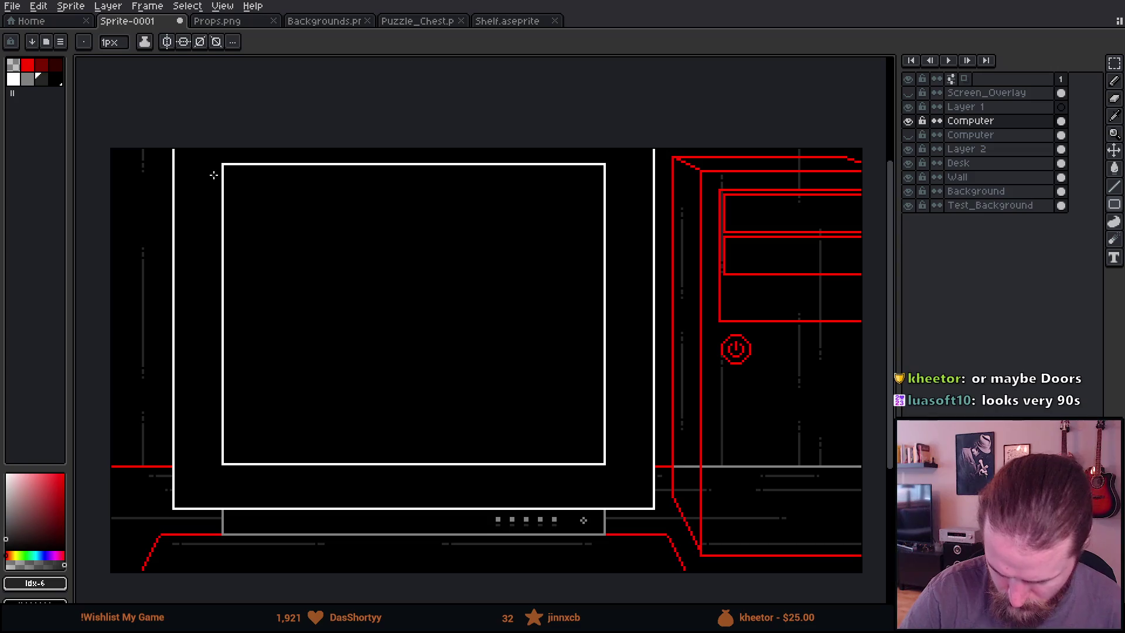
left_click(31, 65)
mouse_move(382, 320)
left_mouse_down()
mouse_move(399, 344)
mouse_move(492, 365)
left_mouse_up()
scroll(463, 361, "up", 3)
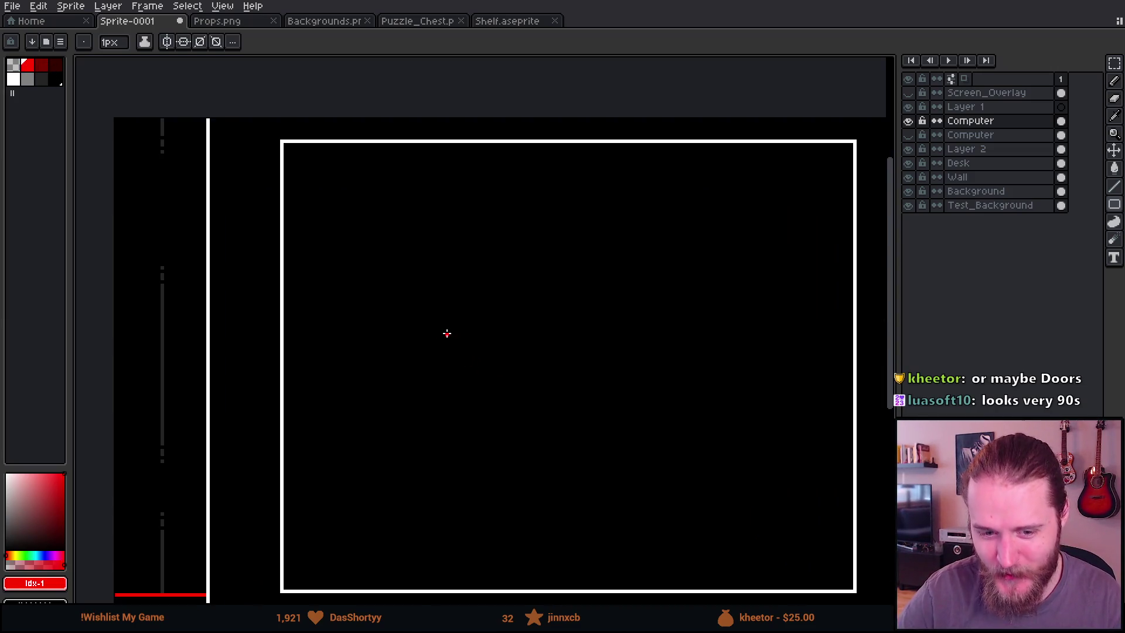
left_click_drag(534, 407, 639, 427)
key("b")
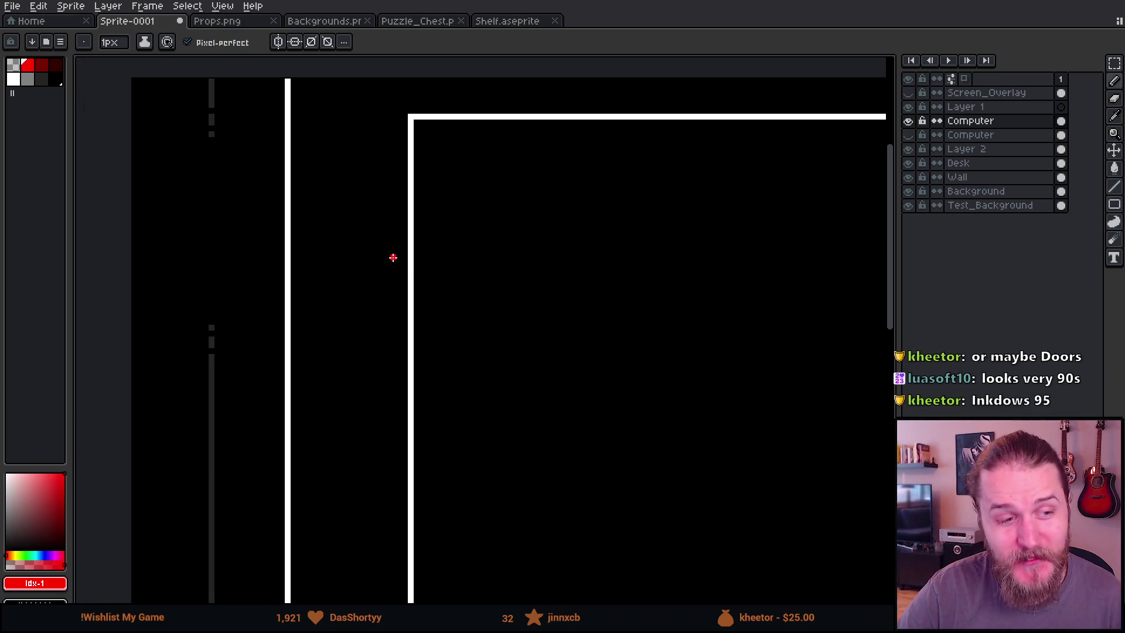
Paint large 13px red marker dots on the bezel left and right of the screen
key("plus")
key("plus")
key("plus")
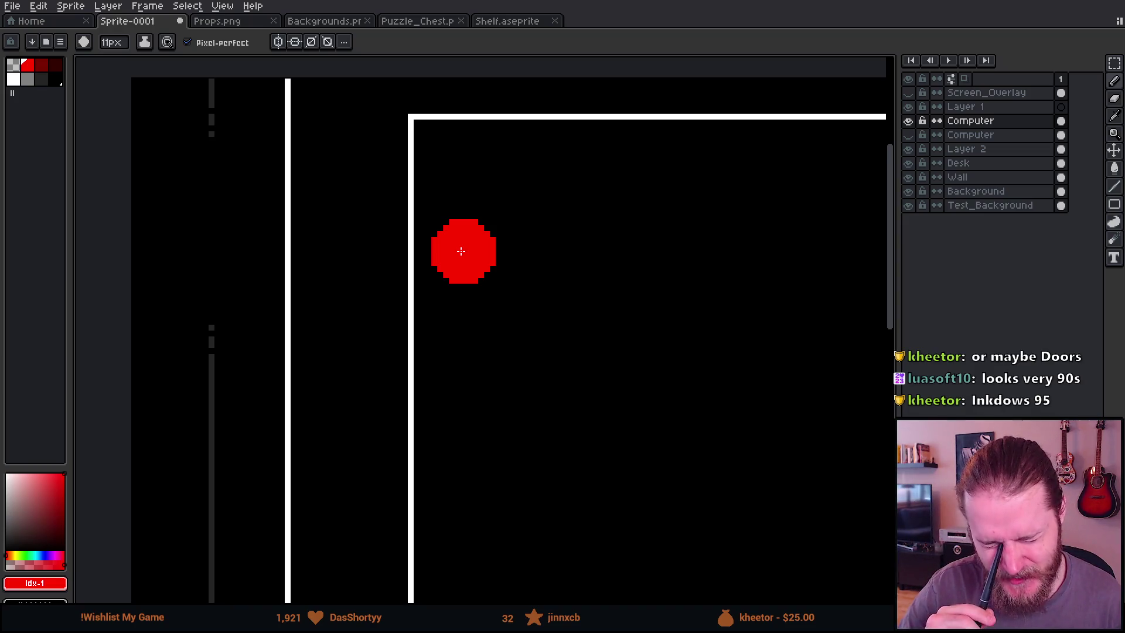
key("minus")
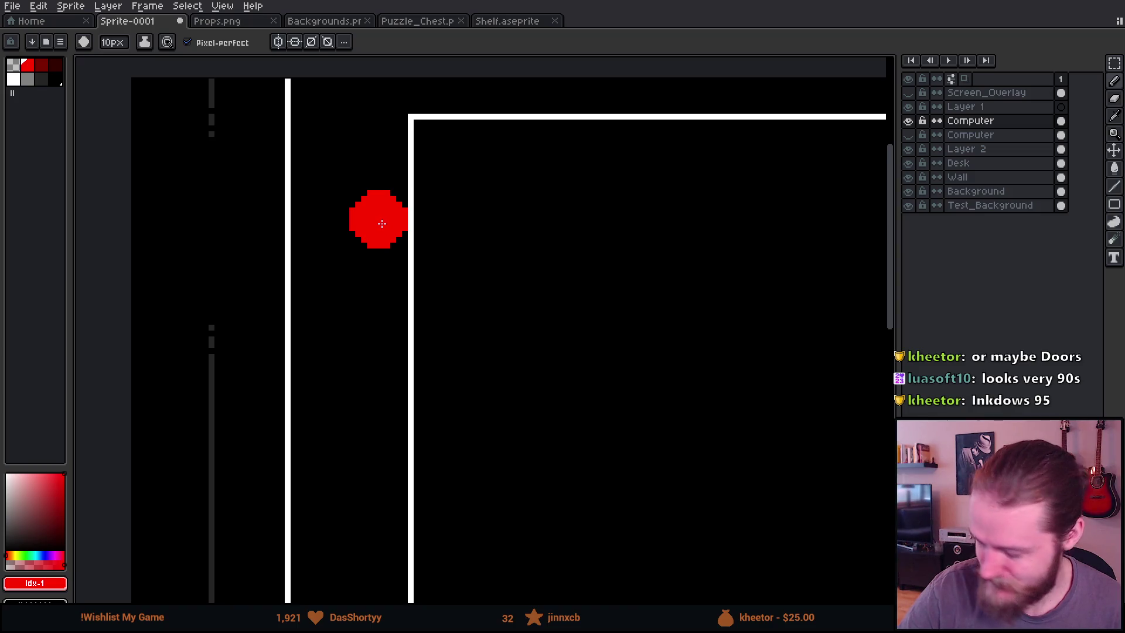
key("plus")
key("plus")
key("plus")
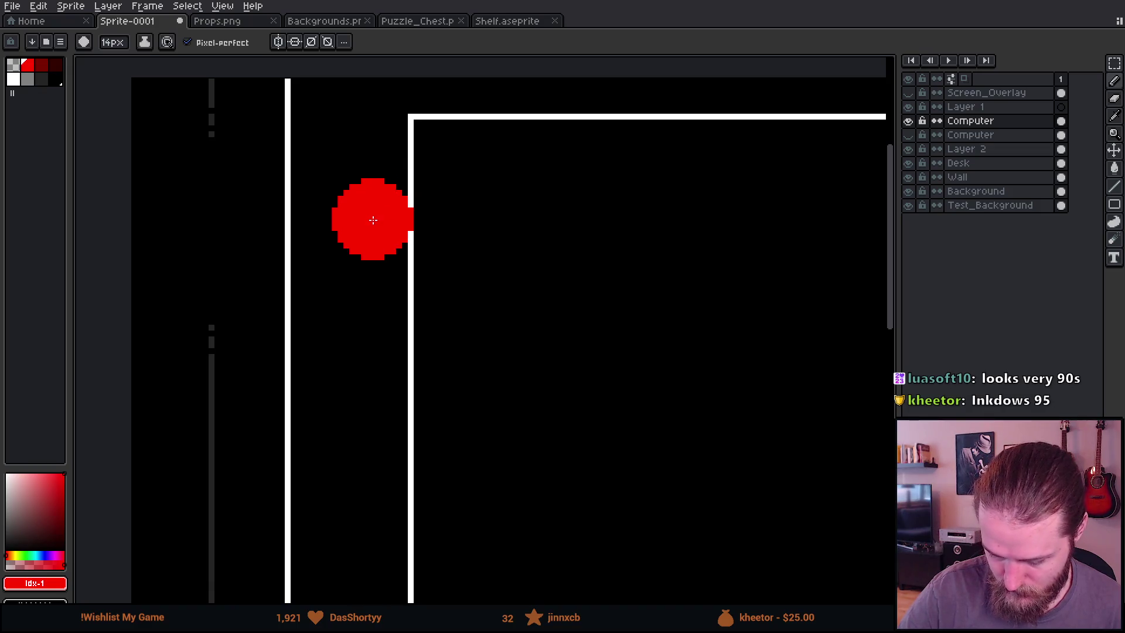
key("minus")
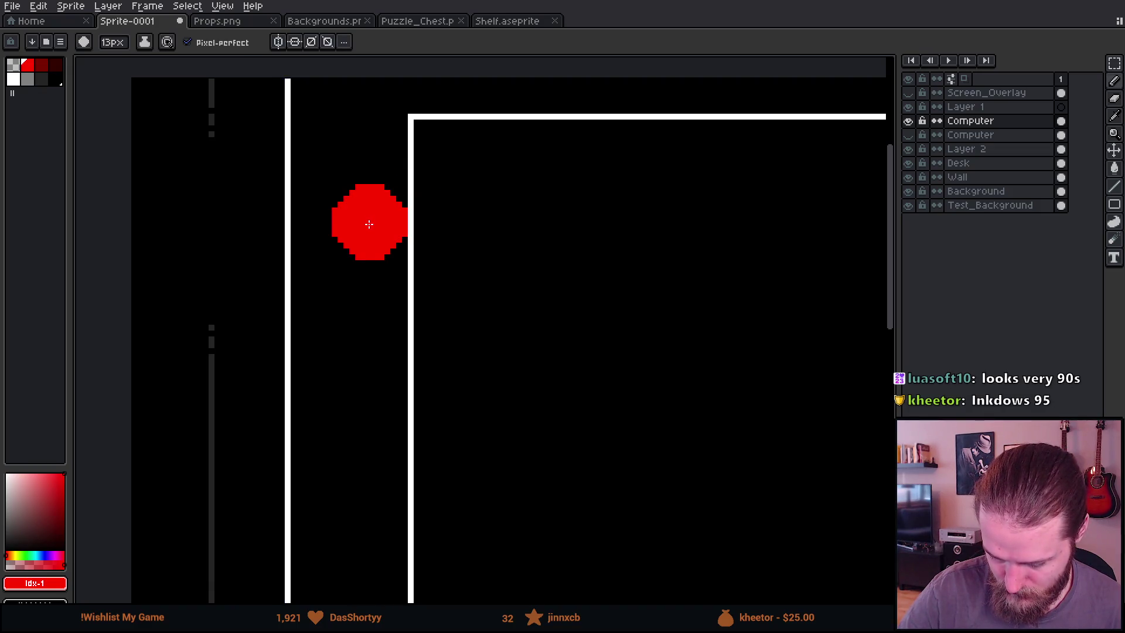
left_click(370, 225)
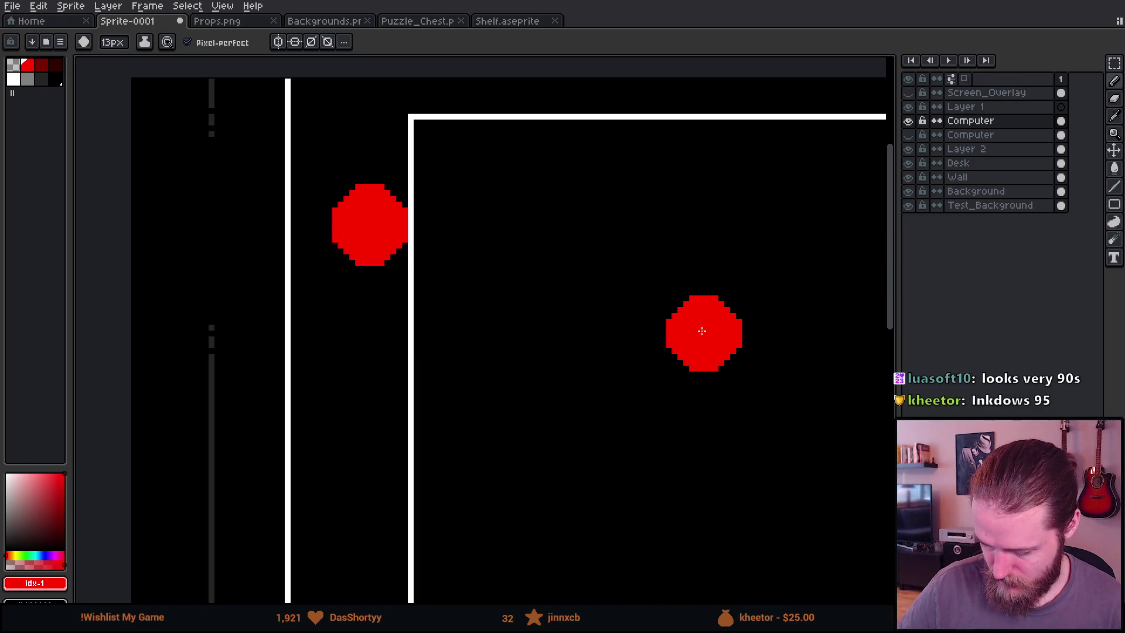
left_click_drag(709, 345, 406, 328)
scroll(406, 329, "right", 5)
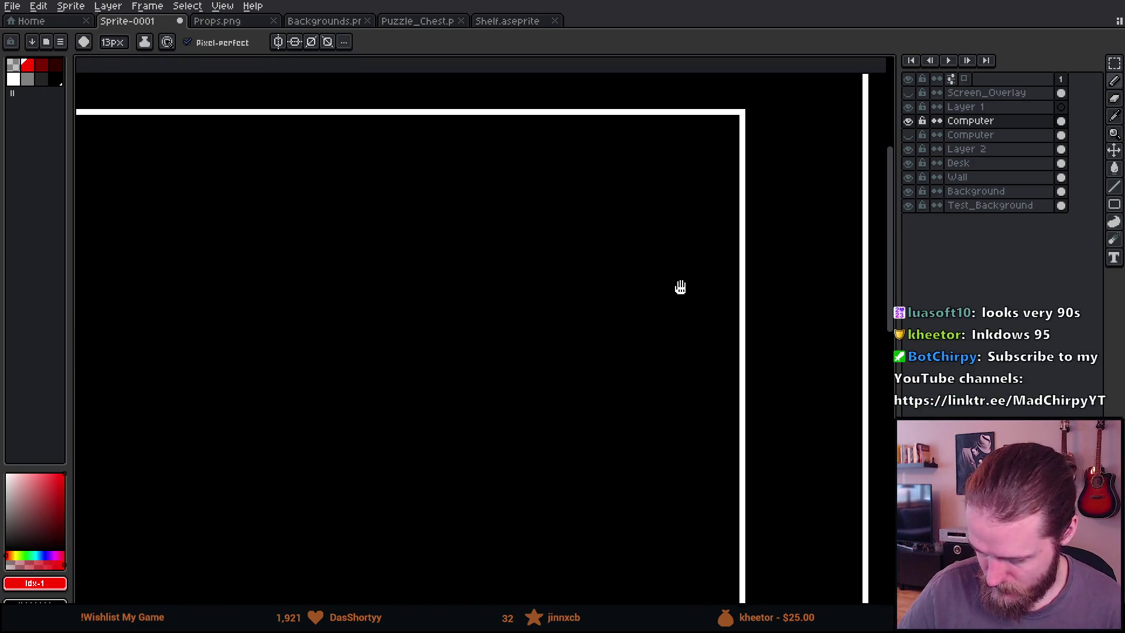
left_click(686, 233)
Paint small 4px red marker dots on the bezel above and below the screen
mouse_move(683, 233)
left_mouse_down()
mouse_move(410, 311)
mouse_move(669, 334)
left_mouse_up()
key("minus")
key("minus")
key("minus")
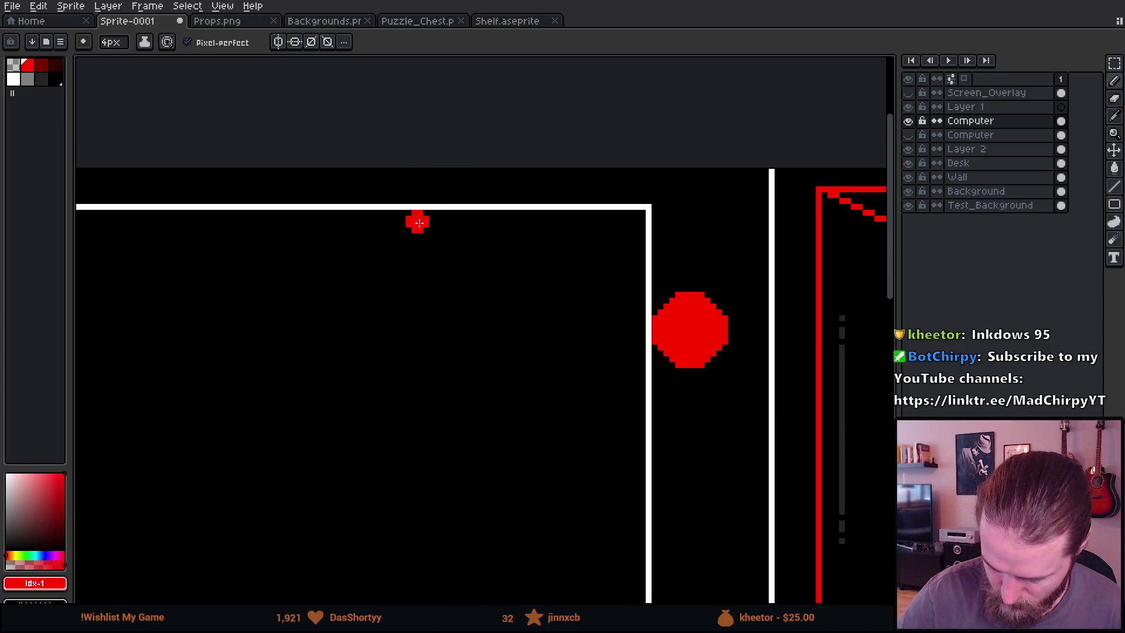
key("minus")
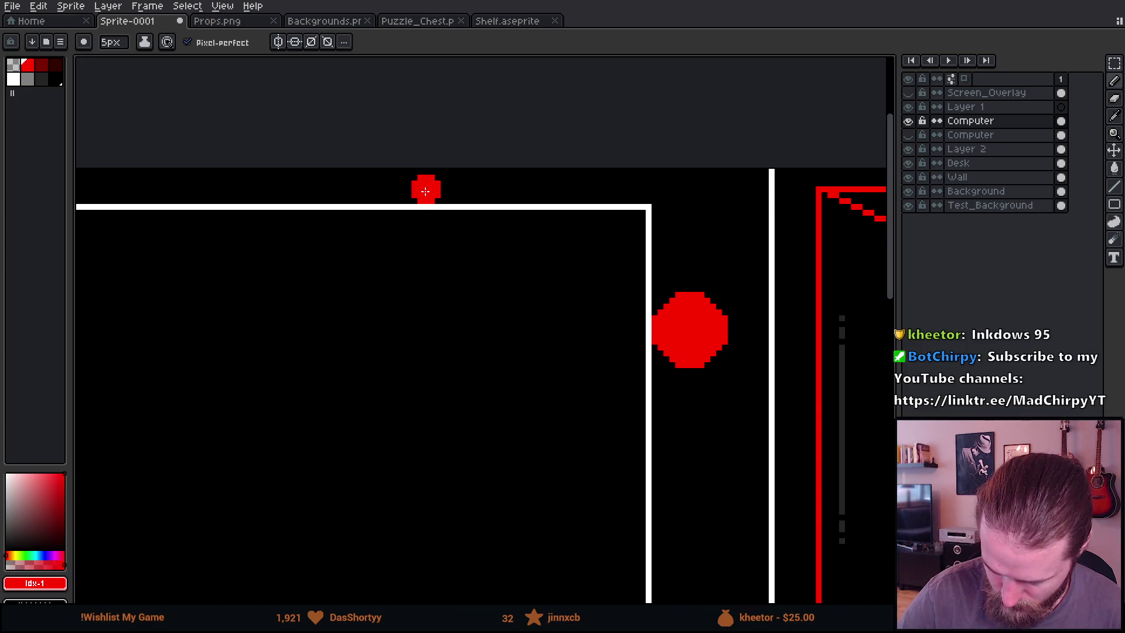
key("minus")
left_click(417, 189)
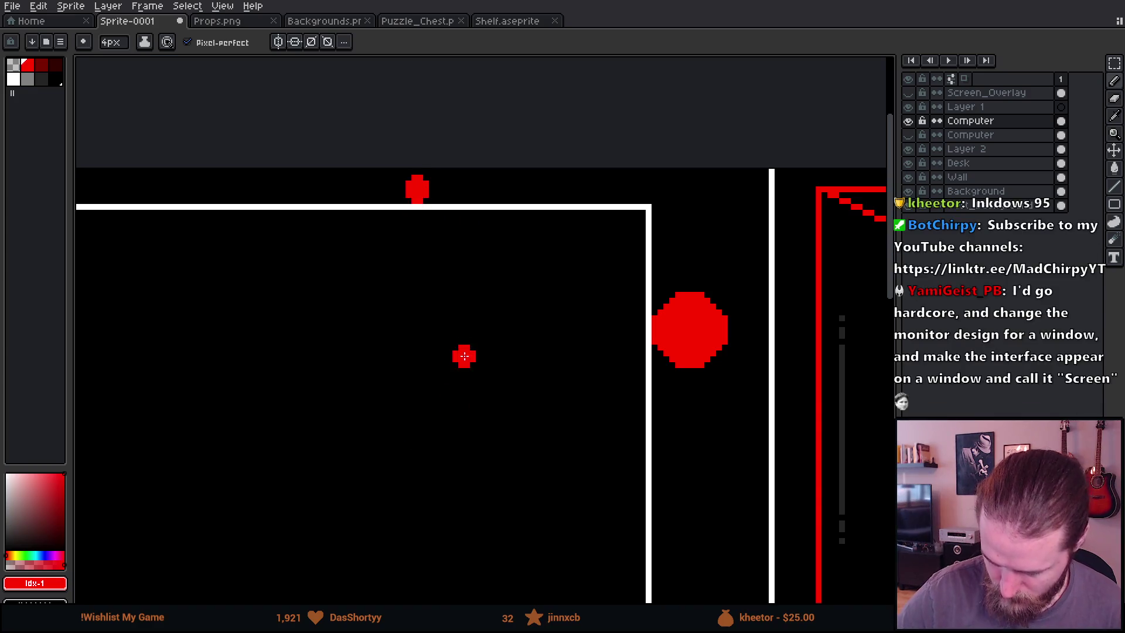
left_click_drag(396, 502, 563, 103)
scroll(459, 381, "down", 5)
key("v")
key("b")
left_click(516, 342)
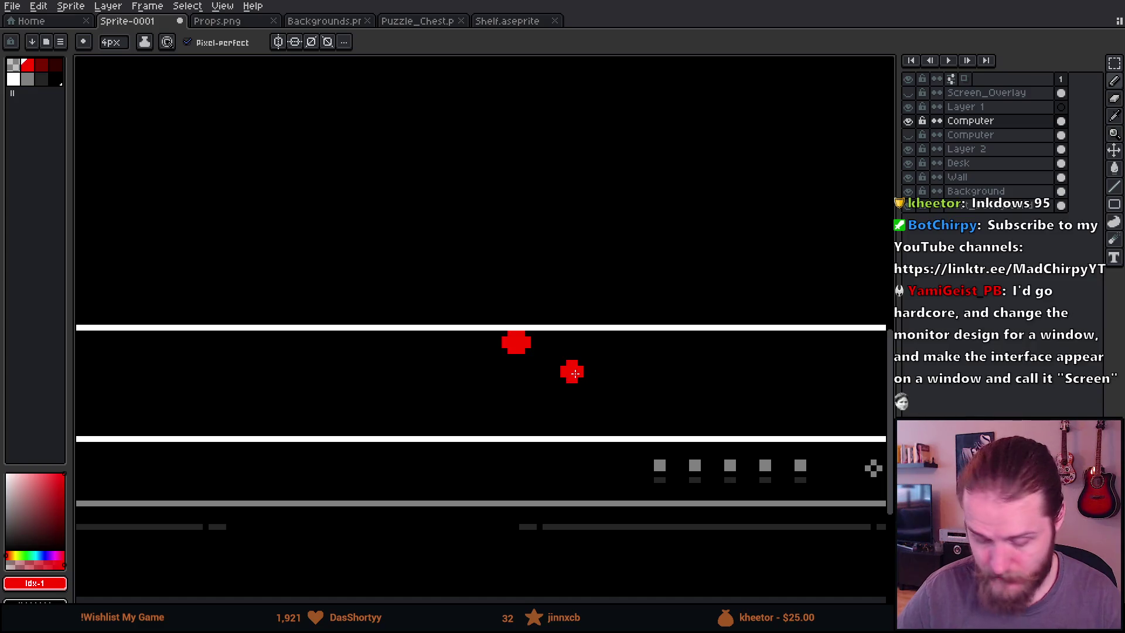
scroll(600, 359, "down", 3)
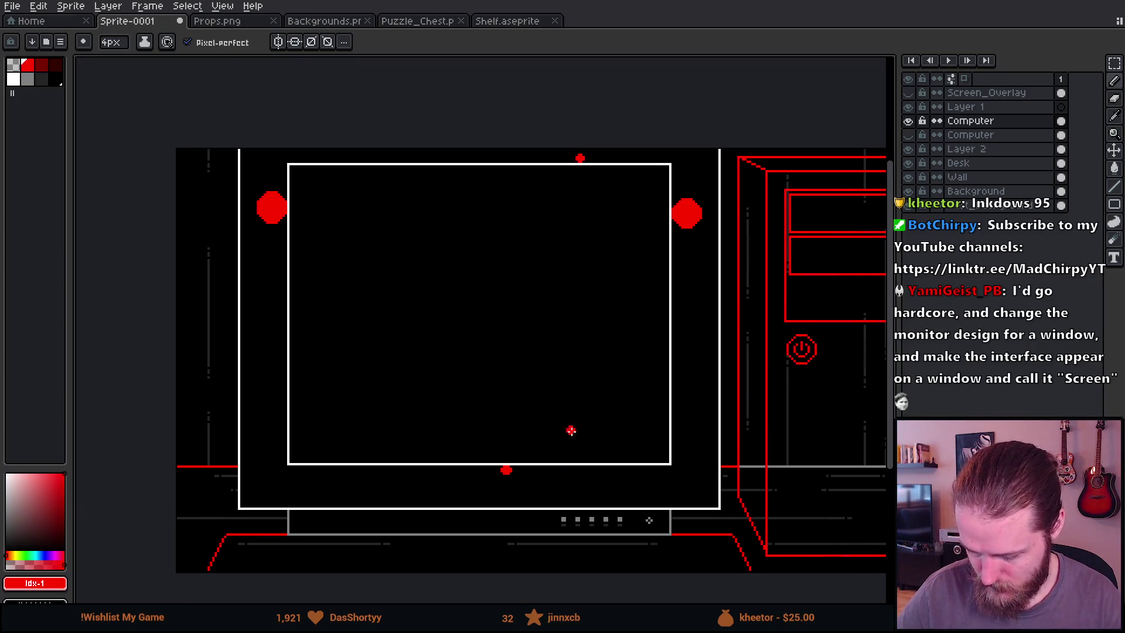
key("l")
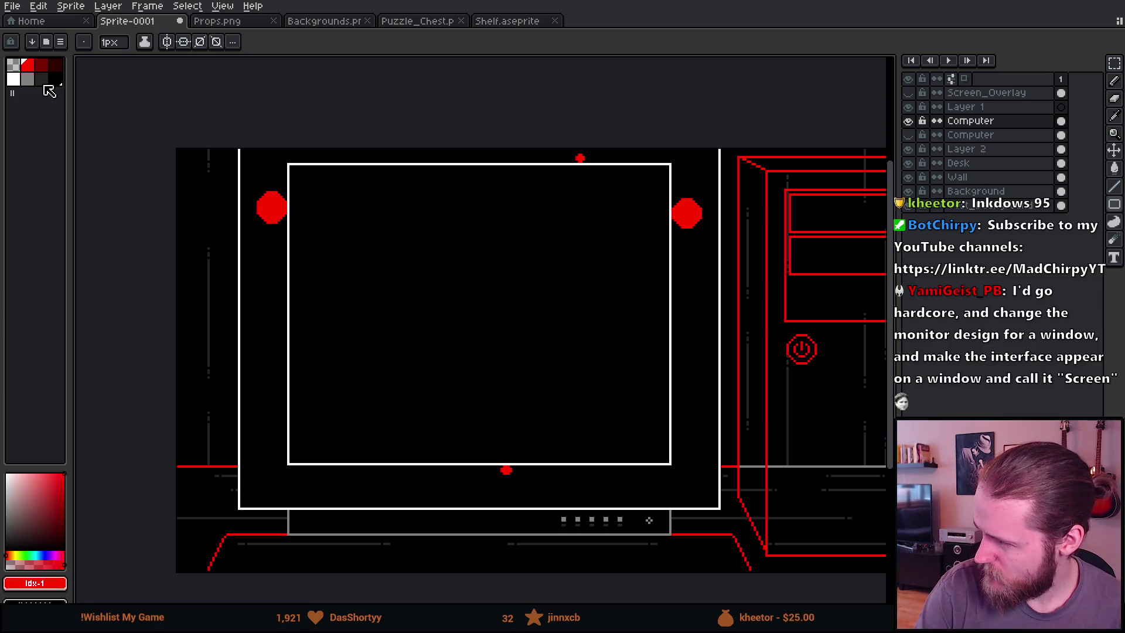
Outline a grey inset rectangle frame around the screen
left_click(27, 79)
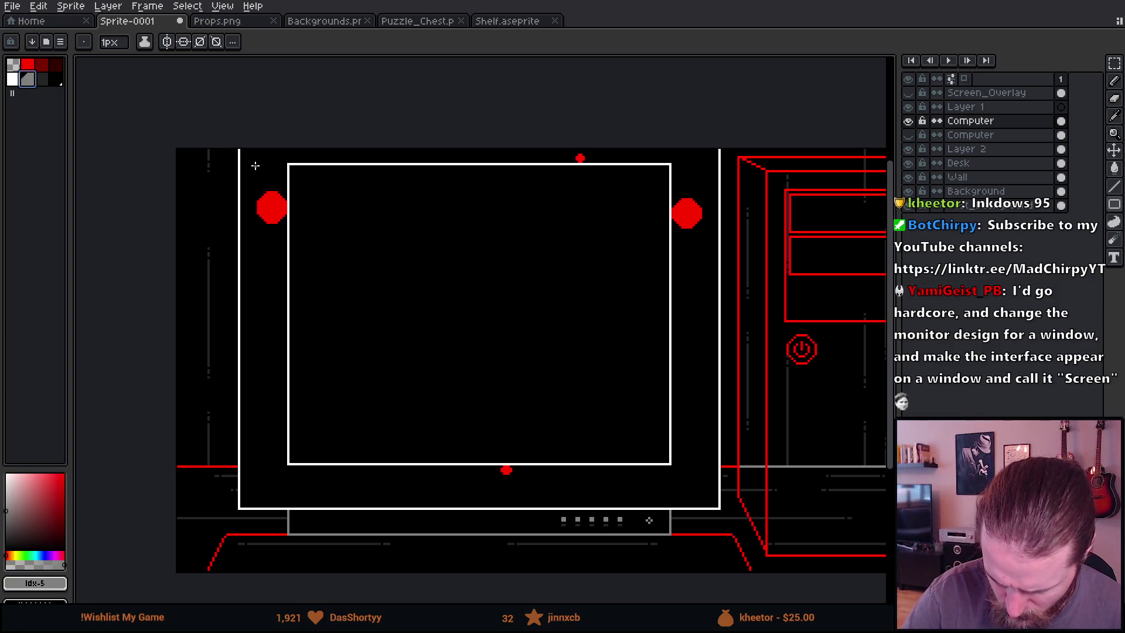
left_click_drag(255, 148, 286, 250)
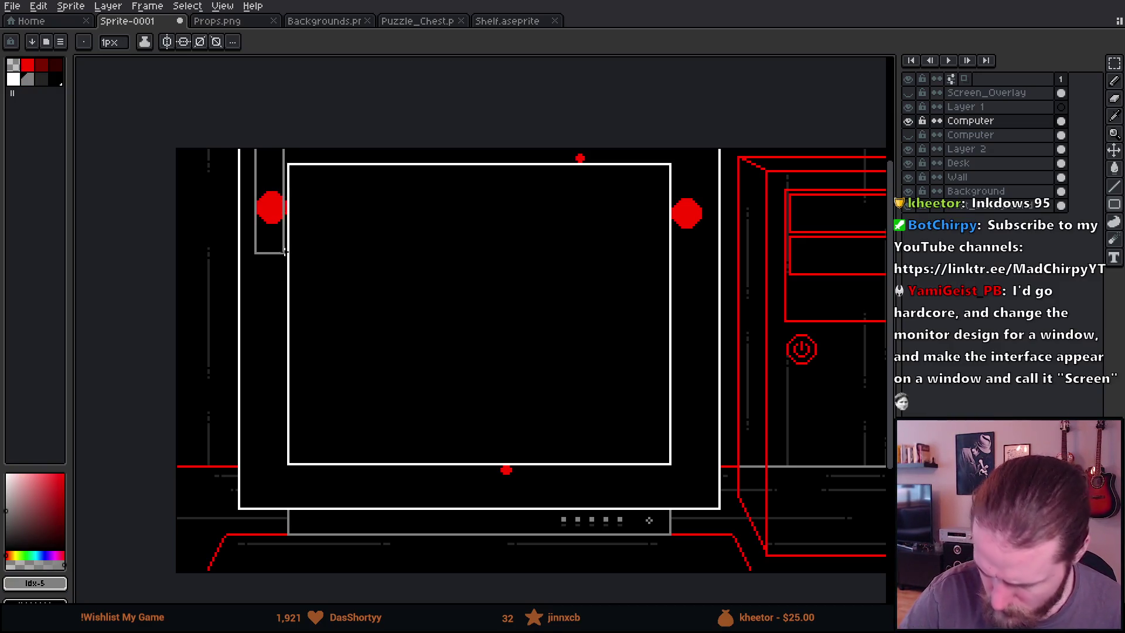
key("ctrl+z")
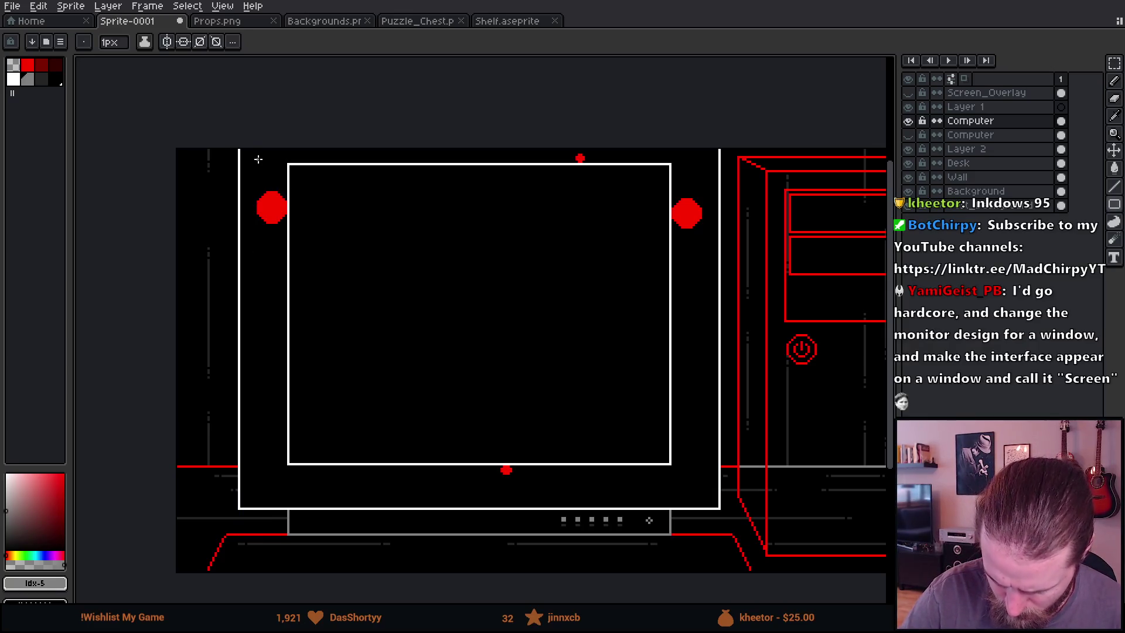
mouse_move(255, 154)
left_mouse_down()
mouse_move(298, 261)
mouse_move(549, 407)
mouse_move(621, 426)
mouse_move(674, 476)
mouse_move(704, 476)
left_mouse_up()
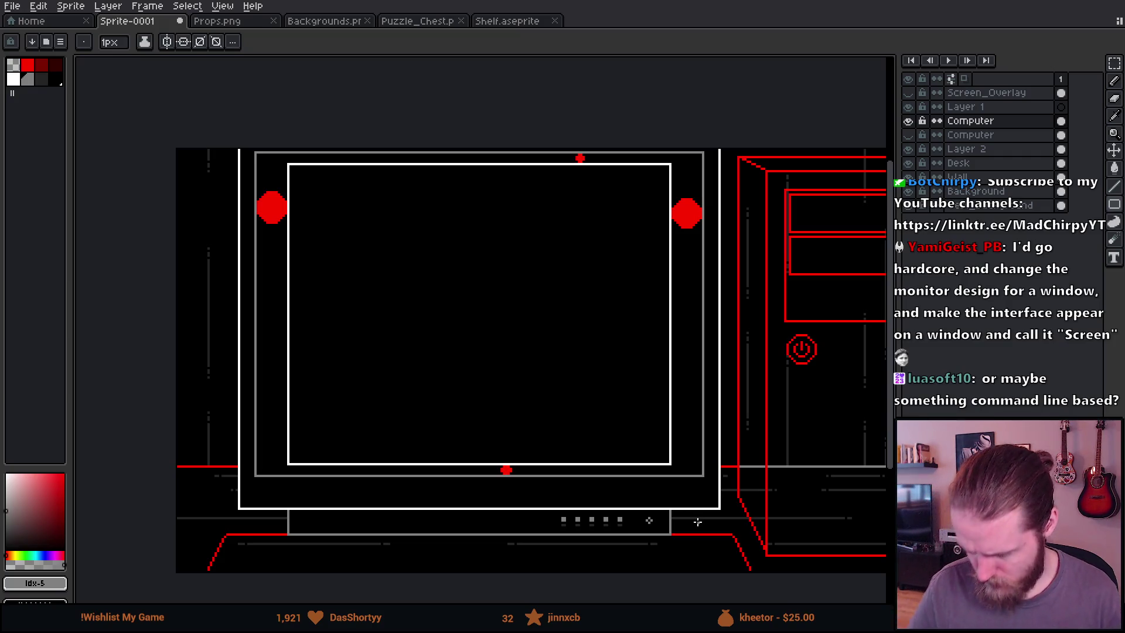
Fill over the red marker dots with black and darken the inset frame
key("g")
left_click(271, 252, "alt")
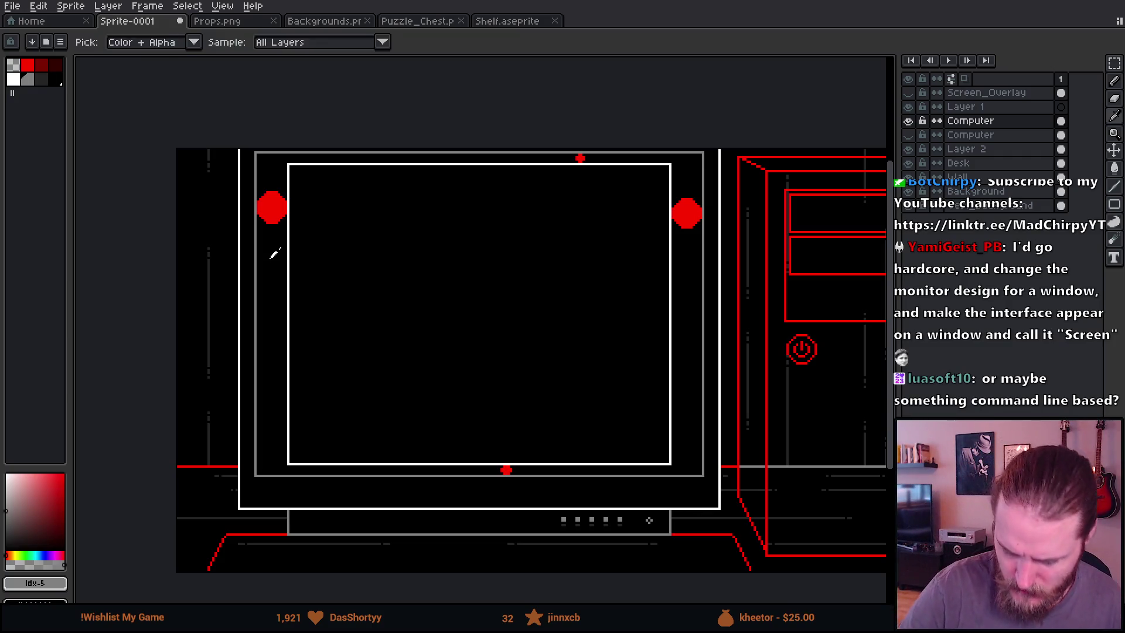
left_click(279, 210)
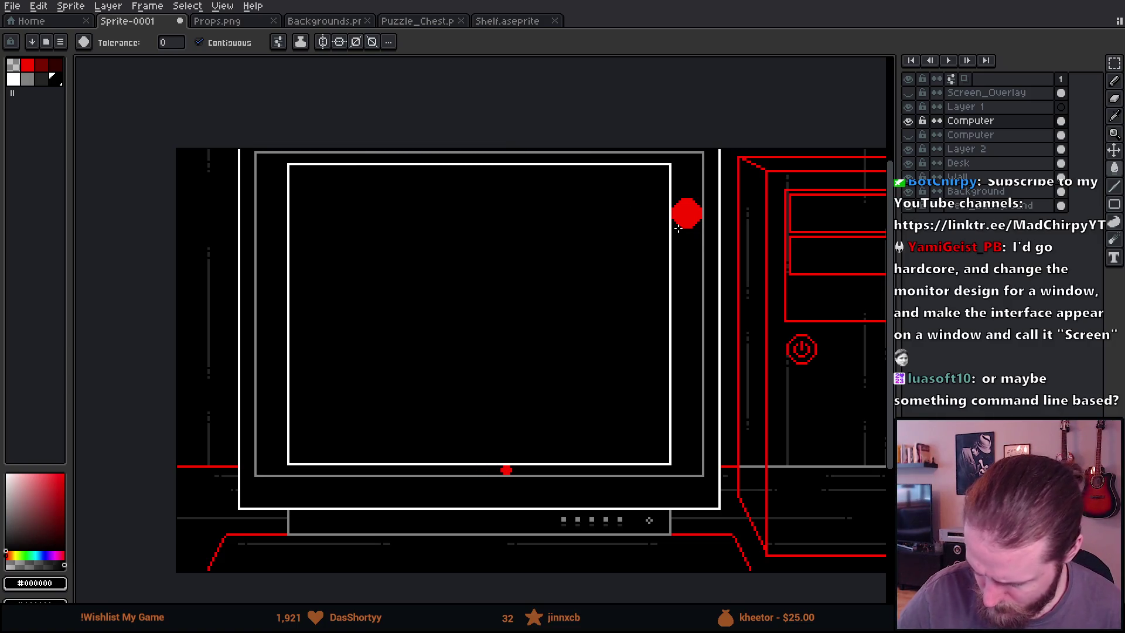
left_click(679, 226)
left_click(507, 469)
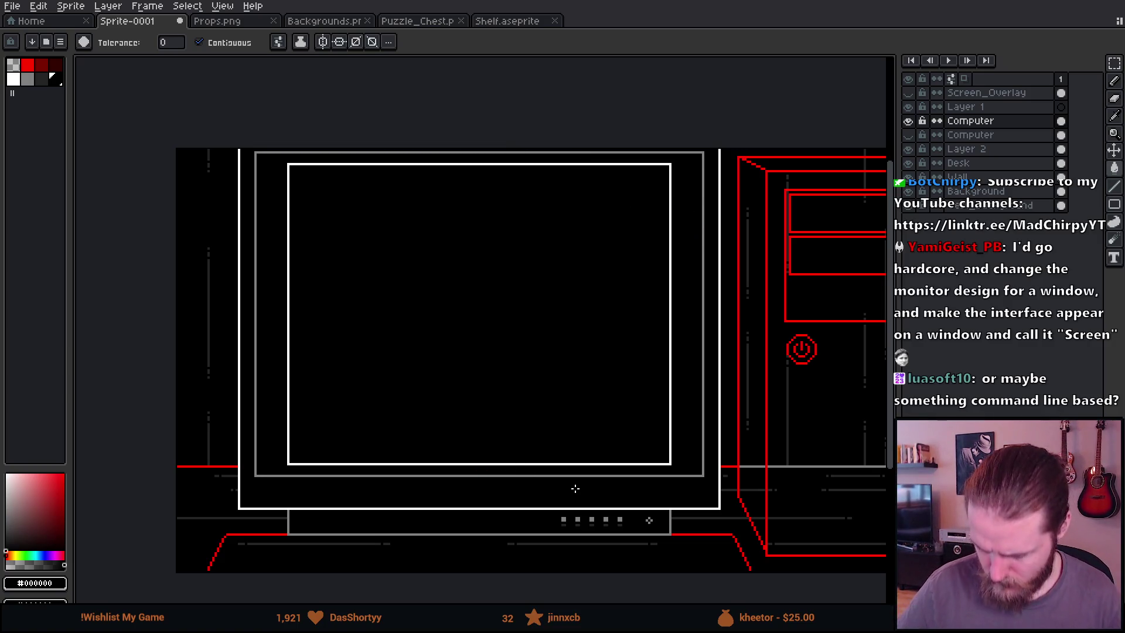
mouse_move(737, 491)
left_mouse_down()
mouse_move(709, 467)
mouse_move(732, 472)
mouse_move(773, 423)
left_mouse_up()
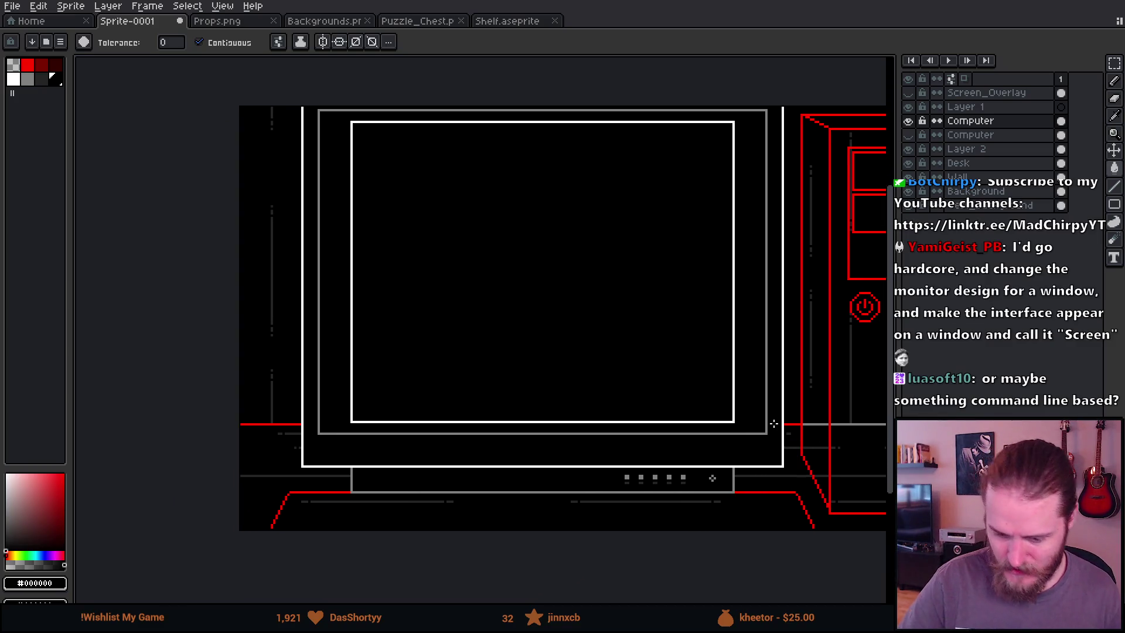
left_click(41, 79)
left_click(343, 111)
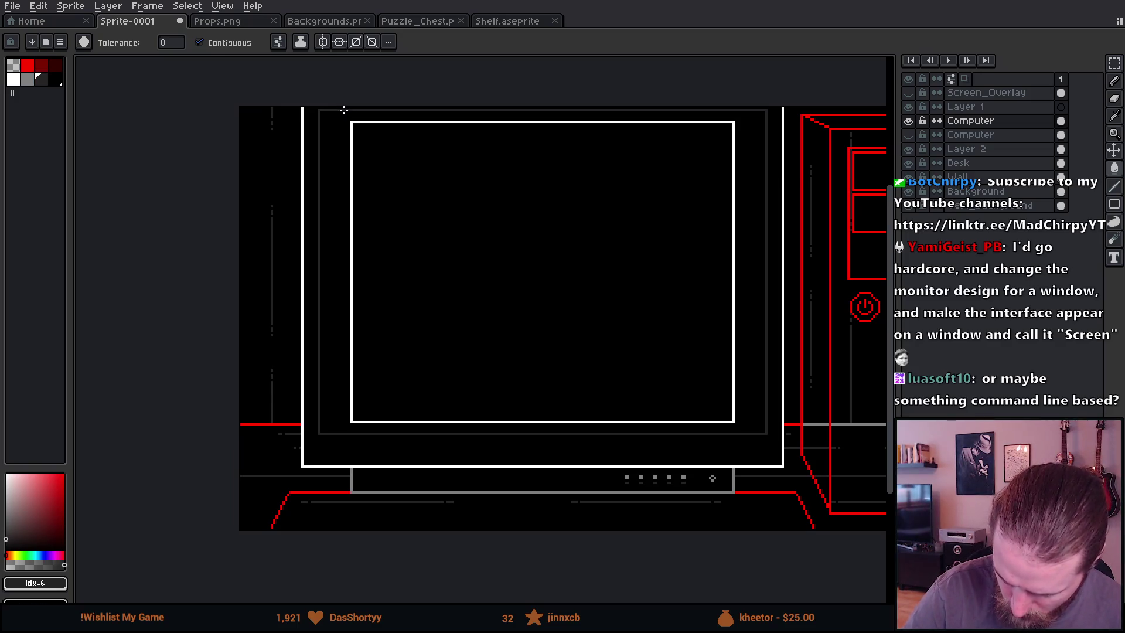
Draw a stepped grey diagonal from the frame to the screen's top-left corner
scroll(748, 387, "up", 1)
scroll(472, 321, "up", 2)
scroll(645, 469, "down", 1)
scroll(344, 214, "up", 1)
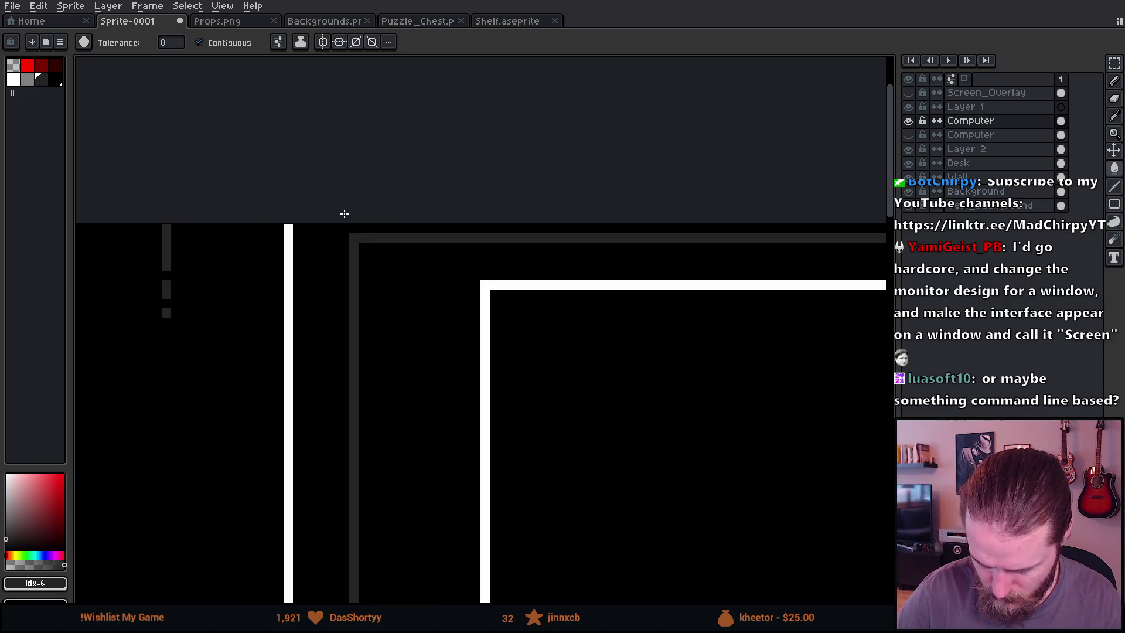
key("b")
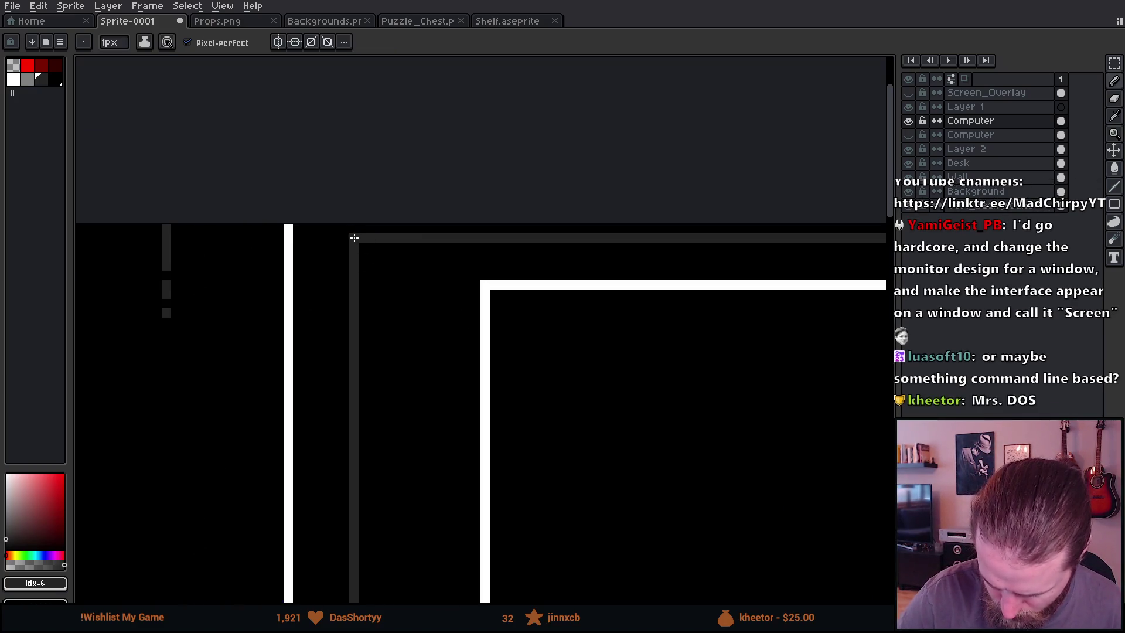
left_click(476, 275, "shift")
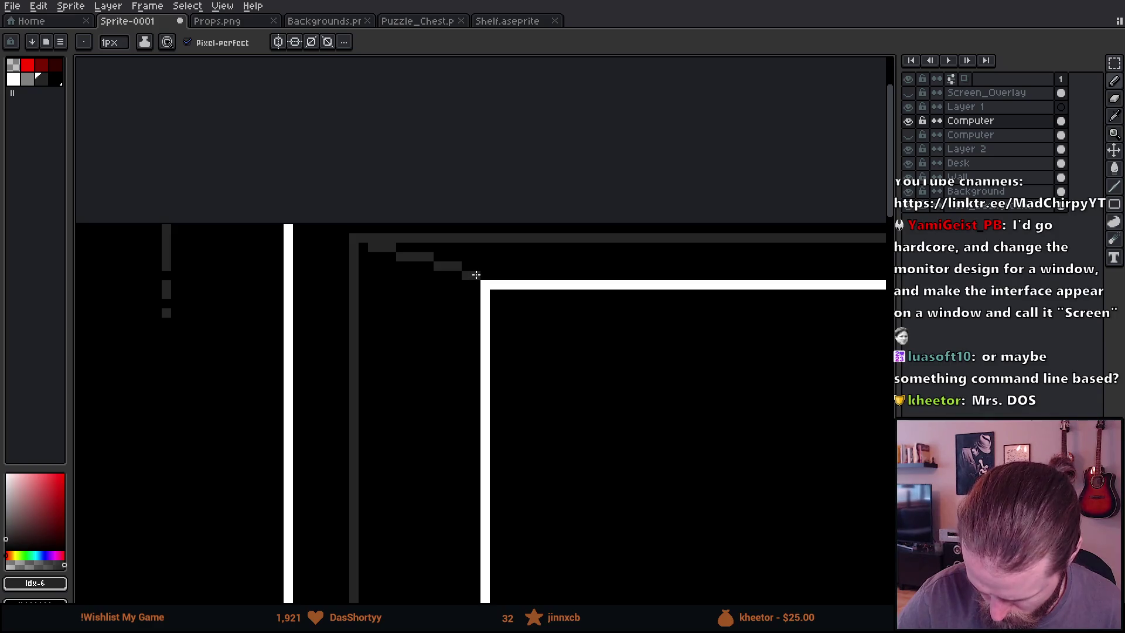
Draw stepped bevel lines at the screen's top-left and top-right corners
key("ctrl+z")
left_click(475, 284, "shift")
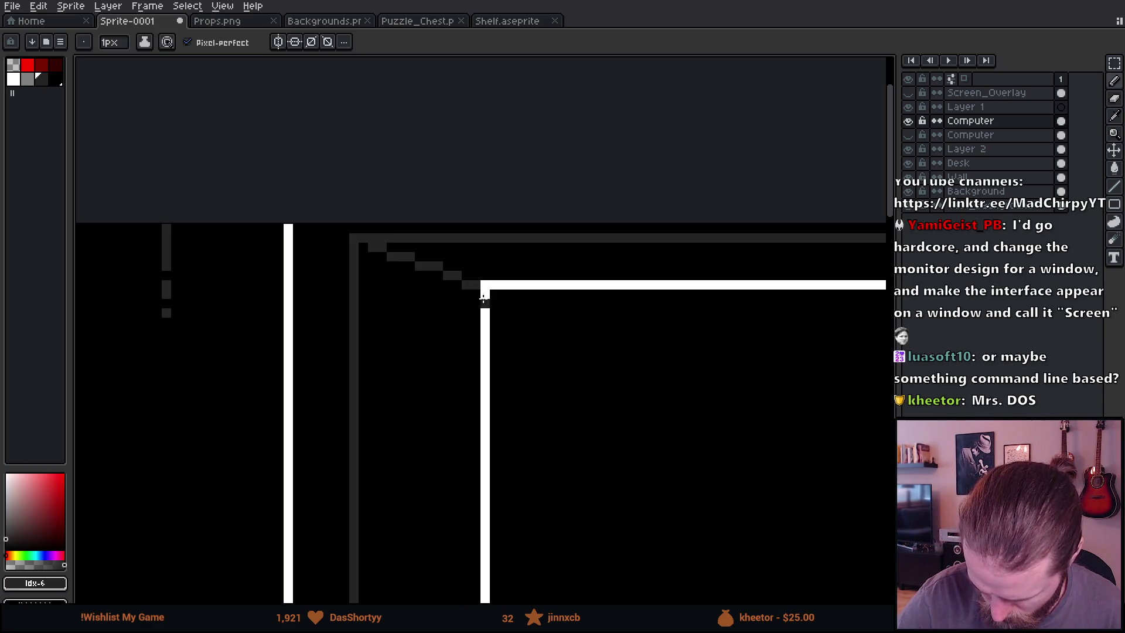
left_click_drag(702, 432, 580, 408)
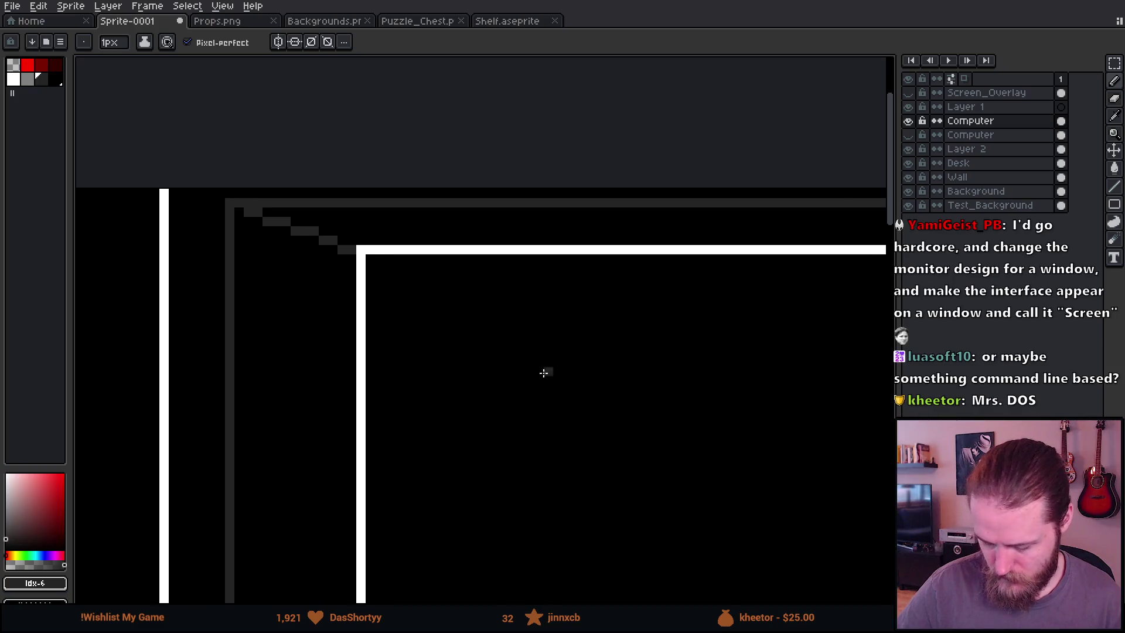
key("ctrl+z")
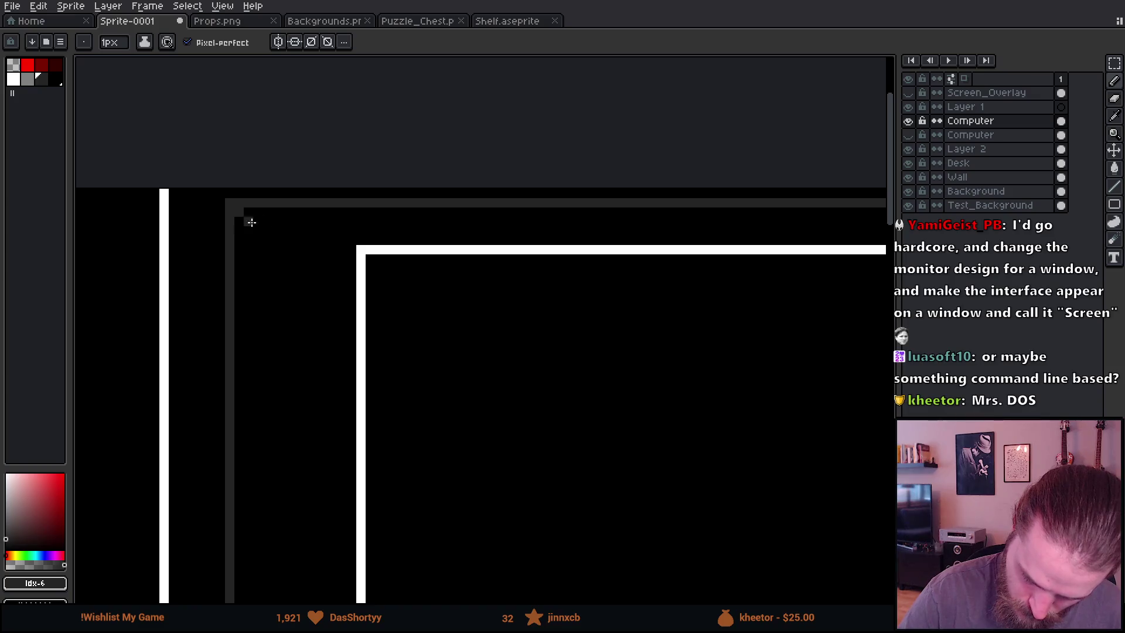
left_click(361, 250, "shift")
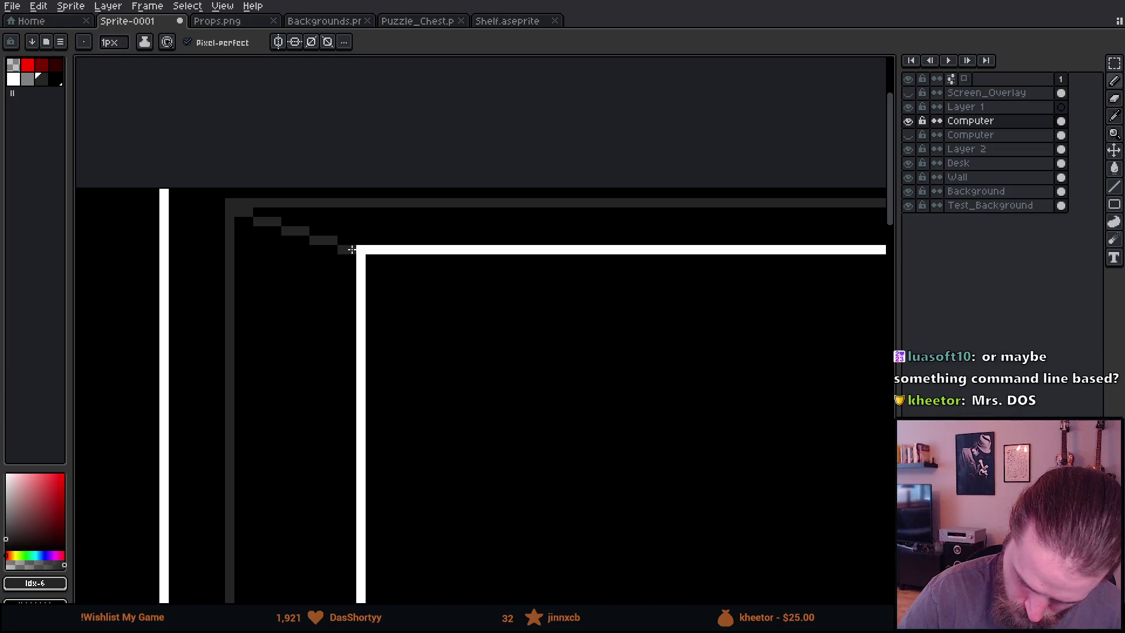
left_click_drag(722, 446, 439, 422)
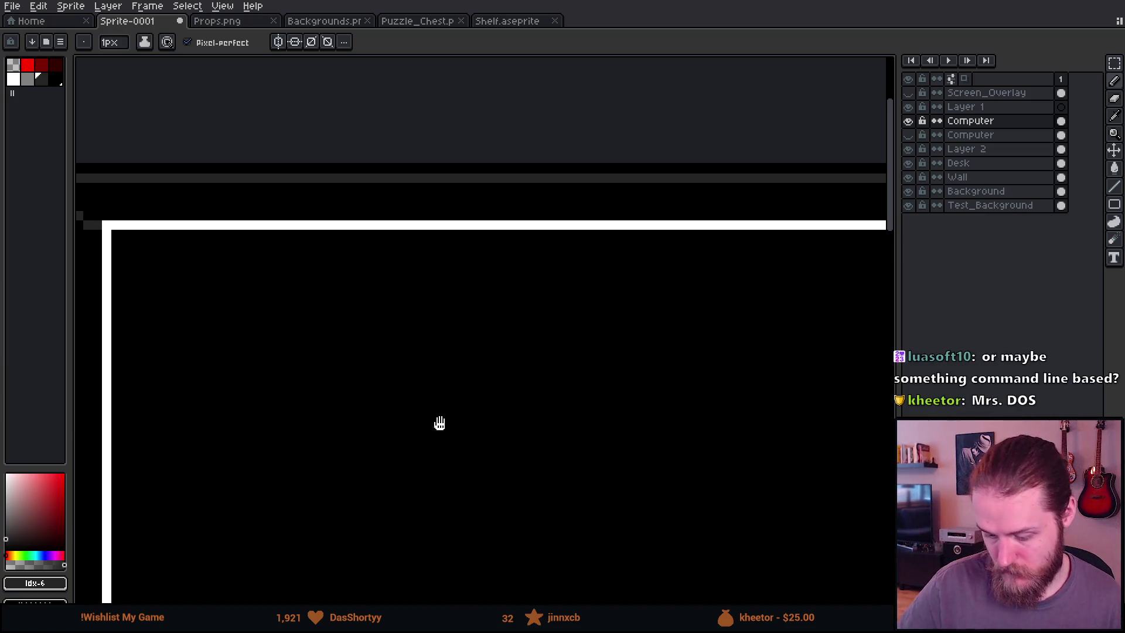
left_click_drag(765, 401, 288, 431)
mouse_move(772, 348)
left_mouse_down()
mouse_move(377, 367)
mouse_move(289, 344)
left_mouse_up()
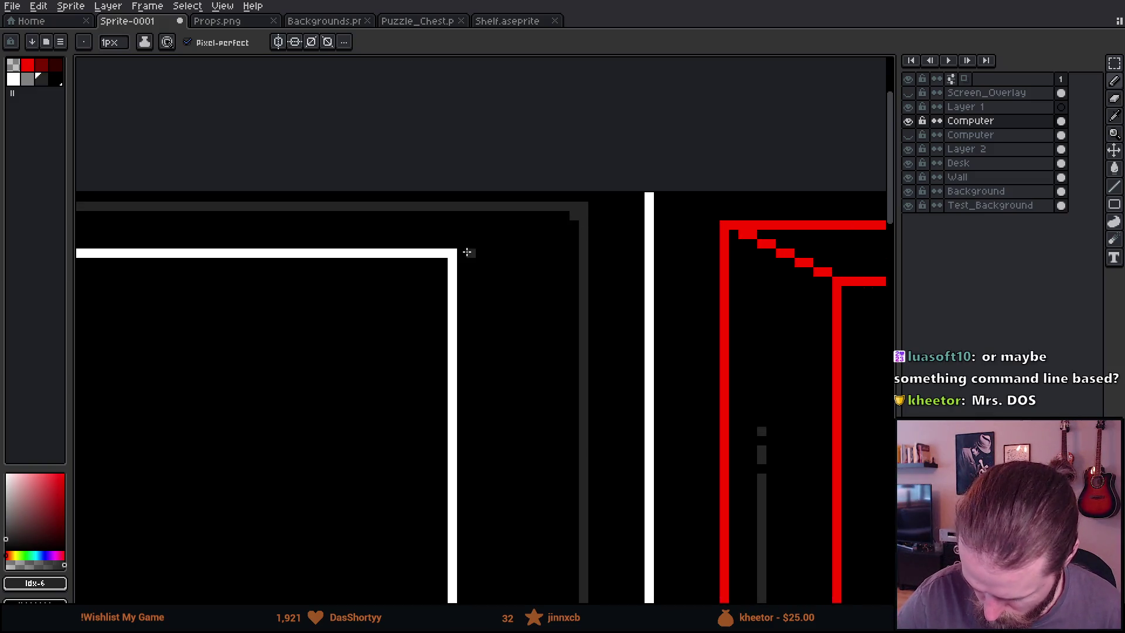
left_click(463, 253, "shift")
Draw stepped bevel lines at the screen's bottom-left and bottom-right corners
left_click_drag(544, 473, 608, 476)
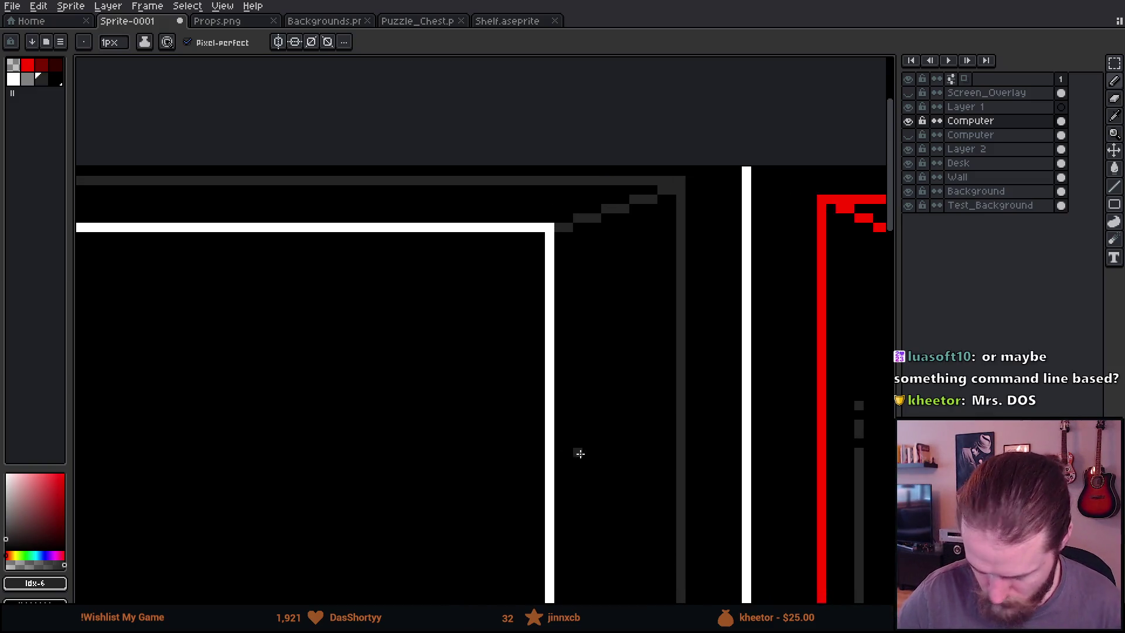
scroll(489, 434, "down", 2)
left_click_drag(401, 474, 833, 404)
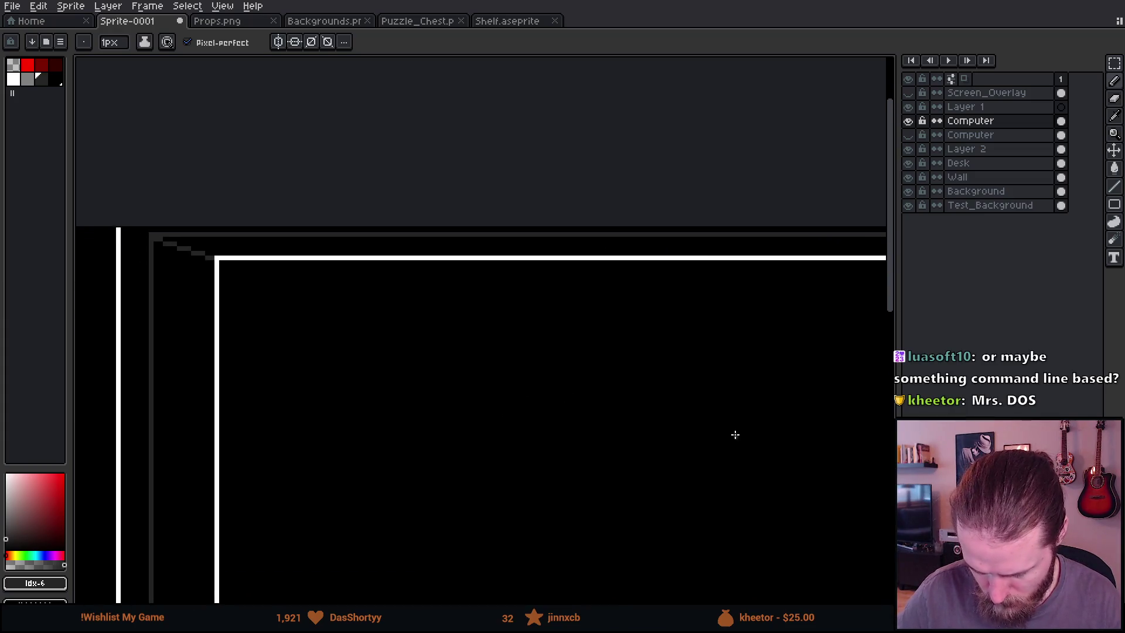
mouse_move(700, 490)
left_mouse_down()
mouse_move(361, 431)
mouse_move(711, 226)
mouse_move(792, 138)
left_mouse_up()
left_click_drag(460, 472, 610, 347)
scroll(446, 402, "up", 3)
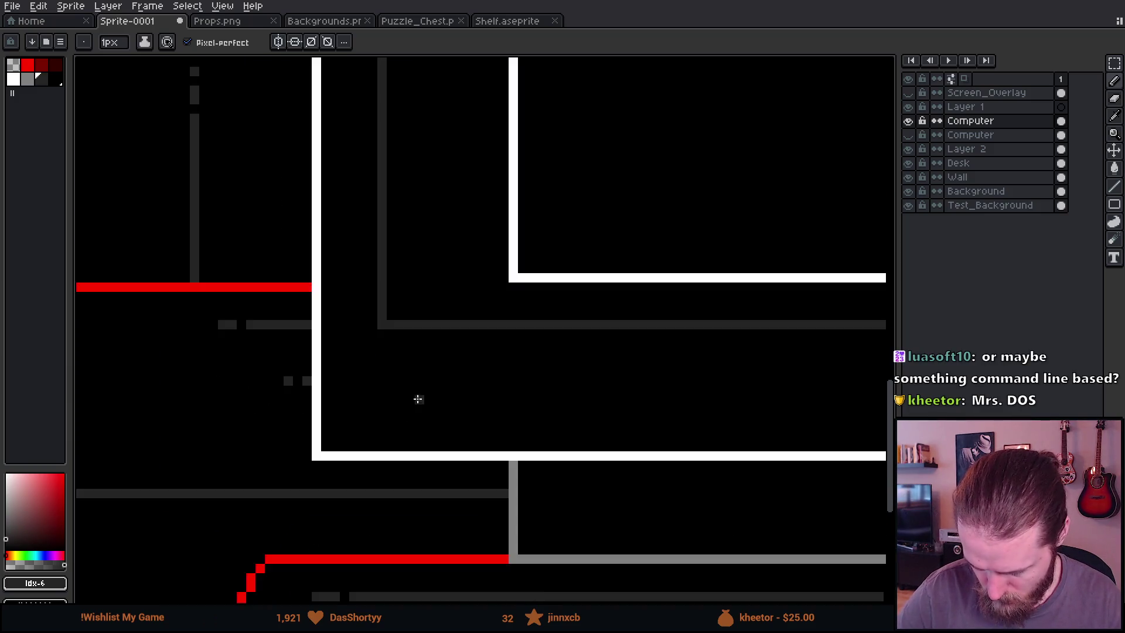
left_click(551, 232, "shift")
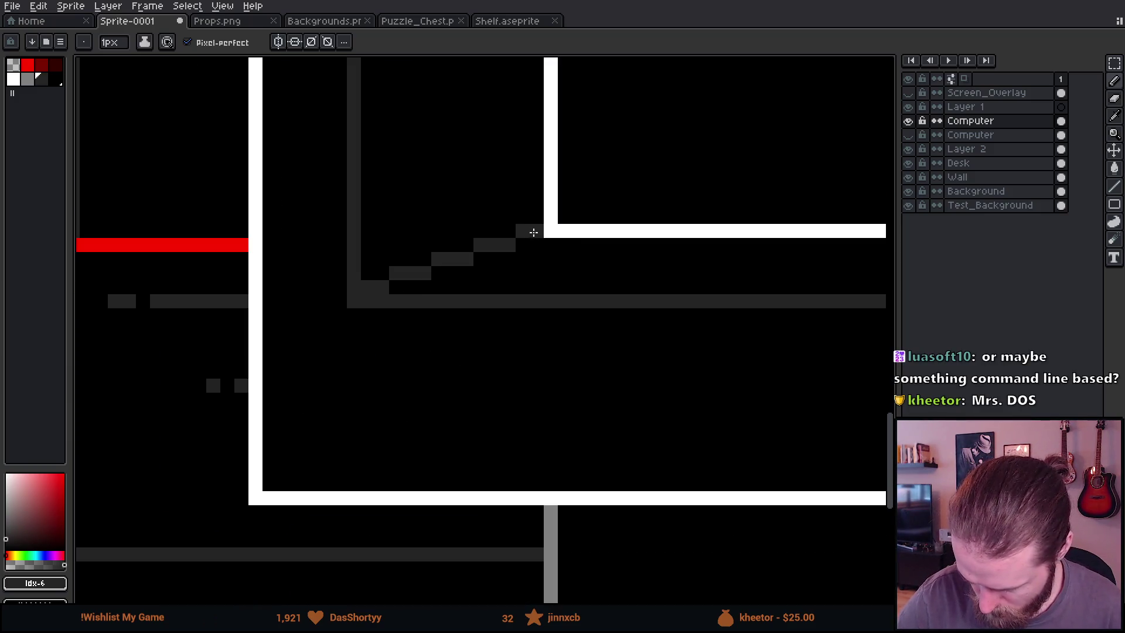
left_click_drag(716, 352, 281, 401)
mouse_move(758, 375)
left_mouse_down()
mouse_move(170, 389)
mouse_move(793, 395)
mouse_move(33, 412)
left_mouse_up()
left_click_drag(683, 390, 316, 382)
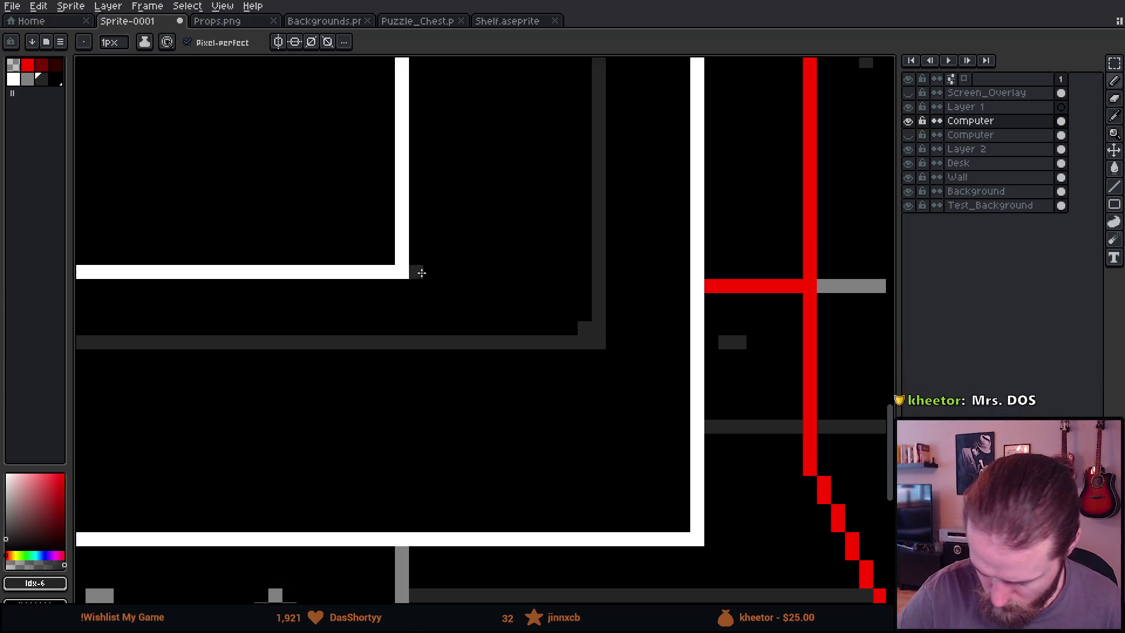
left_click(425, 273, "shift")
scroll(603, 432, "down", 6)
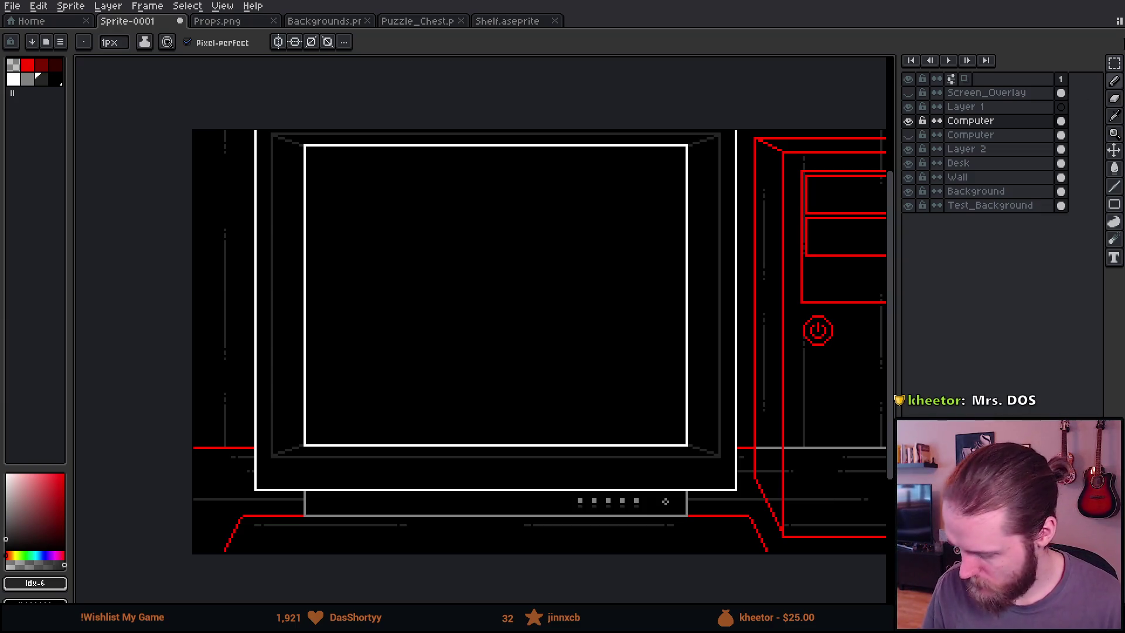
Show the Screen_Overlay layer and move its scanlines into place over the screen
left_click(908, 92)
left_click(994, 94)
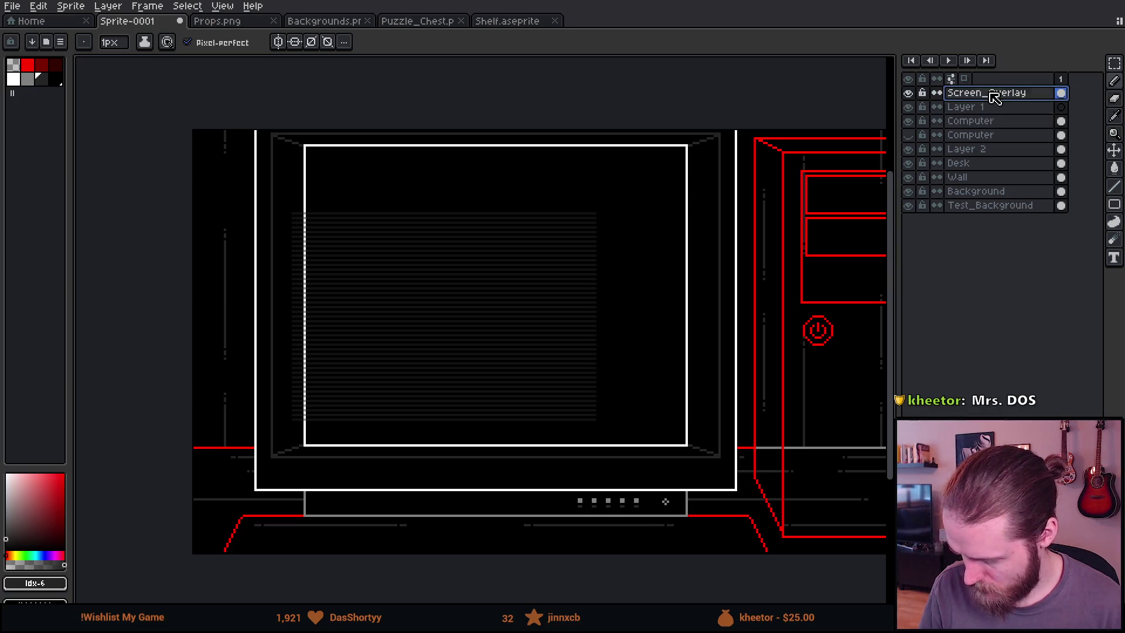
key("m")
mouse_move(289, 184)
left_mouse_down()
mouse_move(653, 457)
mouse_move(660, 451)
left_mouse_up()
left_click_drag(458, 304, 477, 240)
scroll(478, 240, "up", 3)
left_click_drag(513, 319, 459, 293)
key("Down")
scroll(450, 295, "down", 4)
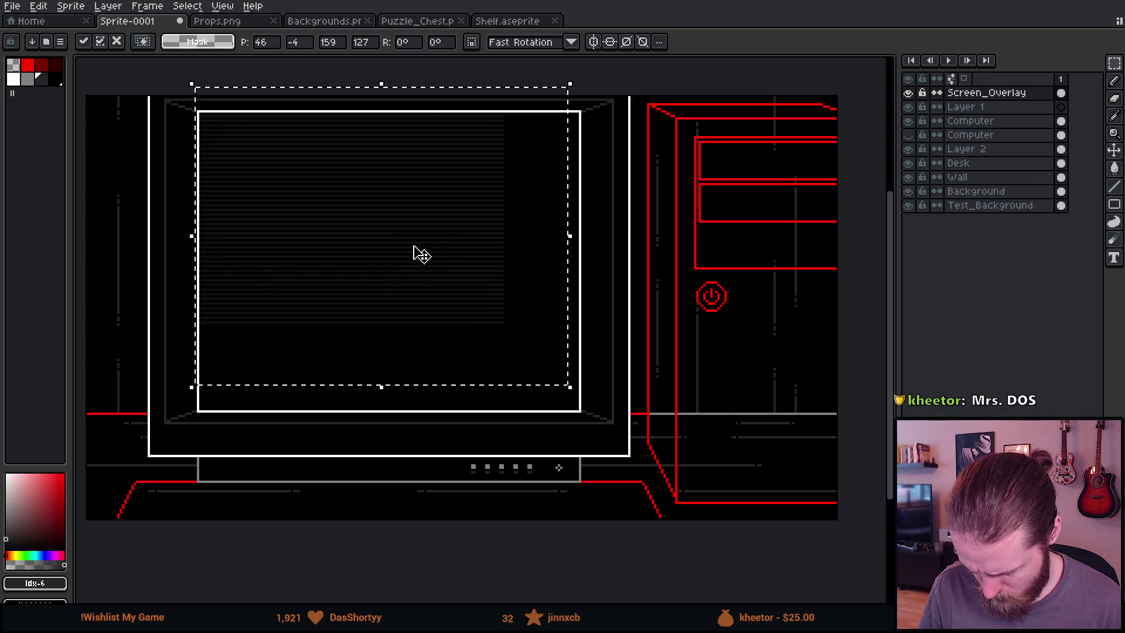
key("ctrl+d")
Stretch the scanlines' right part out to the screen's right edge
mouse_move(443, 95)
left_mouse_down()
mouse_move(518, 336)
mouse_move(504, 344)
left_mouse_up()
scroll(535, 271, "up", 3)
left_click_drag(460, 218, 593, 242)
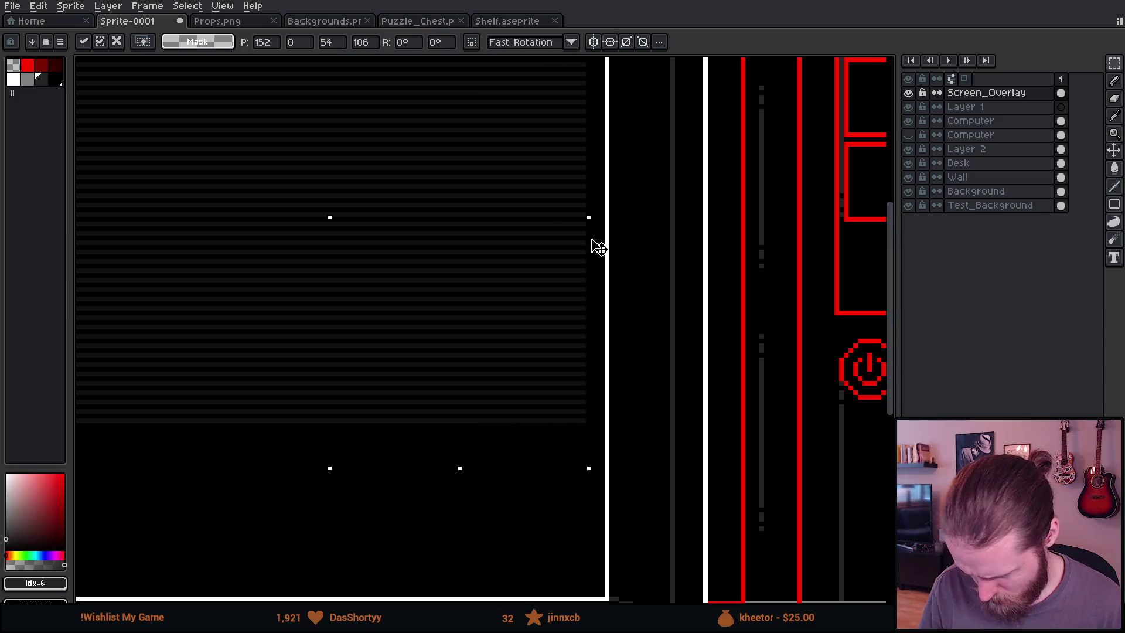
key("Return")
scroll(426, 382, "down", 3)
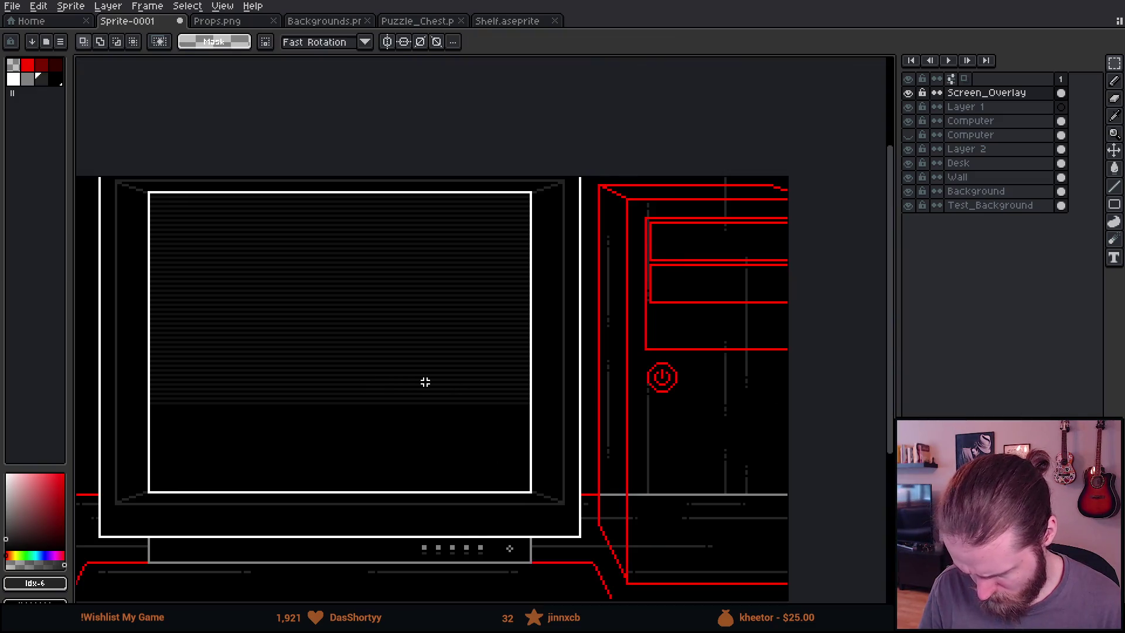
Move the scanlines down so they cover the bottom of the screen
left_click_drag(204, 238, 680, 440)
mouse_move(394, 359)
left_mouse_down()
mouse_move(344, 352)
mouse_move(279, 470)
left_mouse_up()
scroll(279, 470, "up", 2)
left_click_drag(301, 326, 290, 422)
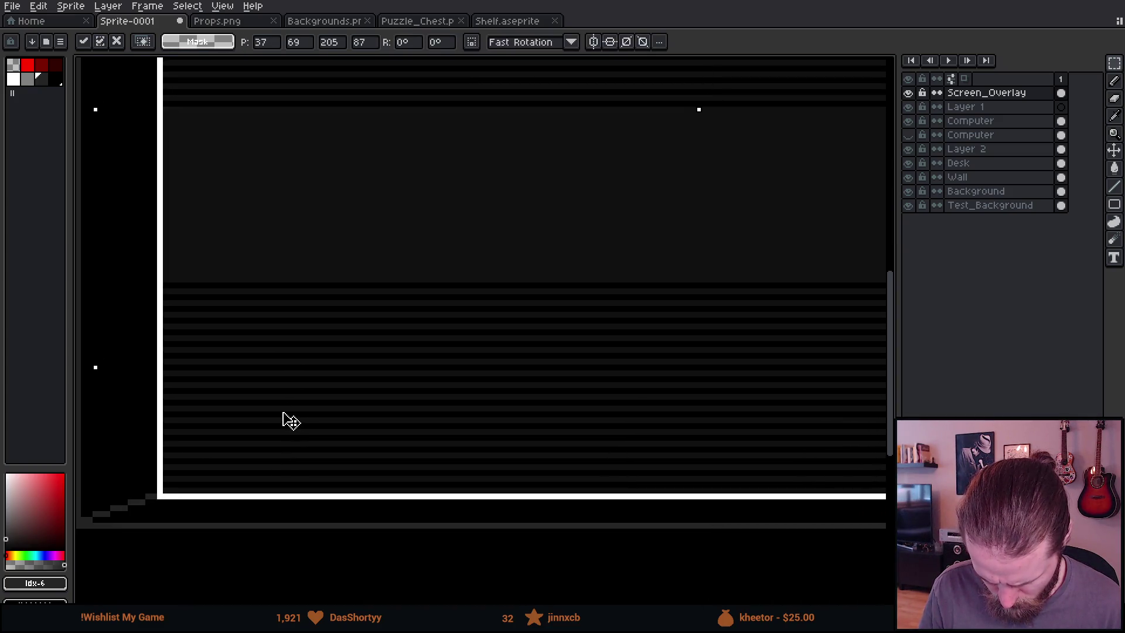
left_click(88, 297)
scroll(149, 311, "down", 2)
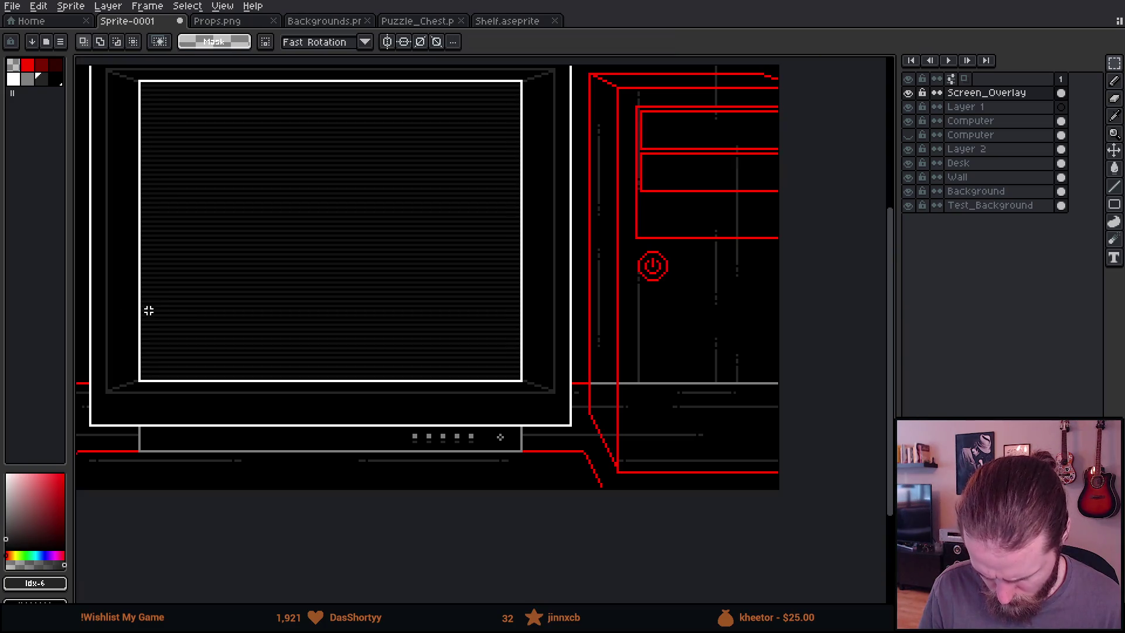
left_click_drag(149, 311, 291, 407)
left_click_drag(613, 453, 497, 431)
scroll(498, 432, "down", 2)
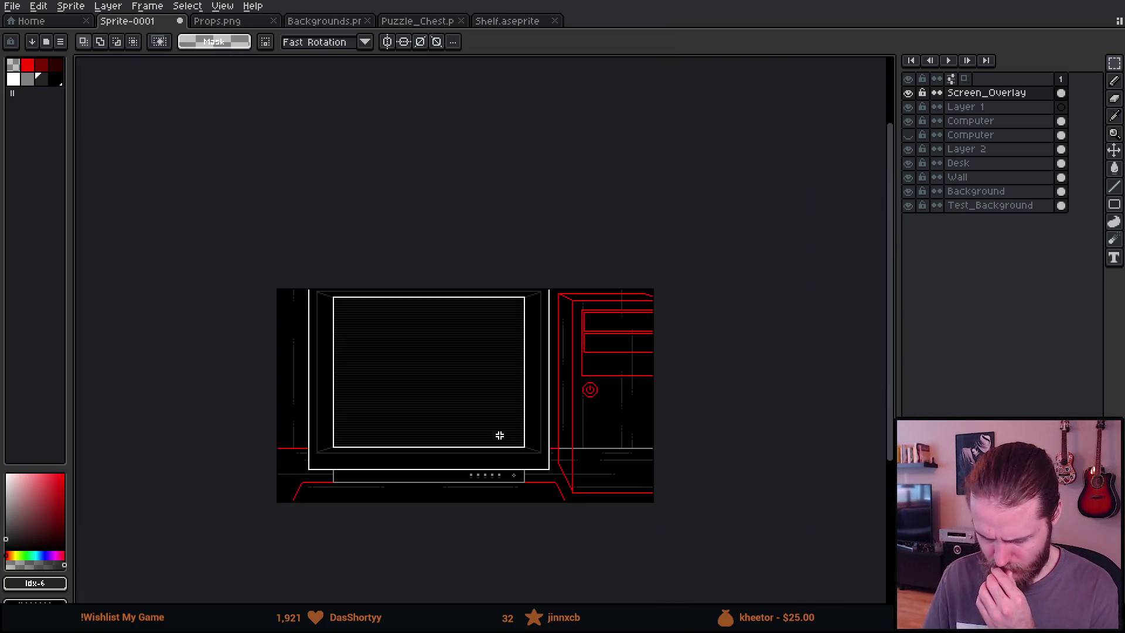
scroll(472, 445, "up", 2)
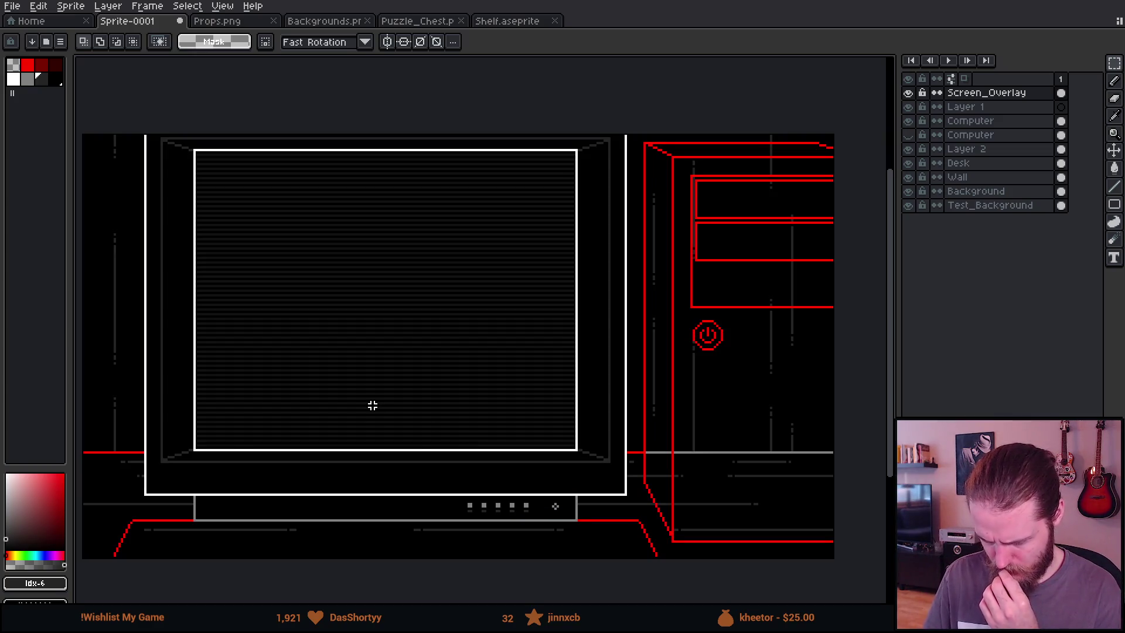
Lower the Screen_Overlay layer's opacity to 24%
double_click(1004, 93)
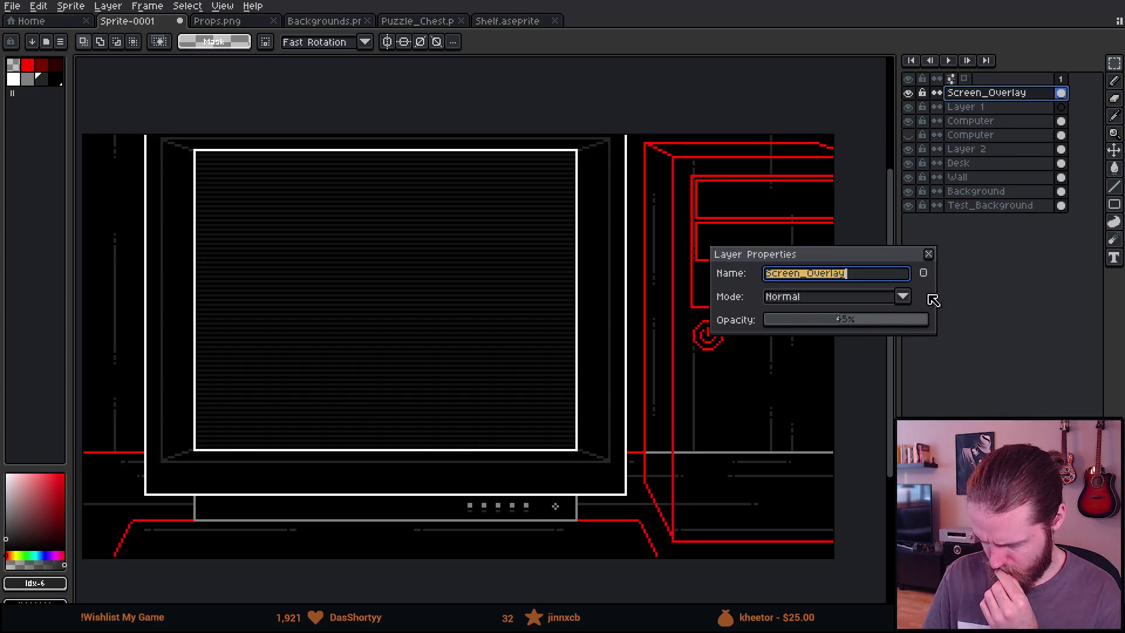
left_click(805, 322)
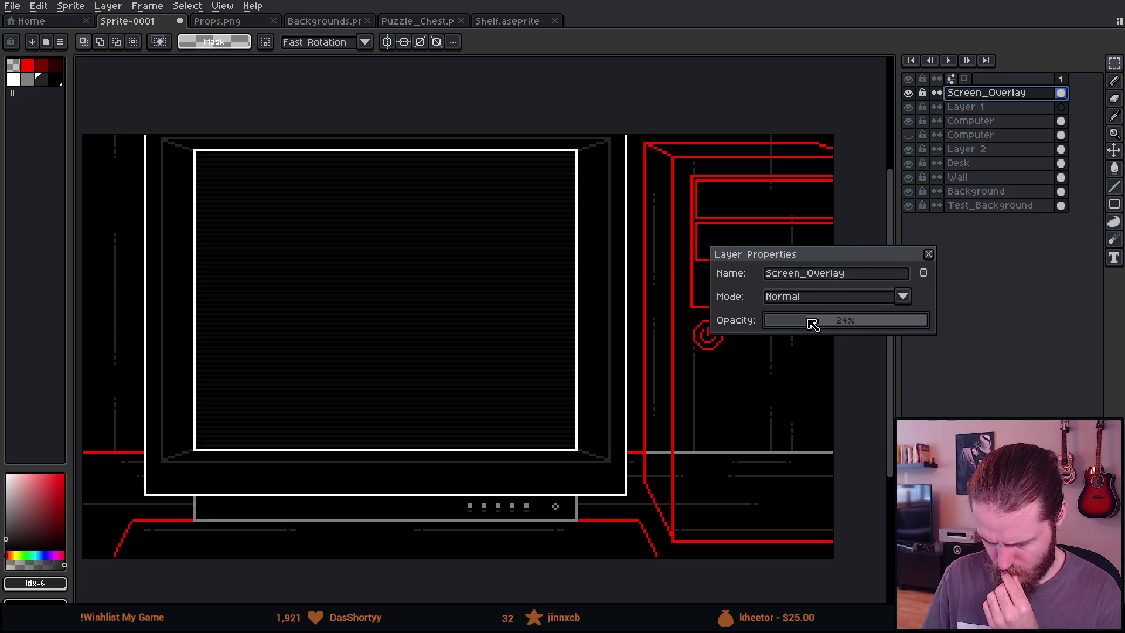
left_click(929, 254)
left_click_drag(470, 364, 526, 320)
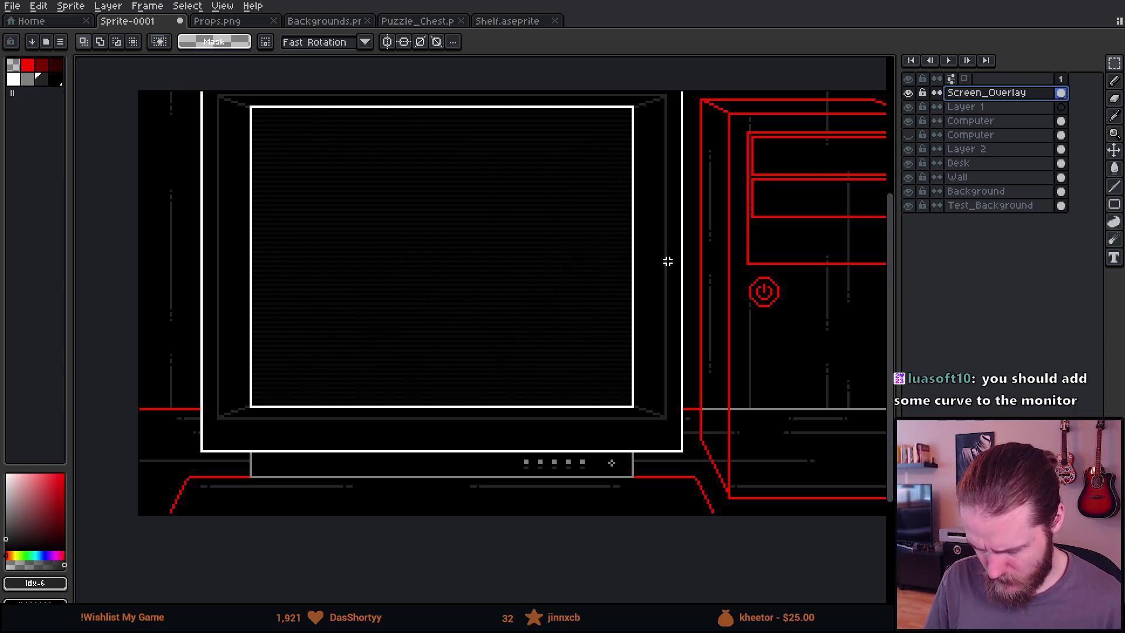
mouse_move(695, 346)
left_mouse_down()
mouse_move(537, 350)
mouse_move(625, 314)
mouse_move(610, 353)
left_mouse_up()
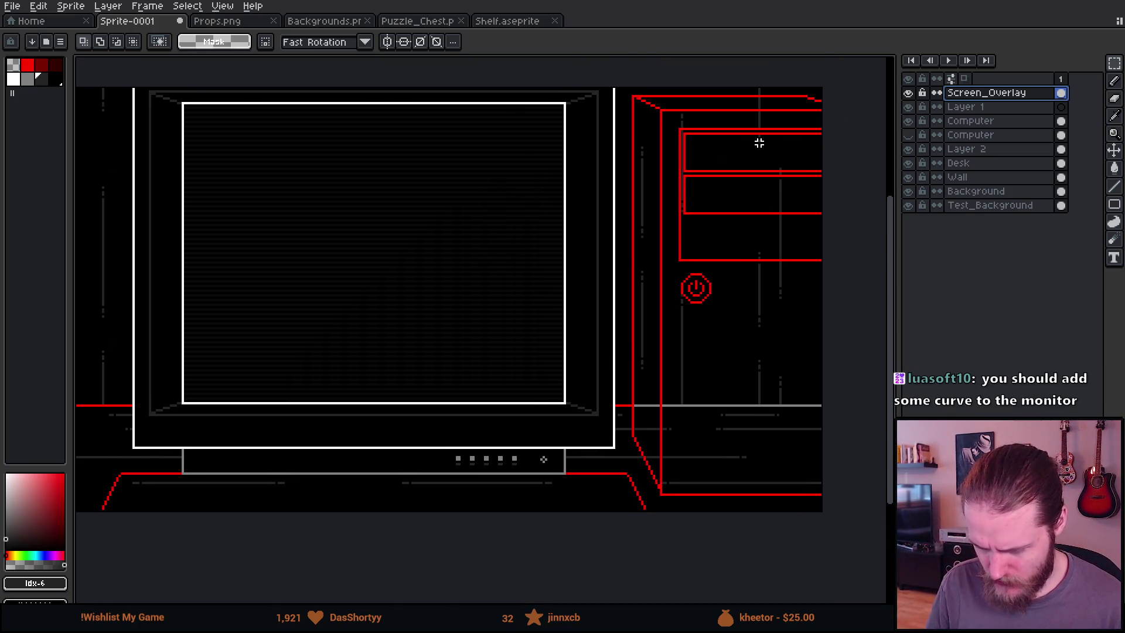
Hide the overlay and drag a white rectangle outline from the screen's corner
left_click(908, 92)
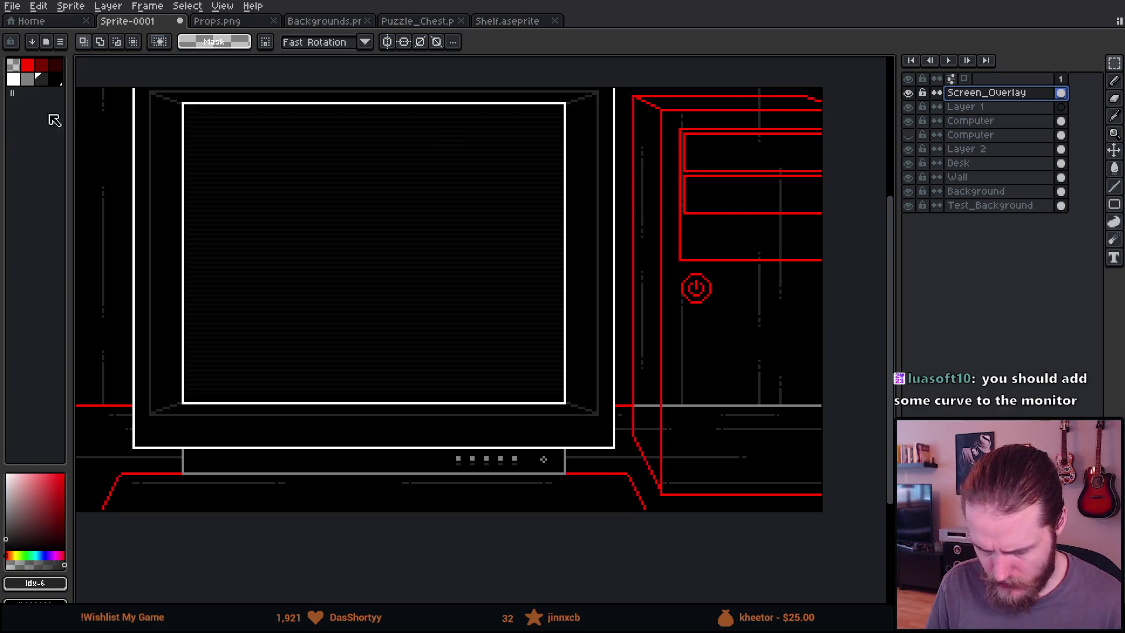
scroll(266, 105, "up", 3)
key("b")
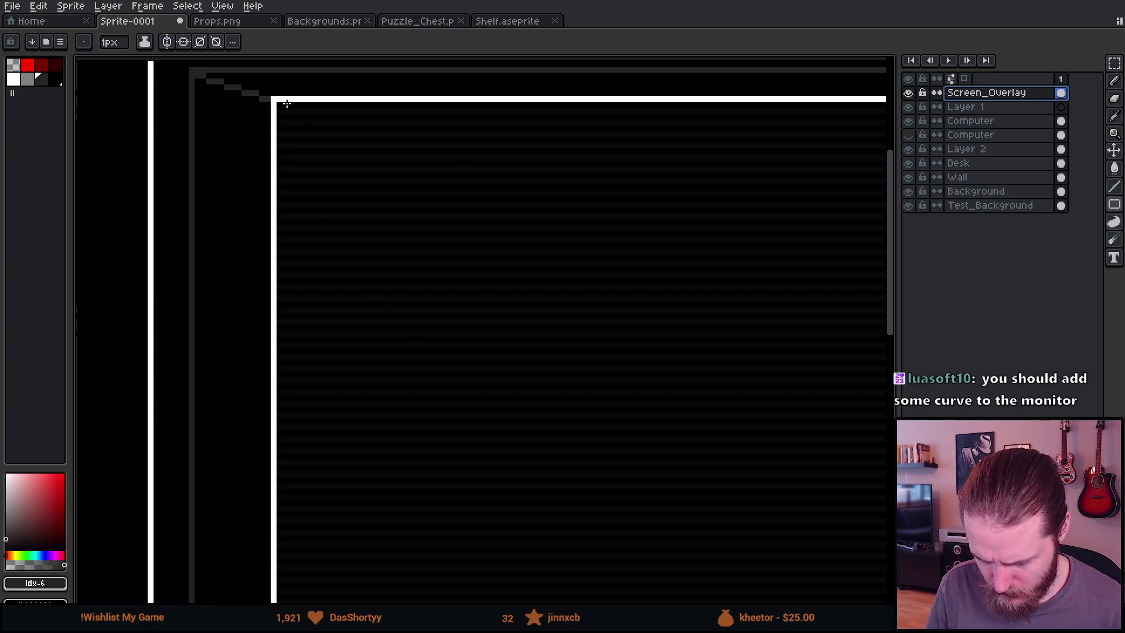
left_click(286, 100, "alt")
key("l")
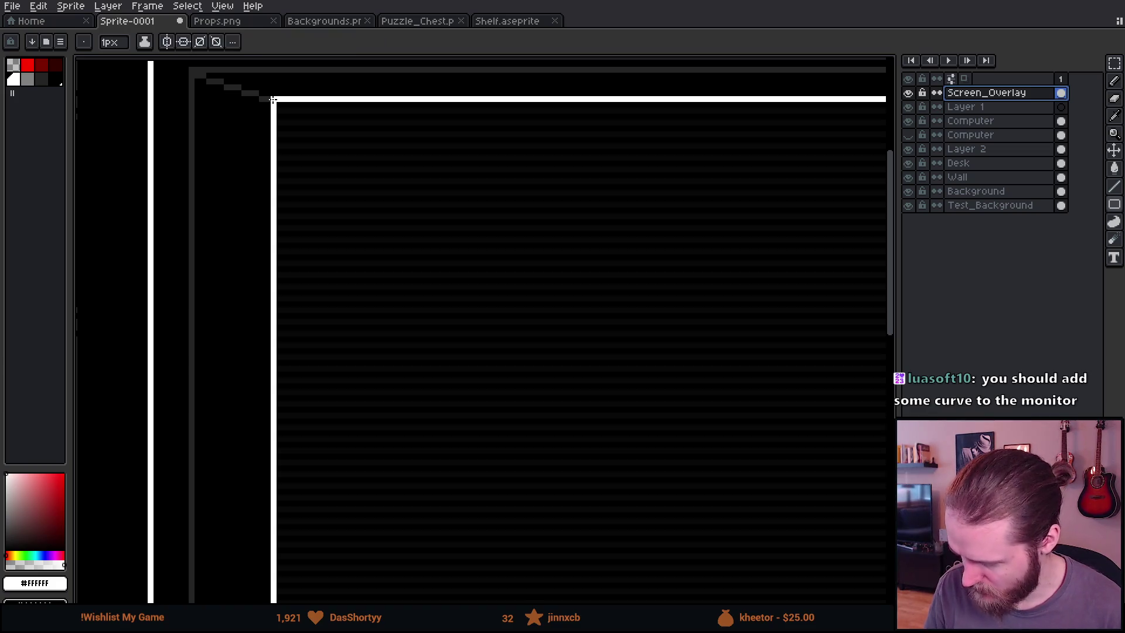
left_click_drag(273, 100, 426, 271)
key("ctrl+z")
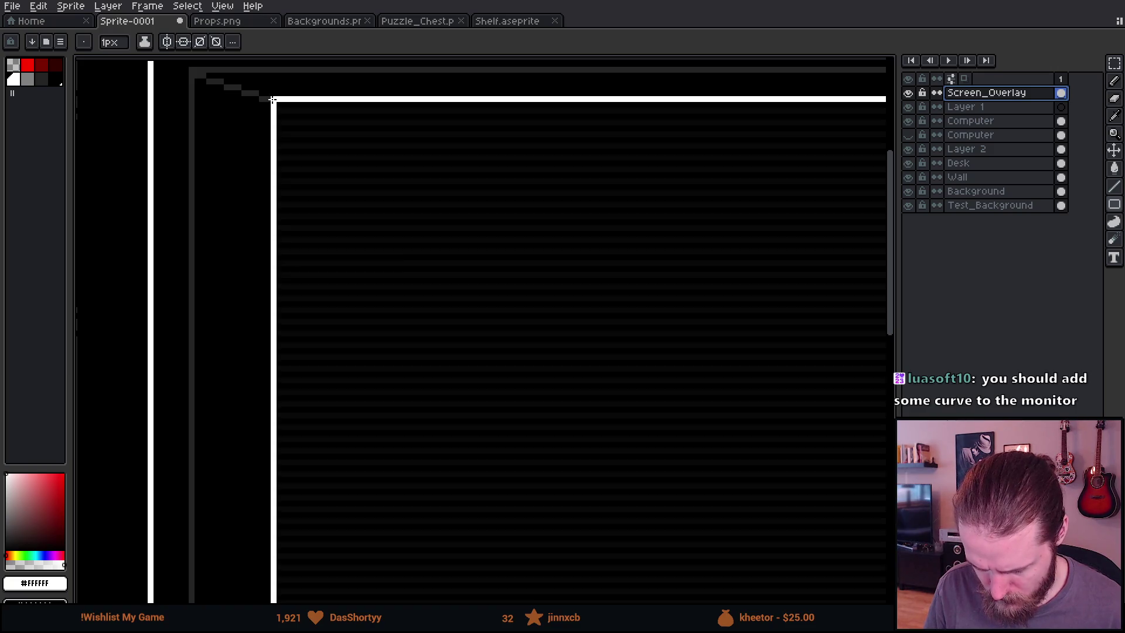
mouse_move(273, 99)
left_mouse_down()
mouse_move(459, 281)
mouse_move(735, 465)
mouse_move(374, 289)
left_mouse_up()
scroll(459, 281, "down", 3)
scroll(735, 465, "up", 4)
scroll(373, 289, "down", 3)
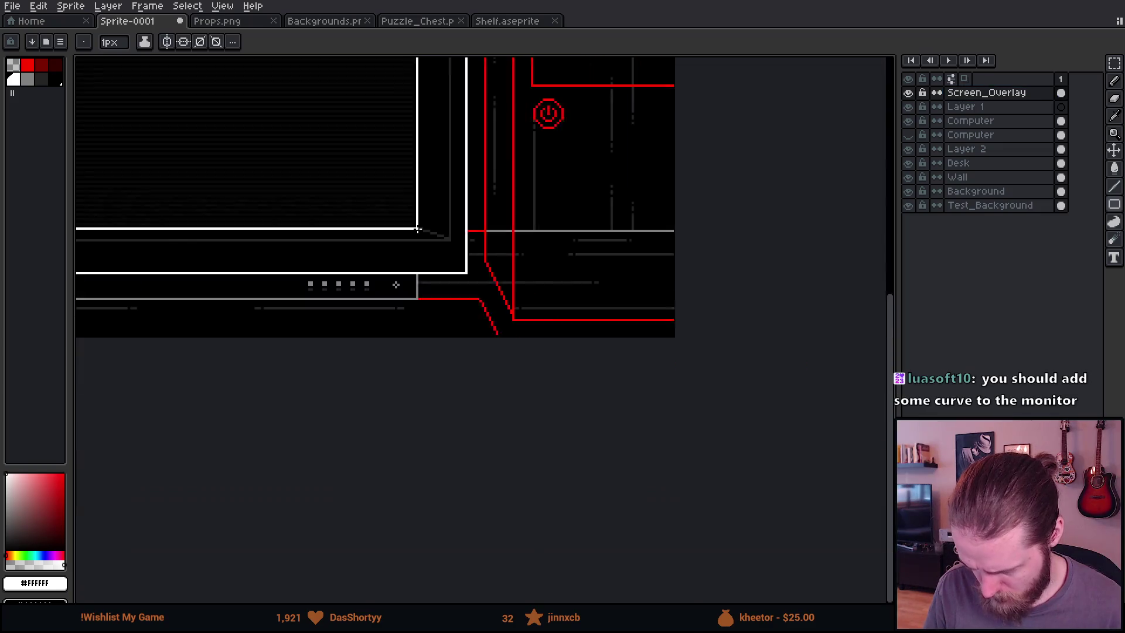
left_click_drag(389, 196, 421, 225)
scroll(421, 224, "up", 2)
scroll(663, 178, "up", 1)
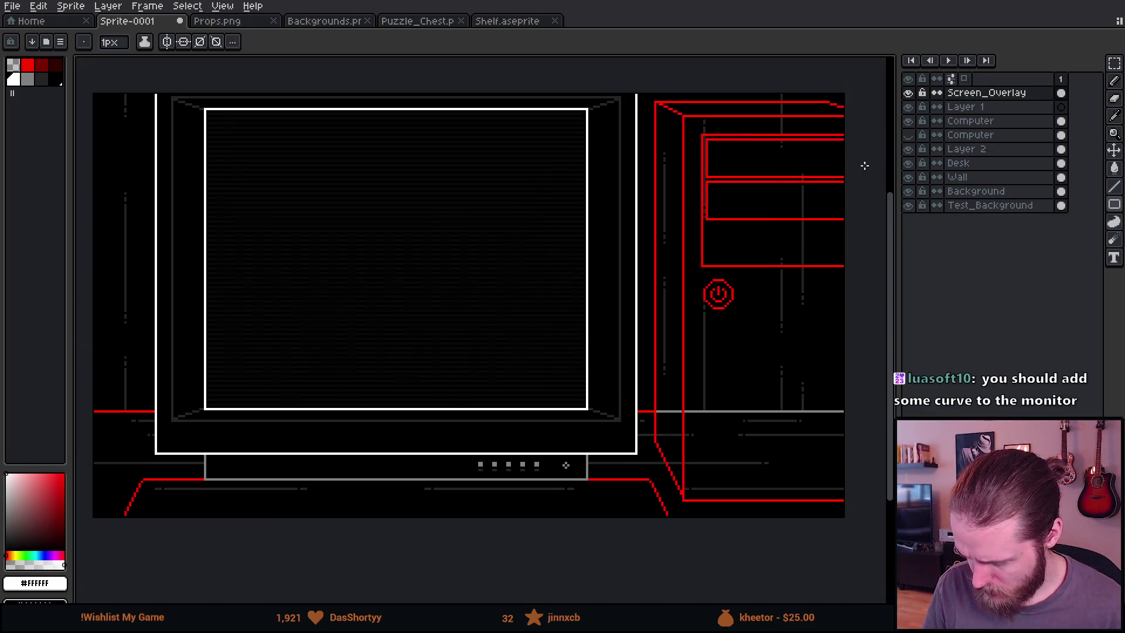
Delete the unused Layer 1 and the duplicate Computer layer
left_click(974, 108)
key("Delete")
left_click(908, 121)
left_click(908, 122)
left_click(942, 122)
key("Delete")
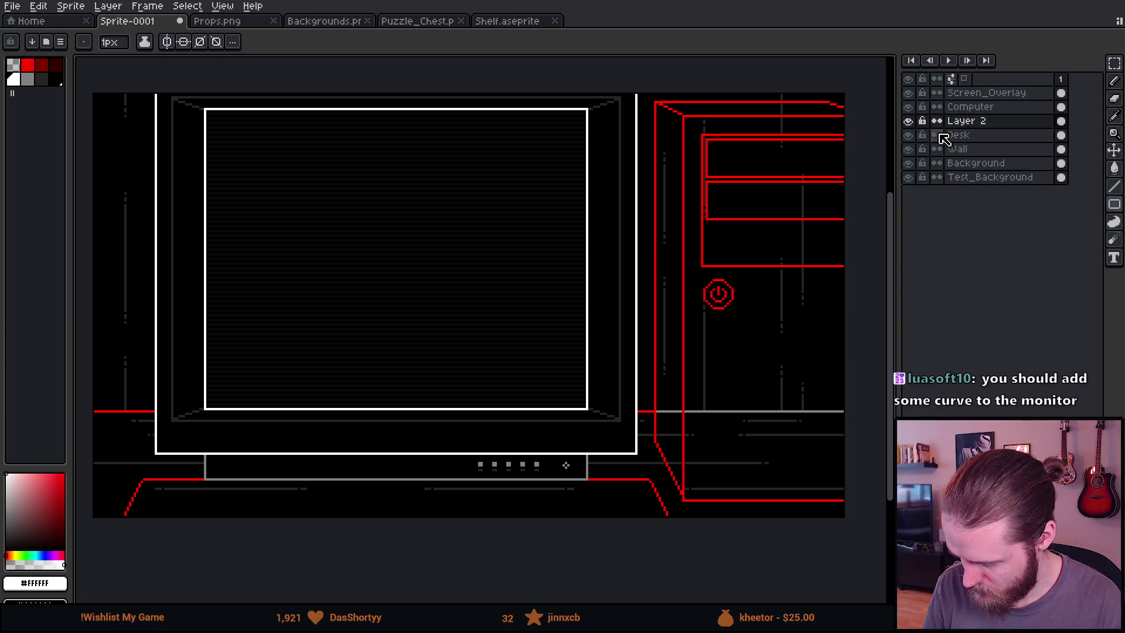
Toggle visibility of Layer 2, Desk and Wall to check what each layer holds
left_click(908, 122)
left_click(908, 122)
left_click(908, 135)
left_click(908, 135)
left_click(908, 149)
left_click(908, 149)
left_click(908, 121)
left_click(908, 121)
scroll(638, 219, "right", 3)
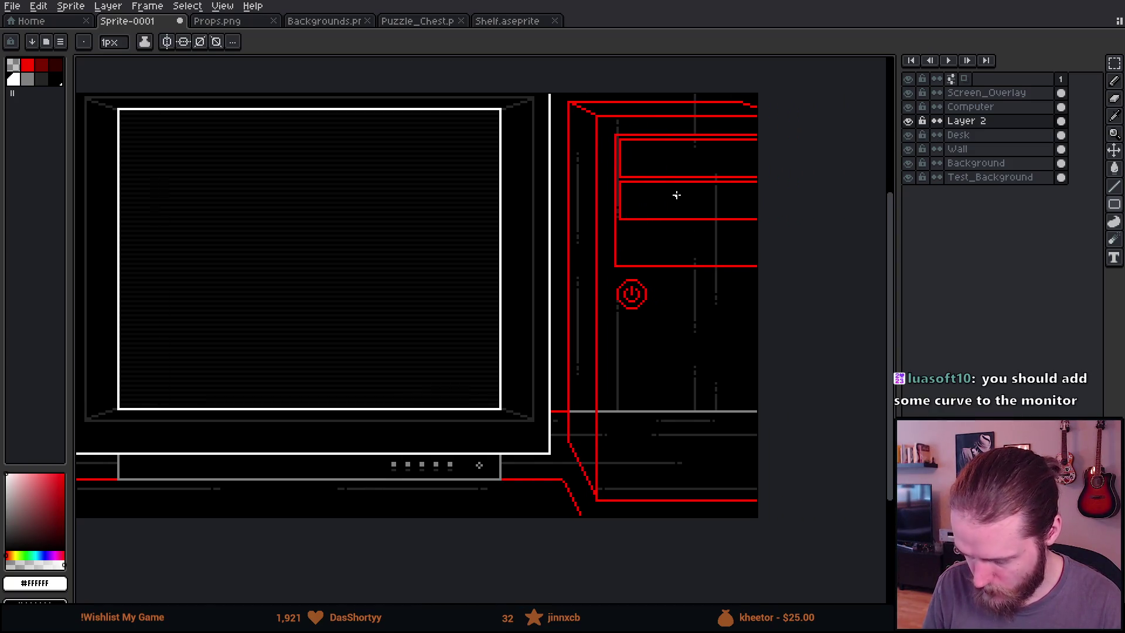
Cut the red tower outline from Layer 2 and paste it onto a new Layer 3
key("m")
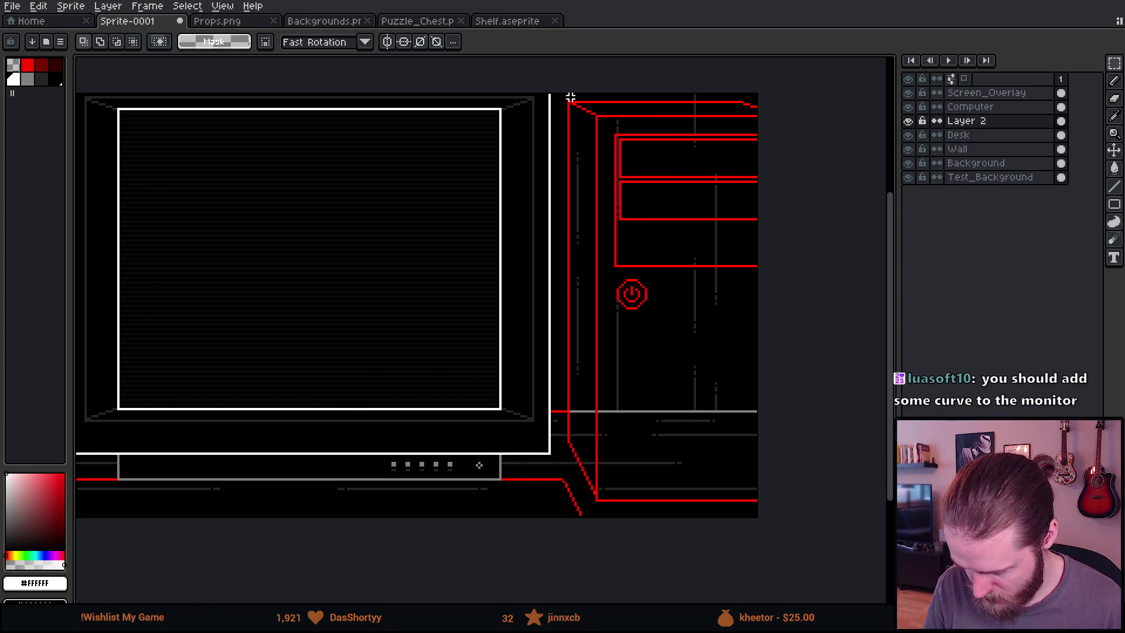
mouse_move(566, 93)
left_mouse_down()
mouse_move(645, 303)
mouse_move(760, 471)
left_mouse_up()
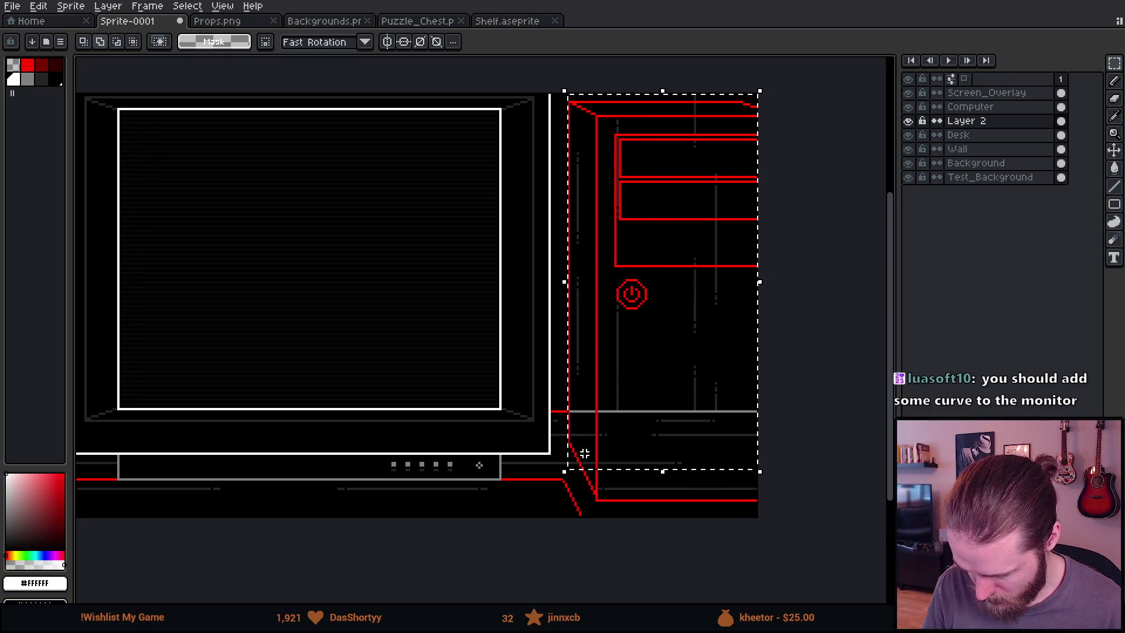
left_click_drag(579, 454, 759, 503)
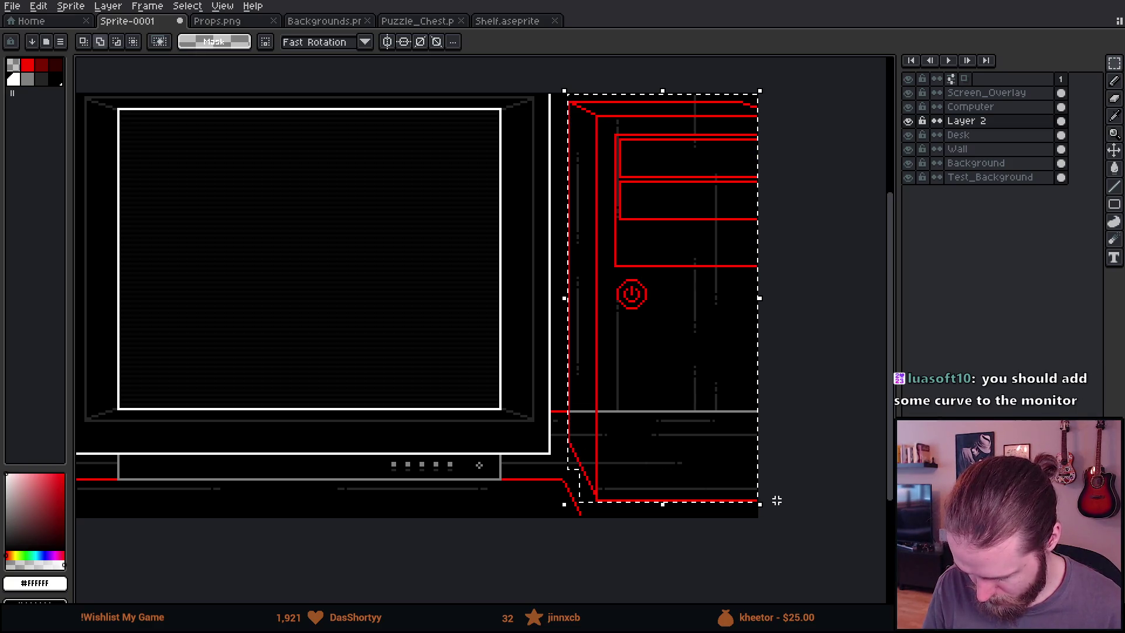
key("Delete")
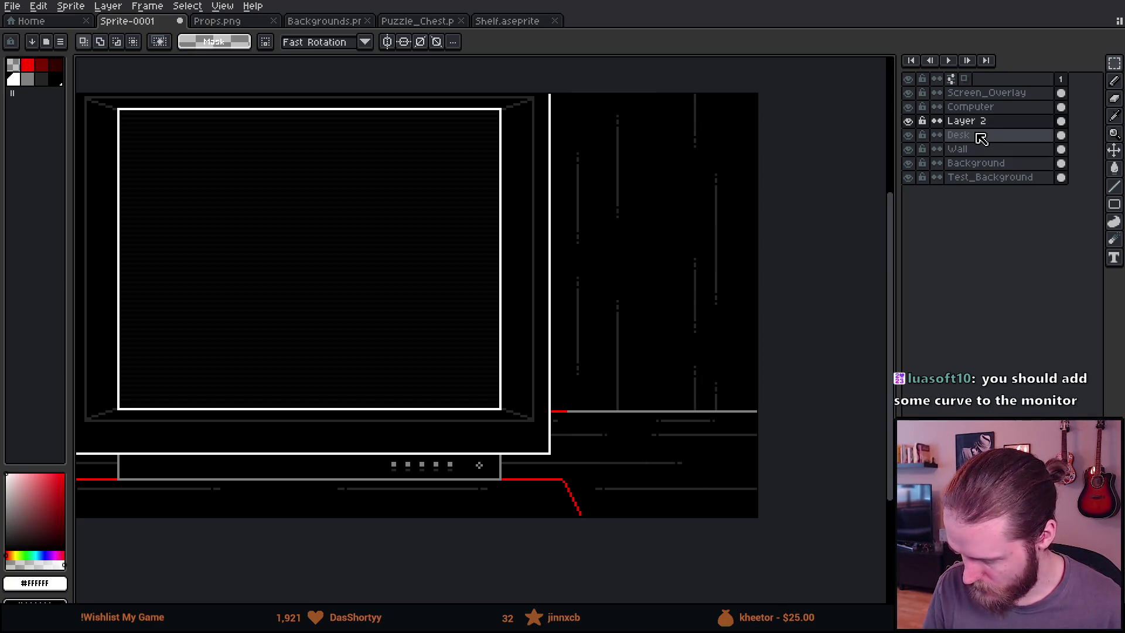
key("shift+n")
key("ctrl+v")
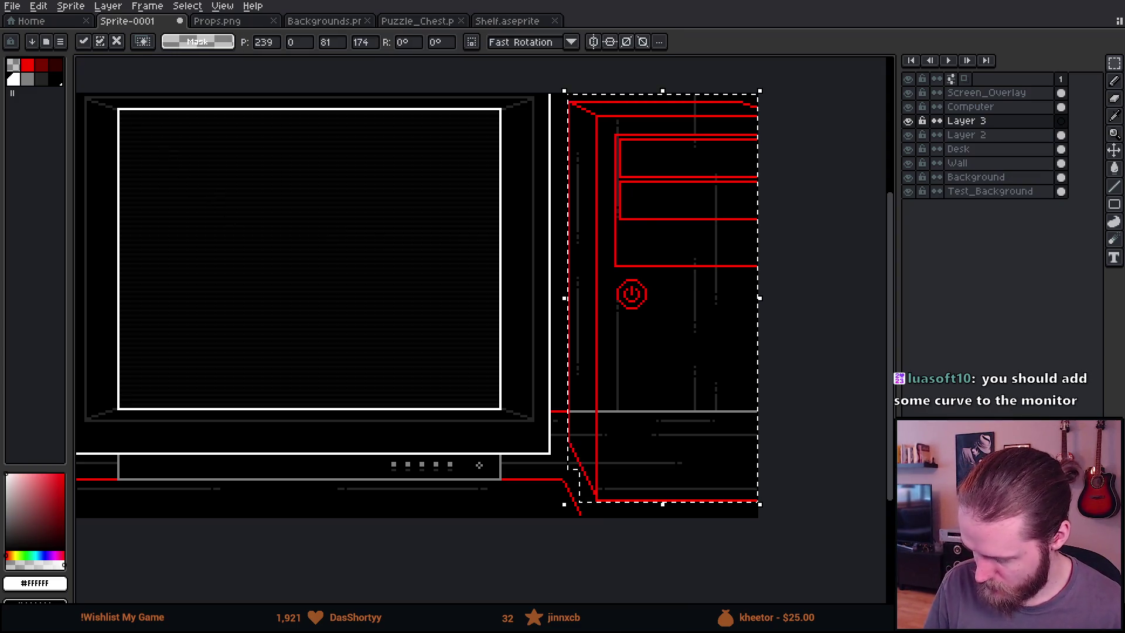
Commit the pasted tower and rename the top Computer layer to Monitor
left_click(350, 218)
double_click(989, 108)
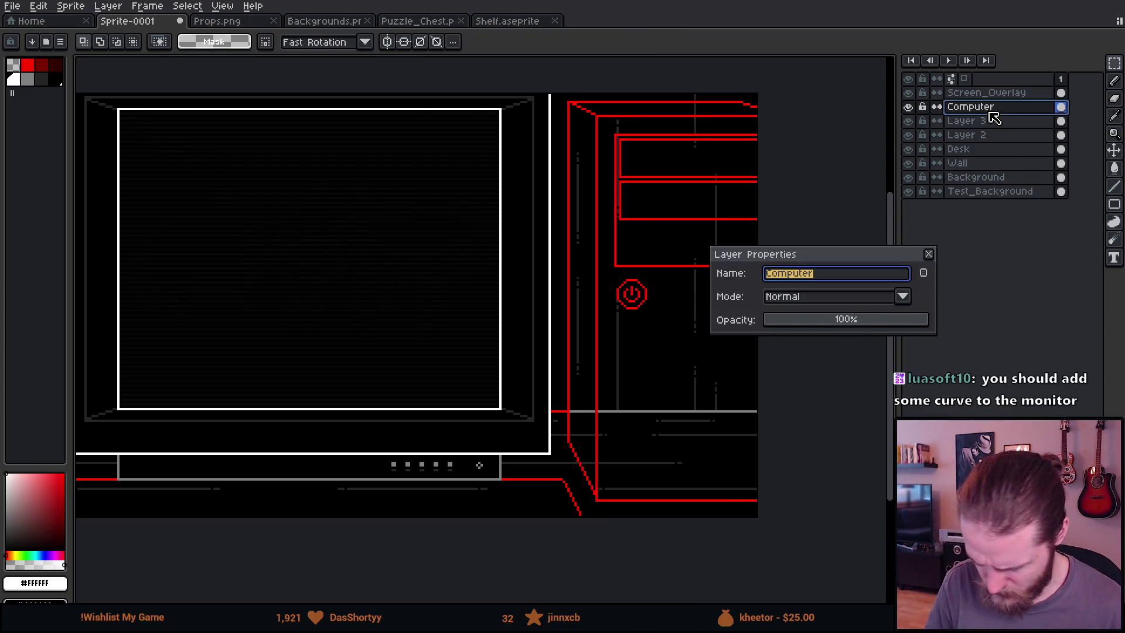
type("Mo")
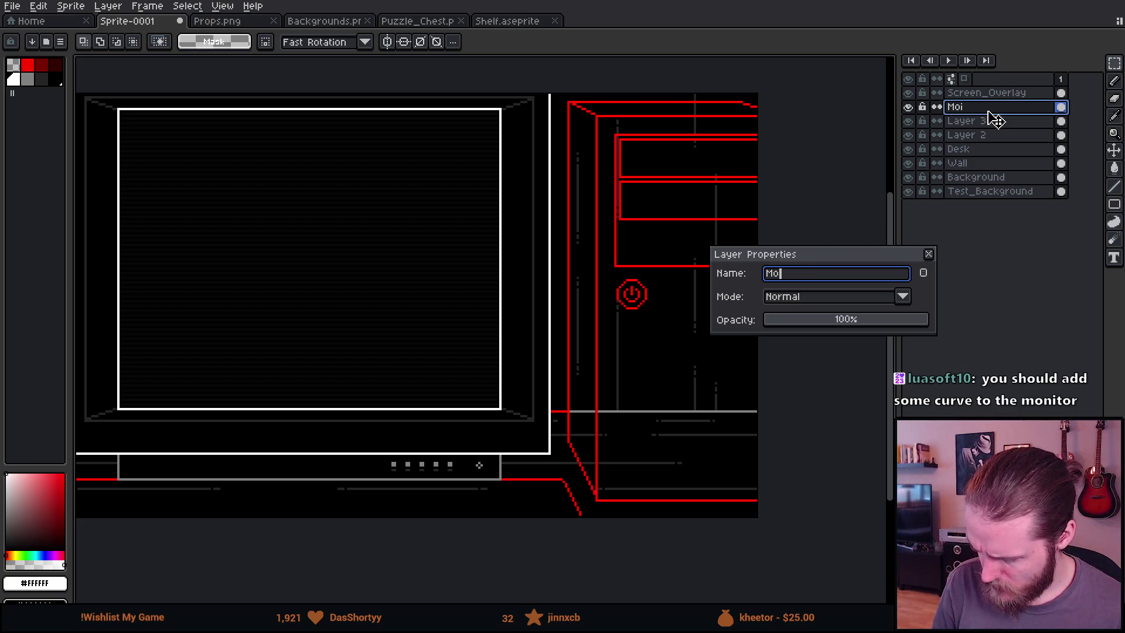
type("inir")
key("Return")
Rename Layer 3 to Computer
left_click(908, 121)
left_click(908, 121)
double_click(975, 122)
type("Comp")
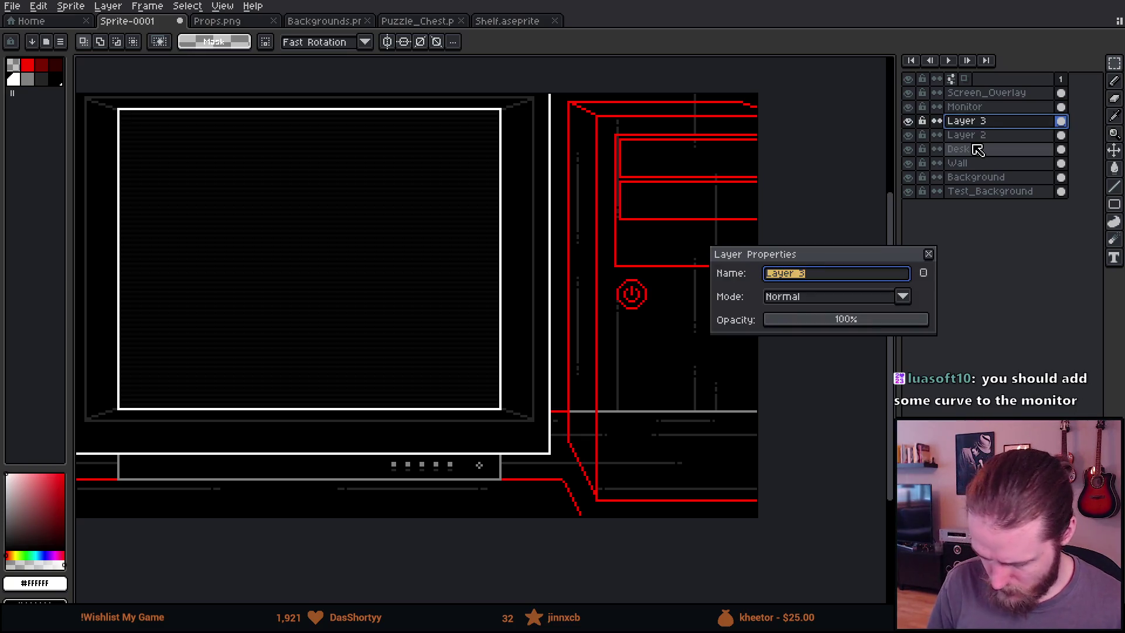
type("uter")
key("Return")
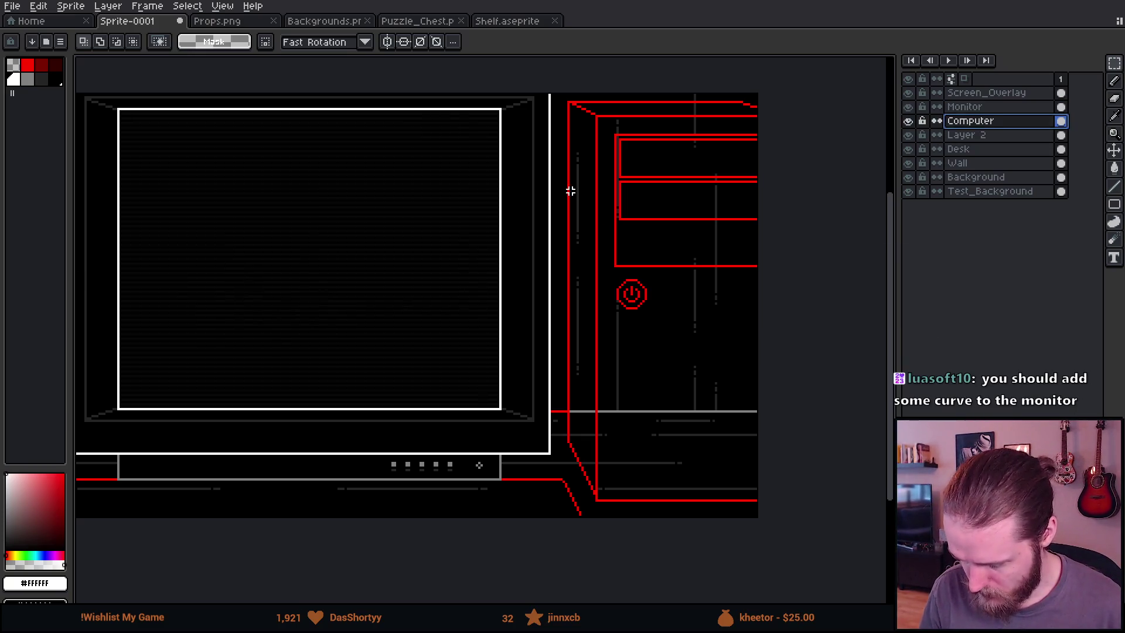
Pencil a grey pixel into the tower's top-left corner junction
left_click(15, 80)
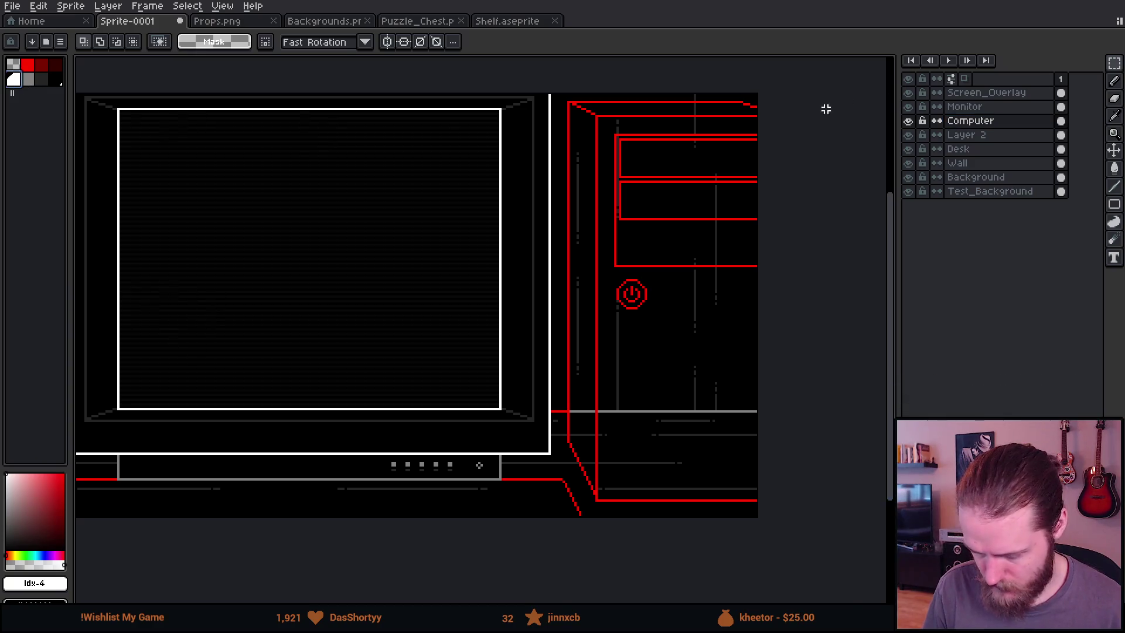
scroll(610, 125, "up", 2)
key("g")
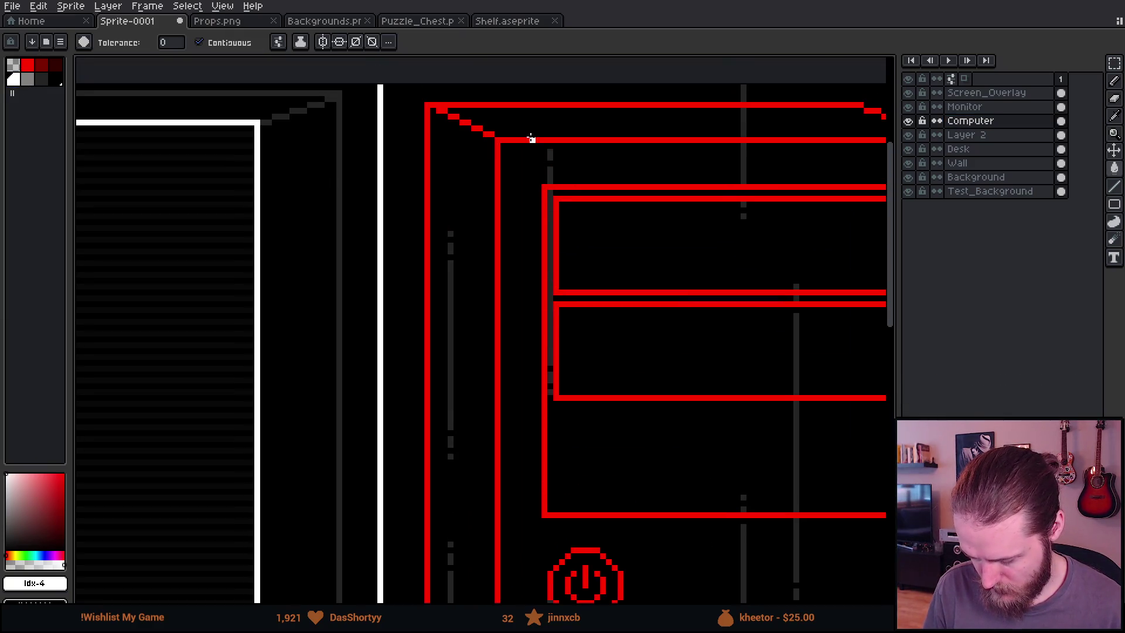
left_click_drag(531, 139, 507, 130)
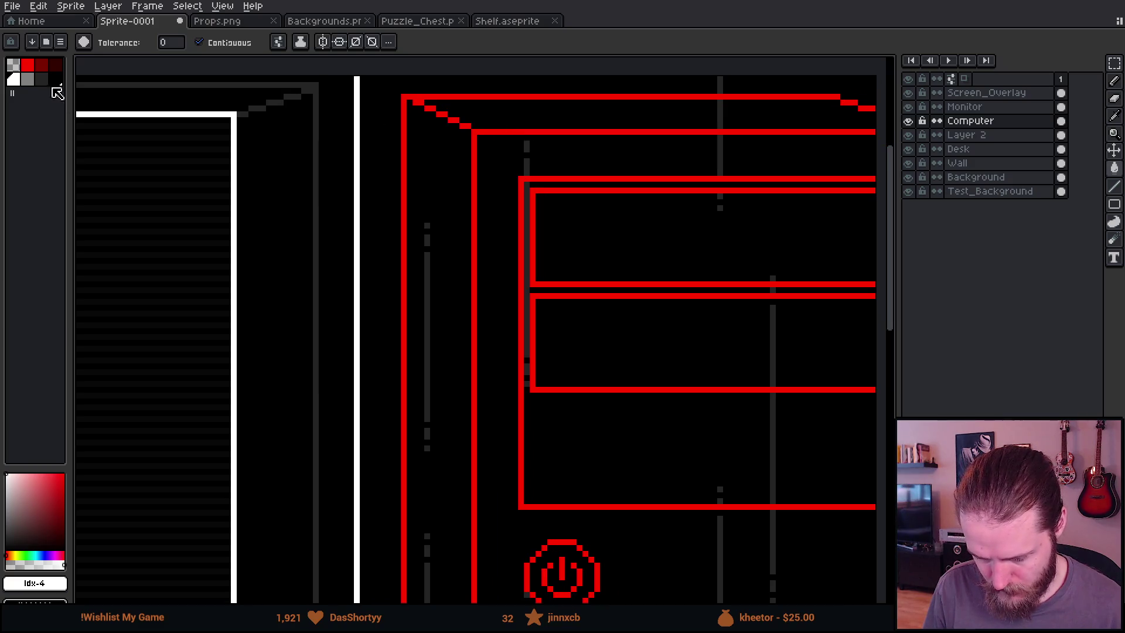
left_click(27, 80)
scroll(276, 150, "up", 3)
key("b")
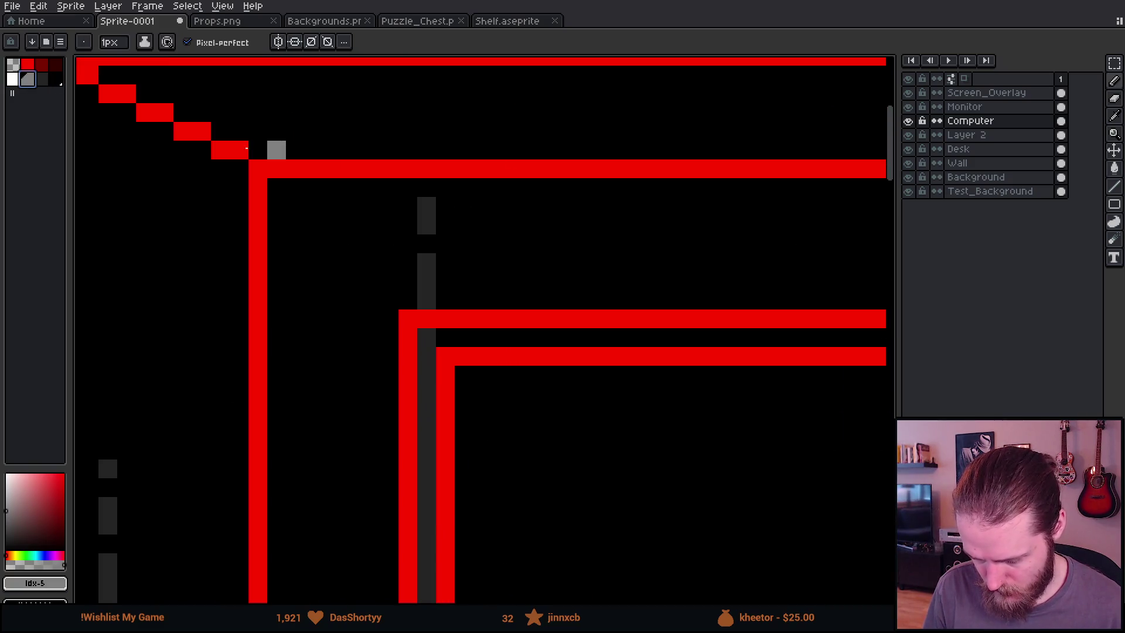
scroll(258, 225, "down", 6)
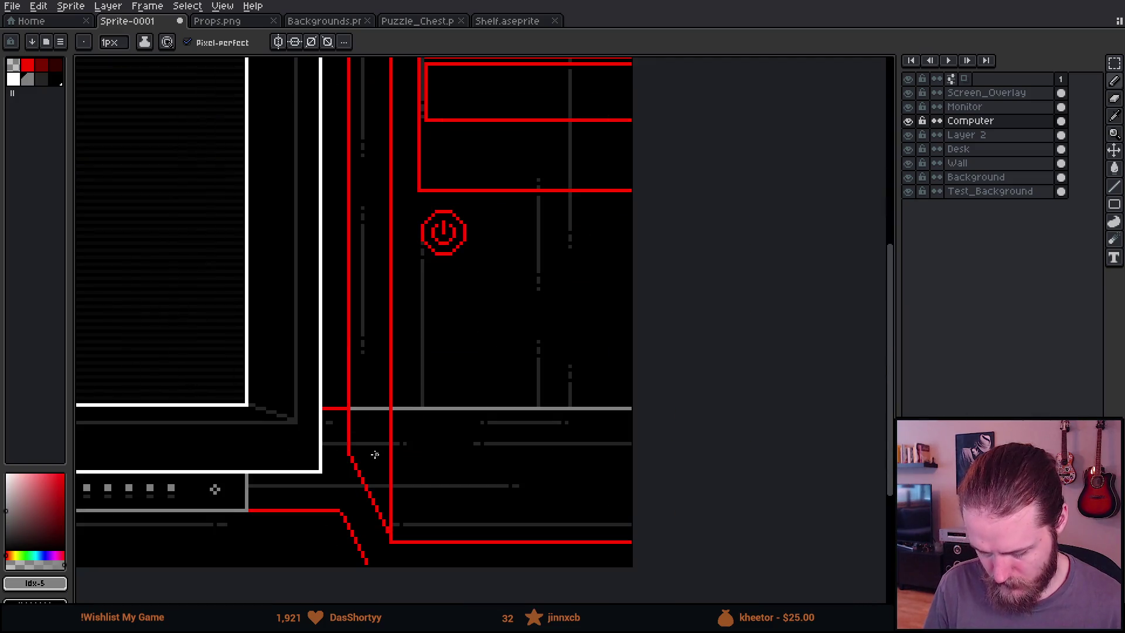
scroll(396, 521, "up", 3)
left_click(409, 436)
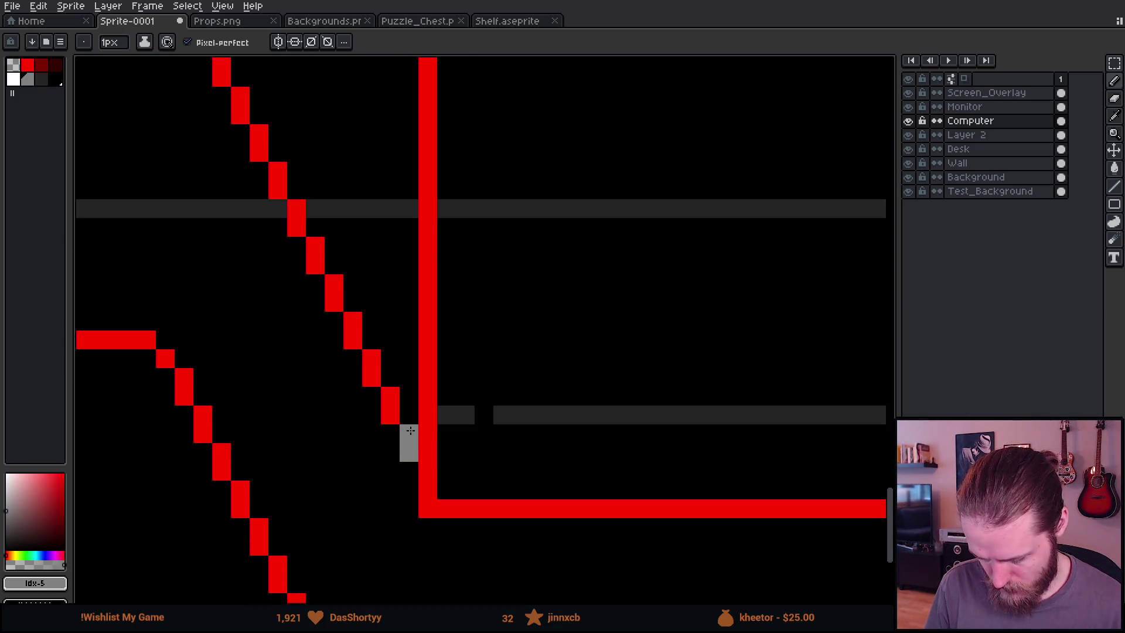
Bucket-fill the outer tower outline grey and its front edge white
scroll(410, 436, "down", 3)
scroll(492, 431, "down", 2)
scroll(452, 235, "up", 1)
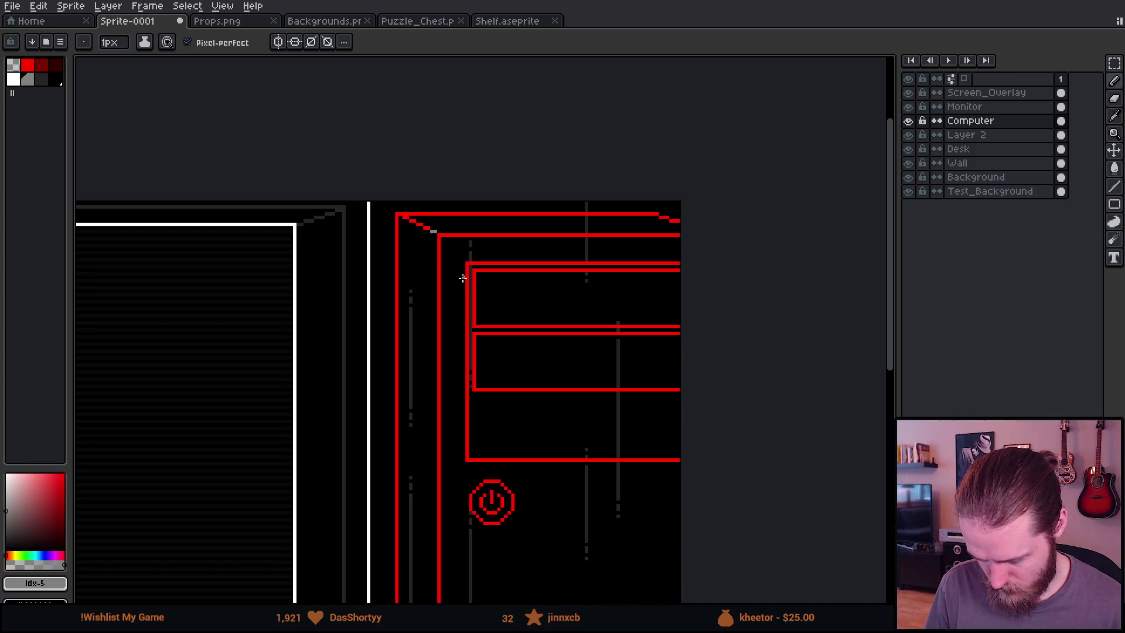
scroll(425, 223, "up", 2)
key("g")
left_click(431, 205)
left_click(13, 79)
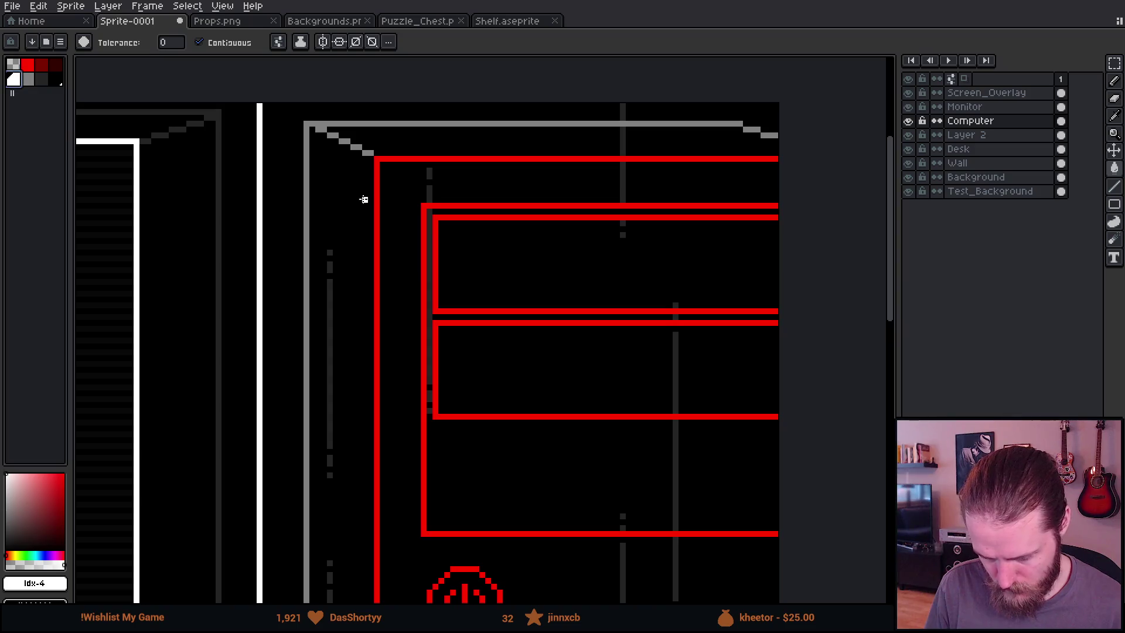
left_click(377, 173)
Fill both drive bay outlines grey and the surrounding panel dark grey
scroll(451, 253, "down", 2)
scroll(451, 254, "right", 1)
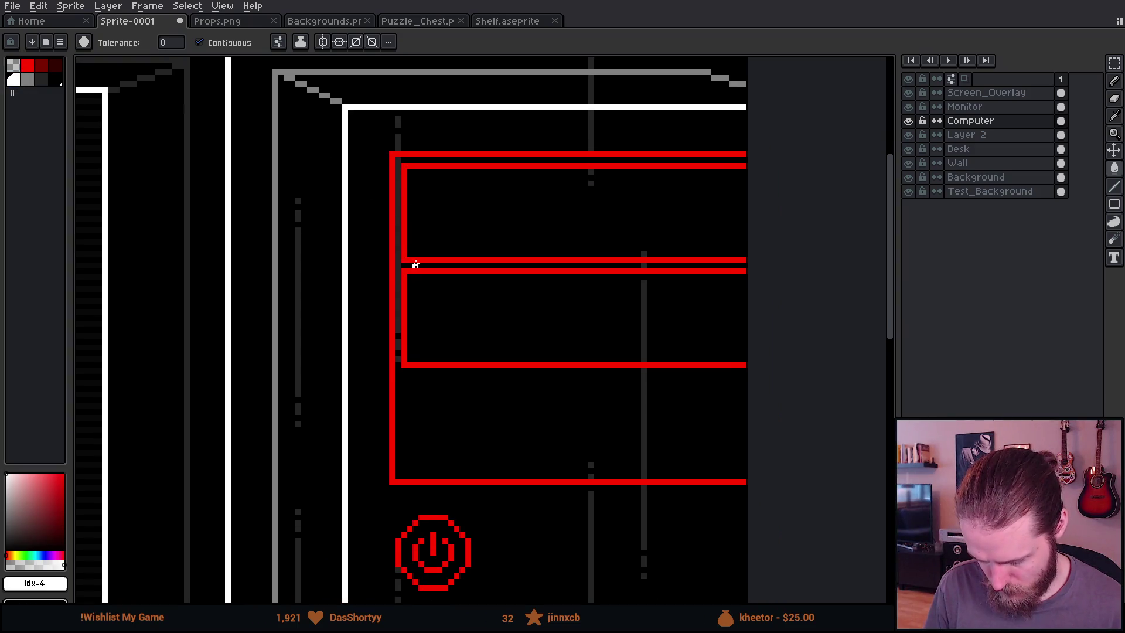
left_click(28, 79)
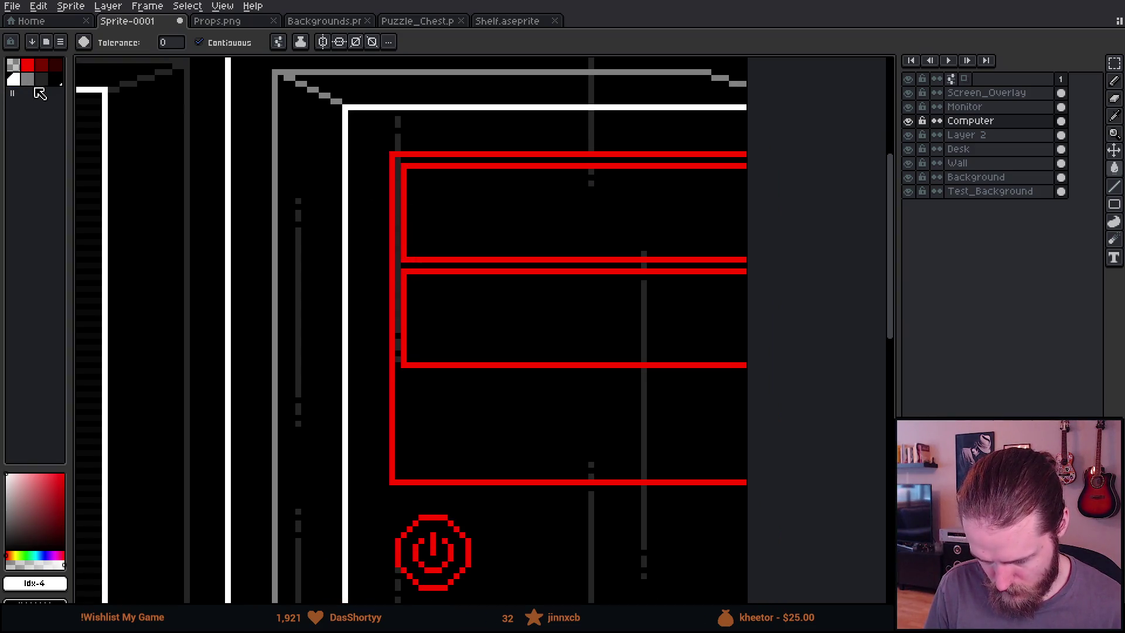
left_click(479, 260)
left_click(457, 270)
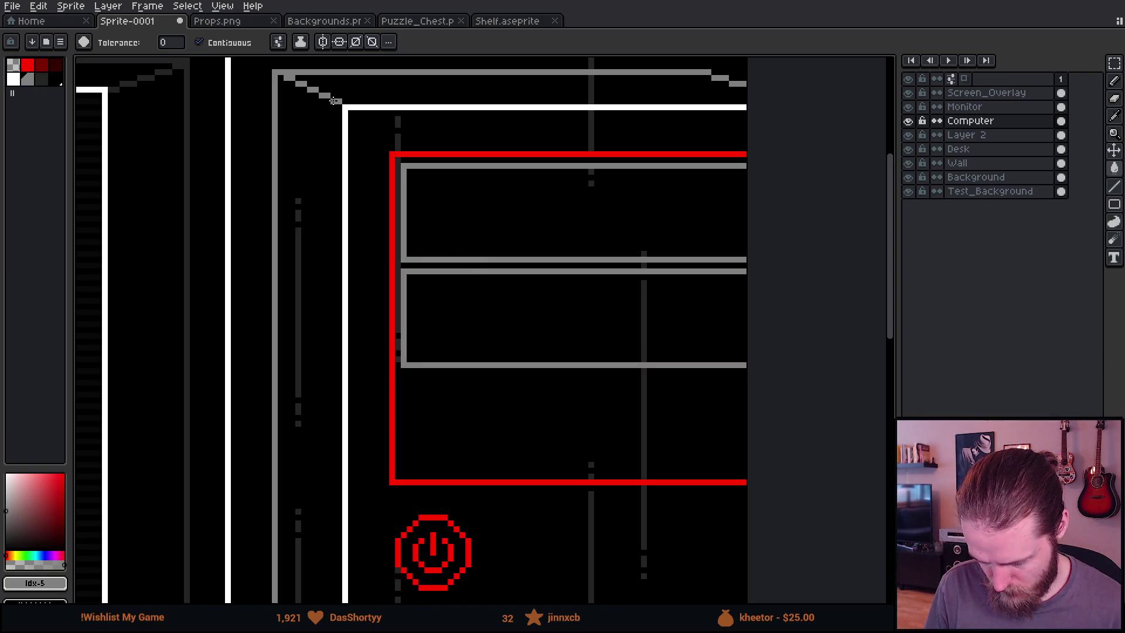
left_click(44, 83)
left_click(389, 156)
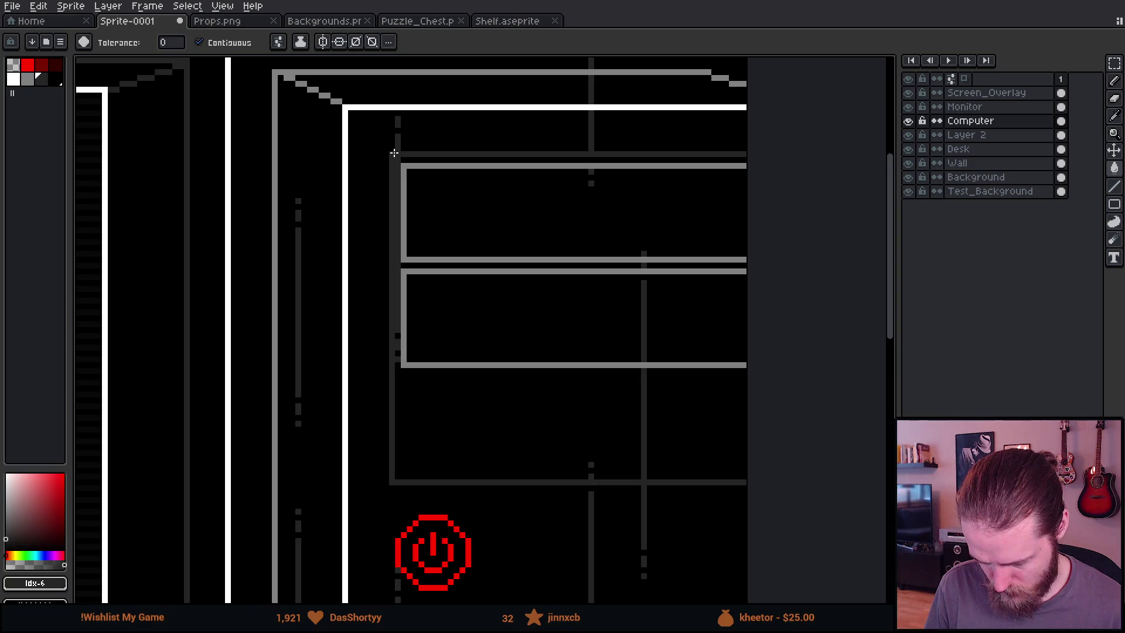
Colour the power button: white outer ring, grey stem and inner arc
scroll(431, 297, "down", 5)
scroll(473, 320, "up", 4)
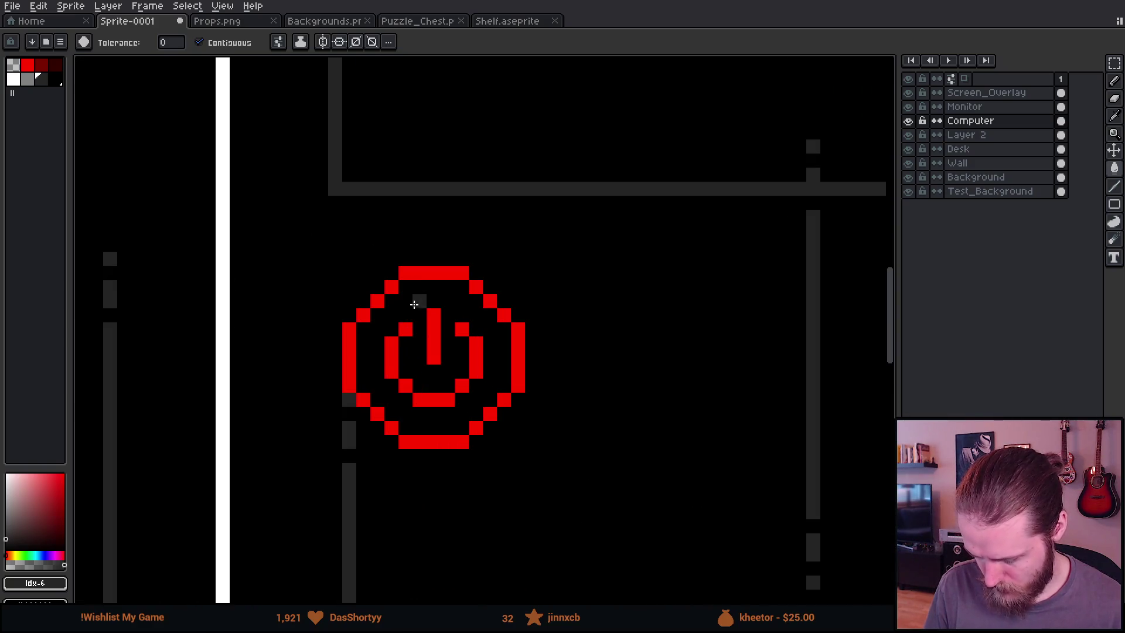
left_click(14, 80)
left_click(433, 258)
left_click(430, 271)
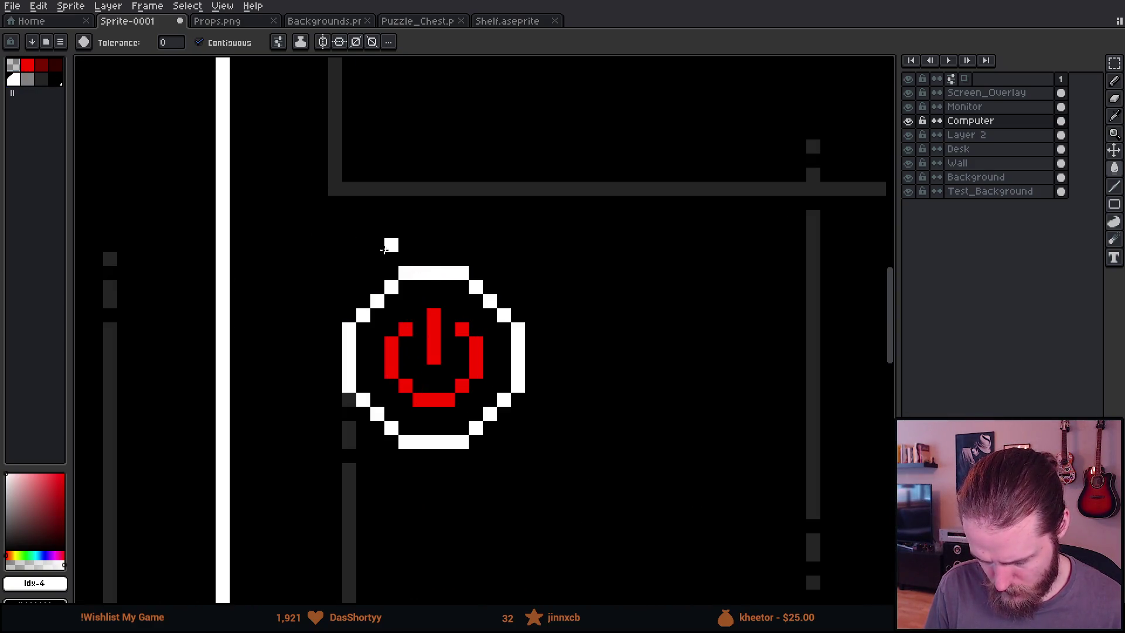
left_click(27, 80)
left_click(432, 346)
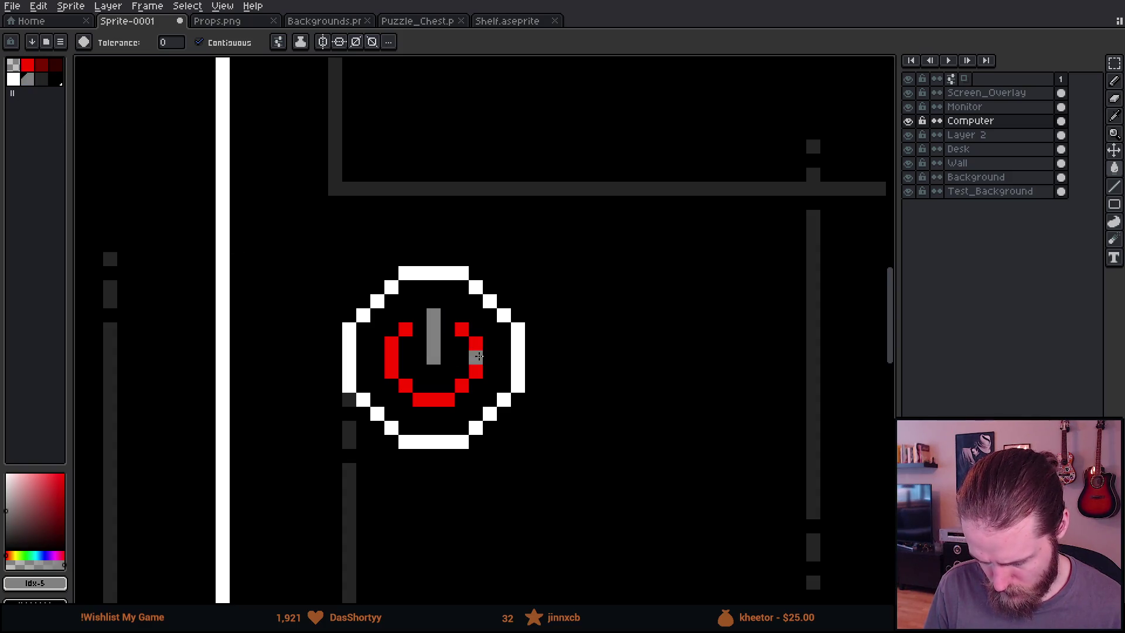
left_click(476, 357)
Sample black from the canvas and fill stray grey lines in the case black
scroll(515, 386, "down", 4)
key("i")
left_click(507, 409, "alt")
left_click(497, 409)
left_click(497, 312)
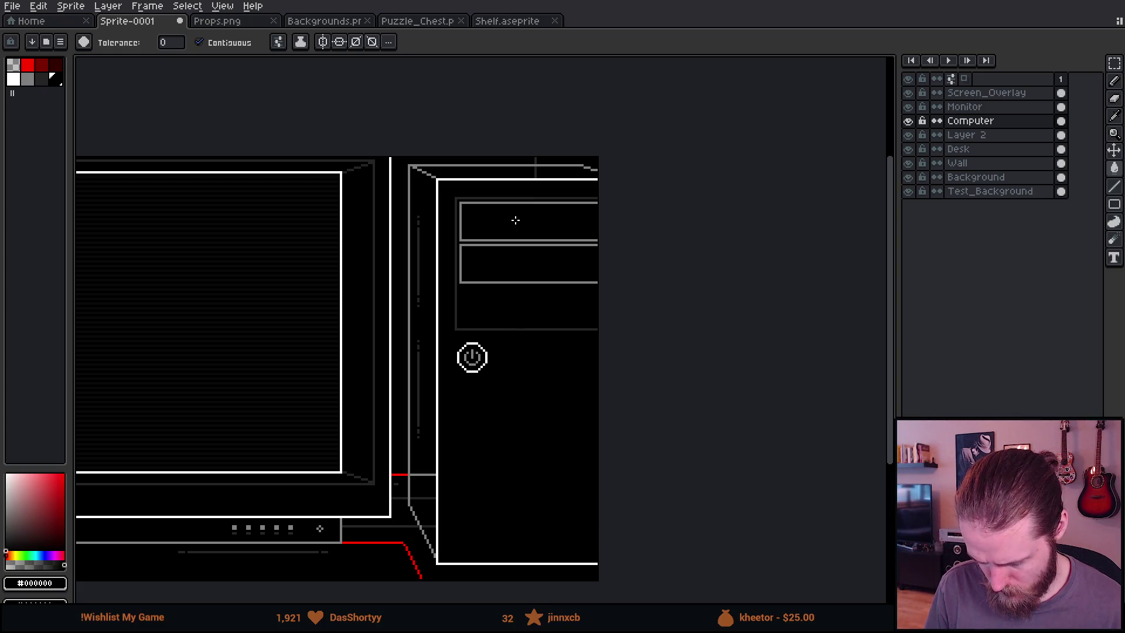
Switch the fill to 4-connected and fill the dashed vertical guide line black
left_click(418, 230)
key("ctrl+z")
left_click(279, 41)
left_click(300, 121)
left_click(413, 223)
left_click(418, 225)
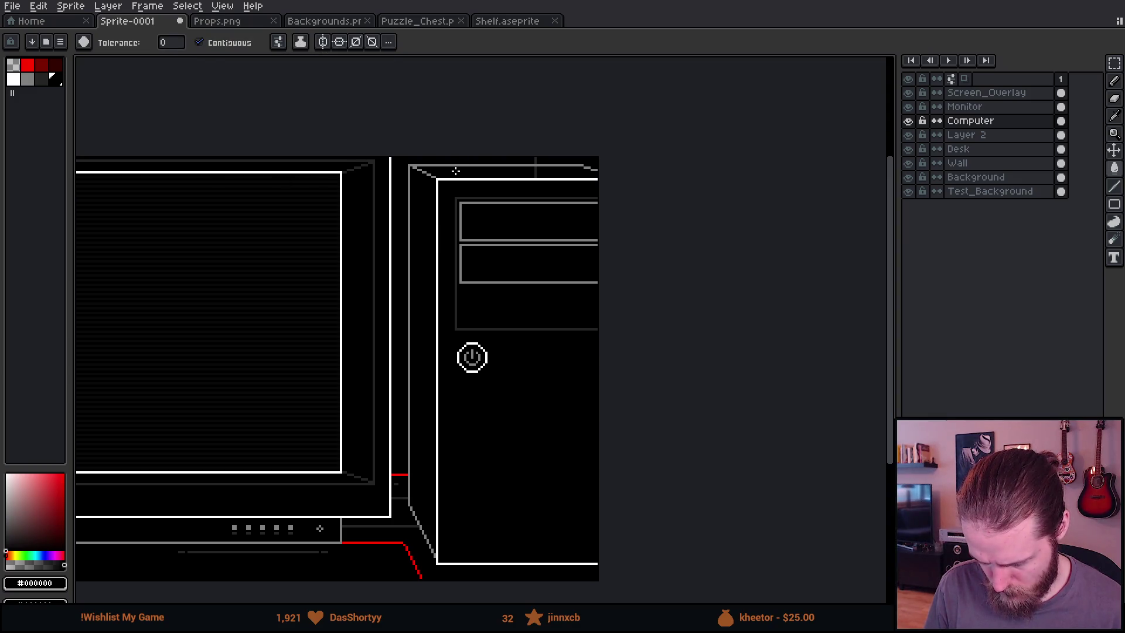
Draw a dark grey rectangle outline as the tower's lower panel
scroll(402, 330, "down", 2)
left_click_drag(330, 395, 502, 389)
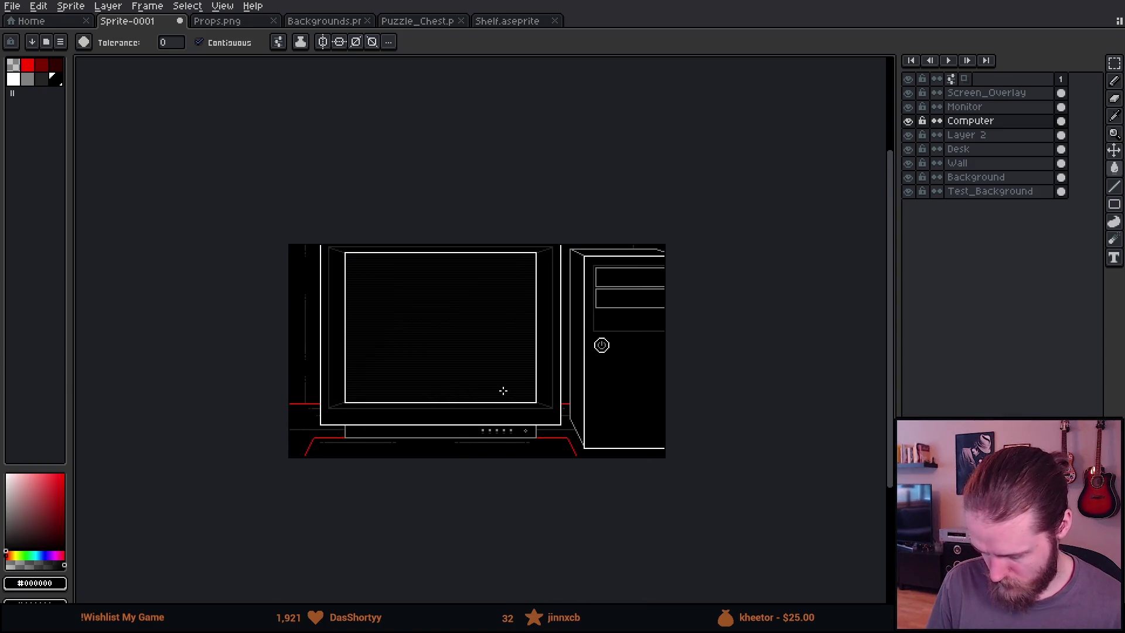
scroll(501, 398, "up", 2)
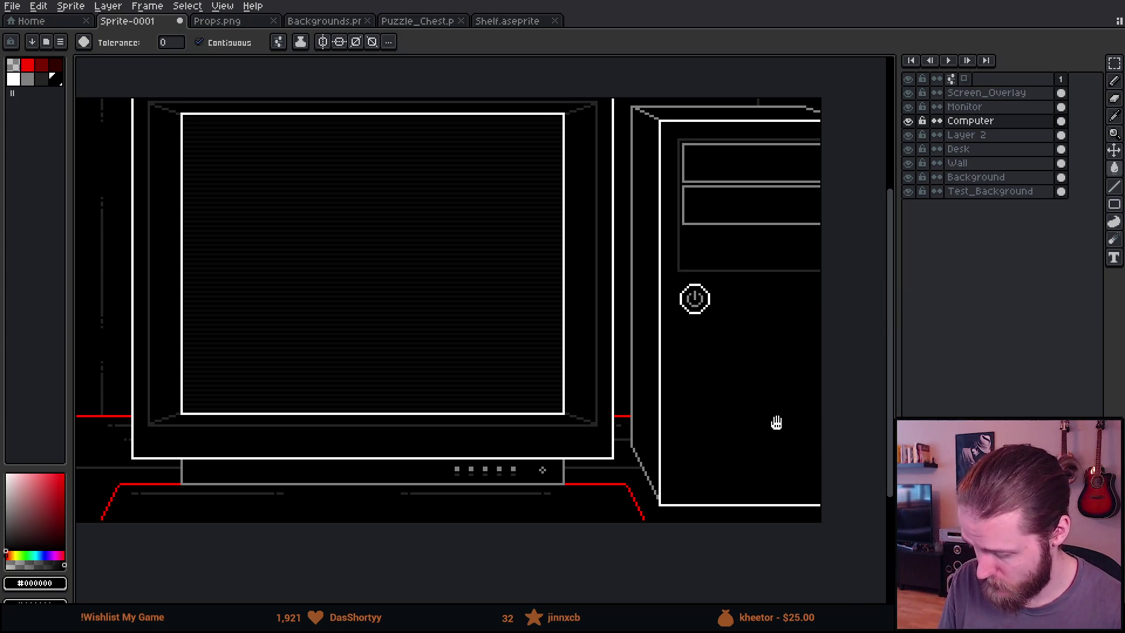
left_click_drag(779, 421, 681, 396)
scroll(681, 392, "up", 3)
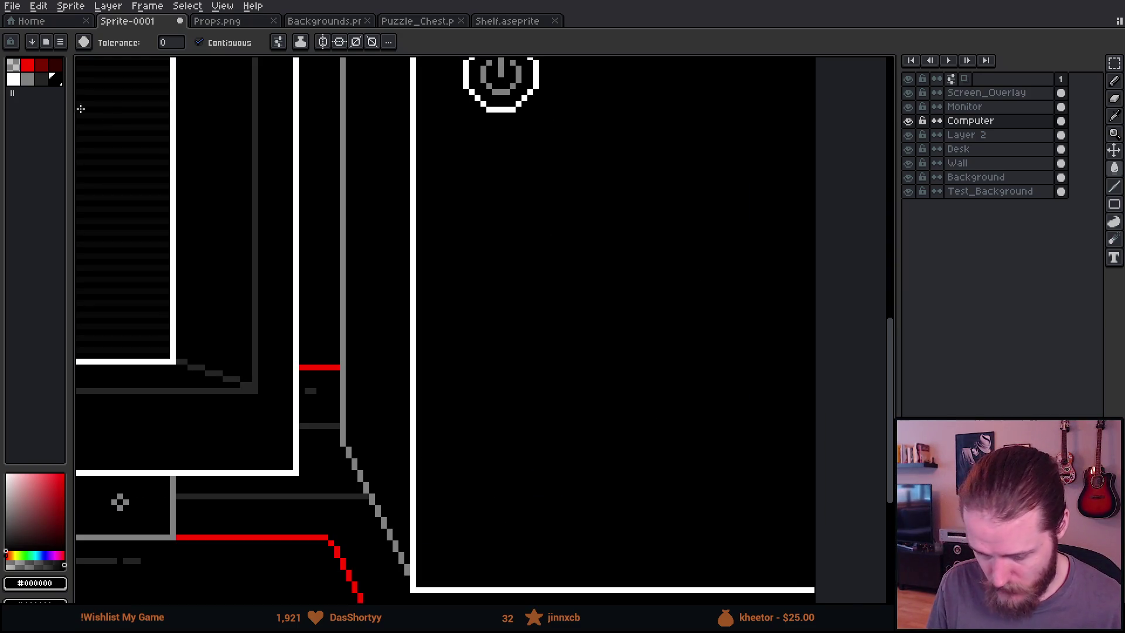
left_click(43, 82)
left_click_drag(566, 354, 430, 334)
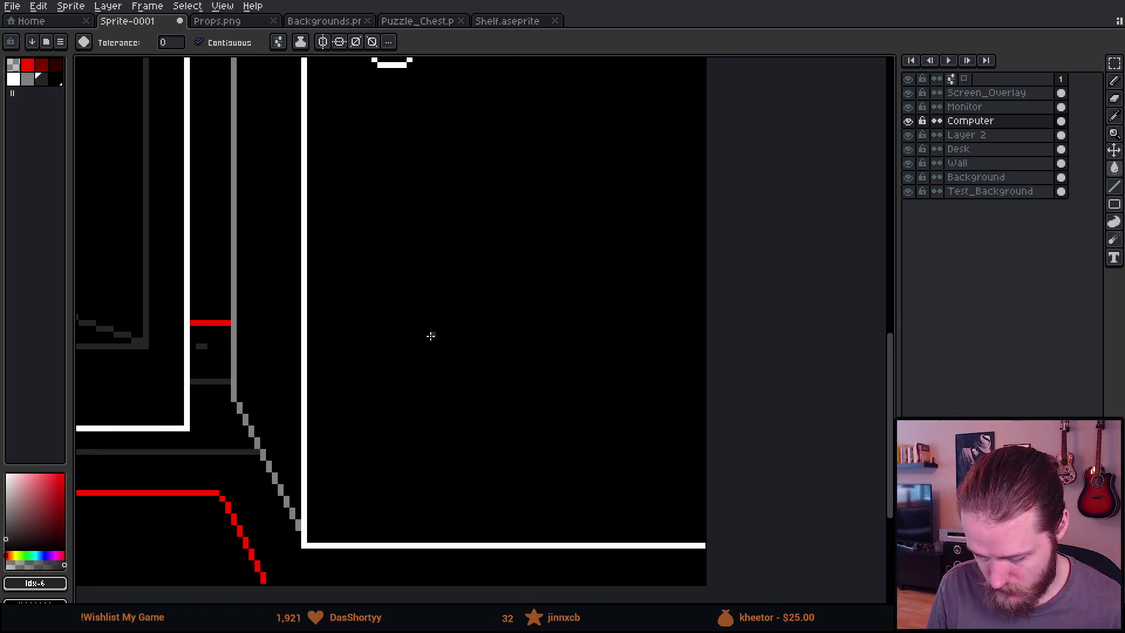
scroll(362, 372, "up", 1)
key("b")
key("l")
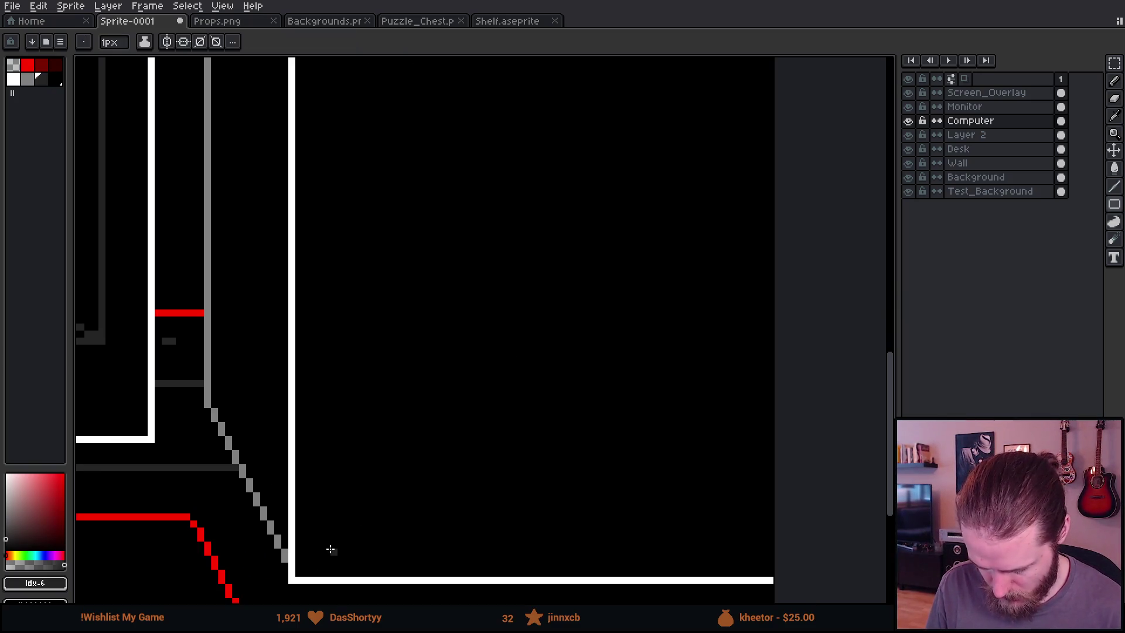
mouse_move(328, 544)
left_mouse_down()
mouse_move(877, 234)
mouse_move(845, 229)
left_mouse_up()
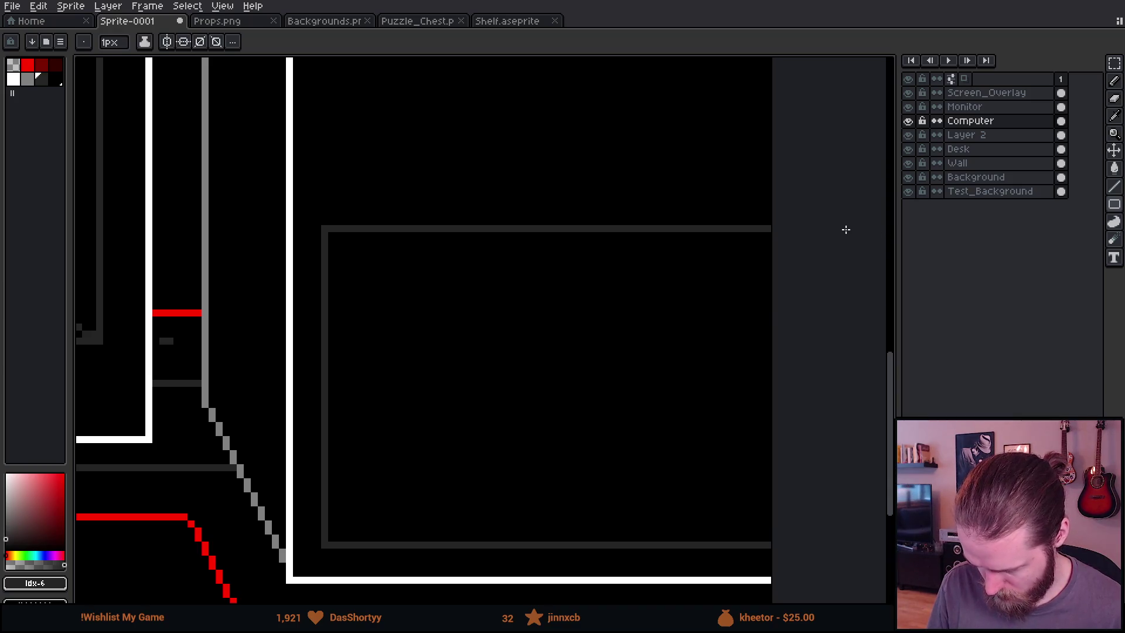
Shift the lower panel frame slightly right inside the white border
scroll(726, 245, "down", 5)
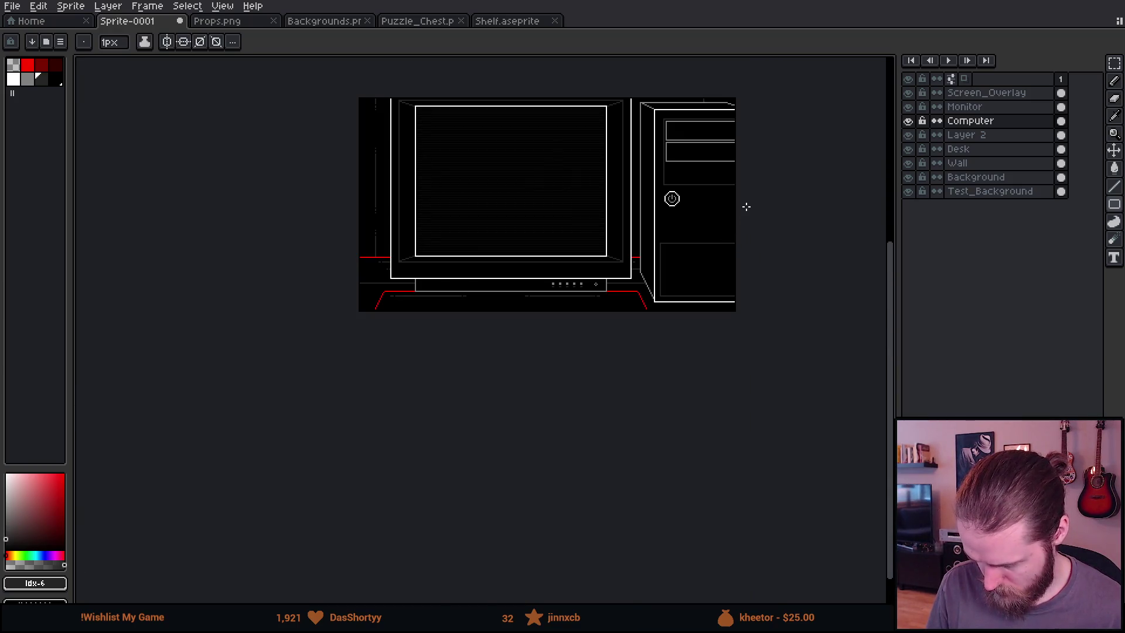
scroll(746, 206, "up", 5)
key("m")
mouse_move(448, 326)
left_mouse_down()
mouse_move(517, 565)
mouse_move(525, 536)
left_mouse_up()
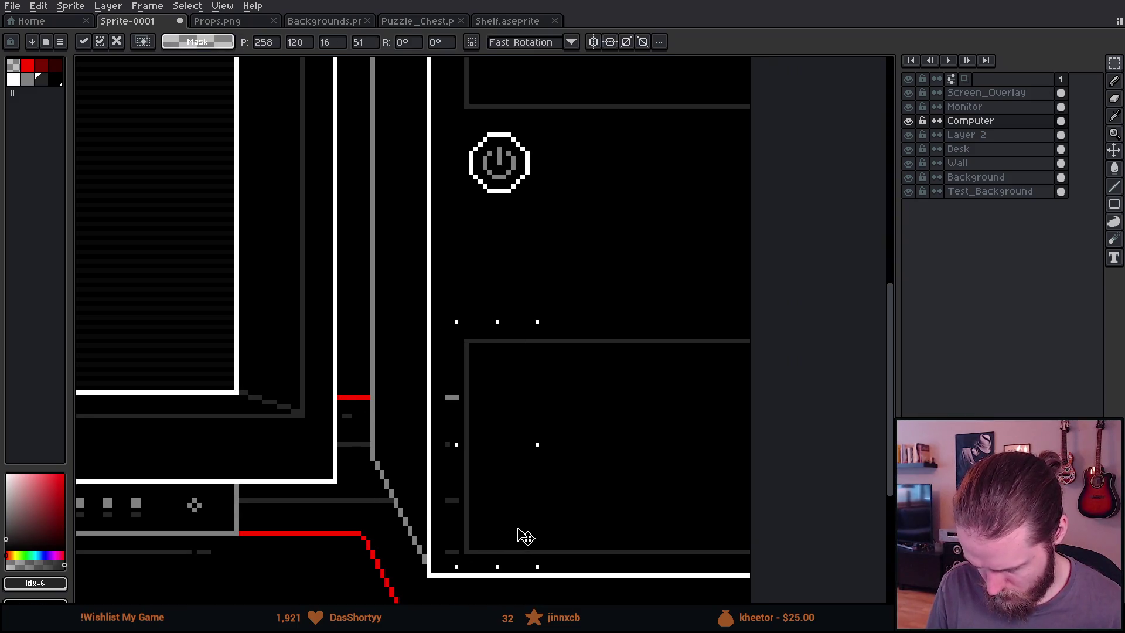
key("ctrl+d")
Fill the stray grey dashes above the panel with black
left_click_drag(461, 364, 394, 82)
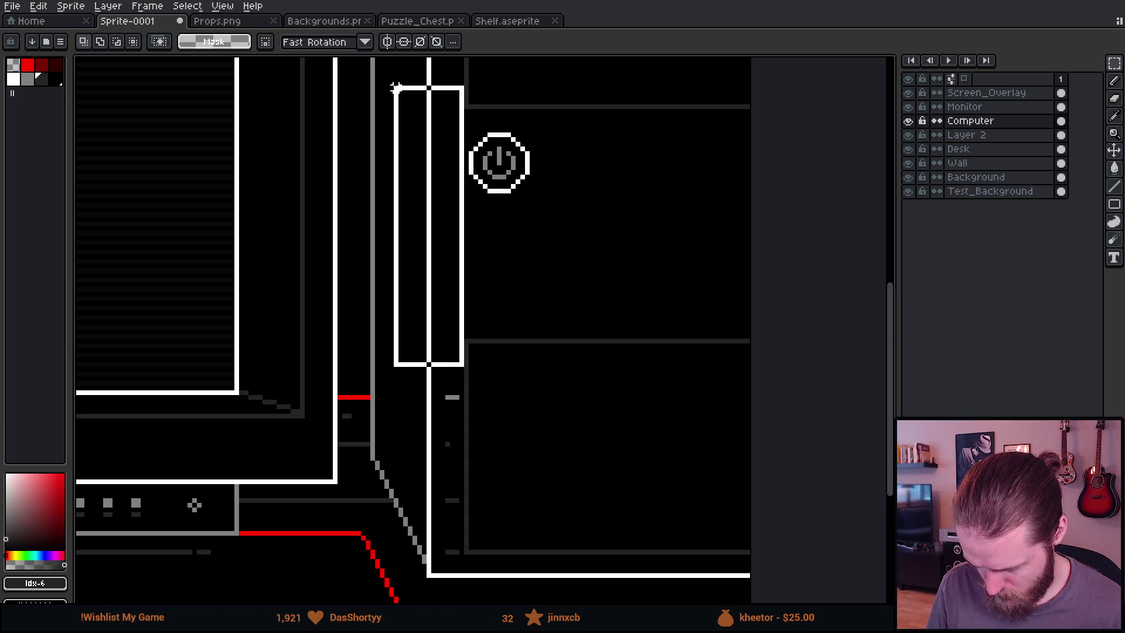
key("g")
left_click(512, 321, "alt")
left_click(453, 422)
scroll(475, 432, "down", 5)
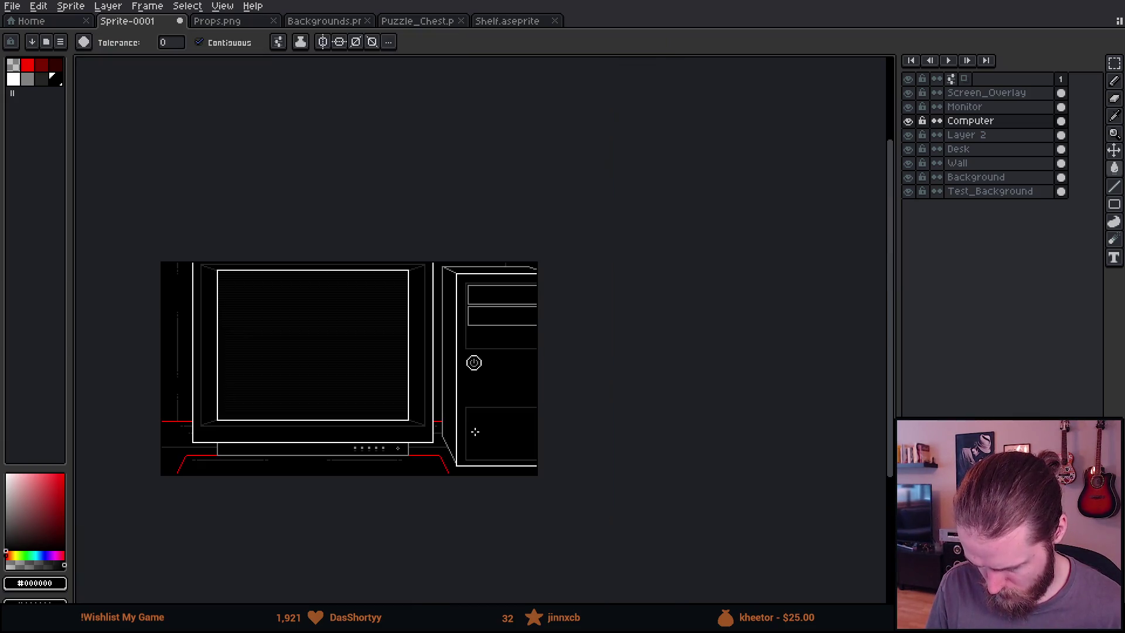
scroll(502, 436, "up", 2)
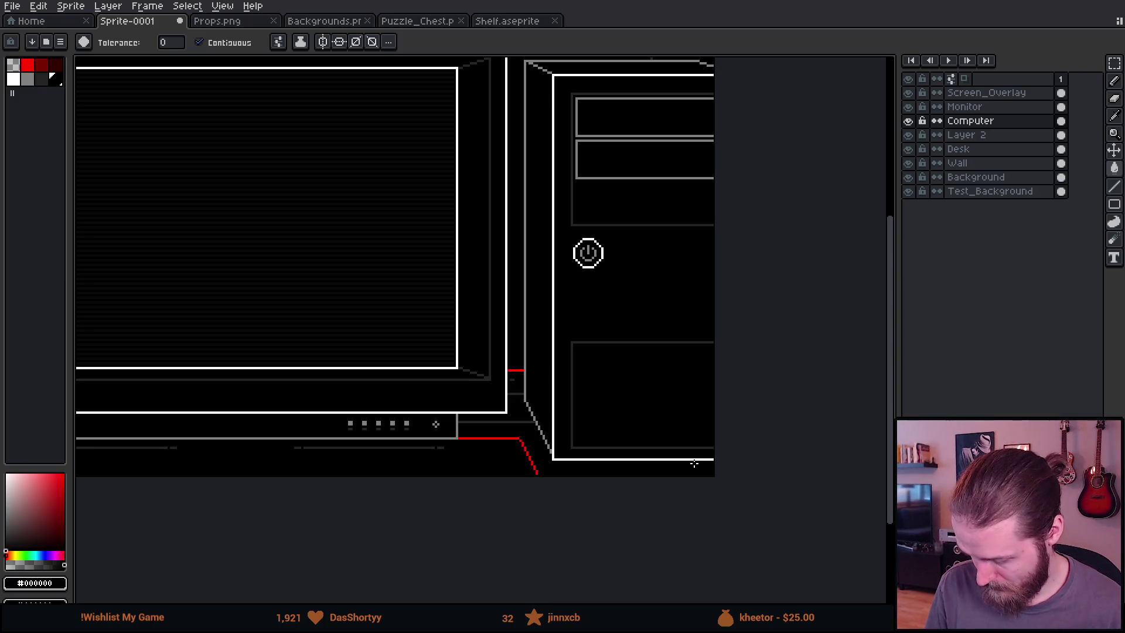
scroll(679, 456, "up", 4)
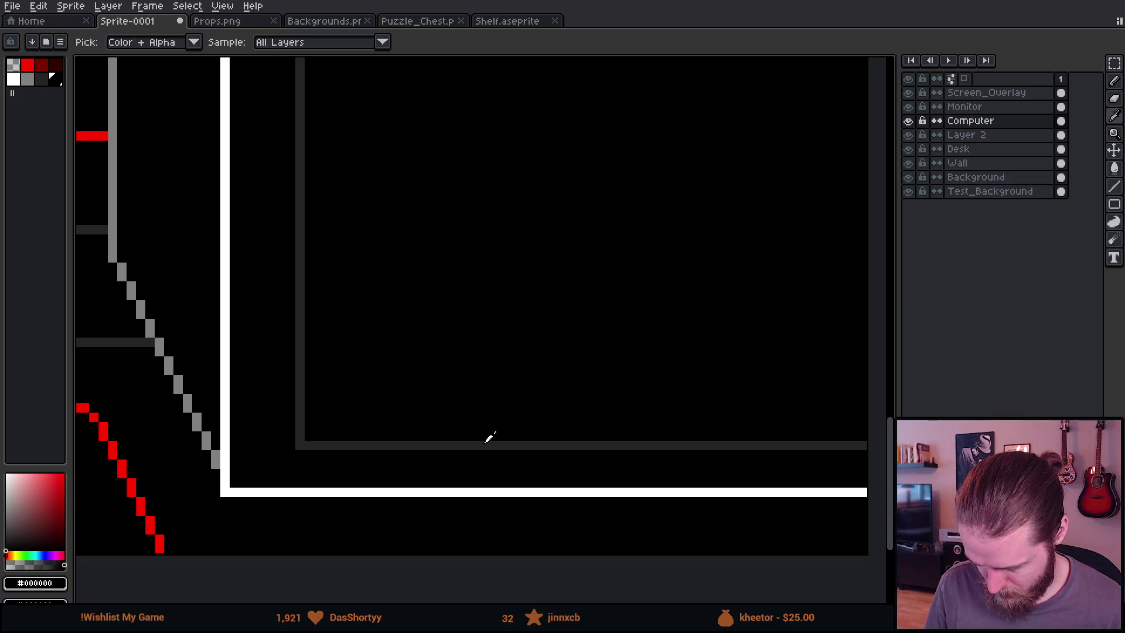
Sample the panel's dark grey and select the first row of grey dashes
left_click(485, 443, "alt")
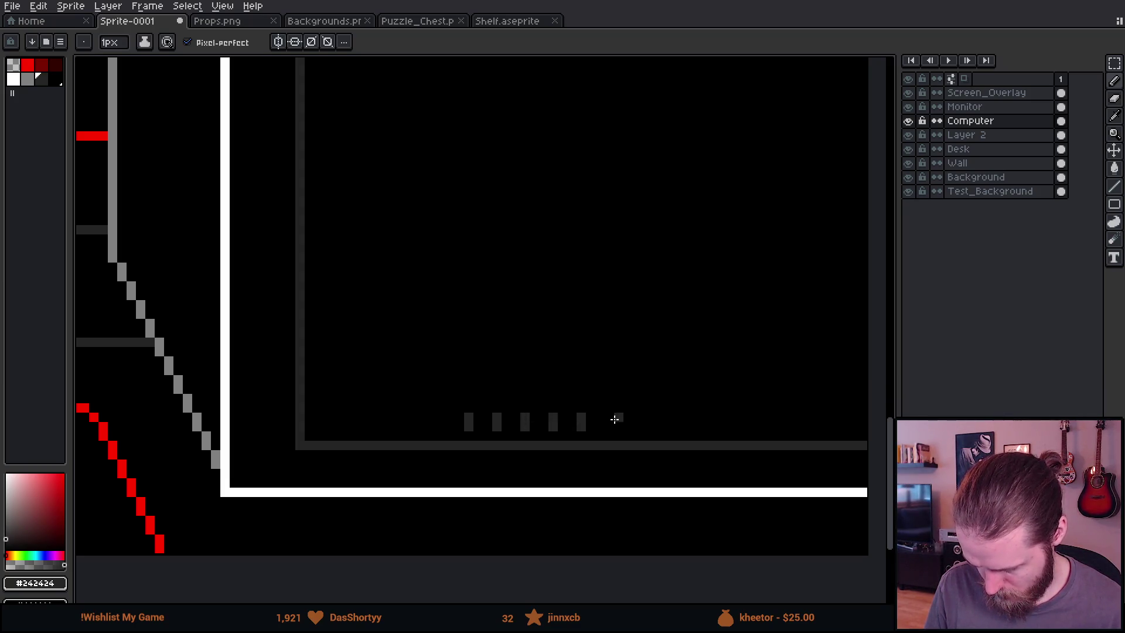
scroll(624, 419, "down", 5)
scroll(488, 404, "up", 4)
key("m")
mouse_move(469, 392)
left_mouse_down()
mouse_move(645, 452)
mouse_move(632, 433)
left_mouse_up()
key("ctrl+z")
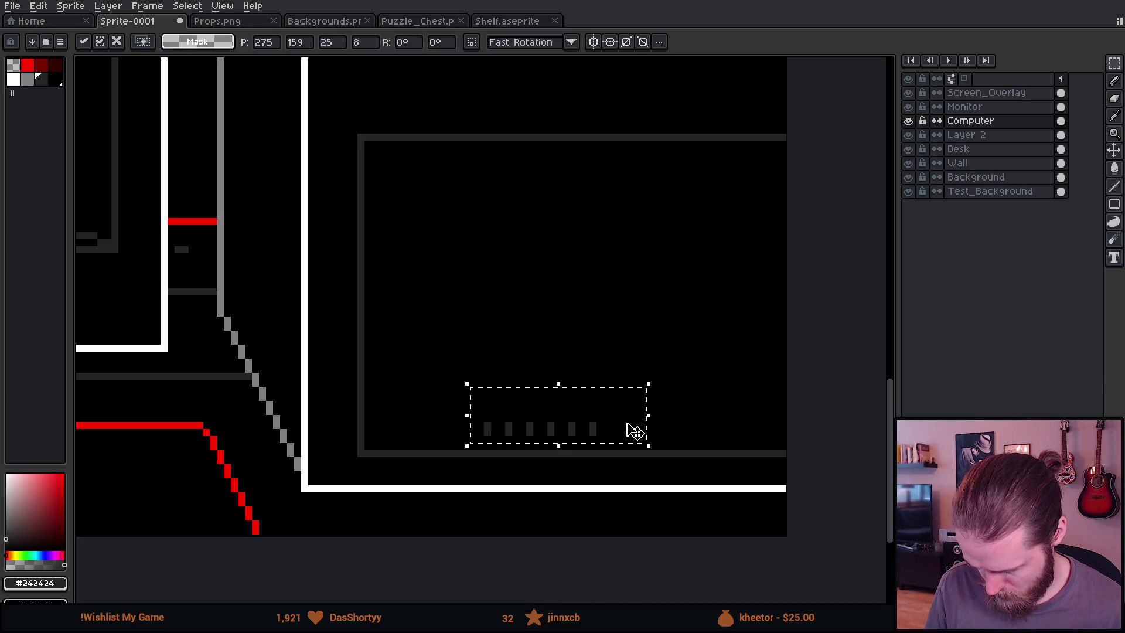
key("ctrl+d")
mouse_move(446, 381)
left_mouse_down()
mouse_move(599, 417)
mouse_move(622, 441)
left_mouse_up()
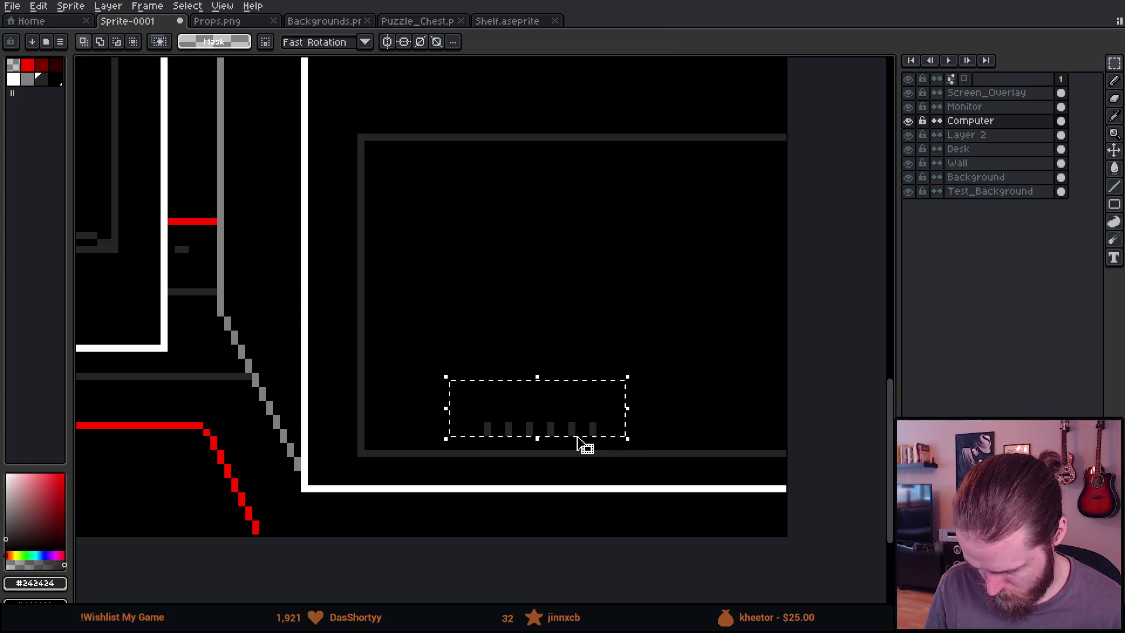
left_click(480, 426)
Duplicate the dashes to extend the vent row to the right and left
left_click_drag(488, 427, 697, 444)
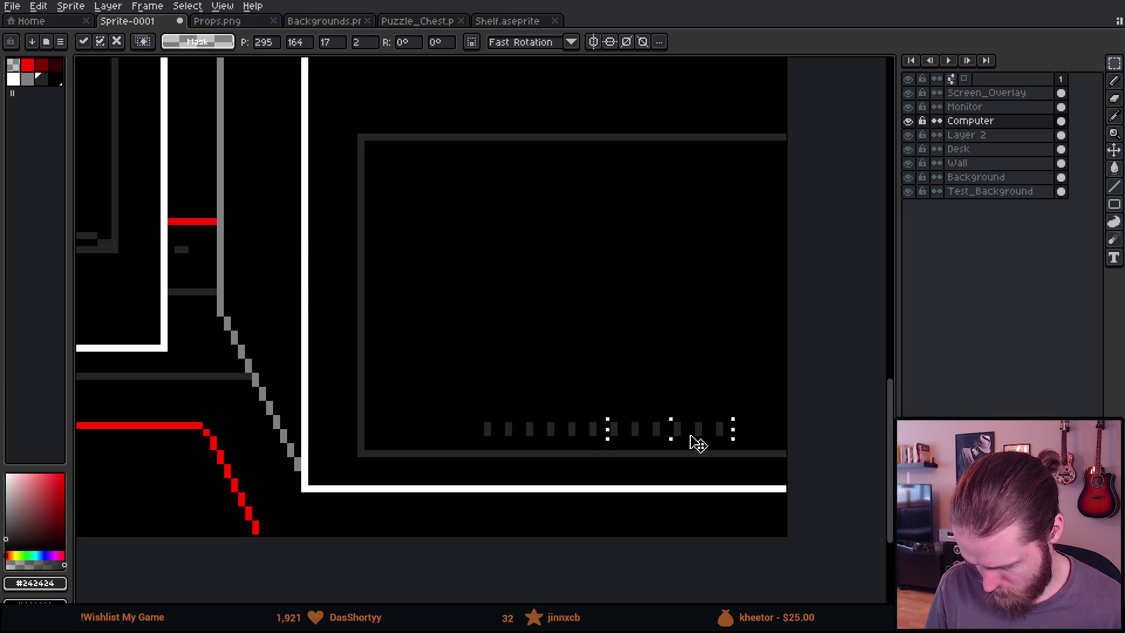
left_click(655, 374)
scroll(663, 395, "down", 3)
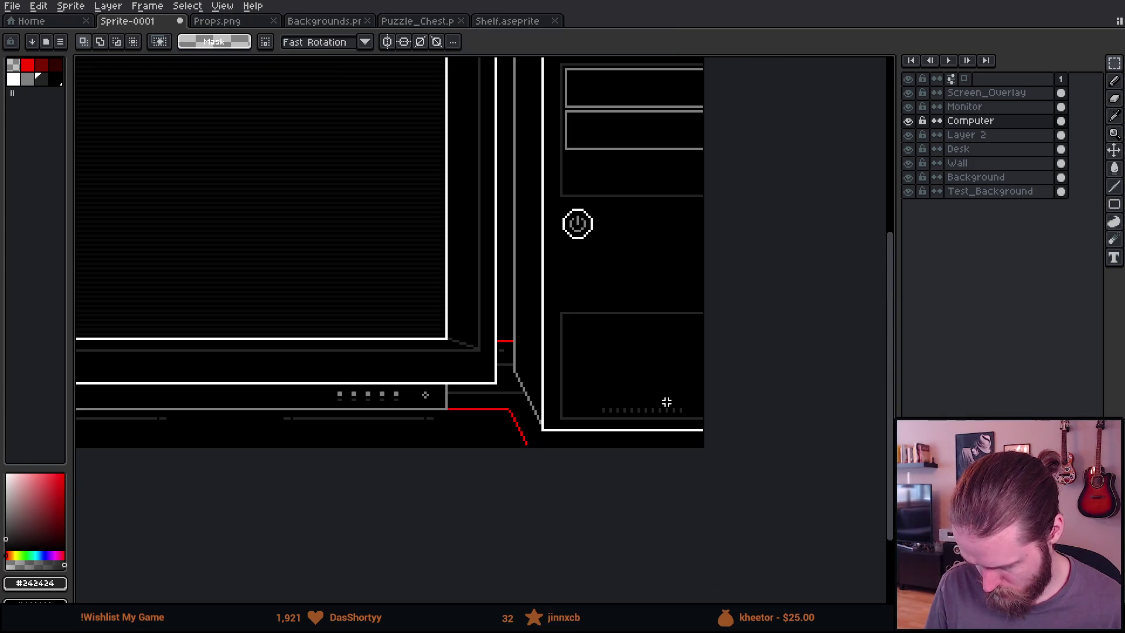
left_click_drag(677, 355, 636, 428)
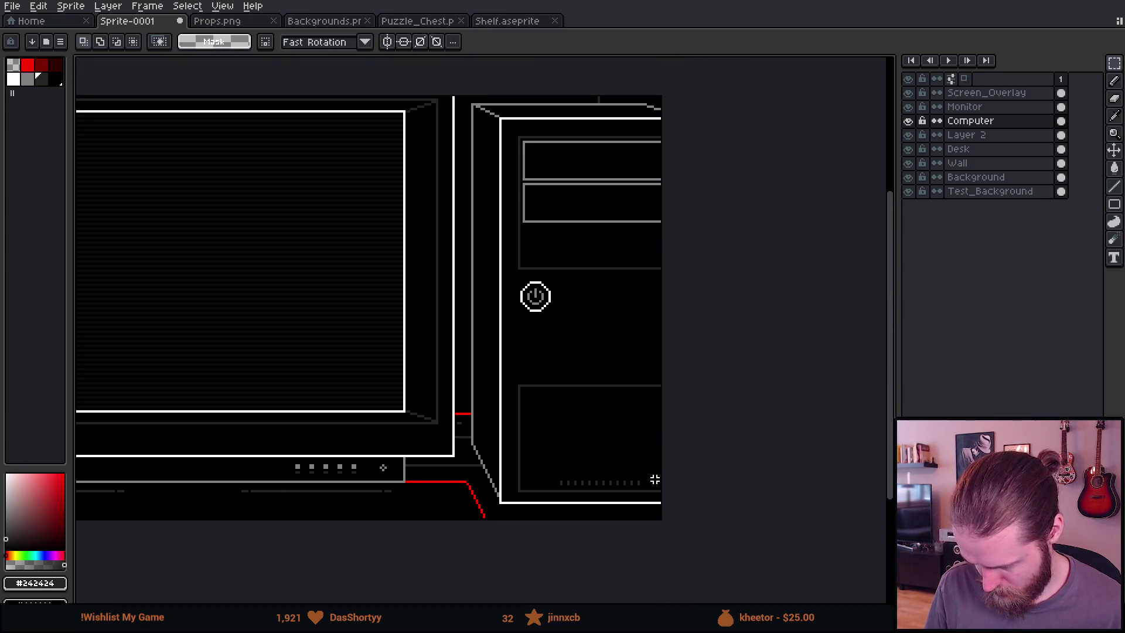
scroll(654, 479, "up", 3)
mouse_move(398, 427)
left_mouse_down()
mouse_move(524, 442)
mouse_move(400, 439)
left_mouse_up()
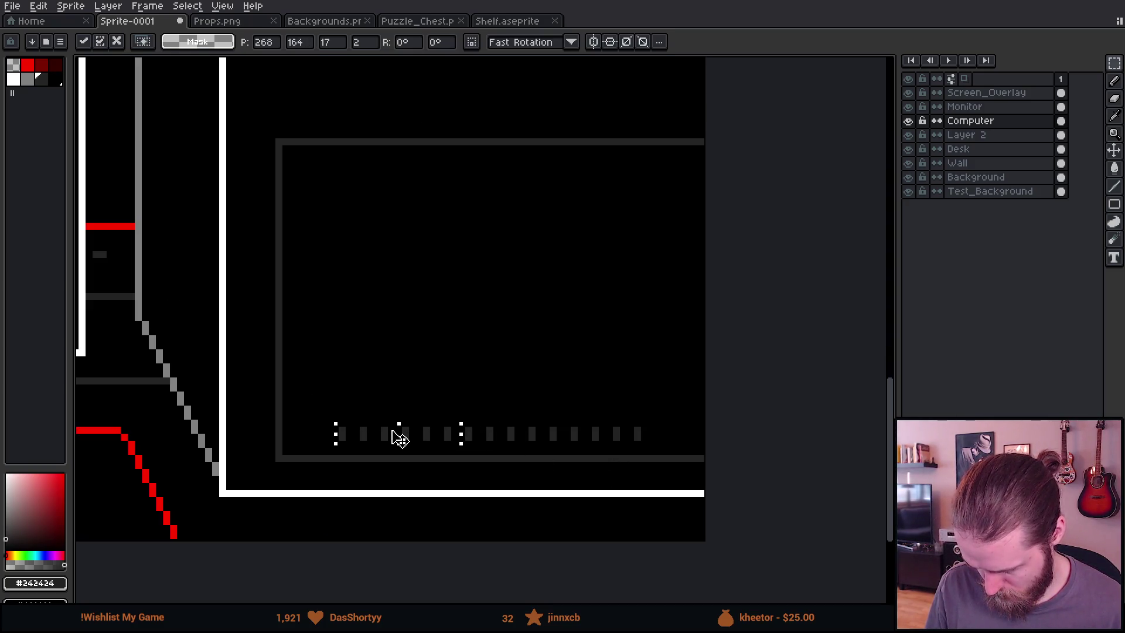
scroll(401, 439, "down", 1)
left_click(419, 401)
scroll(370, 436, "up", 2)
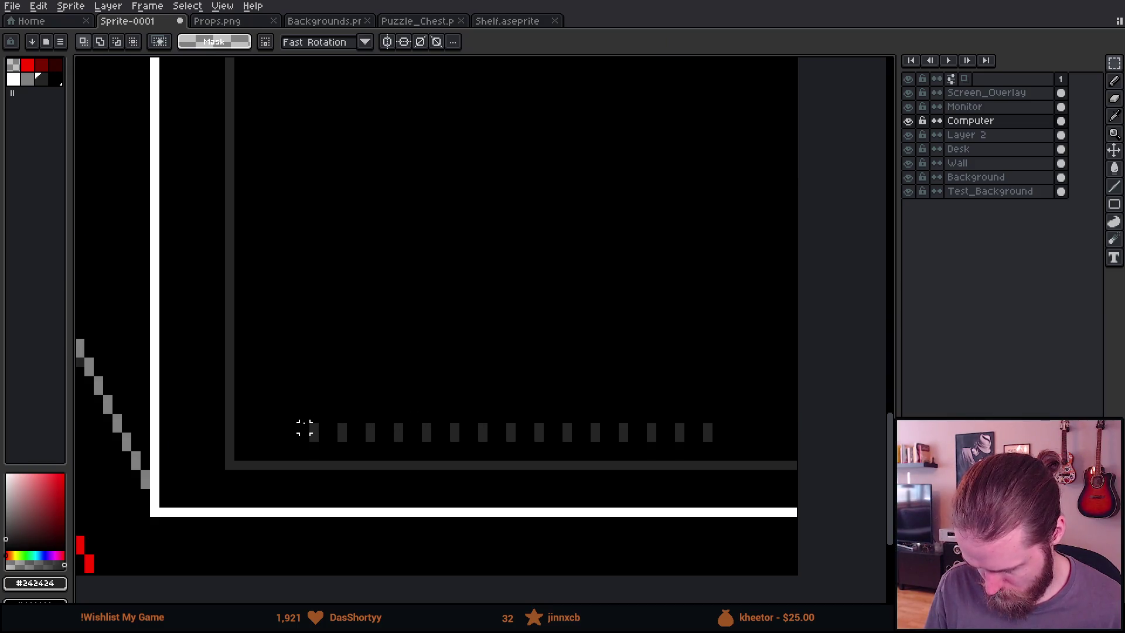
Slide the whole vent row right into place along the panel's bottom edge
mouse_move(314, 431)
left_mouse_down()
mouse_move(717, 445)
mouse_move(644, 447)
left_mouse_up()
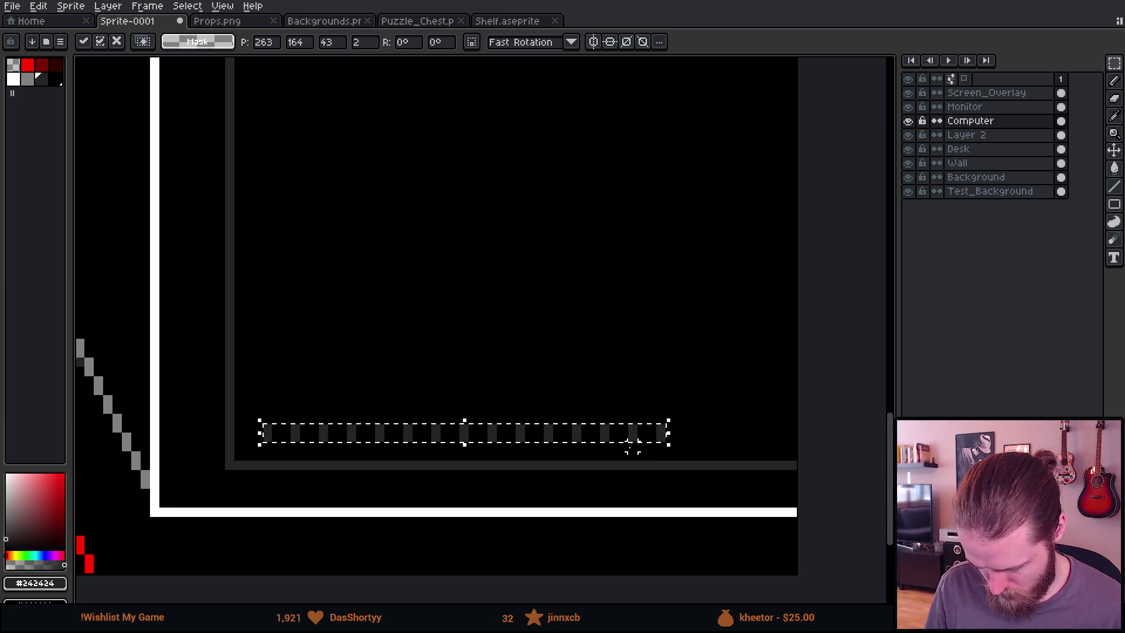
left_click_drag(568, 432, 739, 432)
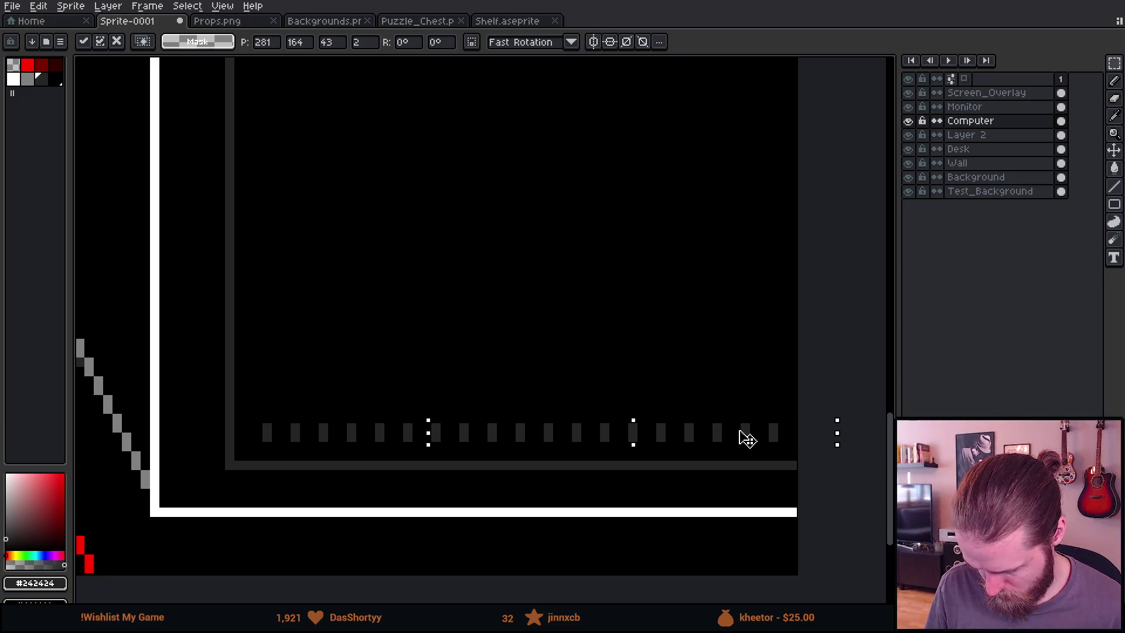
key("Return")
scroll(670, 328, "down", 3)
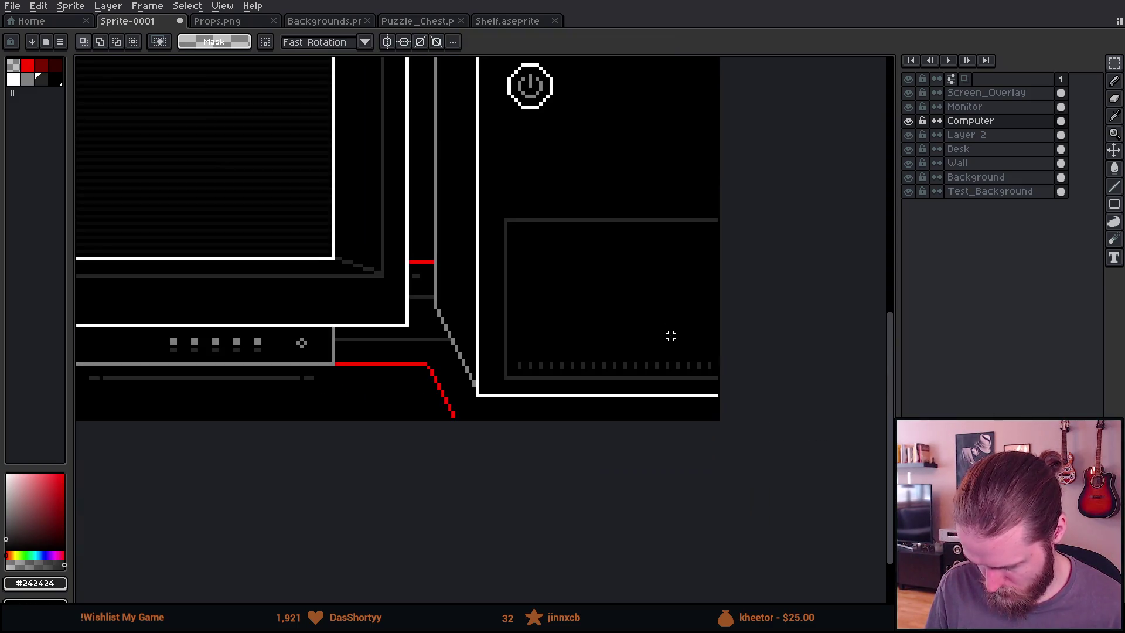
scroll(597, 458, "up", 2)
left_click_drag(597, 458, 498, 389)
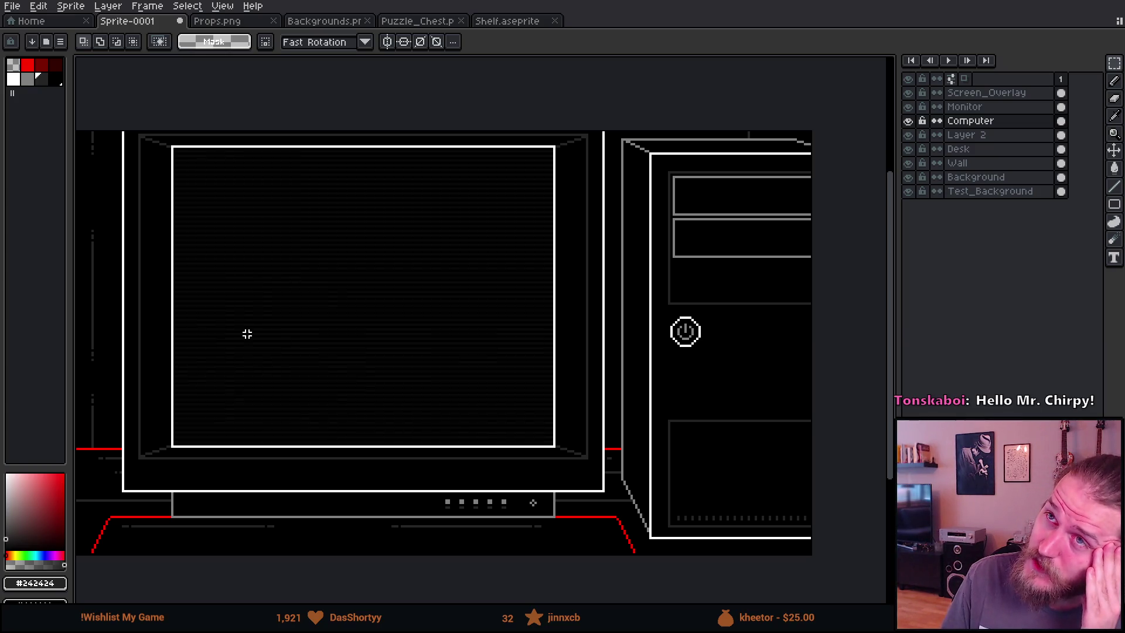
scroll(245, 333, "up", 1)
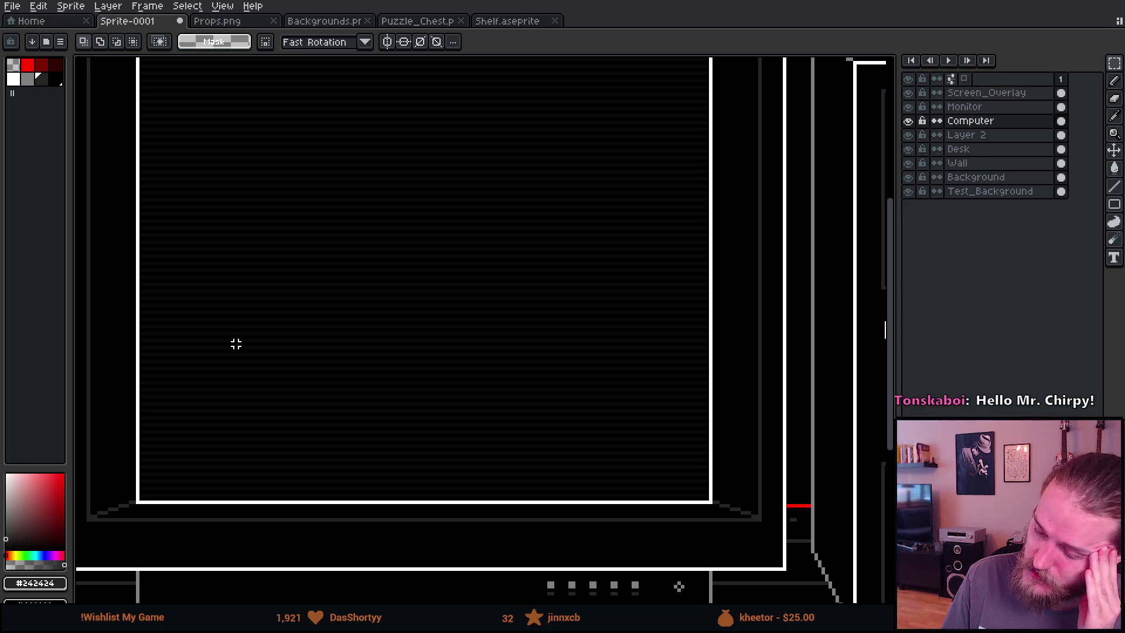
scroll(233, 344, "down", 1)
mouse_move(294, 357)
left_mouse_down()
mouse_move(425, 365)
mouse_move(449, 325)
mouse_move(440, 316)
left_mouse_up()
scroll(377, 344, "up", 1)
scroll(377, 344, "down", 1)
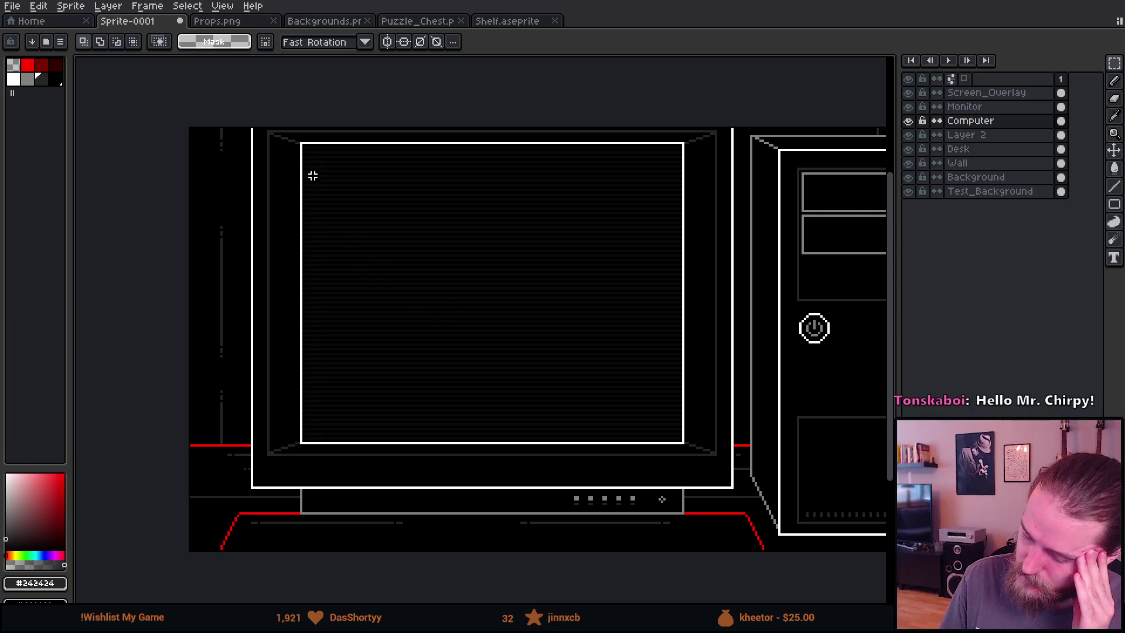
left_click_drag(310, 166, 479, 389)
key("ctrl+z")
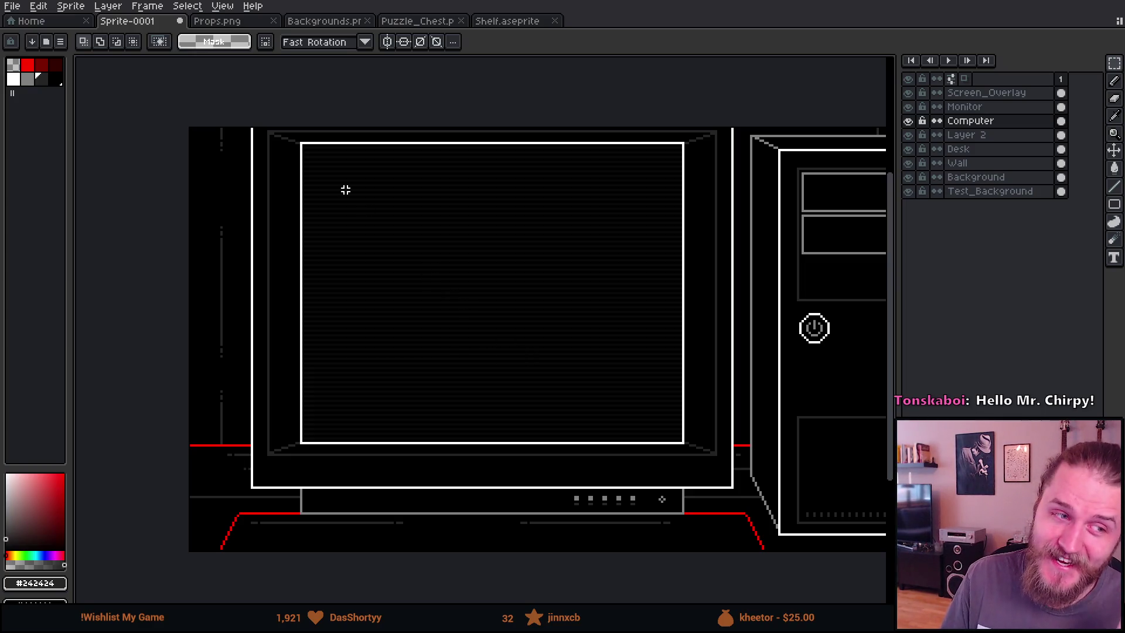
scroll(345, 190, "up", 1)
scroll(349, 196, "down", 1)
scroll(515, 299, "right", 2)
scroll(337, 282, "up", 1)
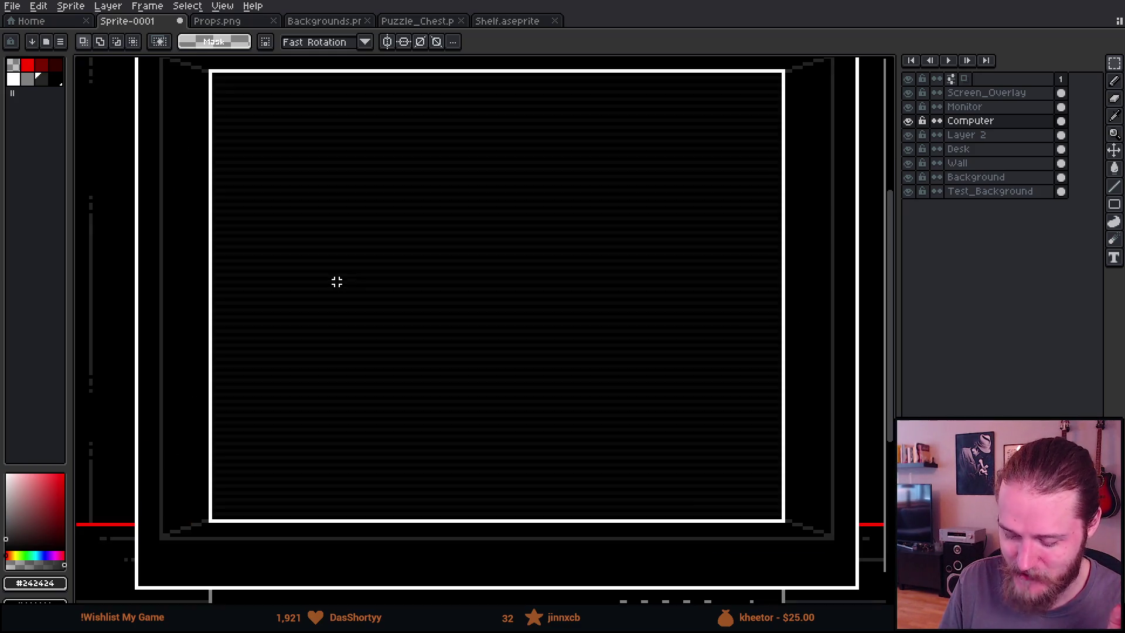
scroll(337, 282, "down", 1)
scroll(337, 281, "up", 1)
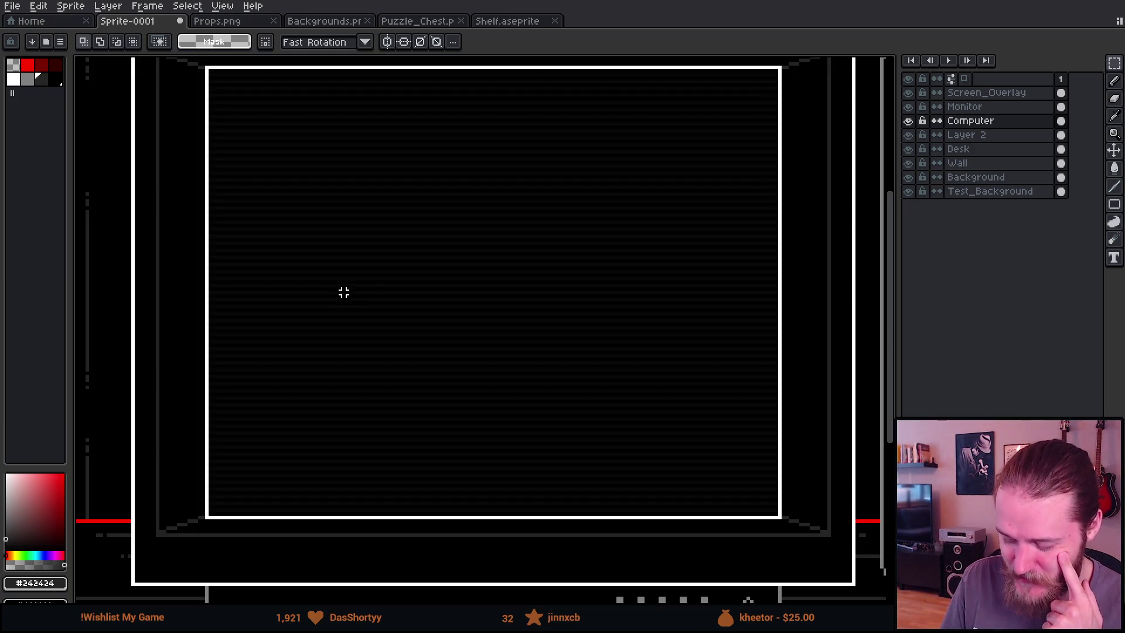
scroll(371, 314, "down", 1)
scroll(373, 314, "up", 1)
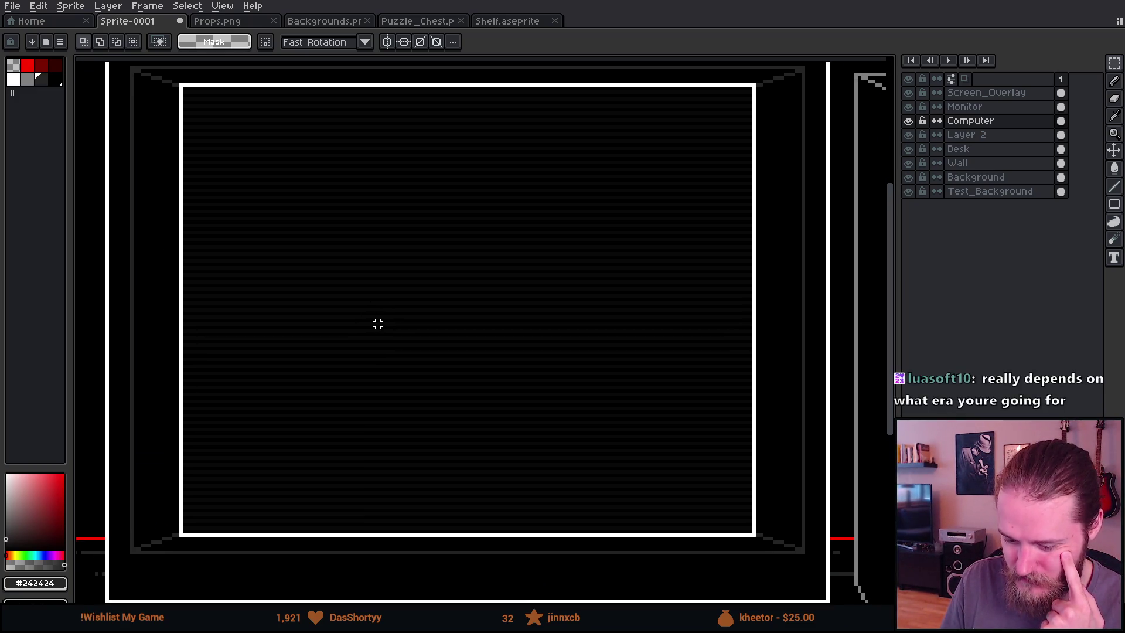
left_click_drag(377, 322, 378, 318)
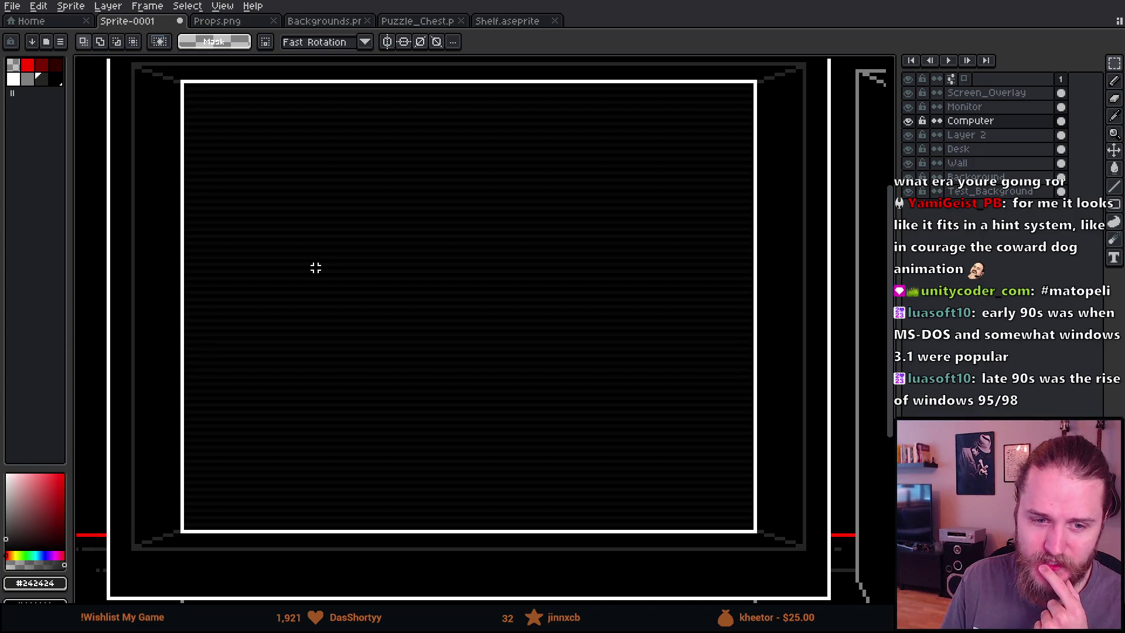
scroll(316, 268, "down", 1)
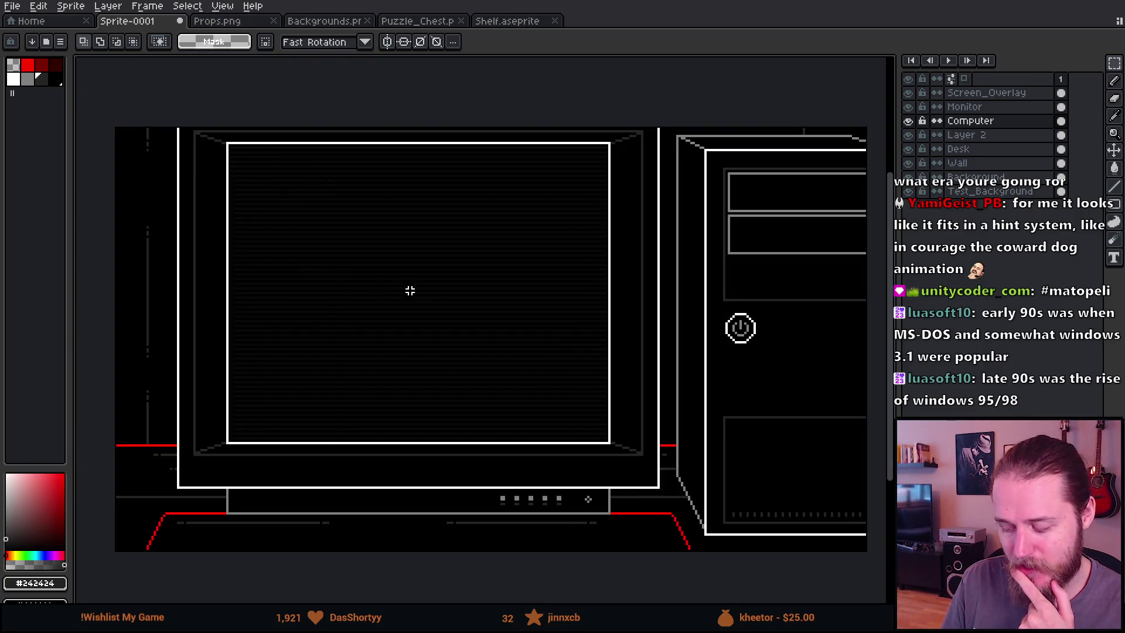
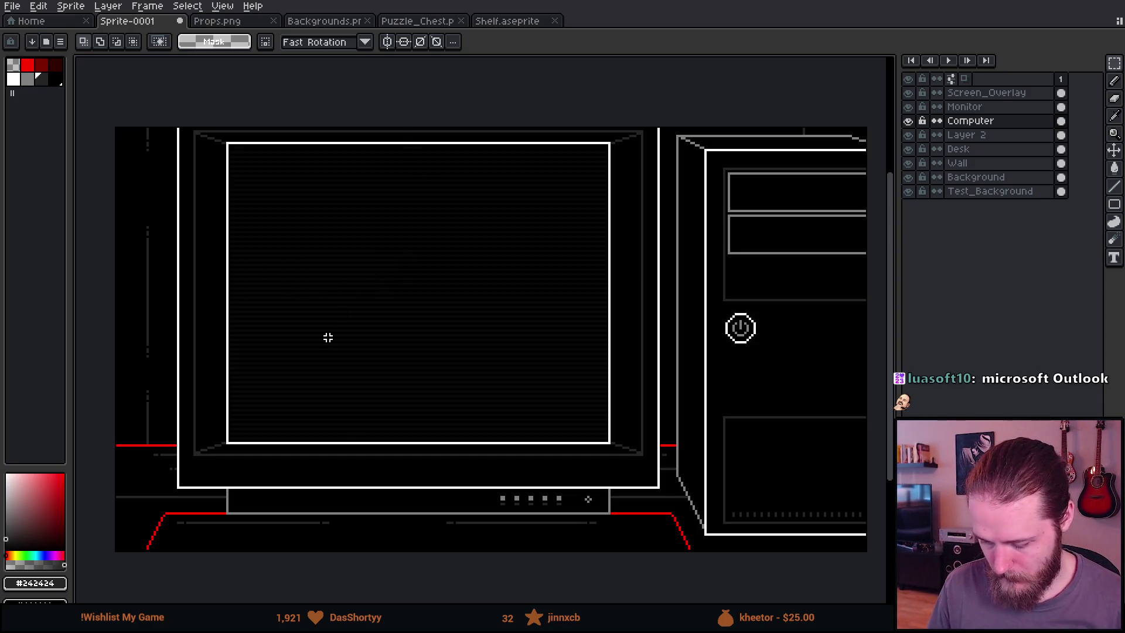
On Layer 2, select the red keyboard line along the bottom of the desk
left_click_drag(347, 368, 331, 372)
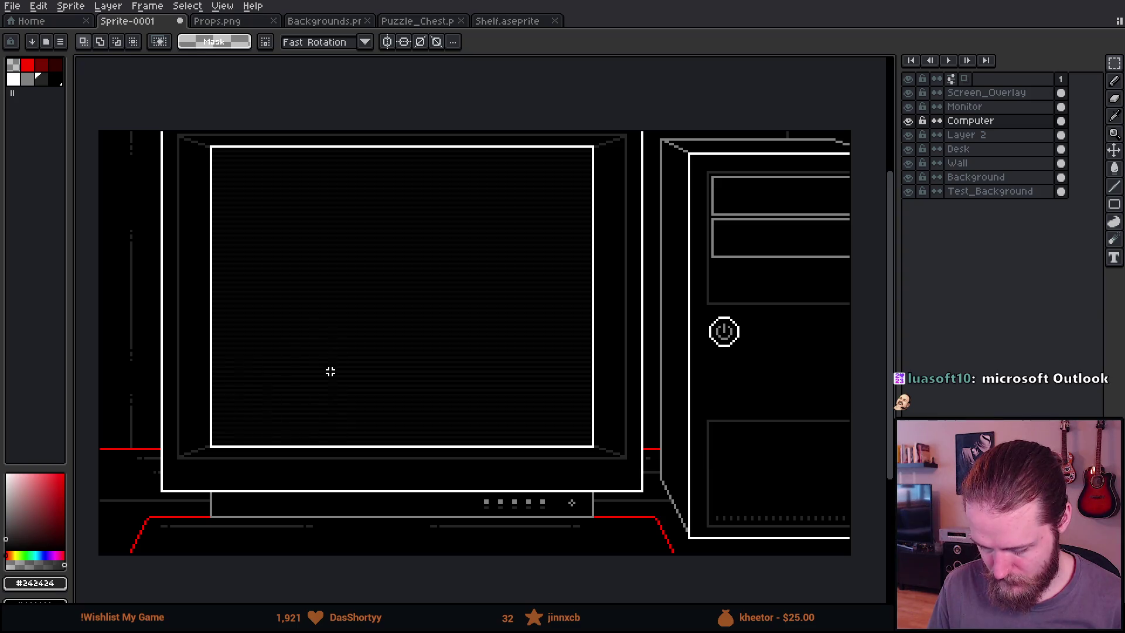
mouse_move(409, 429)
left_mouse_down()
mouse_move(254, 407)
mouse_move(421, 379)
mouse_move(394, 379)
mouse_move(460, 331)
mouse_move(351, 369)
mouse_move(375, 422)
mouse_move(434, 376)
left_mouse_up()
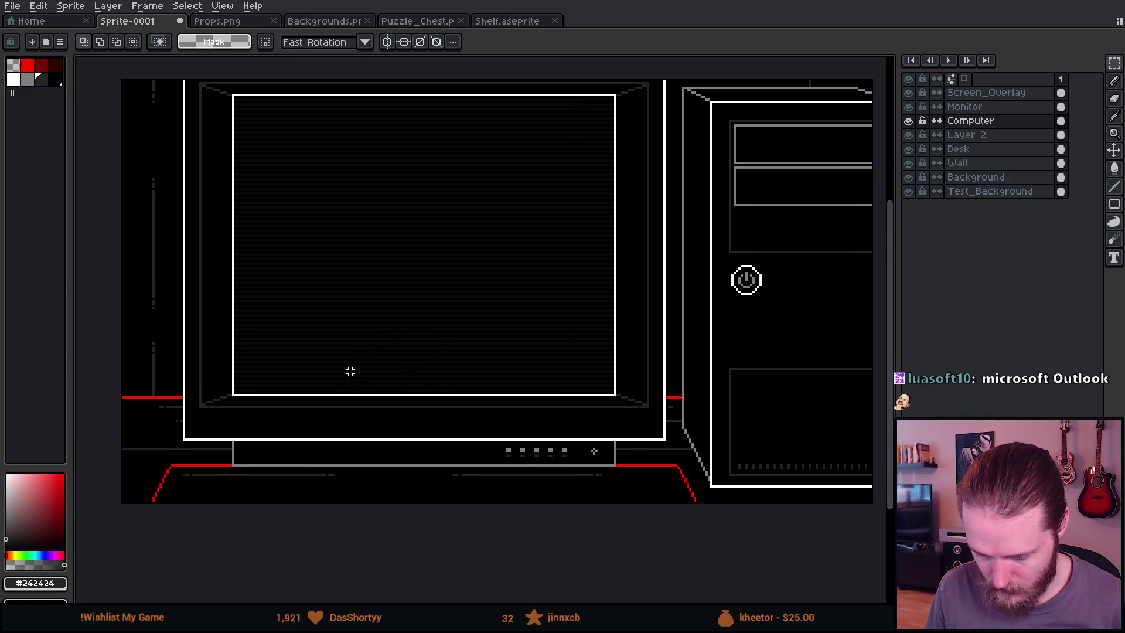
scroll(276, 462, "up", 1)
mouse_move(276, 464)
left_mouse_down()
mouse_move(75, 501)
mouse_move(309, 455)
mouse_move(443, 387)
left_mouse_up()
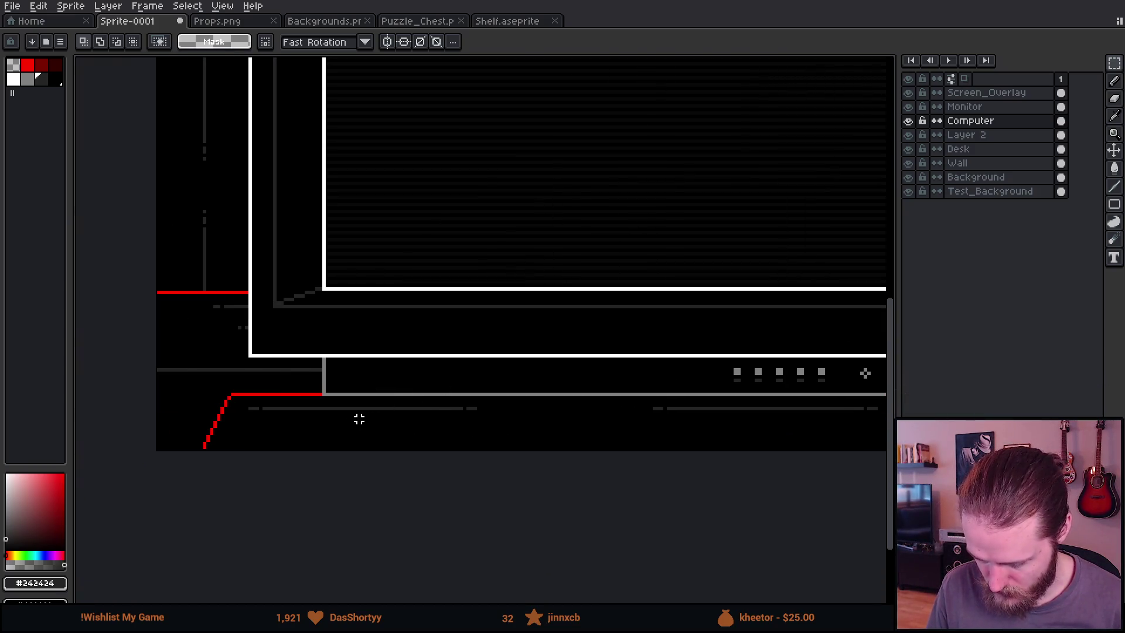
scroll(250, 410, "up", 3)
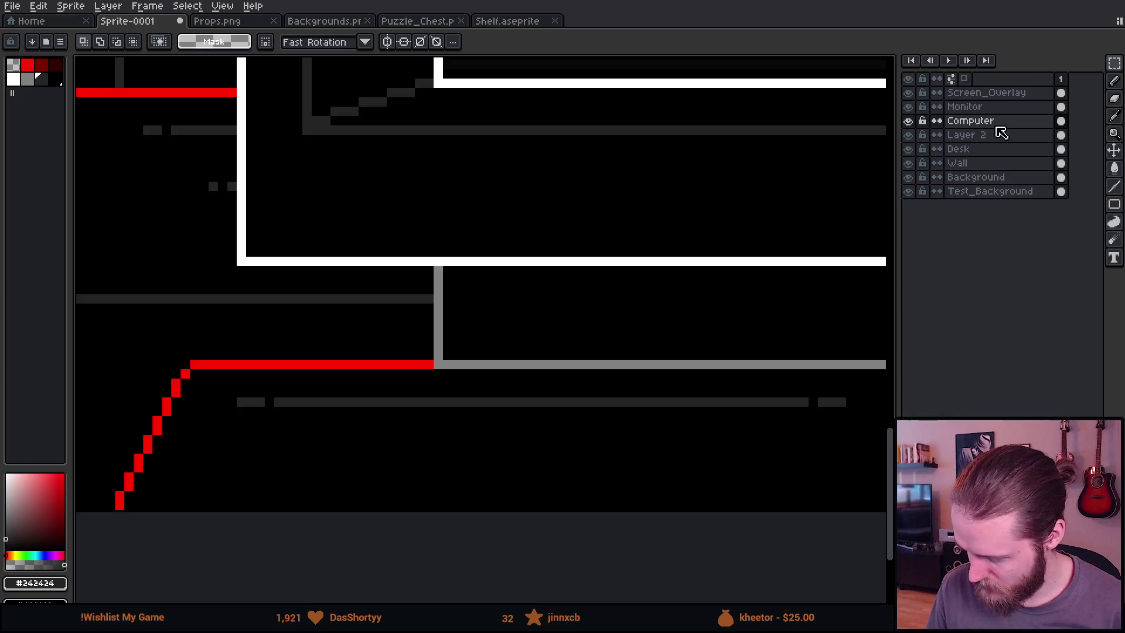
left_click(994, 136)
left_click(910, 136)
left_click(909, 136)
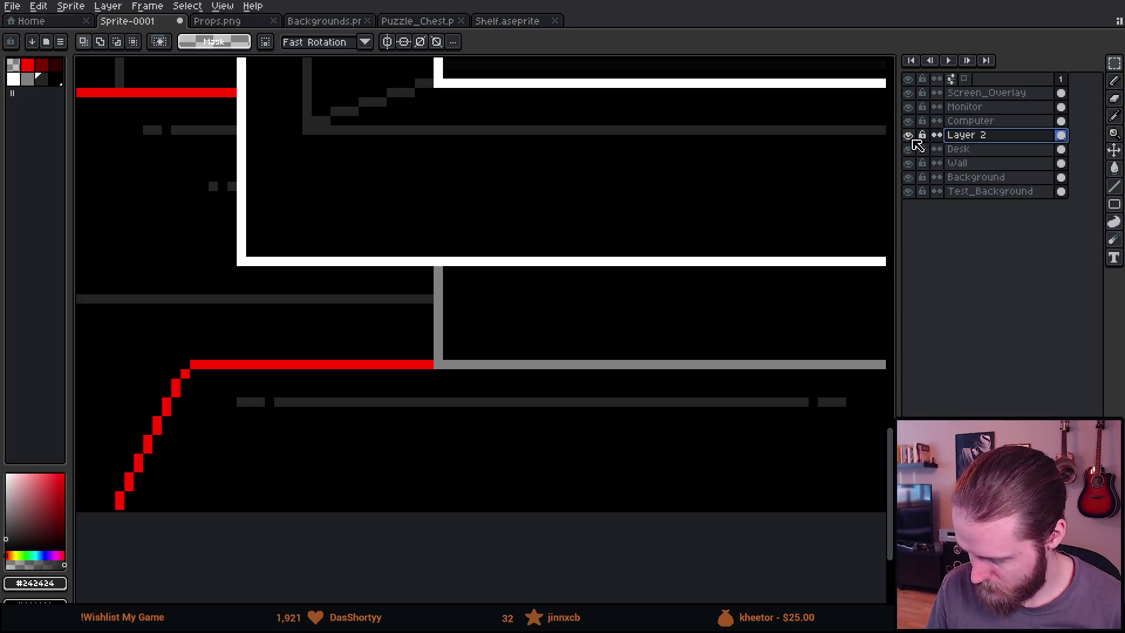
scroll(183, 367, "down", 2)
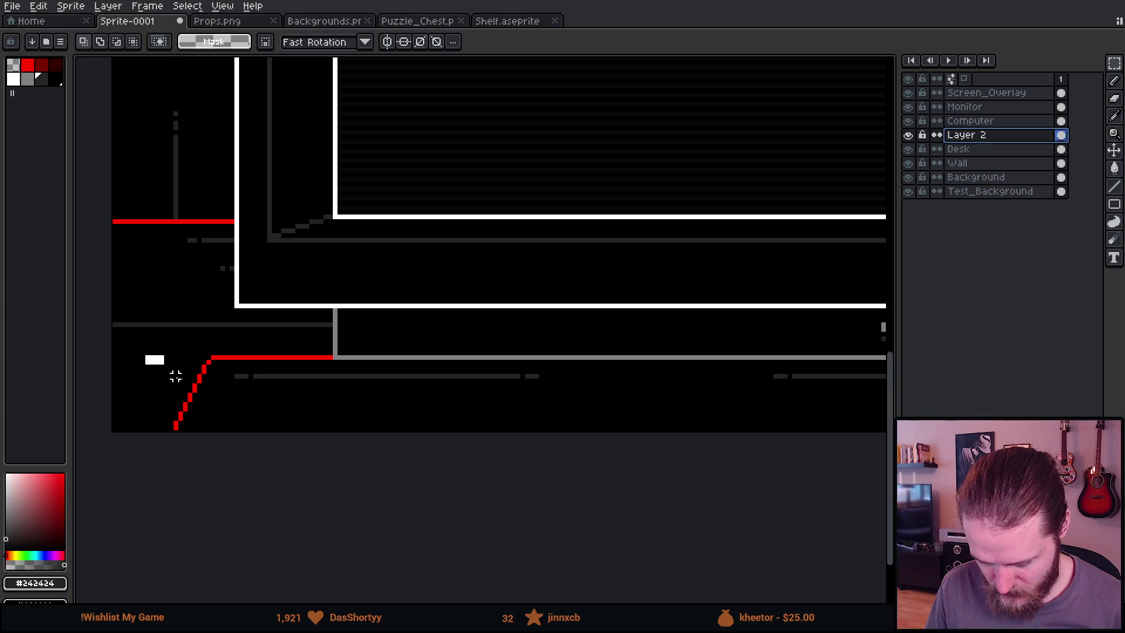
scroll(176, 376, "left", 10)
left_click_drag(762, 356, 748, 432)
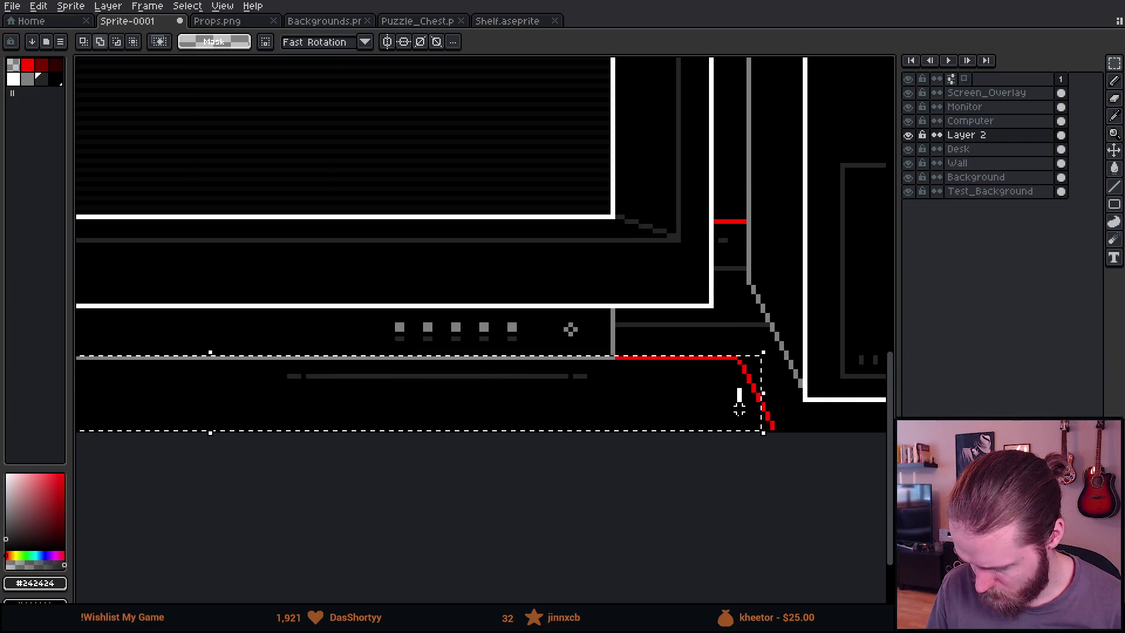
Cut the red line into a new layer named 'Keyboard'
key("ctrl+x")
key("shift+n")
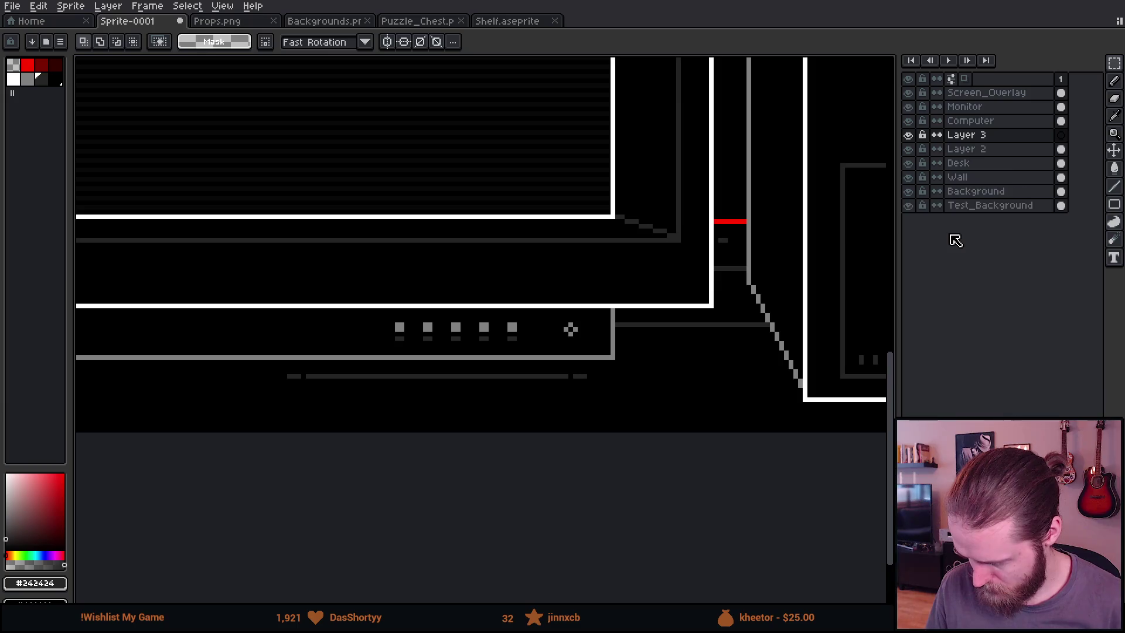
key("ctrl+v")
double_click(970, 135)
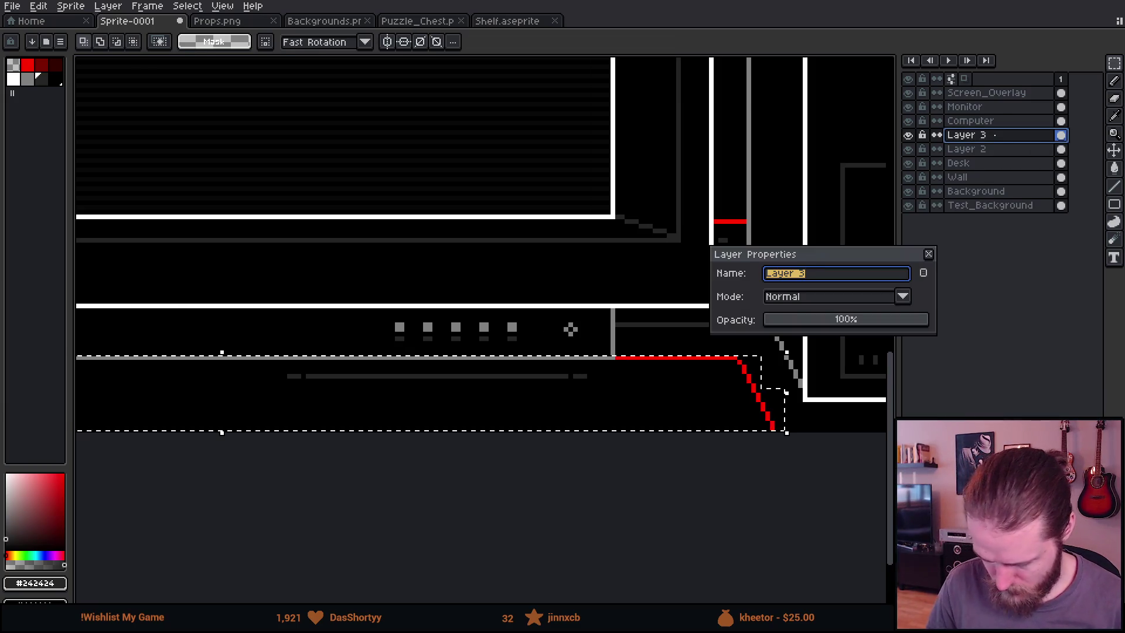
type("Keyboard")
key("Return")
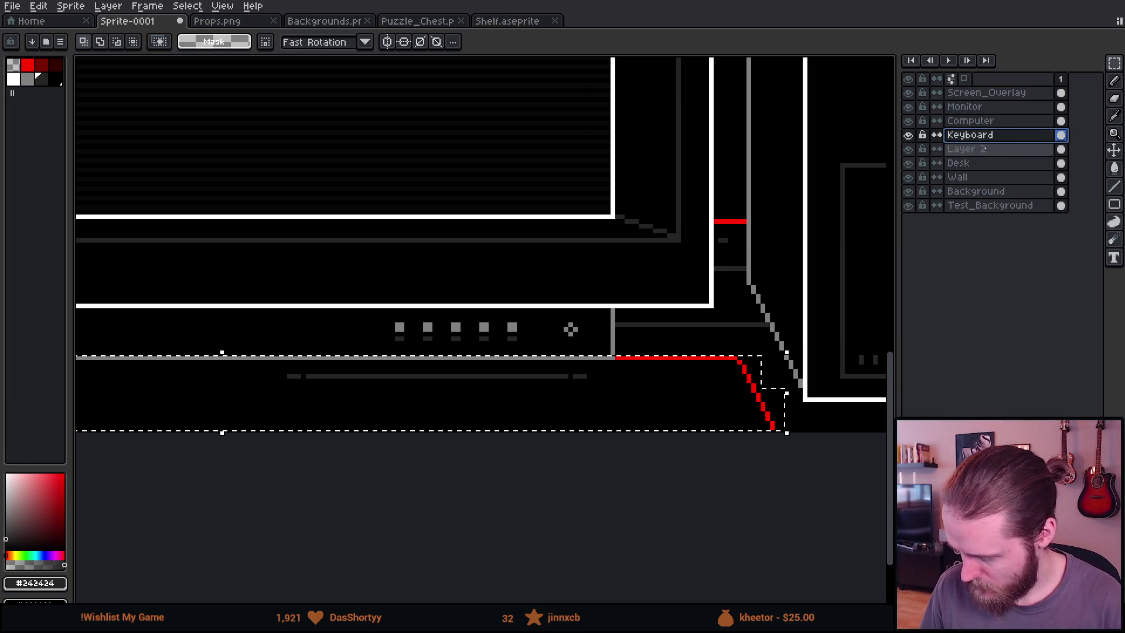
Clear the selection and delete the leftover Layer 2
left_click(967, 149)
key("ctrl+d")
key("ctrl+z")
key("ctrl+d")
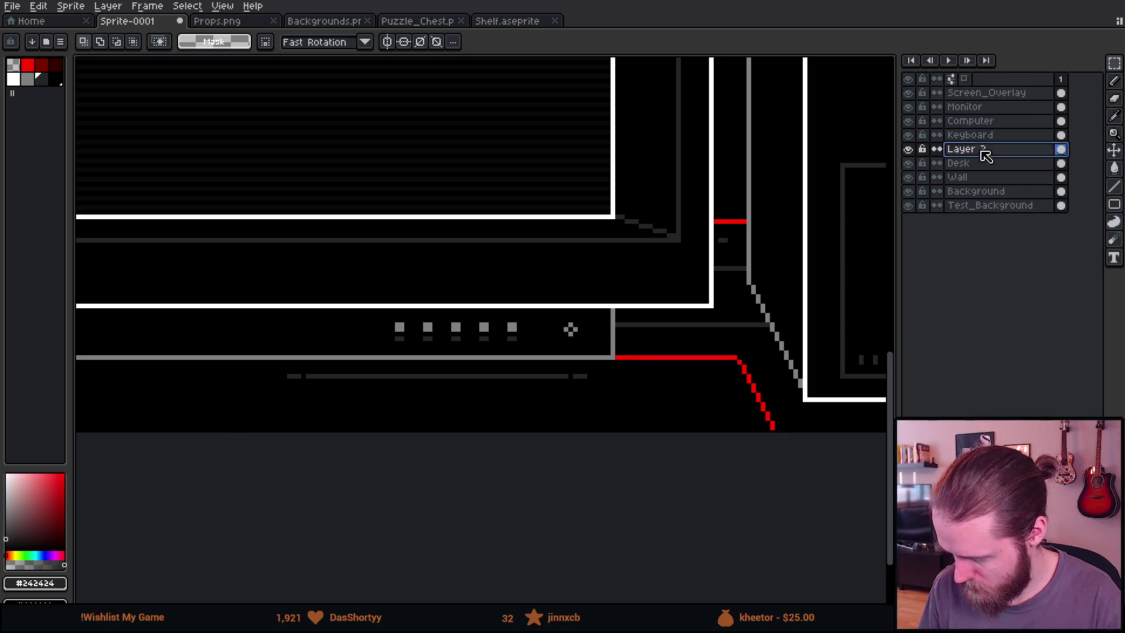
key("Delete")
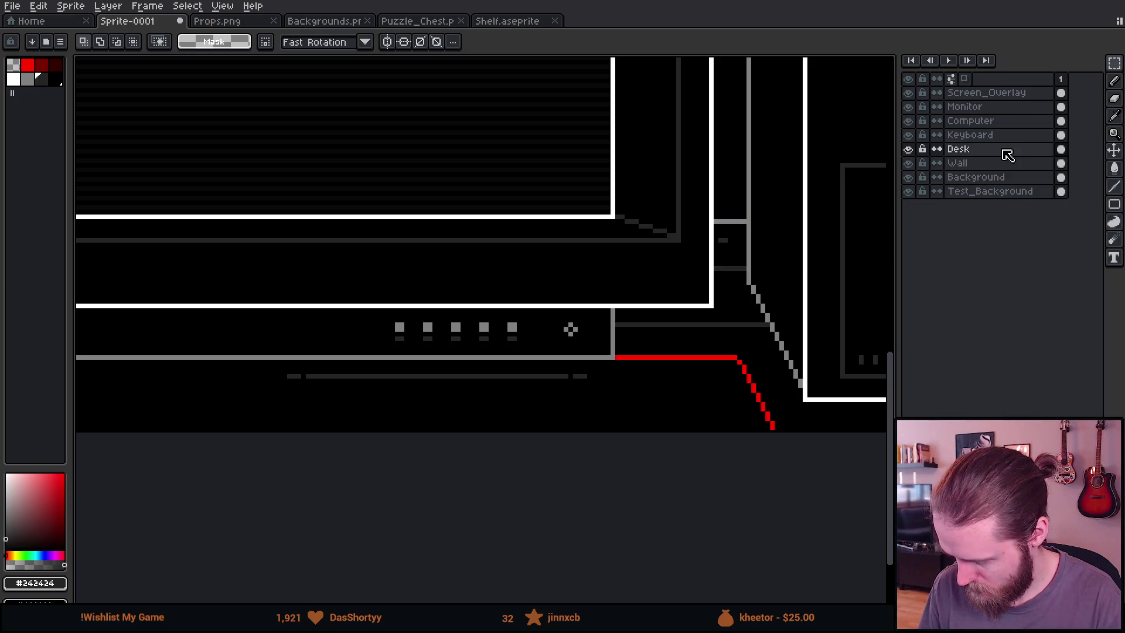
Check the Keyboard layer's content and drag it up under Screen_Overlay
left_click(908, 134)
left_click(907, 135)
left_click(975, 135)
double_click(999, 136)
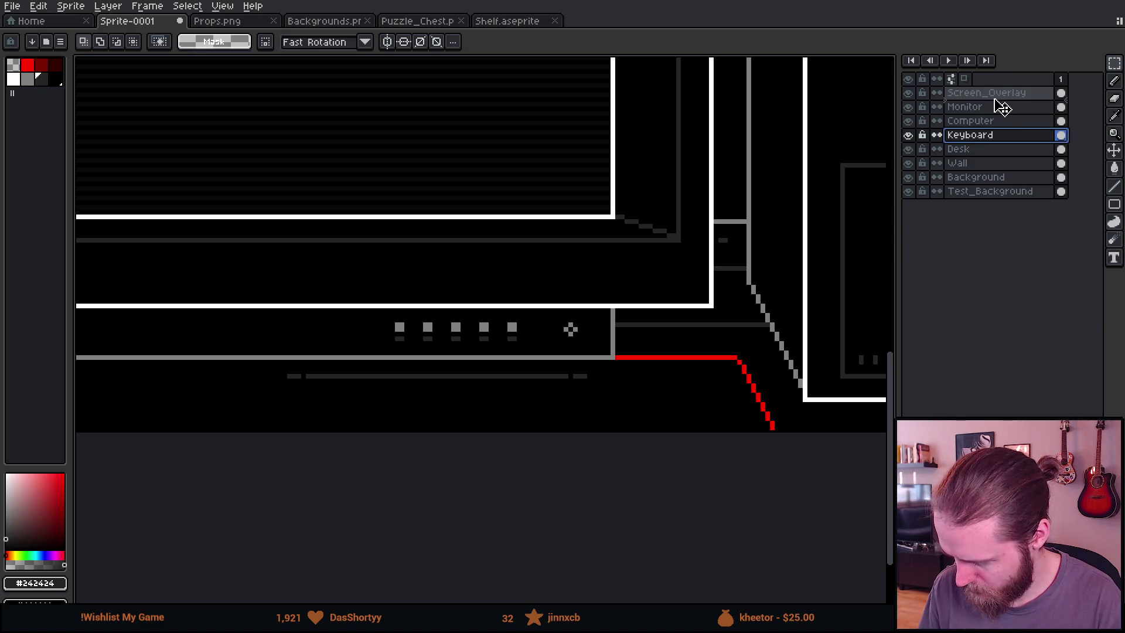
left_click_drag(1002, 106, 1001, 107)
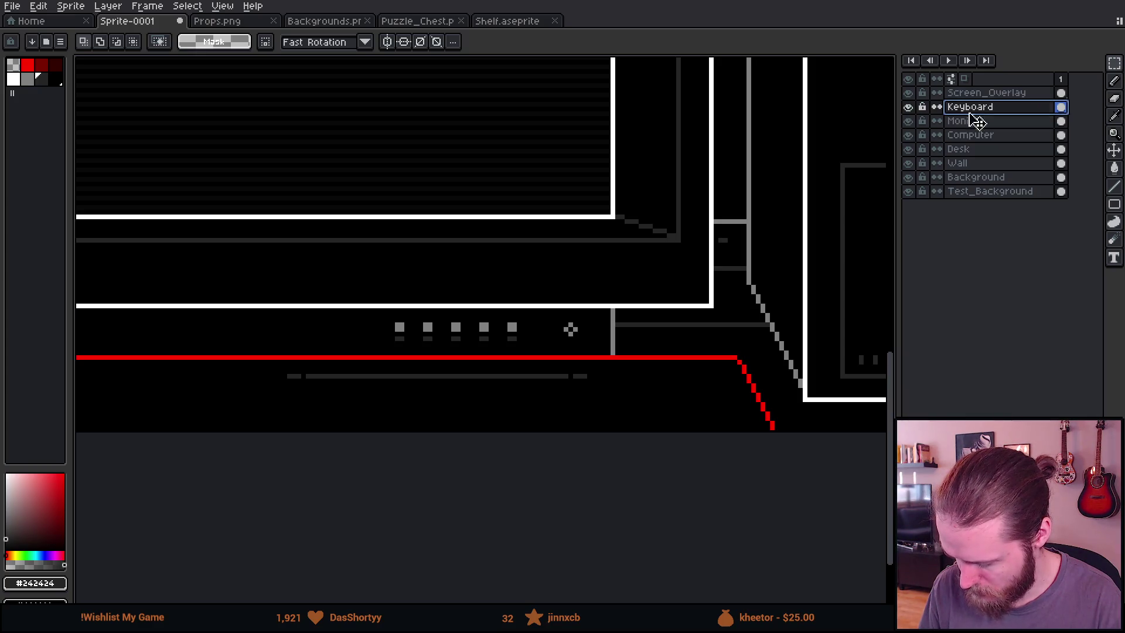
left_click_drag(190, 329, 306, 343)
scroll(176, 372, "right", 5)
scroll(357, 357, "up", 1)
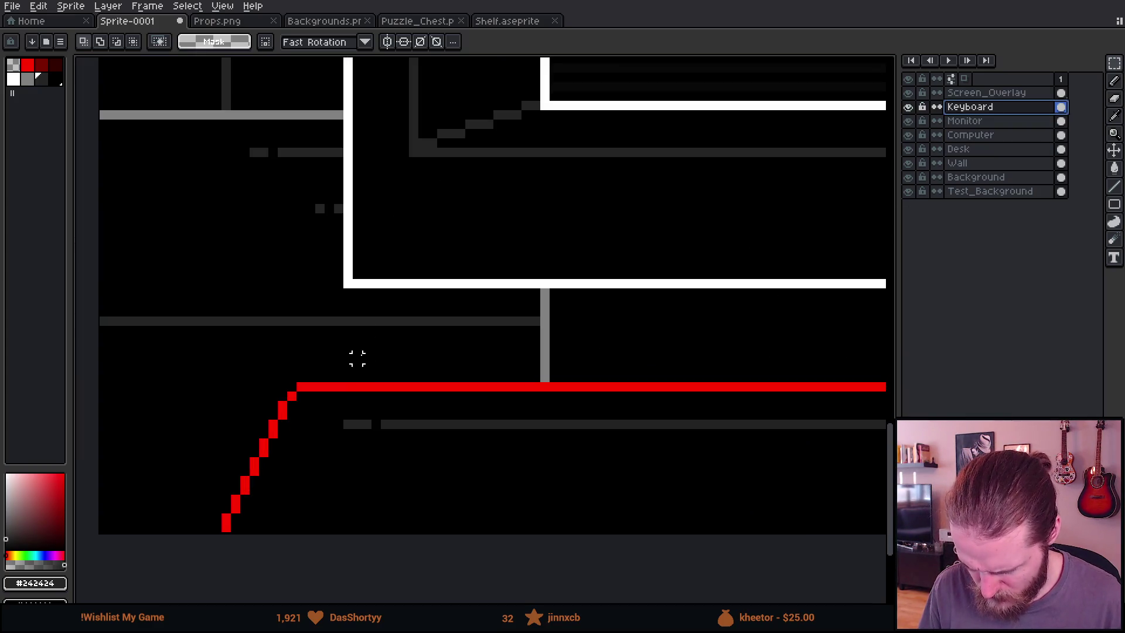
Sample white from the monitor outline and test a bucket fill, which misses the slanted edge
key("i")
left_click(384, 282)
key("g")
left_click(344, 386)
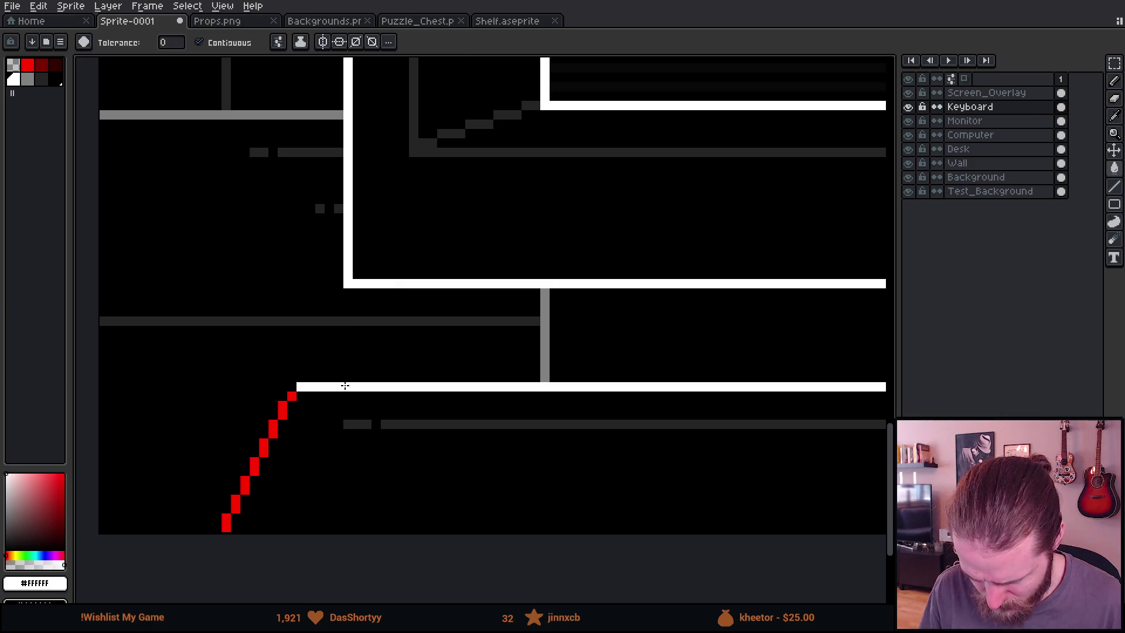
key("ctrl+z")
Set the Paint Bucket to 8-connected and fill the whole red keyboard outline white
left_click(275, 37)
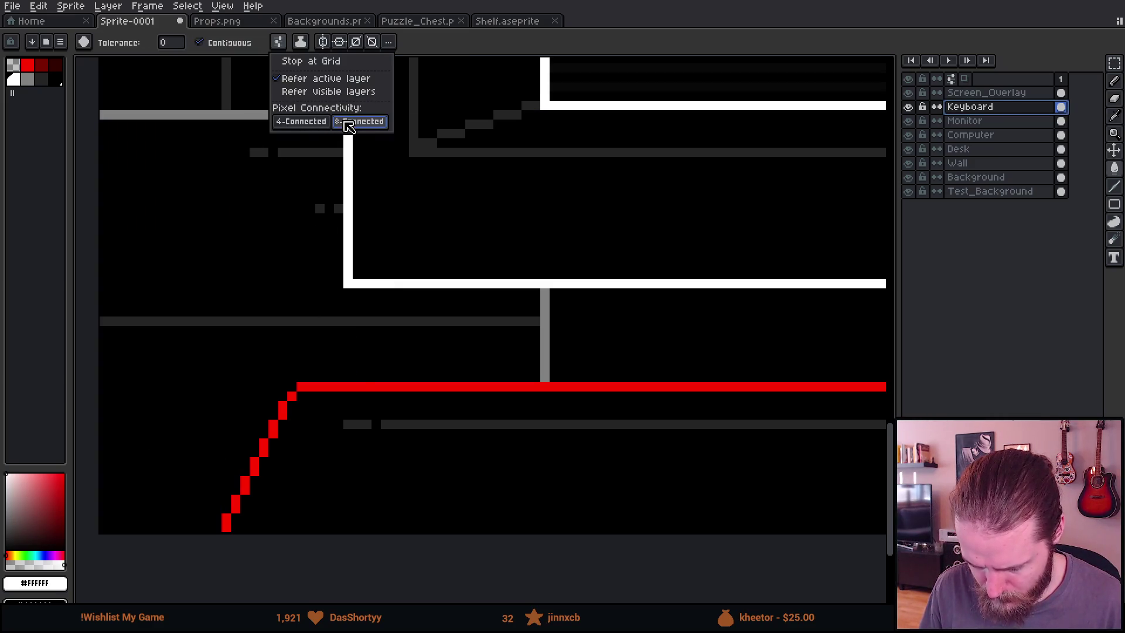
left_click(350, 126)
left_click(357, 386)
scroll(364, 382, "down", 3)
scroll(483, 392, "up", 4)
left_click_drag(483, 392, 511, 374)
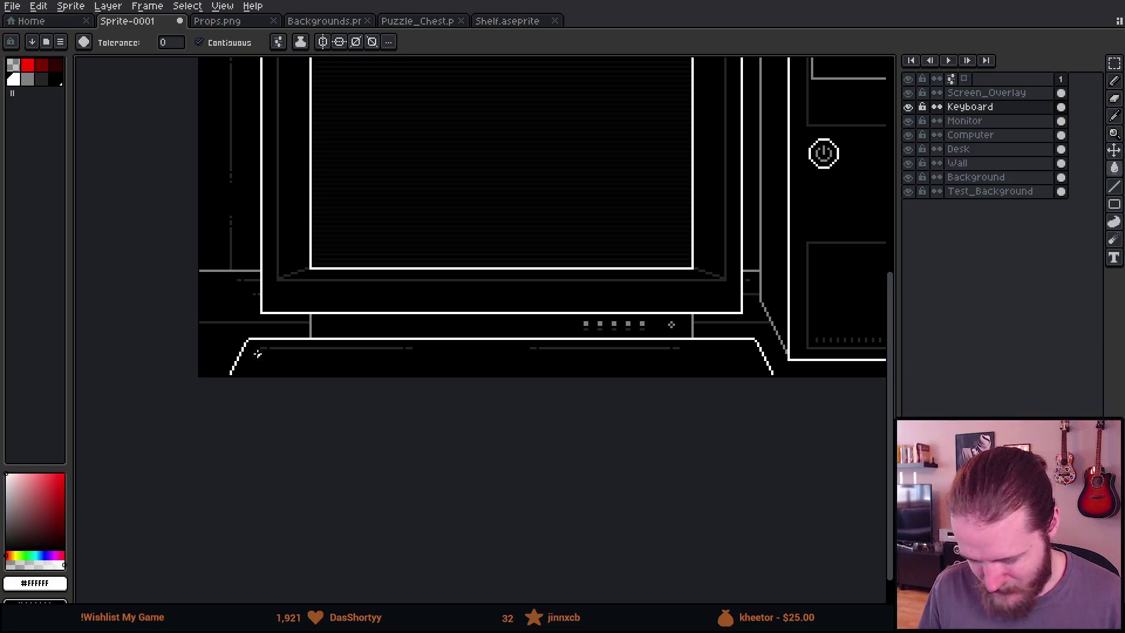
scroll(258, 353, "up", 3)
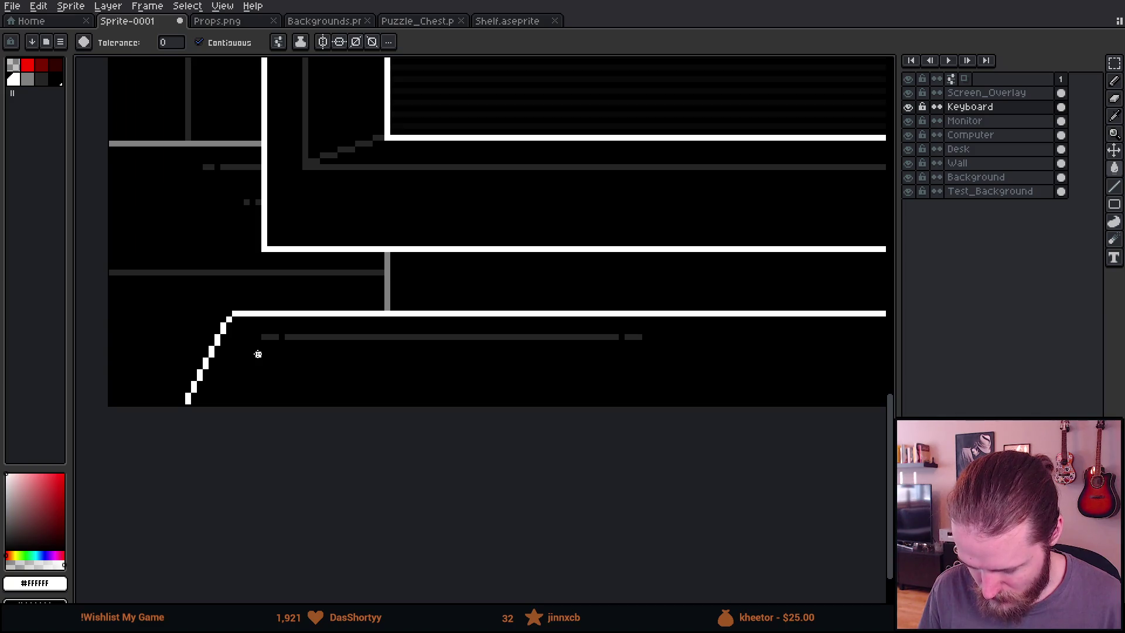
scroll(258, 354, "down", 3)
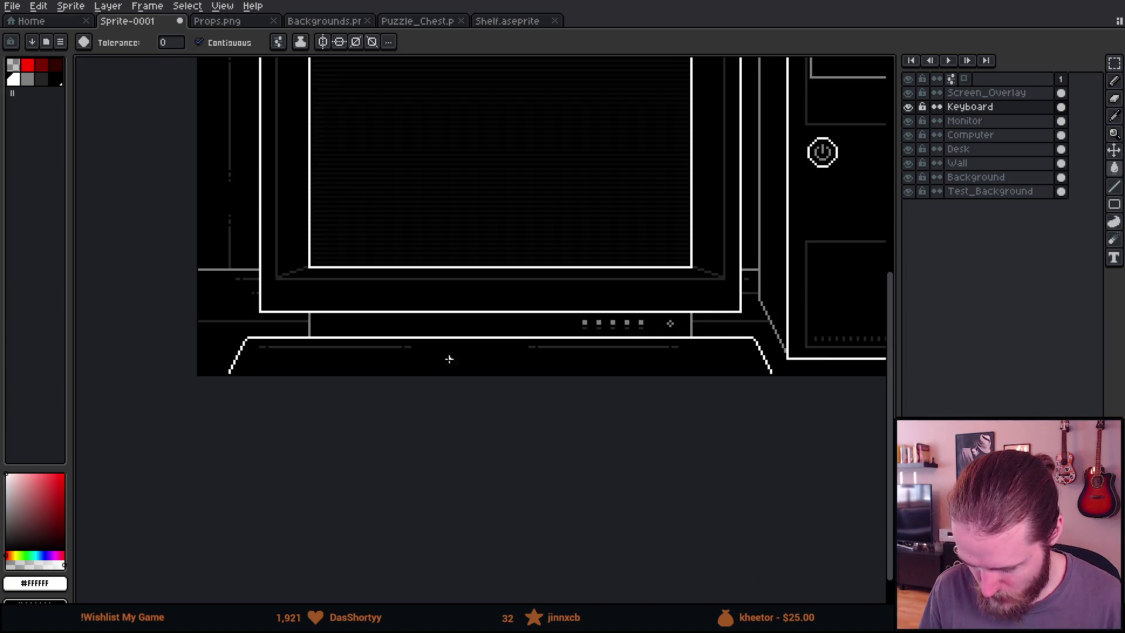
scroll(448, 359, "up", 5)
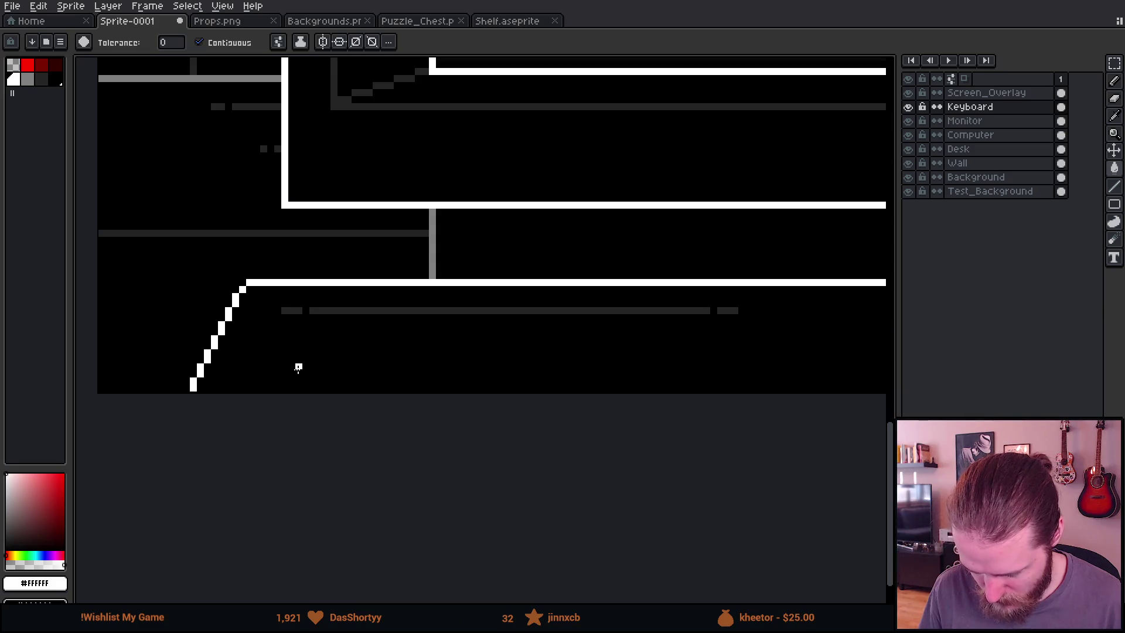
scroll(226, 397, "up", 2)
Try a staircase pencil line up from the keyboard's lower left, then undo it
key("v")
key("b")
left_click(246, 379)
left_click(339, 153, "shift")
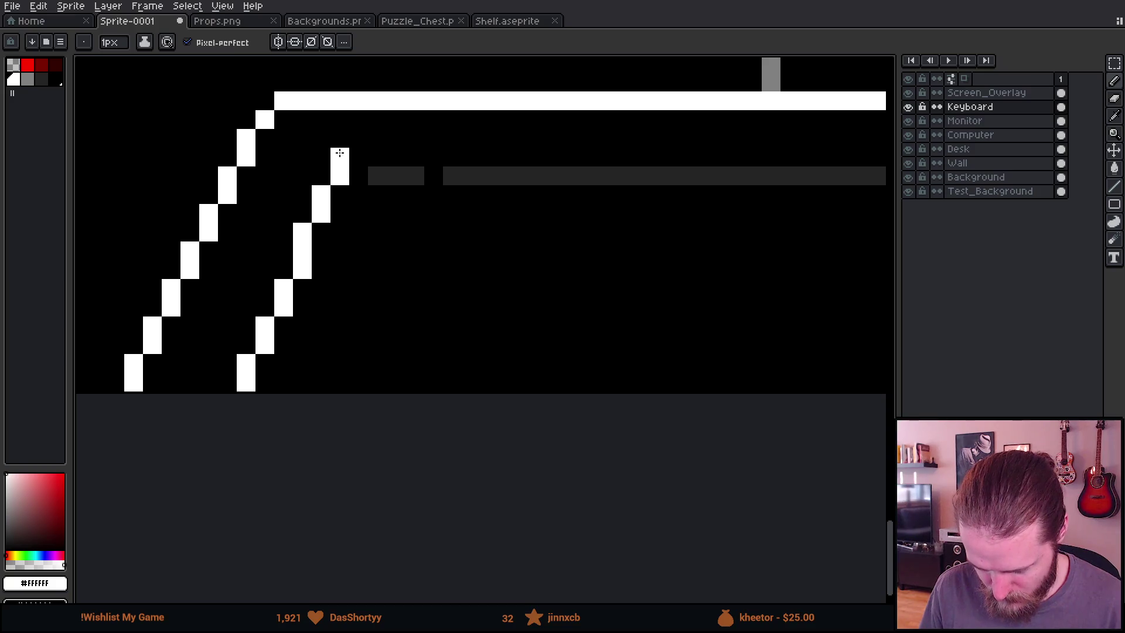
left_click(354, 154, "shift")
left_click(358, 138, "shift")
scroll(410, 167, "down", 4)
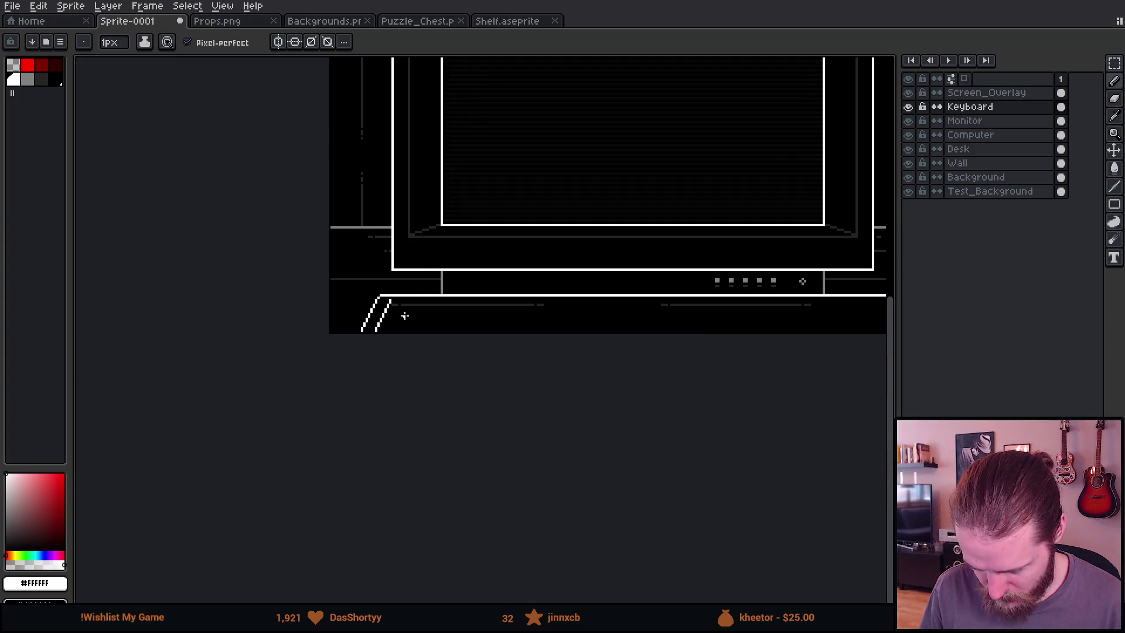
scroll(401, 314, "up", 6)
scroll(348, 324, "up", 1)
key("ctrl+z")
key("ctrl+z")
key("ctrl+z")
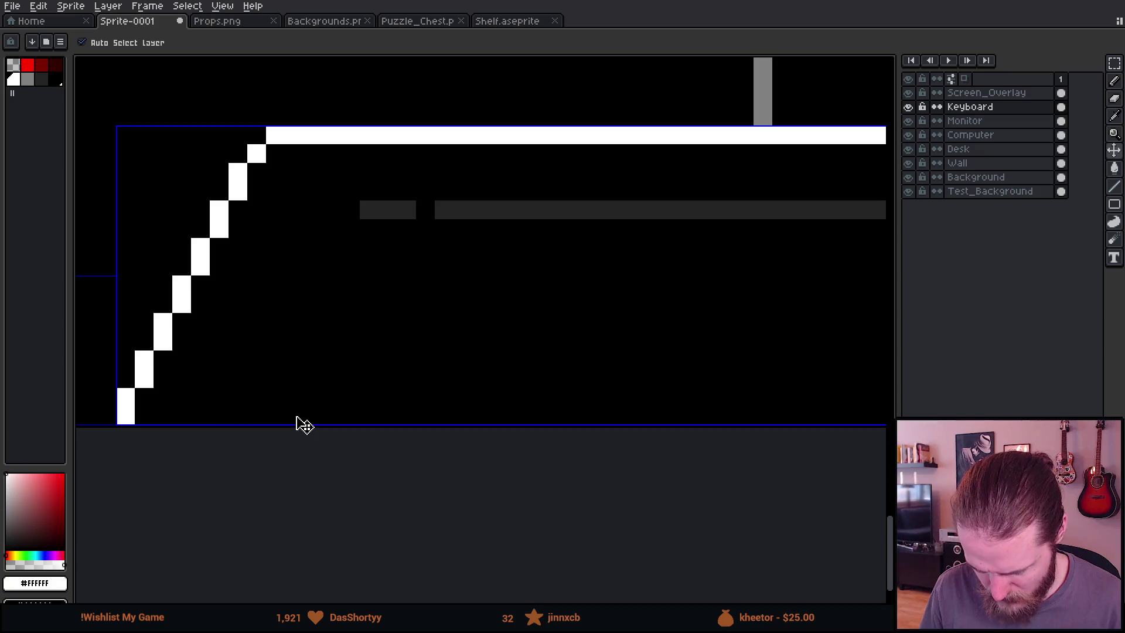
Draw a steeper slanted white line with a short horizontal hook at its top
left_click(294, 416)
left_click(332, 221, "shift")
mouse_move(332, 221)
left_mouse_down("shift")
mouse_move(330, 207)
mouse_move(369, 203)
mouse_move(375, 159)
left_mouse_up("shift")
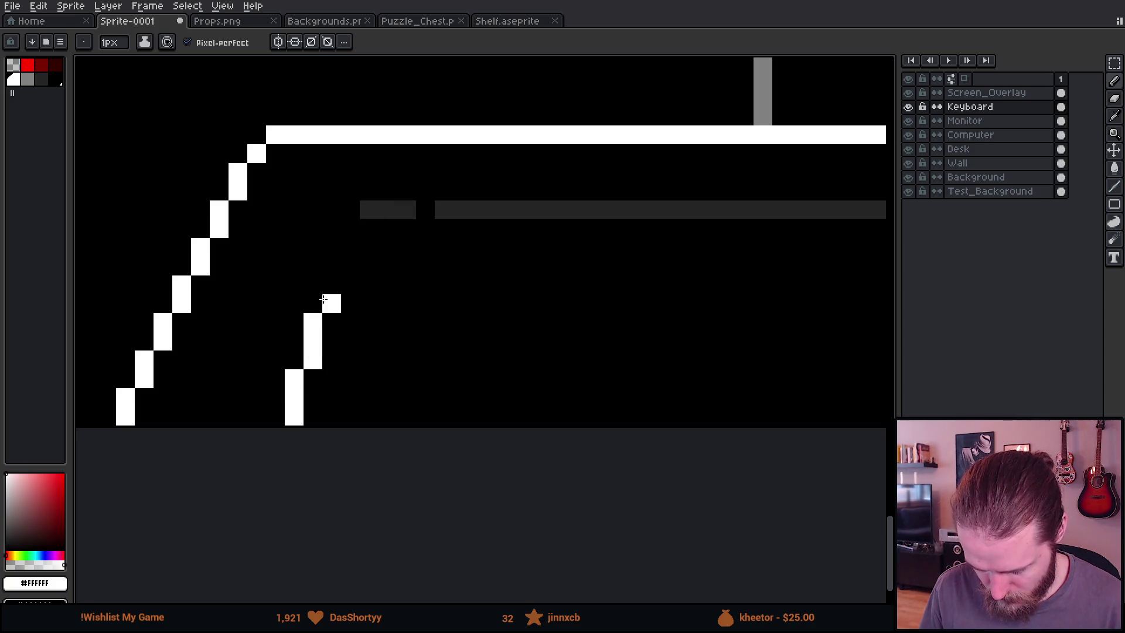
mouse_move(353, 208)
left_mouse_down()
mouse_move(369, 190)
mouse_move(409, 190)
left_mouse_up()
scroll(444, 364, "down", 4)
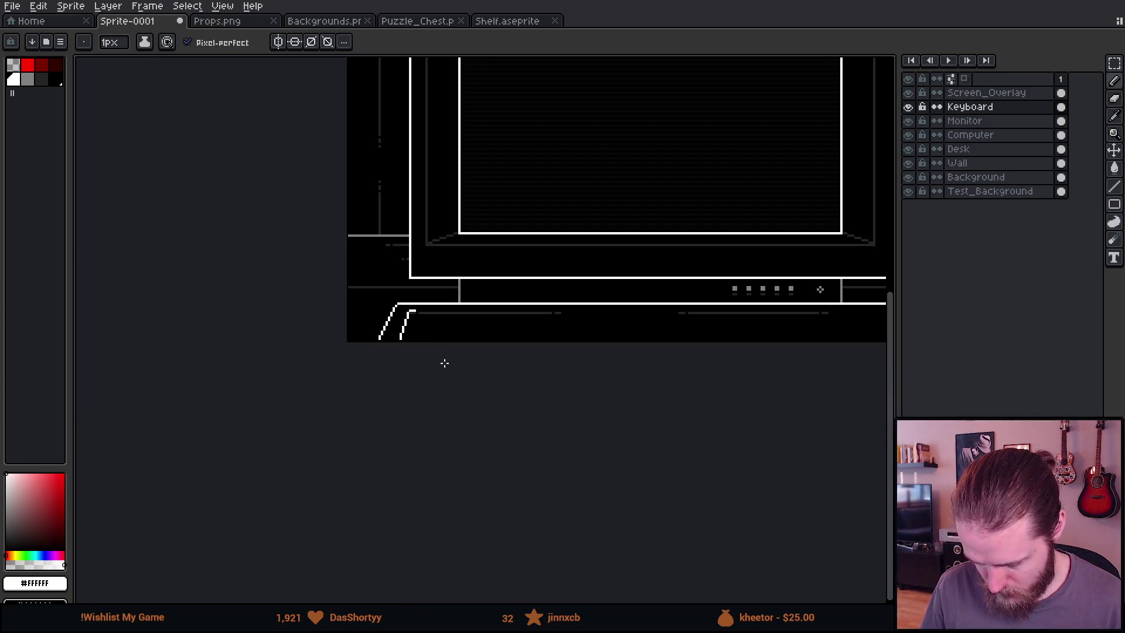
left_click_drag(444, 363, 271, 344)
scroll(244, 310, "up", 3)
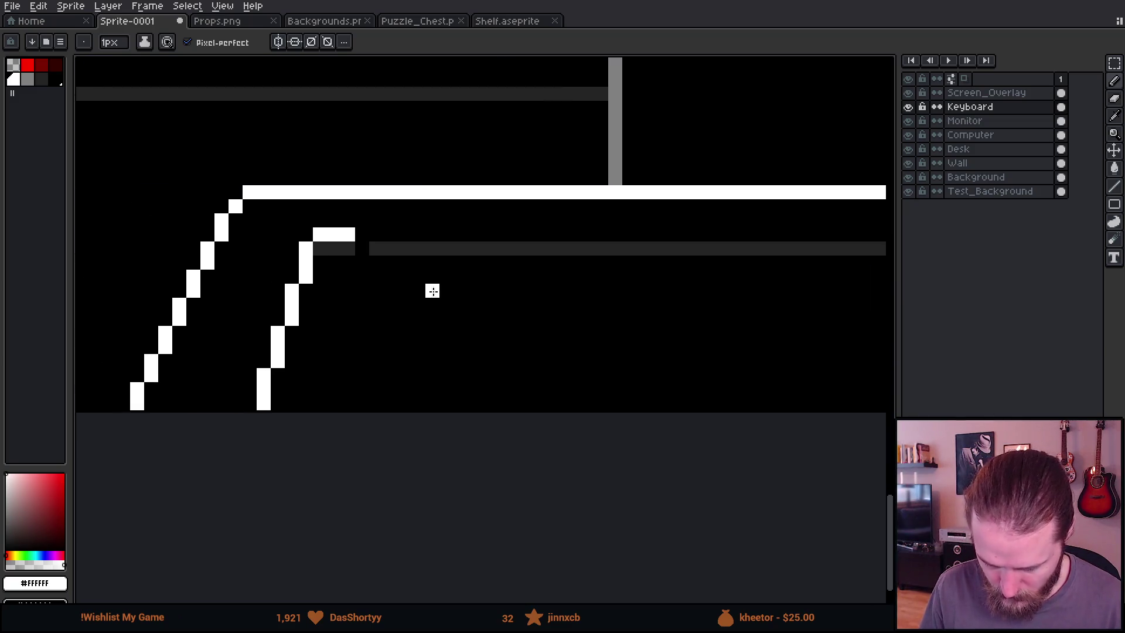
Extend the top white stroke rightward and draw a stepped edge down from it
left_click_drag(360, 232, 402, 231)
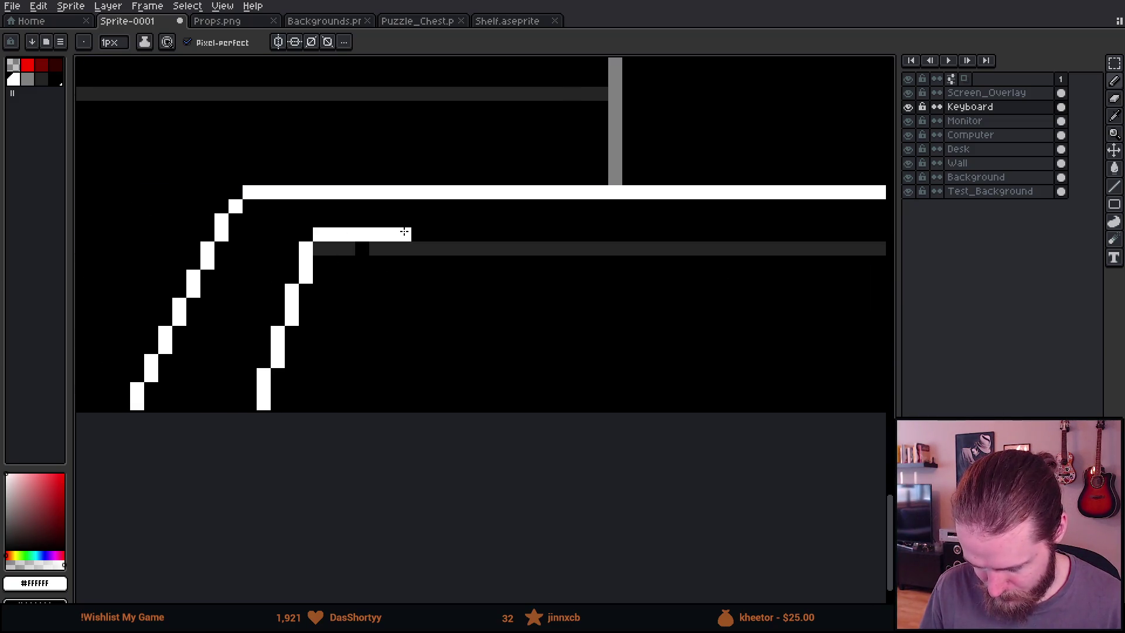
mouse_move(390, 388)
left_mouse_down()
mouse_move(389, 404)
mouse_move(366, 404)
mouse_move(376, 402)
left_mouse_up()
key("ctrl+z")
scroll(389, 290, "up", 2)
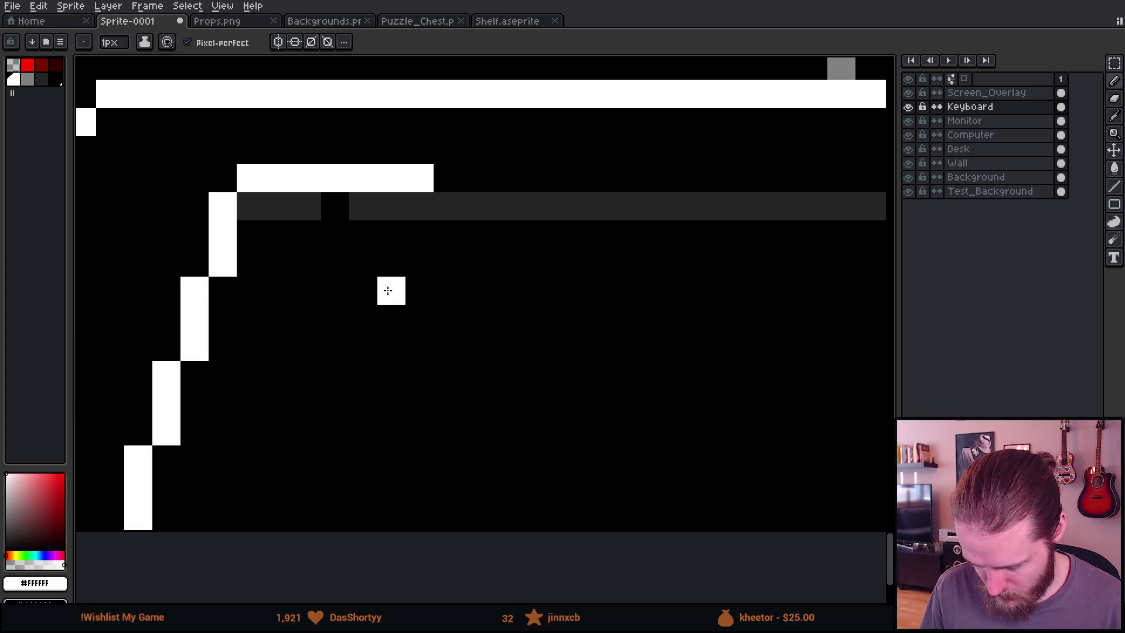
mouse_move(426, 206)
left_mouse_down()
mouse_move(391, 316)
mouse_move(389, 402)
mouse_move(370, 431)
mouse_move(364, 506)
left_mouse_up()
scroll(364, 506, "down", 3)
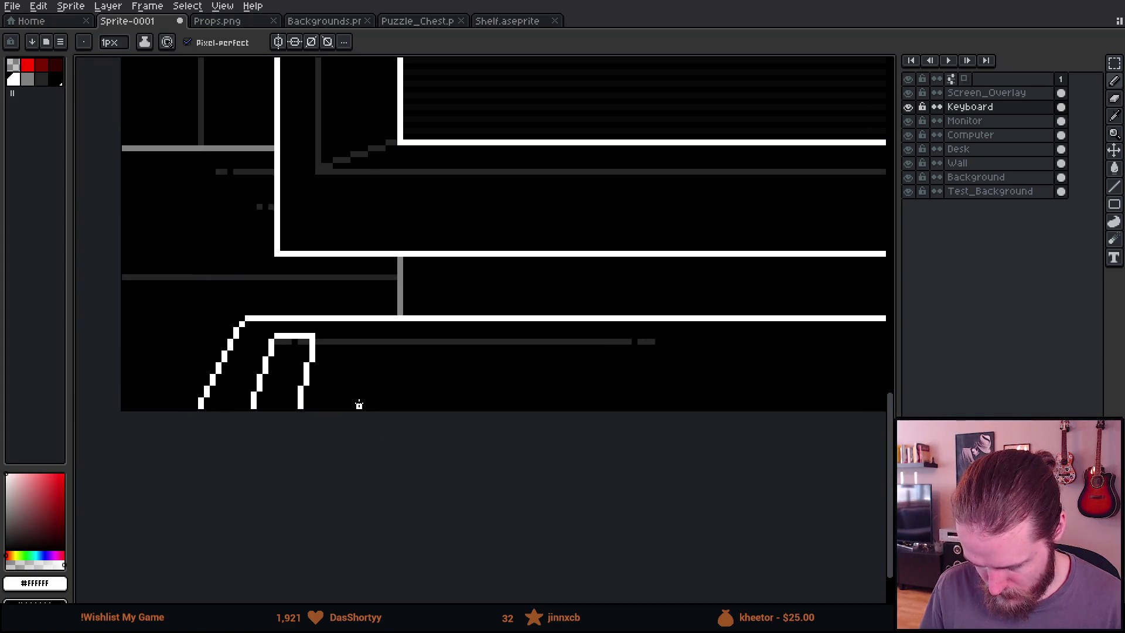
scroll(319, 361, "up", 1)
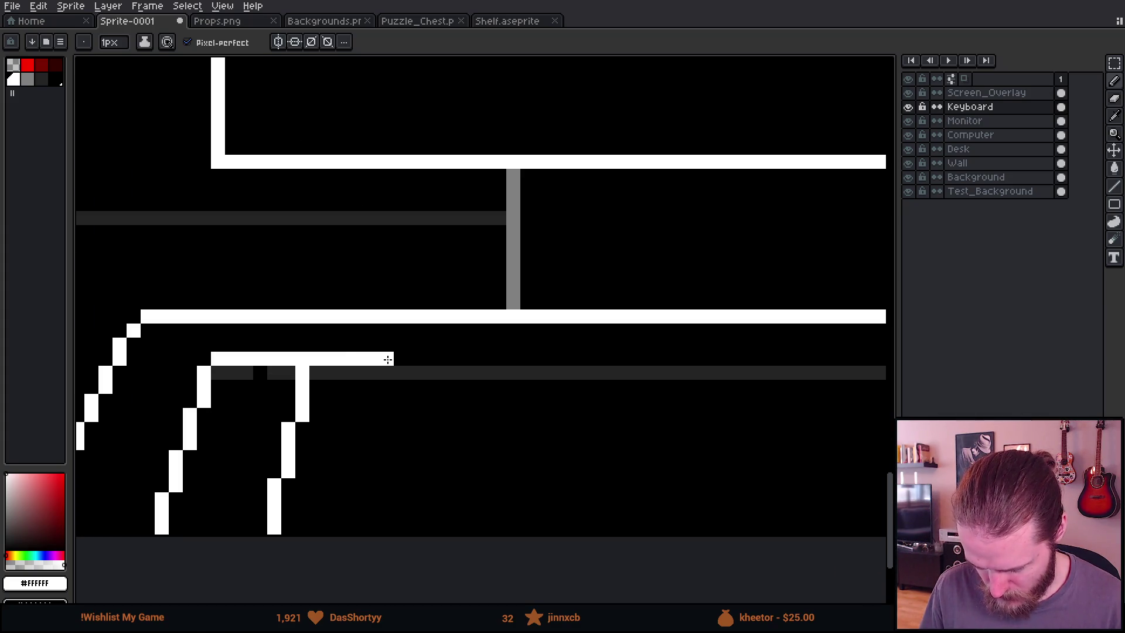
scroll(394, 360, "down", 5)
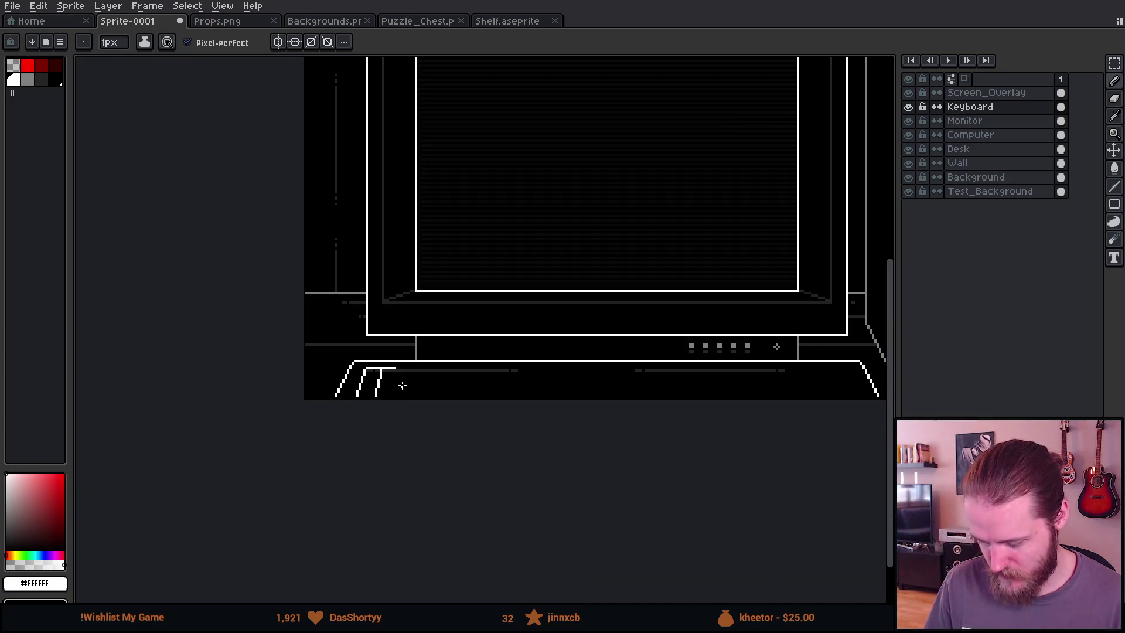
scroll(258, 341, "up", 3)
scroll(344, 376, "up", 1)
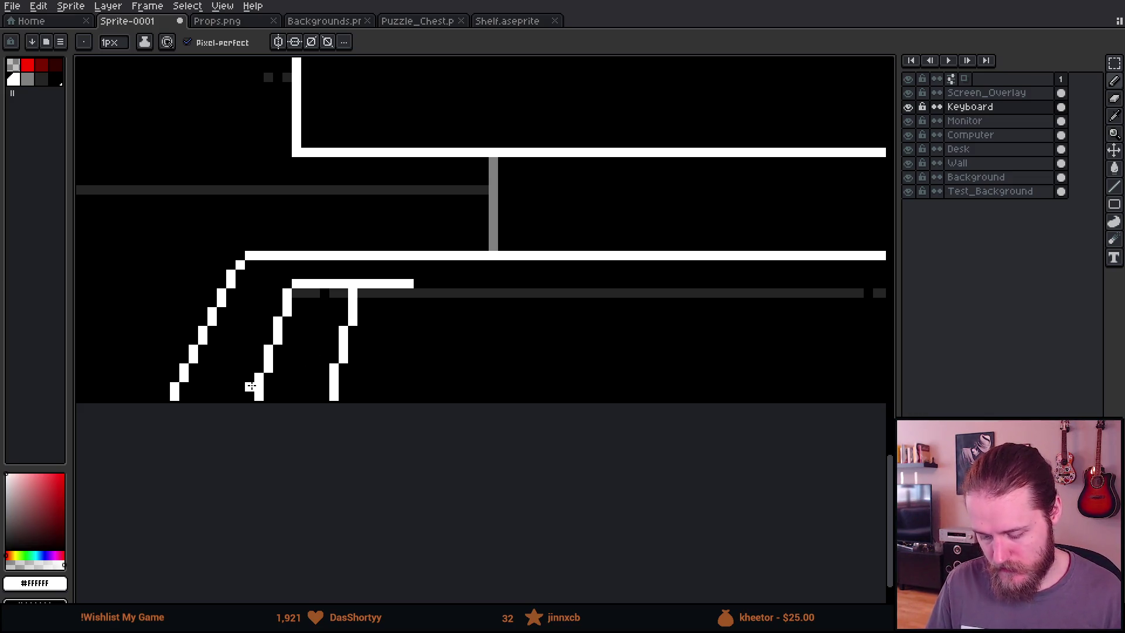
Nudge the selected strokes left and down, then undo the move
key("m")
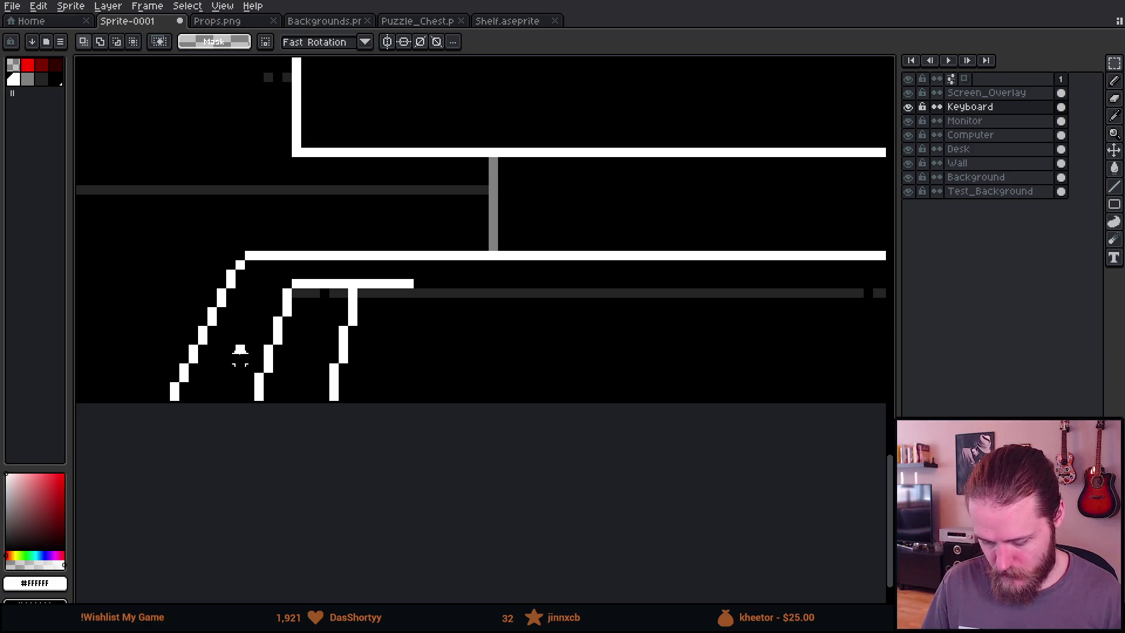
key("Left")
key("Down")
key("Down")
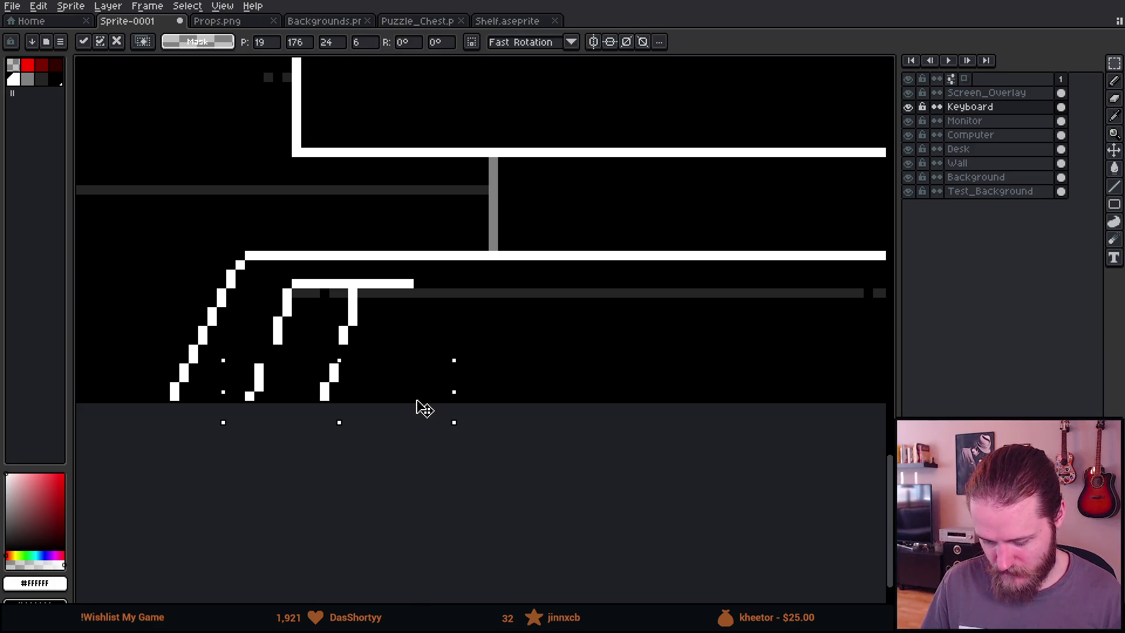
key("Return")
scroll(588, 314, "down", 2)
scroll(588, 314, "up", 1)
key("ctrl+z")
key("ctrl+d")
scroll(466, 344, "up", 2)
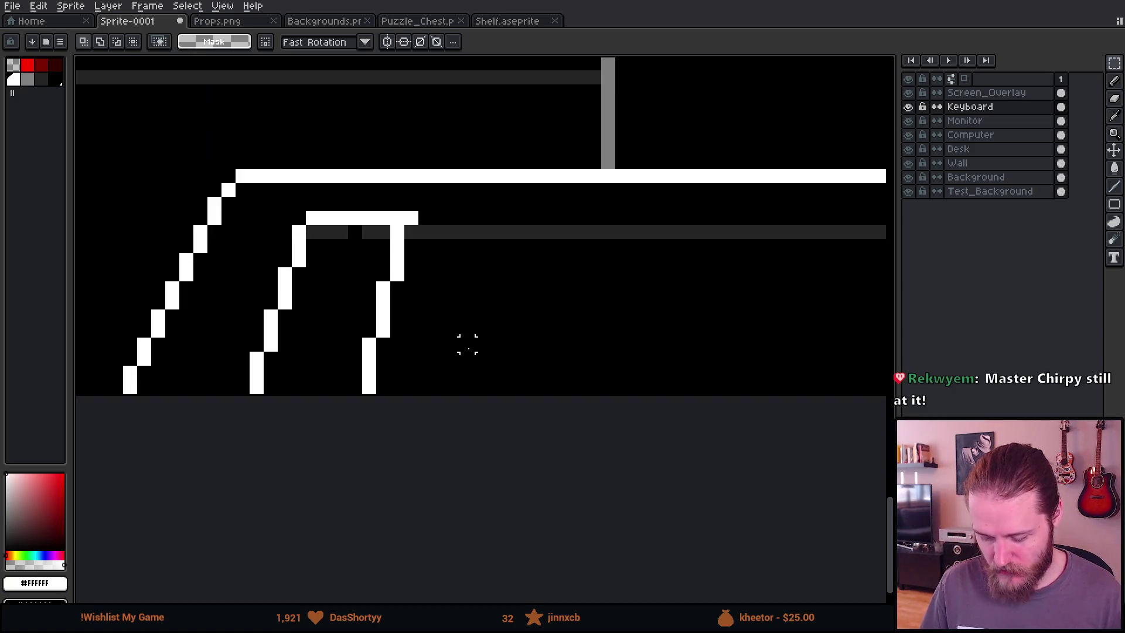
Trim the lower ends of the diagonals and try a bottom edge for the key box
key("b")
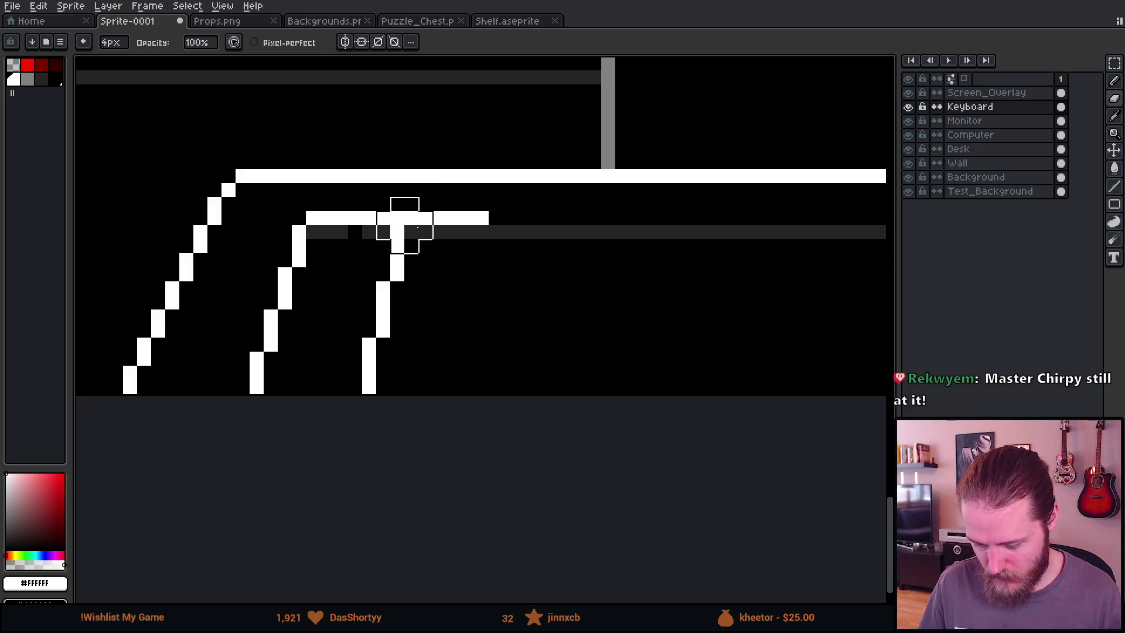
mouse_move(244, 346)
left_mouse_down()
mouse_move(257, 387)
mouse_move(402, 364)
mouse_move(346, 334)
left_mouse_up()
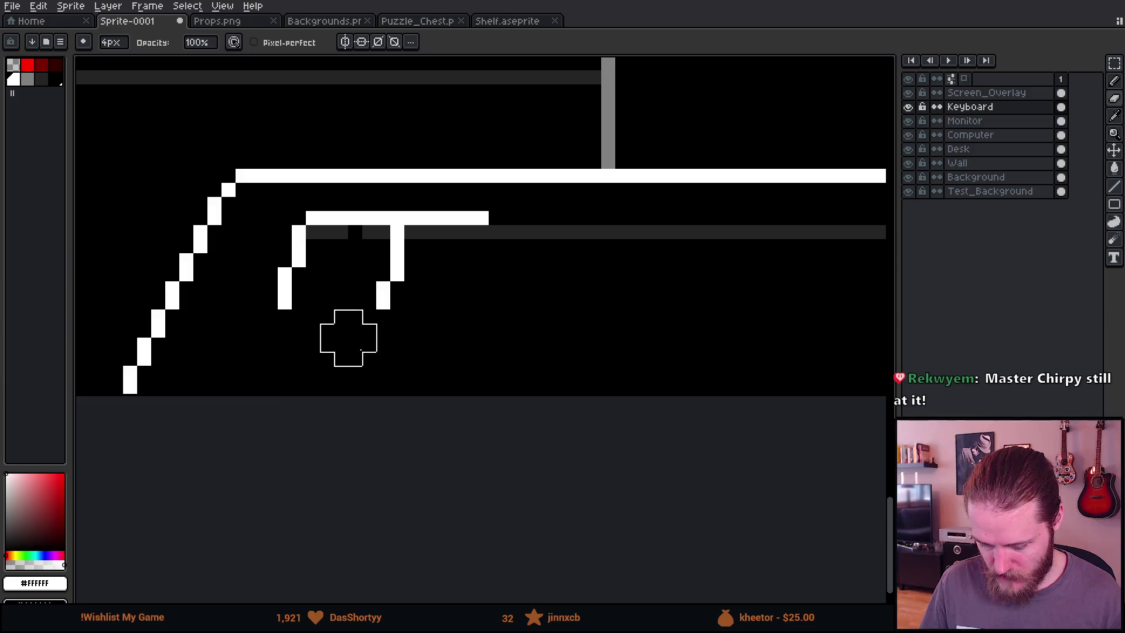
key("b")
left_click(265, 302)
left_click_drag(307, 301, 376, 301)
scroll(410, 355, "down", 8)
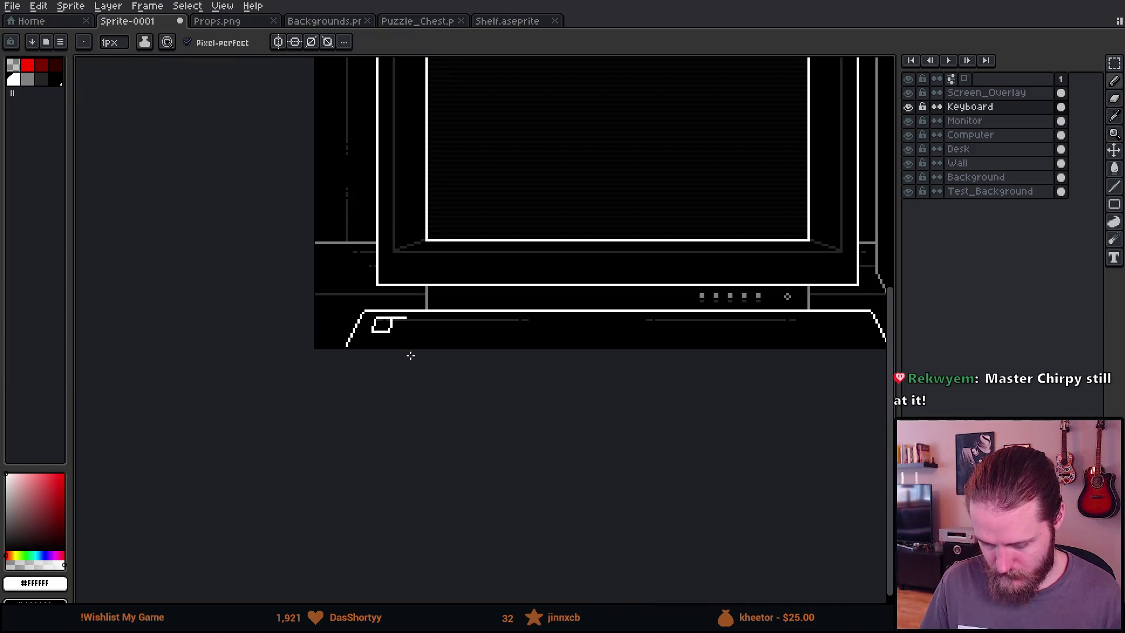
scroll(396, 333, "up", 1)
scroll(364, 338, "up", 3)
key("ctrl+z")
Redraw the horizontal line that closes the bottom of the key box
left_click_drag(325, 320, 396, 320)
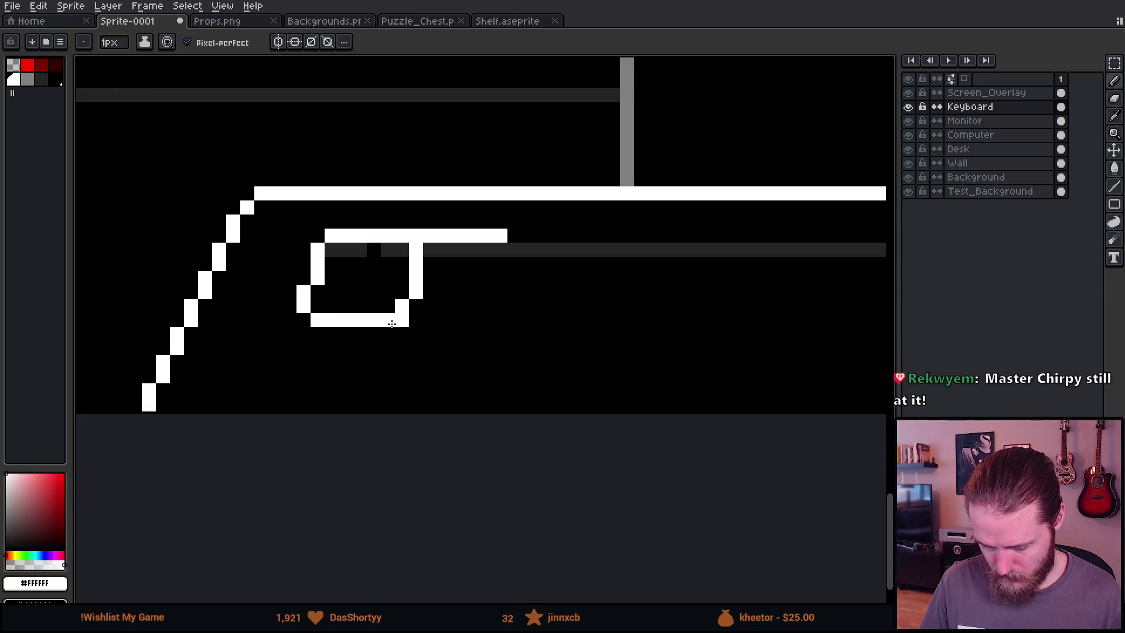
scroll(450, 368, "down", 4)
scroll(449, 356, "up", 4)
key("ctrl+z")
mouse_move(414, 369)
left_mouse_down()
mouse_move(389, 369)
mouse_move(369, 389)
mouse_move(429, 389)
left_mouse_up()
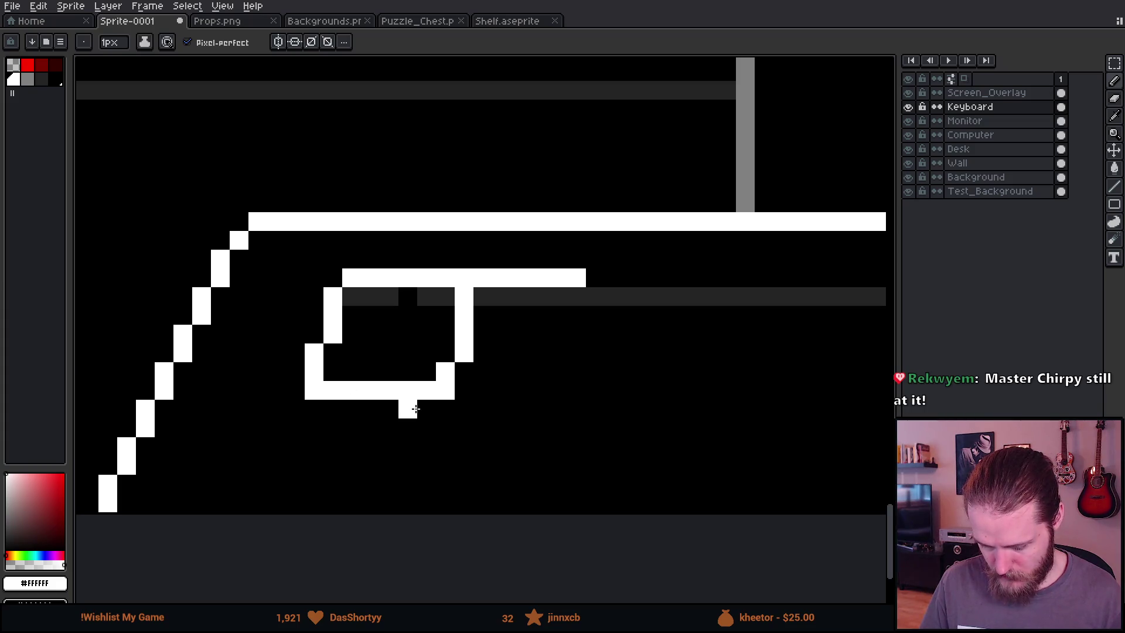
scroll(433, 410, "down", 5)
scroll(442, 422, "up", 5)
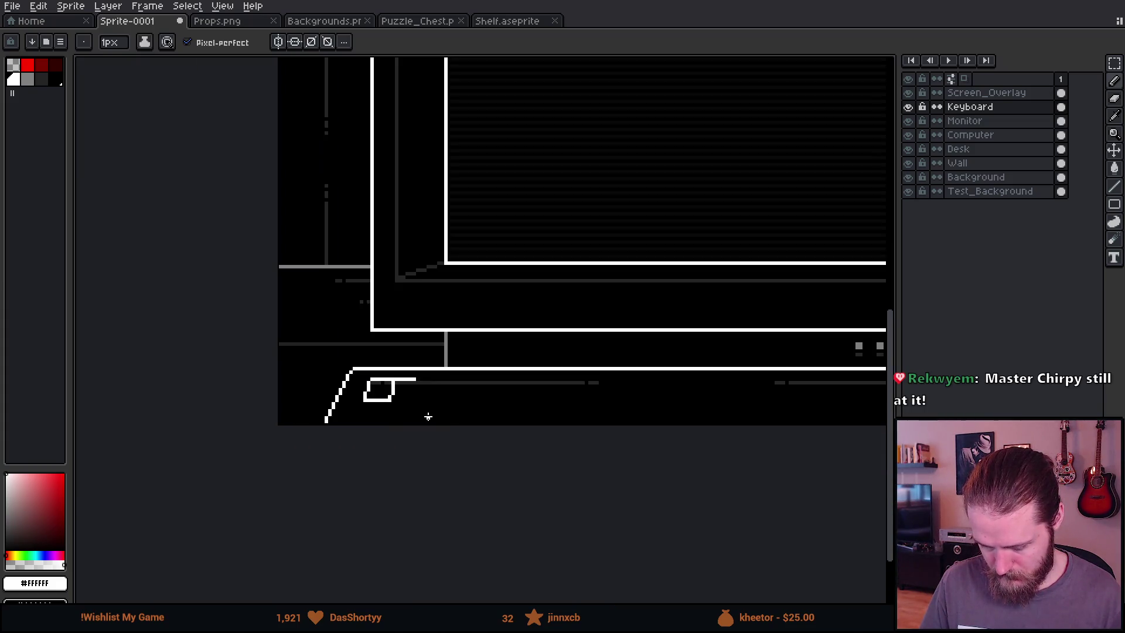
key("v")
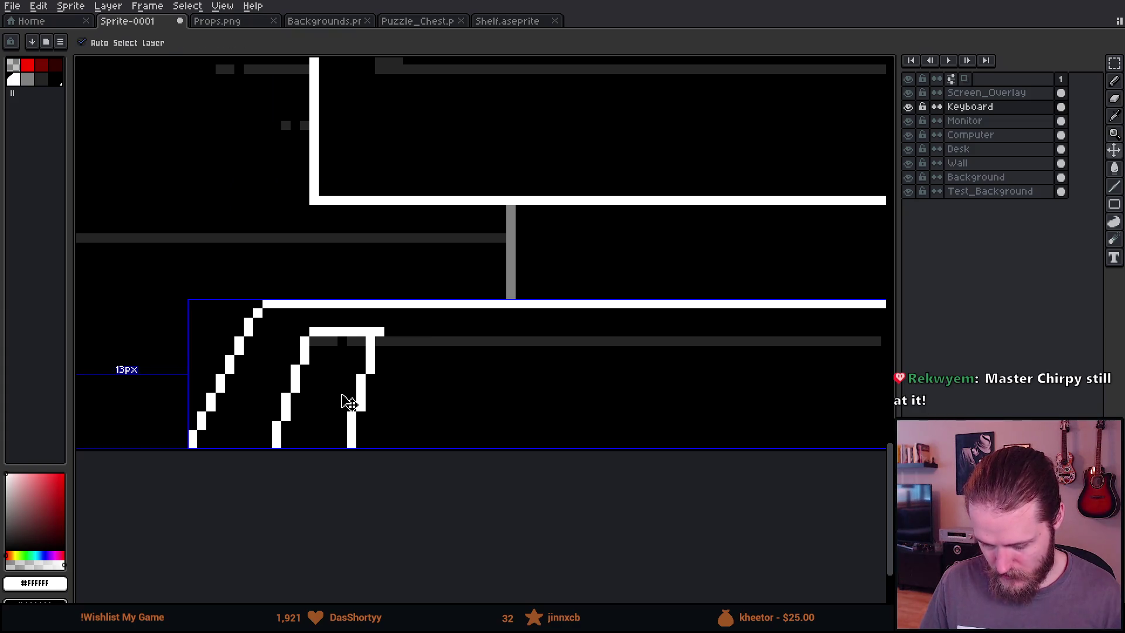
key("b")
scroll(321, 403, "up", 1)
left_click_drag(290, 371, 401, 371)
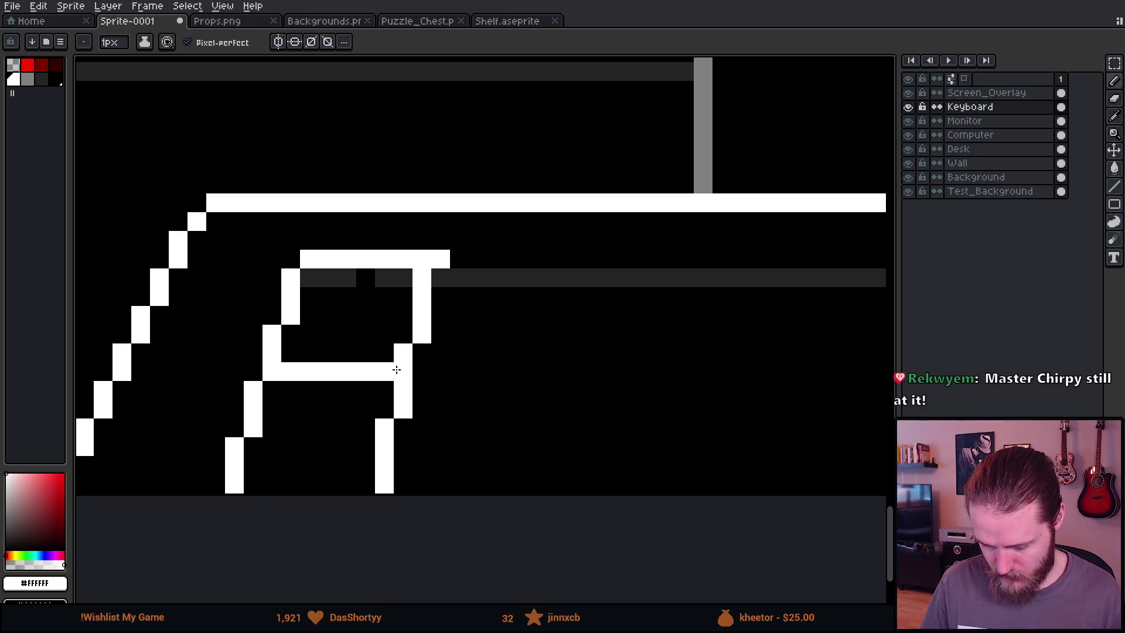
Erase the key shape's lower-left and lower-right legs
key("e")
left_click_drag(253, 391, 254, 428)
mouse_move(403, 428)
left_mouse_down()
mouse_move(402, 409)
mouse_move(385, 429)
left_mouse_up()
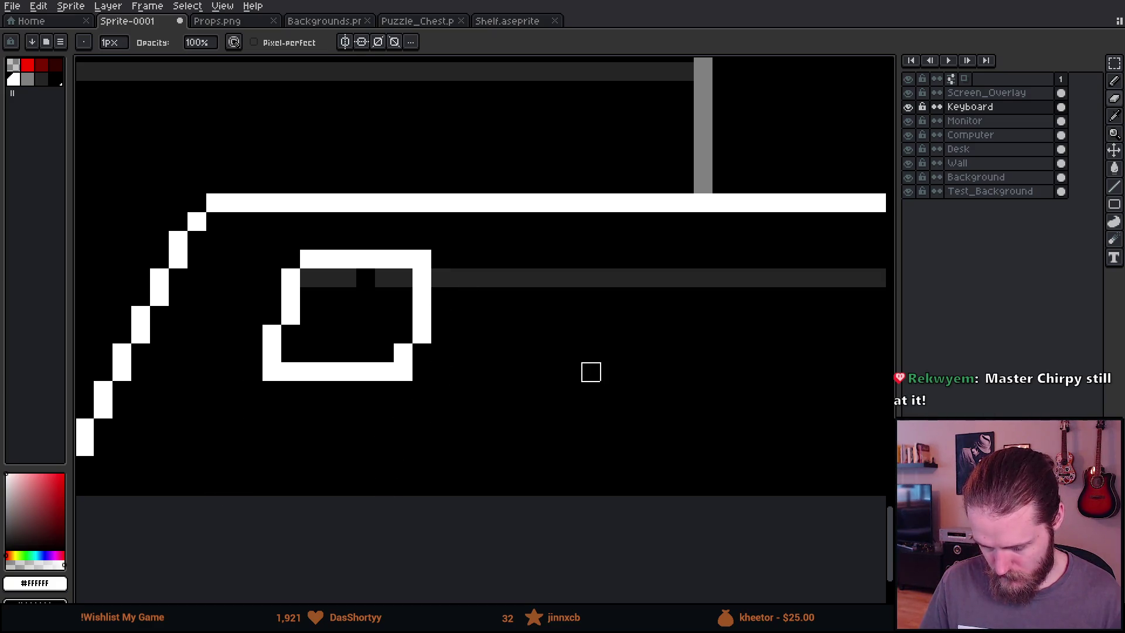
scroll(591, 372, "down", 5)
scroll(258, 347, "up", 5)
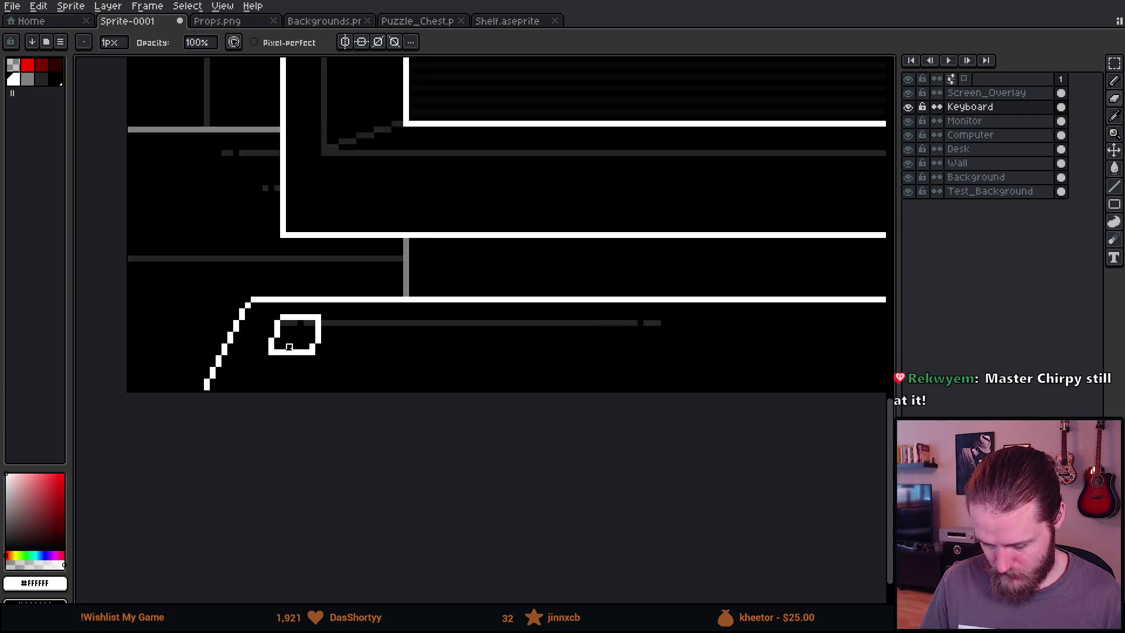
Add mid-grey corner pixels and a dark grey shadow line beneath the key
left_click(28, 79)
key("b")
mouse_move(258, 345)
left_mouse_down()
mouse_move(264, 368)
mouse_move(381, 368)
left_mouse_up()
left_click(41, 79)
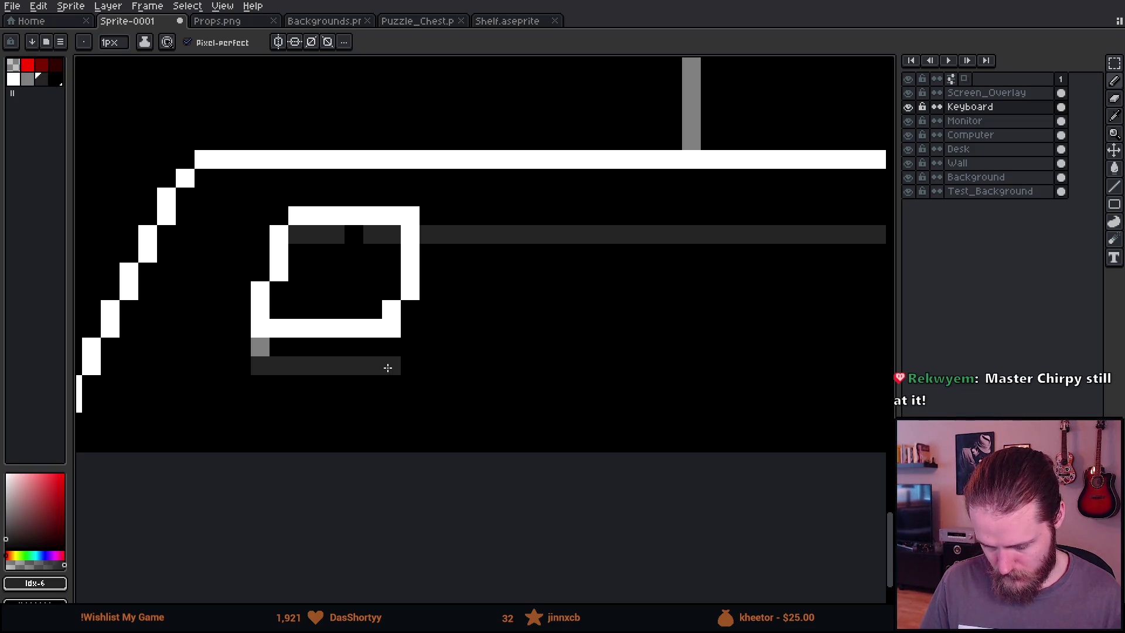
left_click(261, 345, "alt")
left_click(385, 342)
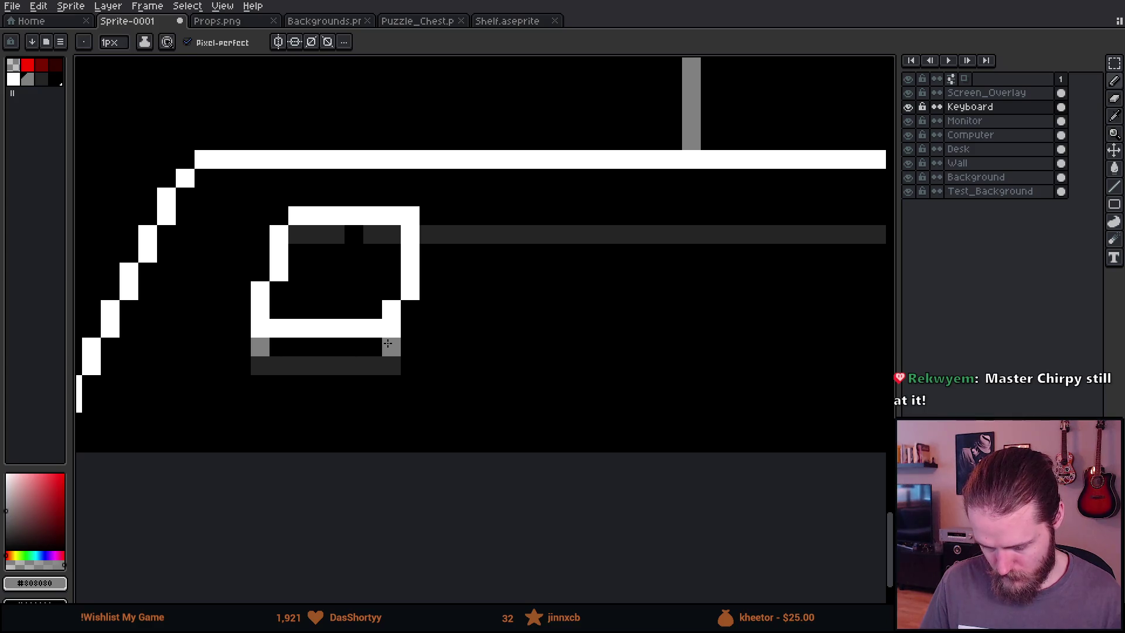
Add a dark grey pixel to the right of the key
left_click(403, 355, "alt")
left_click(408, 348, "alt")
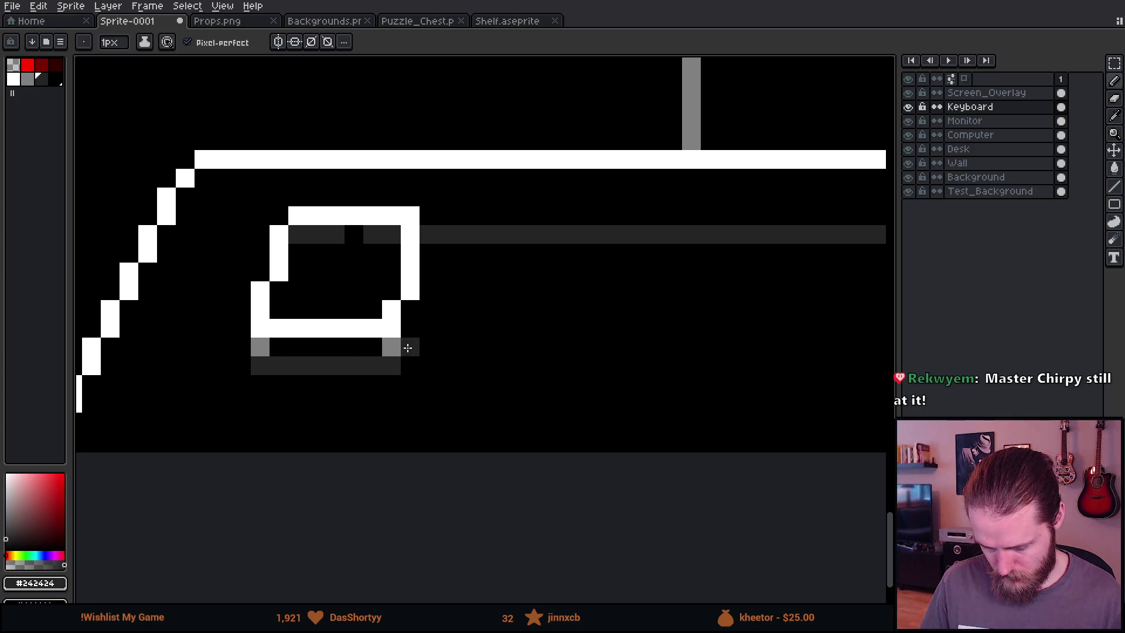
left_click(410, 310)
scroll(485, 364, "down", 5)
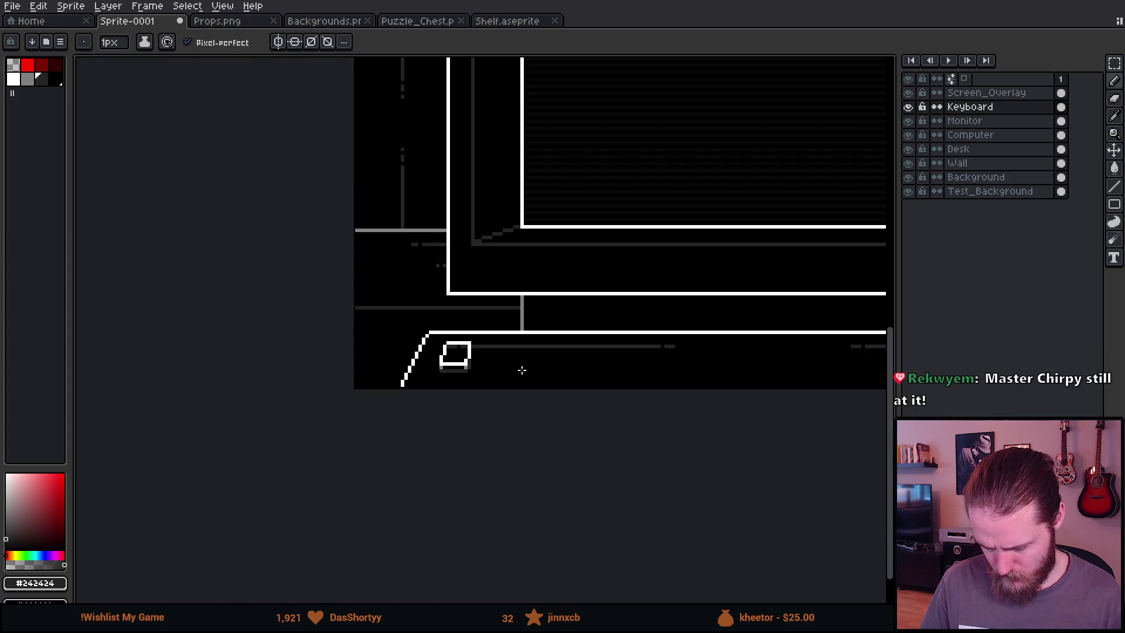
left_click_drag(541, 384, 393, 434)
scroll(378, 416, "down", 2)
scroll(377, 416, "up", 2)
Paint-bucket the dark grey band beside the key and the bars inside it black
key("g")
left_click(364, 402, "alt")
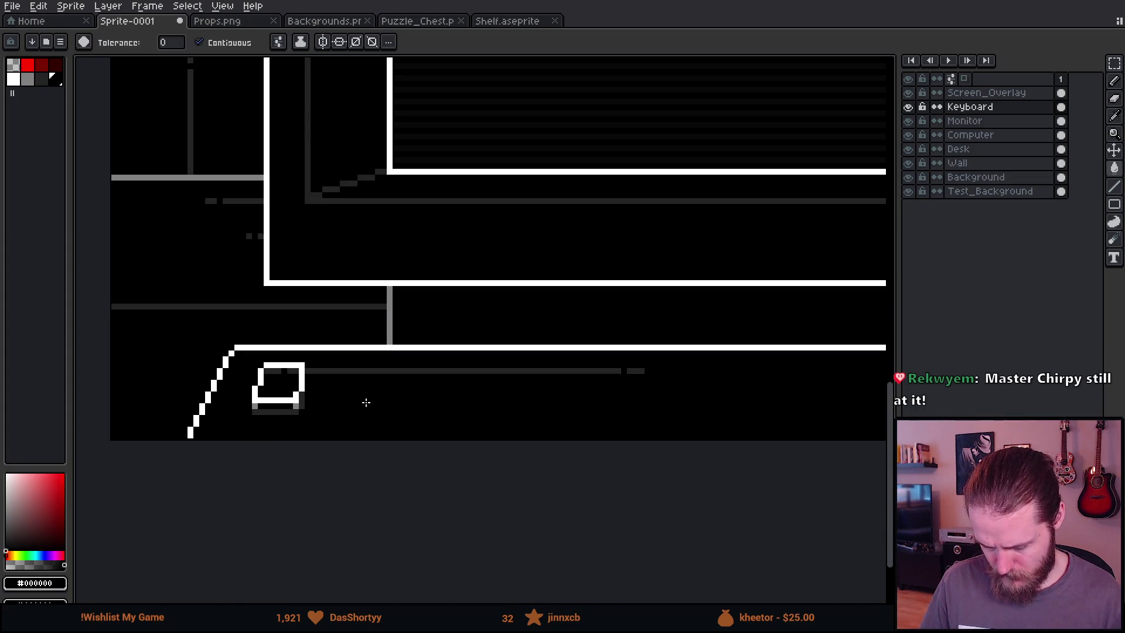
scroll(363, 402, "up", 2)
left_click(278, 41)
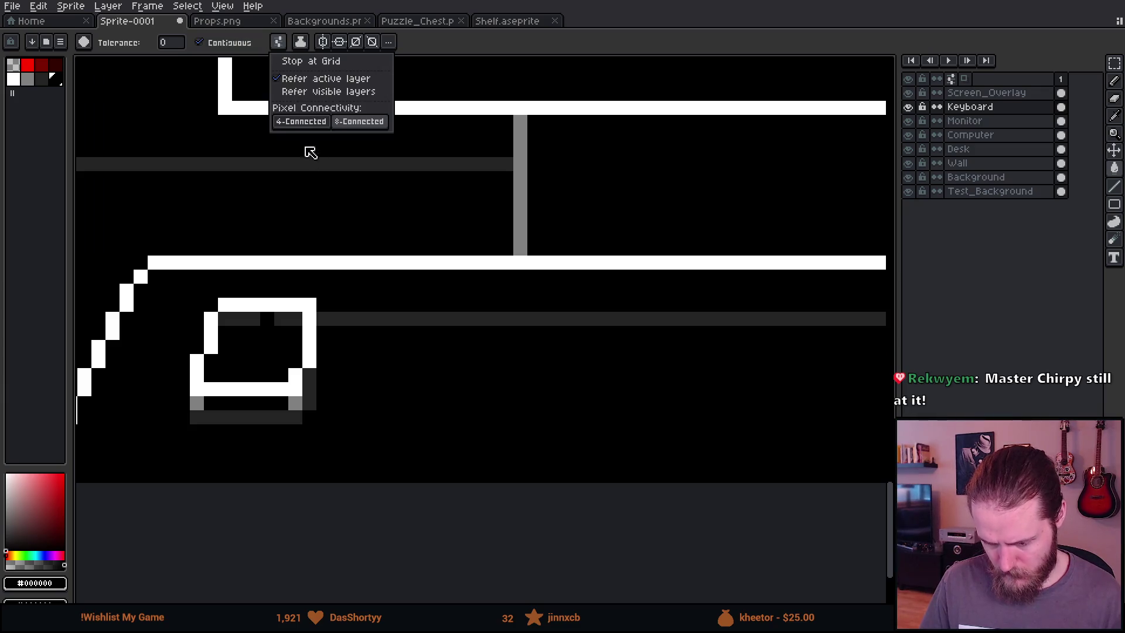
left_click(308, 126)
left_click(387, 320)
left_click(246, 344)
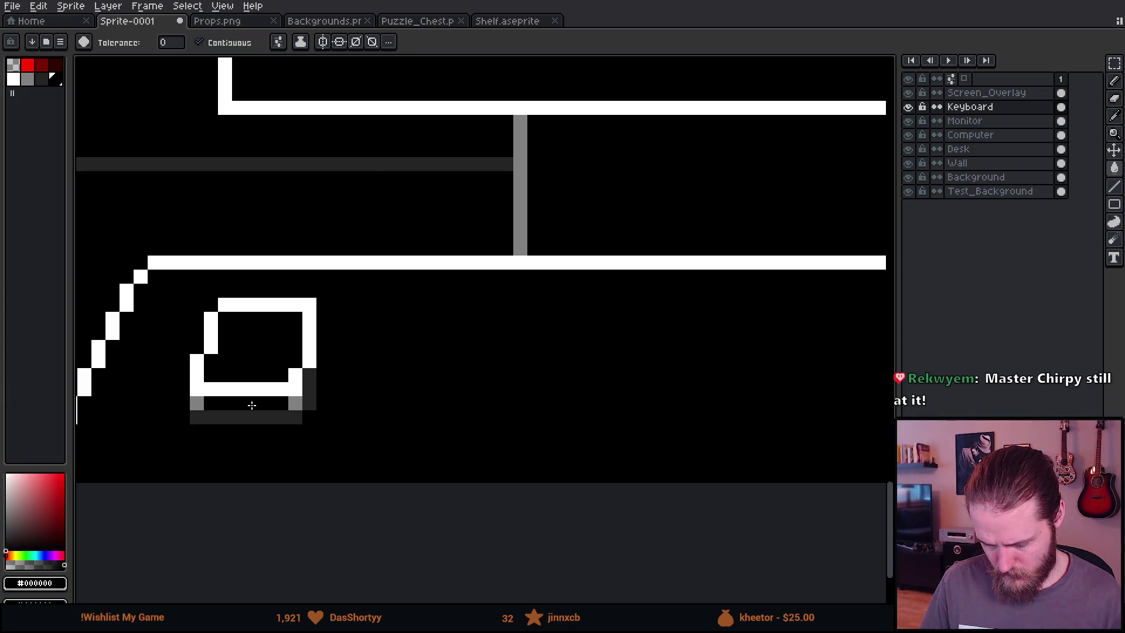
Recolour the key's white outline mid grey, leaving its interior unchanged
scroll(252, 405, "down", 4)
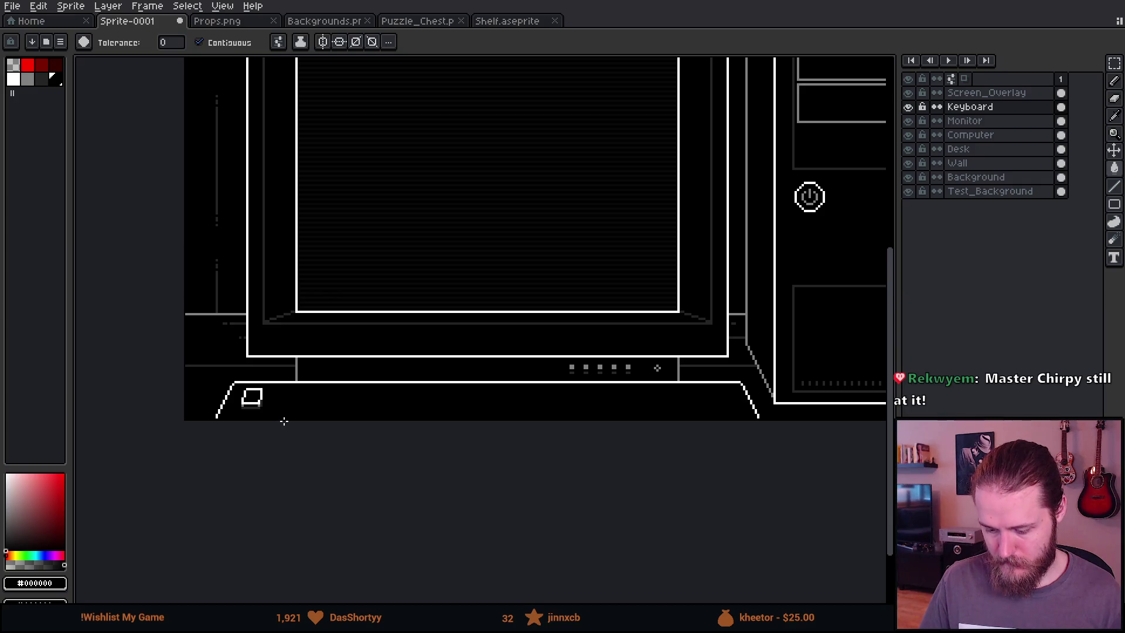
scroll(246, 404, "up", 4)
left_click(221, 418, "alt")
left_click(229, 389)
key("ctrl+z")
left_click(225, 398)
left_click(237, 322)
left_click(290, 286)
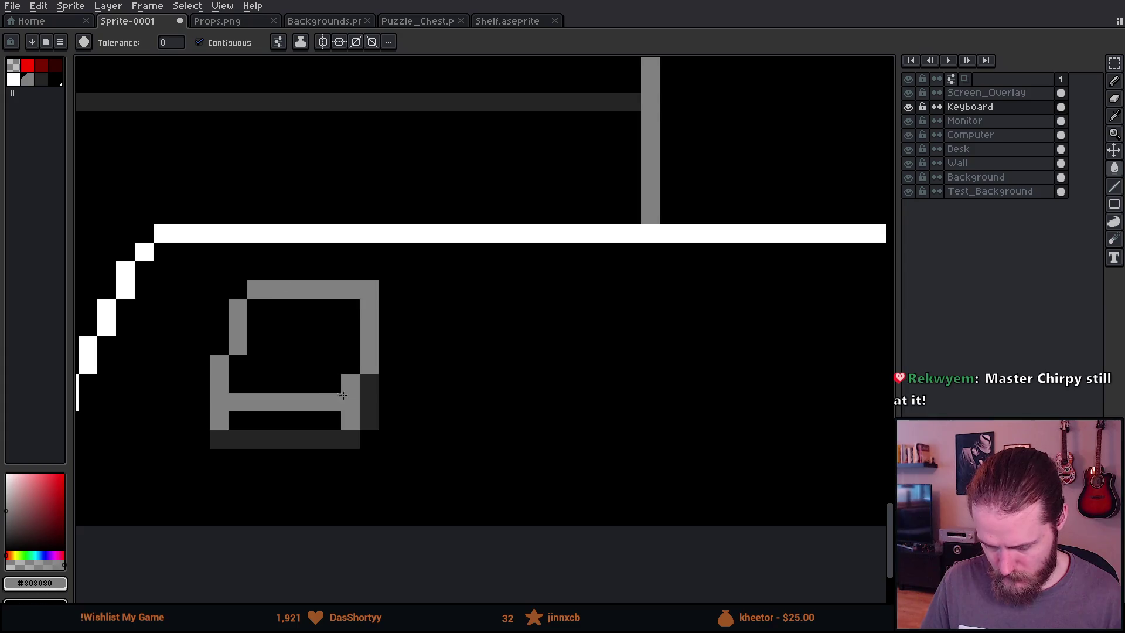
scroll(345, 400, "down", 4)
scroll(388, 414, "up", 4)
left_click(349, 352)
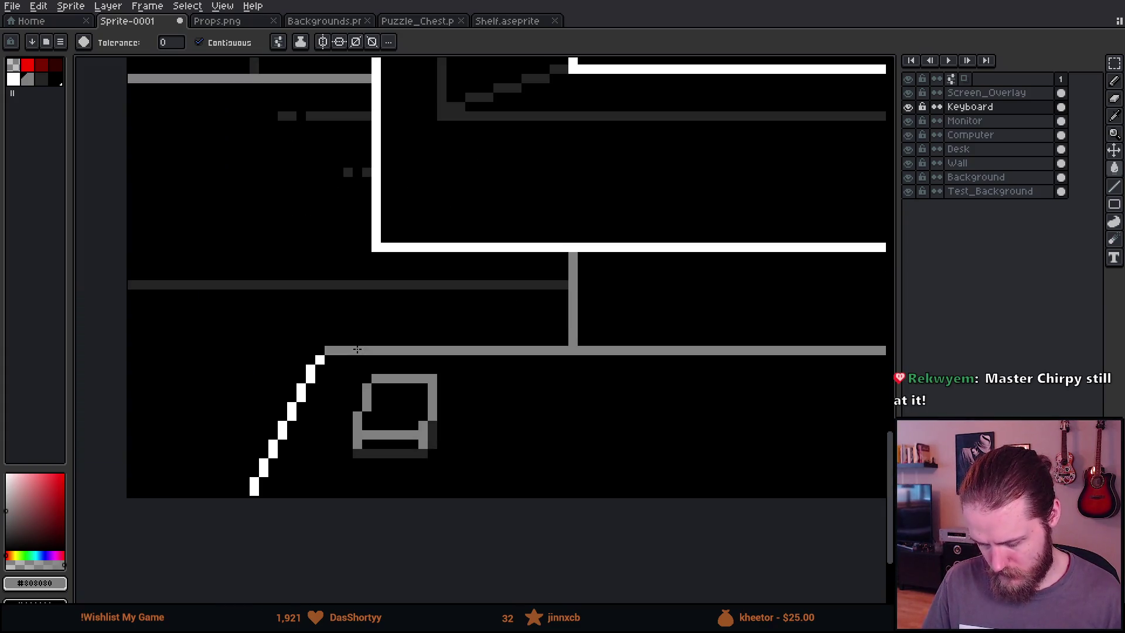
key("ctrl+z")
Set the fill to 8-Connected and turn the keyboard's slanted edge and top line grey
left_click(279, 41)
left_click(359, 121)
left_click(399, 351)
scroll(410, 377, "down", 4)
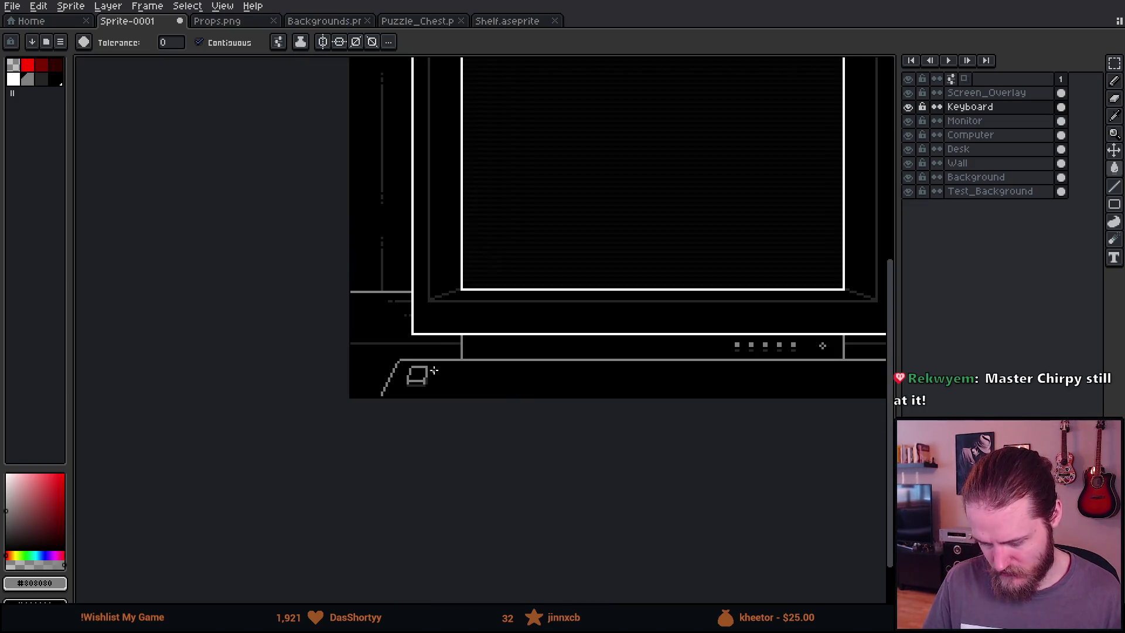
scroll(344, 417, "up", 2)
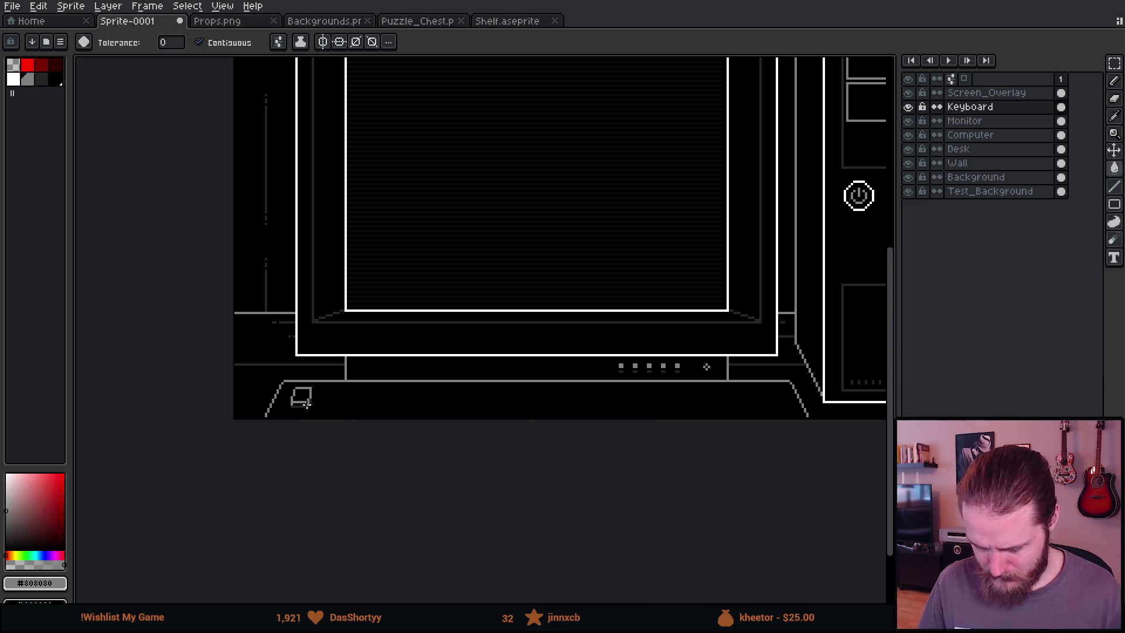
scroll(300, 403, "up", 3)
Nudge the key down and to the left, then marquee-select the key
key("ctrl")
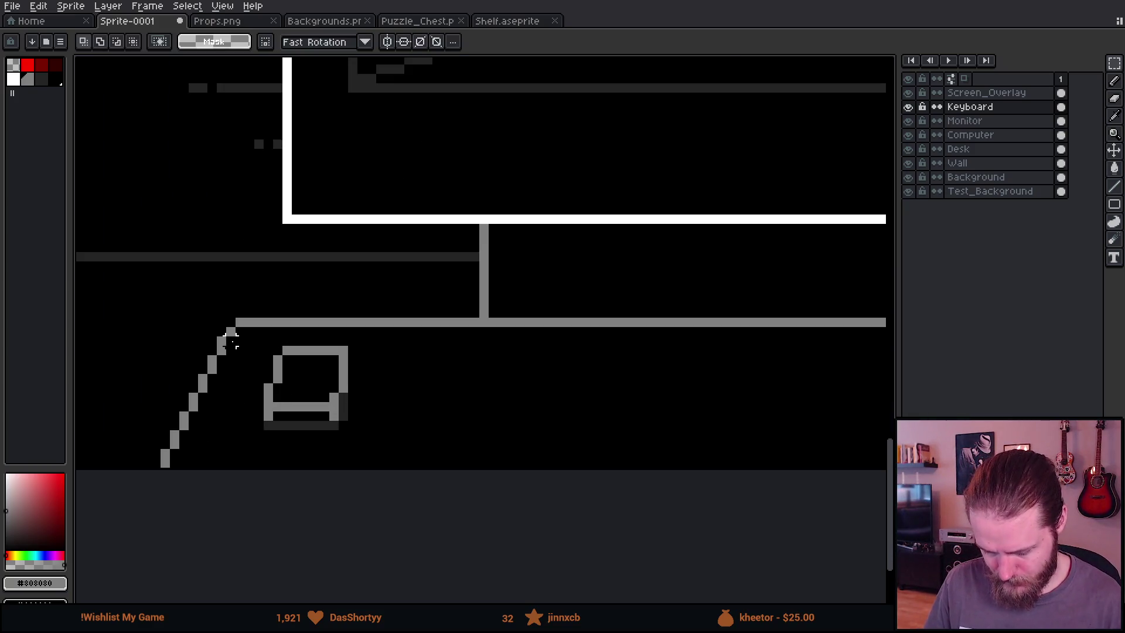
left_click_drag(376, 440, 356, 447)
key("ctrl+d")
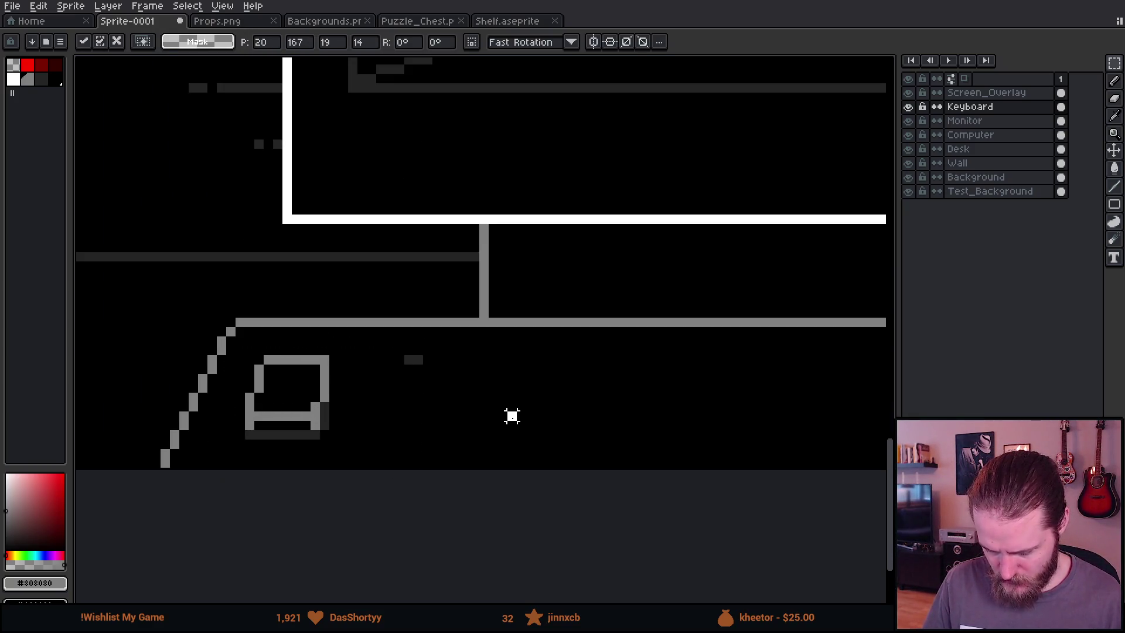
scroll(421, 398, "down", 5)
scroll(419, 414, "up", 1)
scroll(419, 414, "down", 1)
scroll(334, 439, "up", 2)
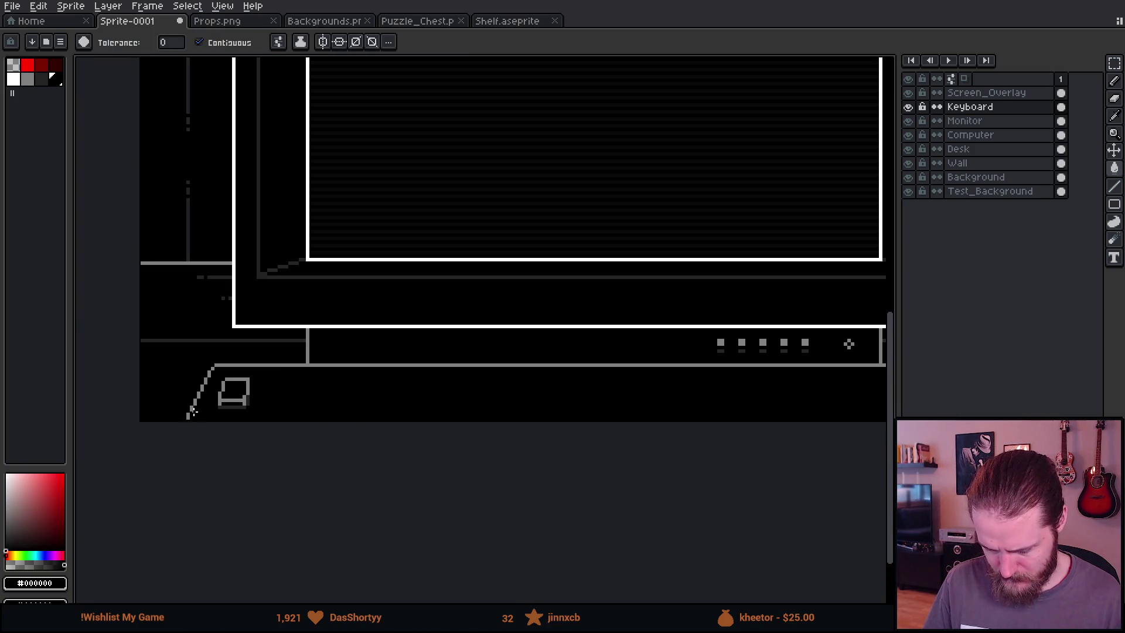
scroll(220, 396, "up", 2)
key("m")
left_click_drag(197, 339, 407, 457)
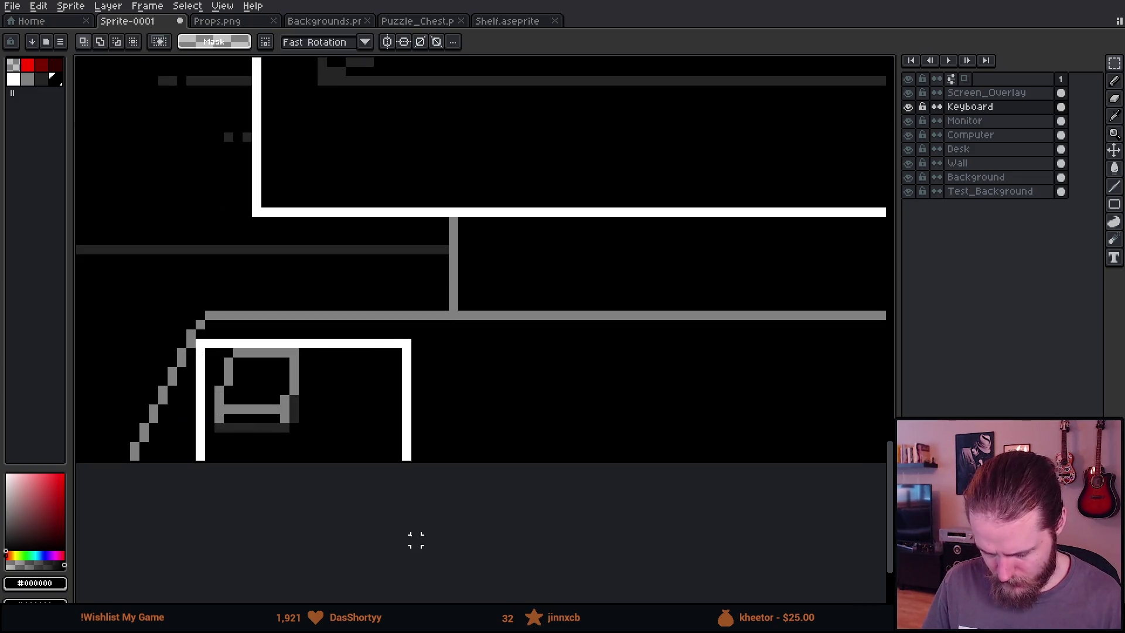
Undo the key's rightward move and add a new layer named Keys above Keyboard
left_click_drag(302, 414, 439, 419)
left_click(266, 418)
key("ctrl+z")
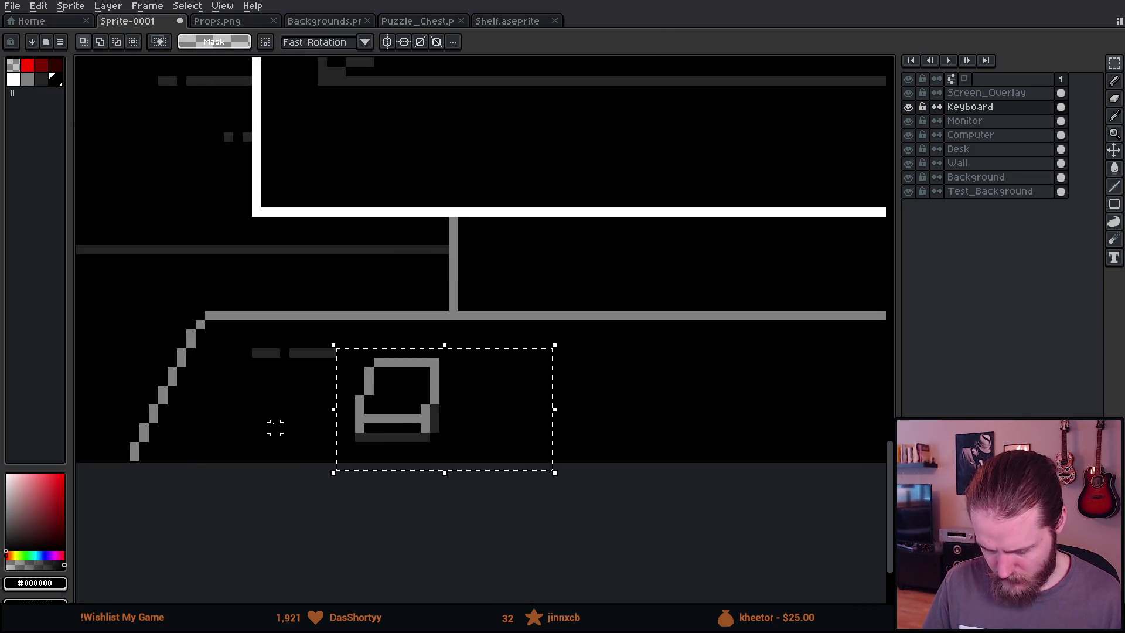
key("ctrl+z")
key("ctrl+z")
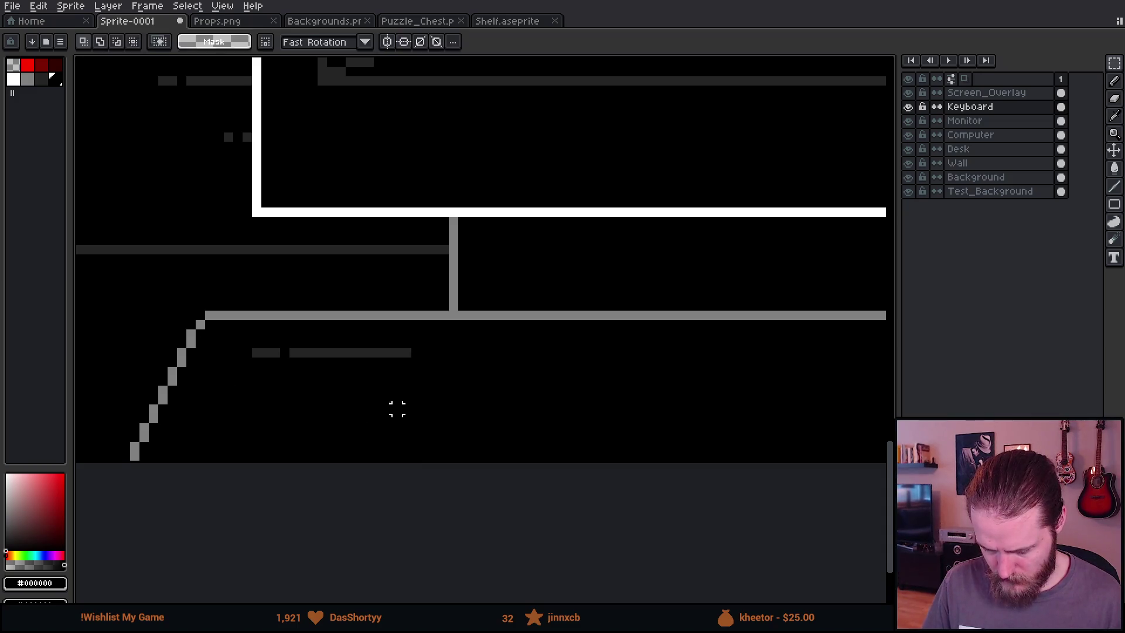
key("g")
key("shift+n")
double_click(984, 107)
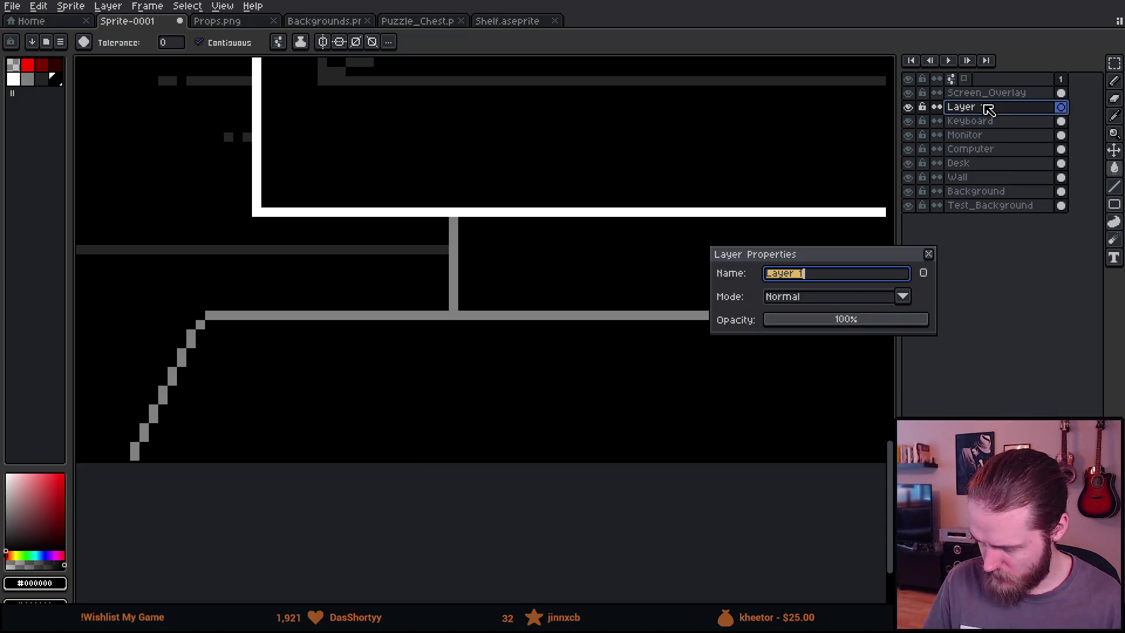
key("Return")
Paste the key shape onto the Keys layer and shift it right along the desk
key("ctrl+v")
key("Return")
left_click(13, 66)
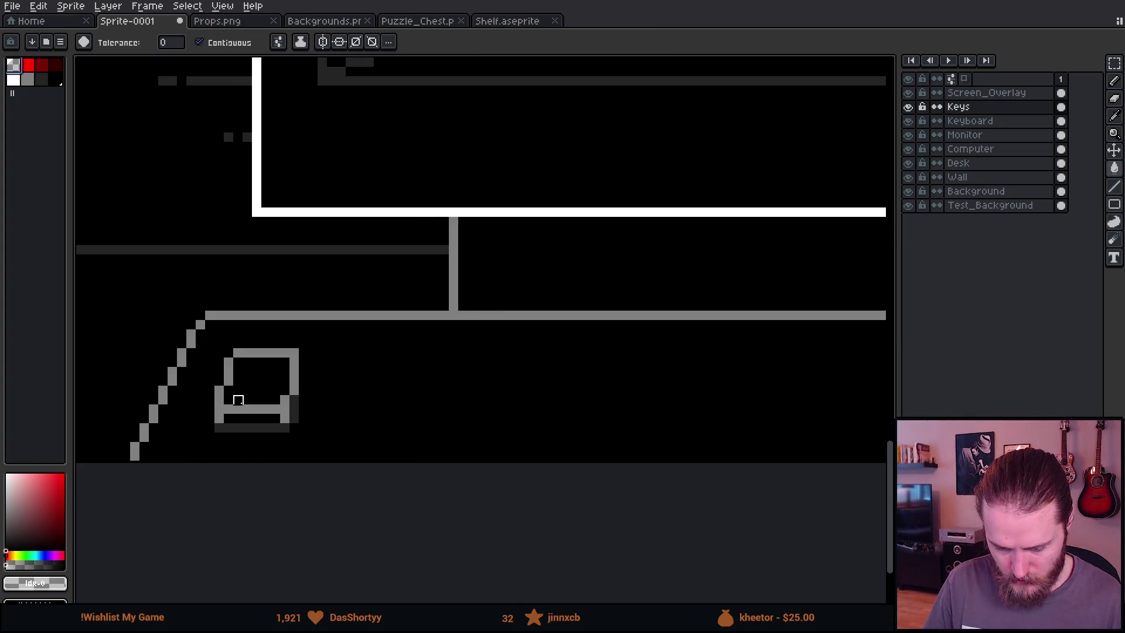
left_click(199, 43)
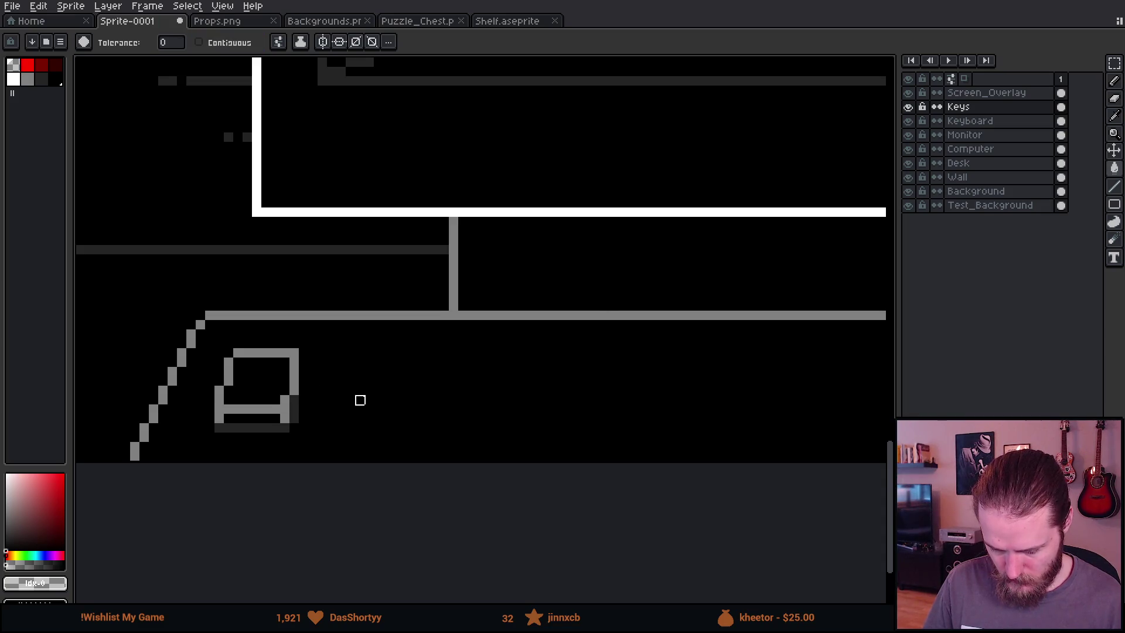
key("m")
left_click_drag(281, 399, 495, 415)
left_click(331, 380)
key("i")
left_click(501, 363)
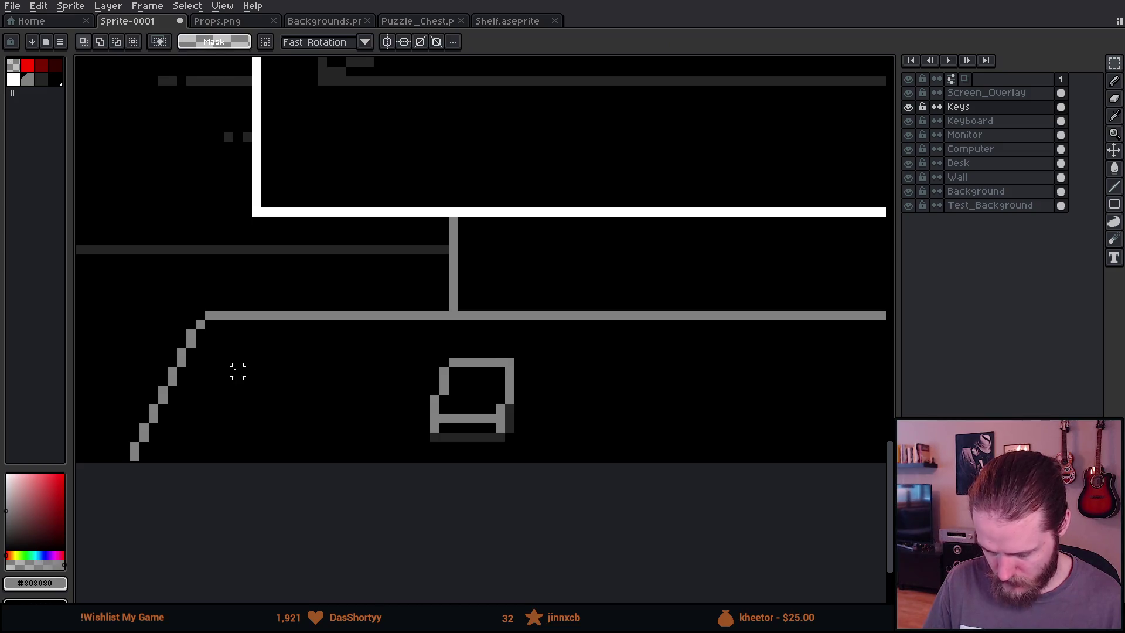
Draw a second grey key outline with a diagonal side to the left of the first
key("b")
scroll(234, 369, "up", 3)
left_click_drag(228, 432, 389, 369)
mouse_move(442, 253)
left_mouse_down()
mouse_move(447, 280)
mouse_move(393, 389)
mouse_move(402, 372)
left_mouse_up()
scroll(402, 373, "down", 3)
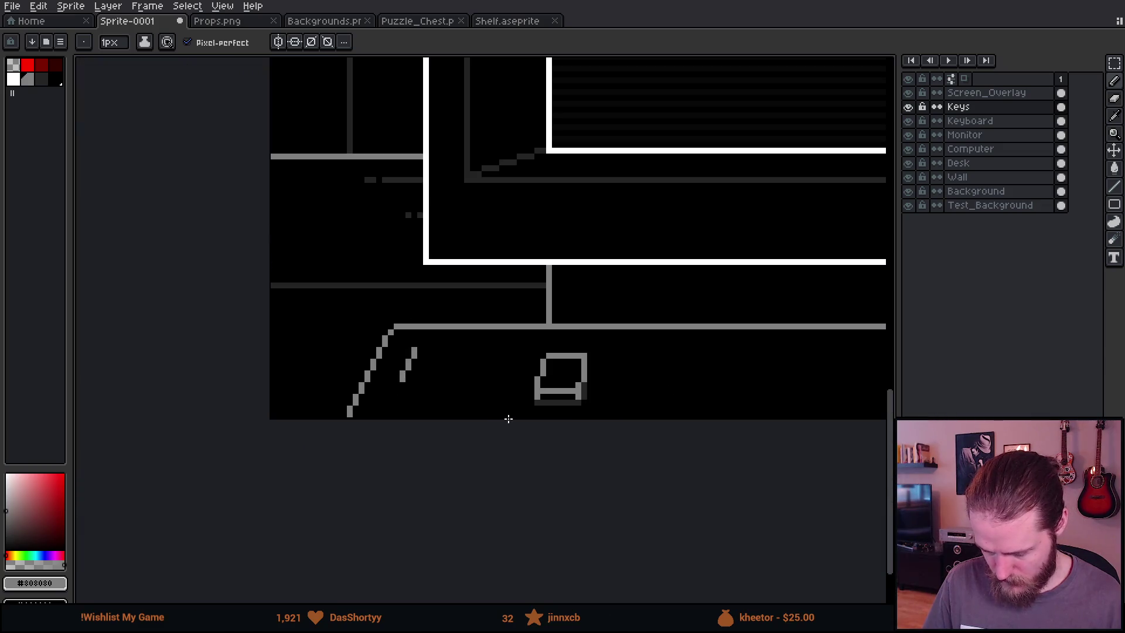
scroll(561, 386, "up", 1)
scroll(535, 377, "up", 1)
left_click(545, 354)
left_click_drag(83, 311, 395, 339)
mouse_move(471, 379)
left_mouse_down()
mouse_move(320, 367)
mouse_move(326, 377)
left_mouse_up()
scroll(326, 377, "down", 1)
Erase the new key's bottom line and redraw it with its right corner
key("m")
mouse_move(352, 323)
left_mouse_down()
mouse_move(473, 415)
mouse_move(352, 370)
mouse_move(350, 380)
left_mouse_up()
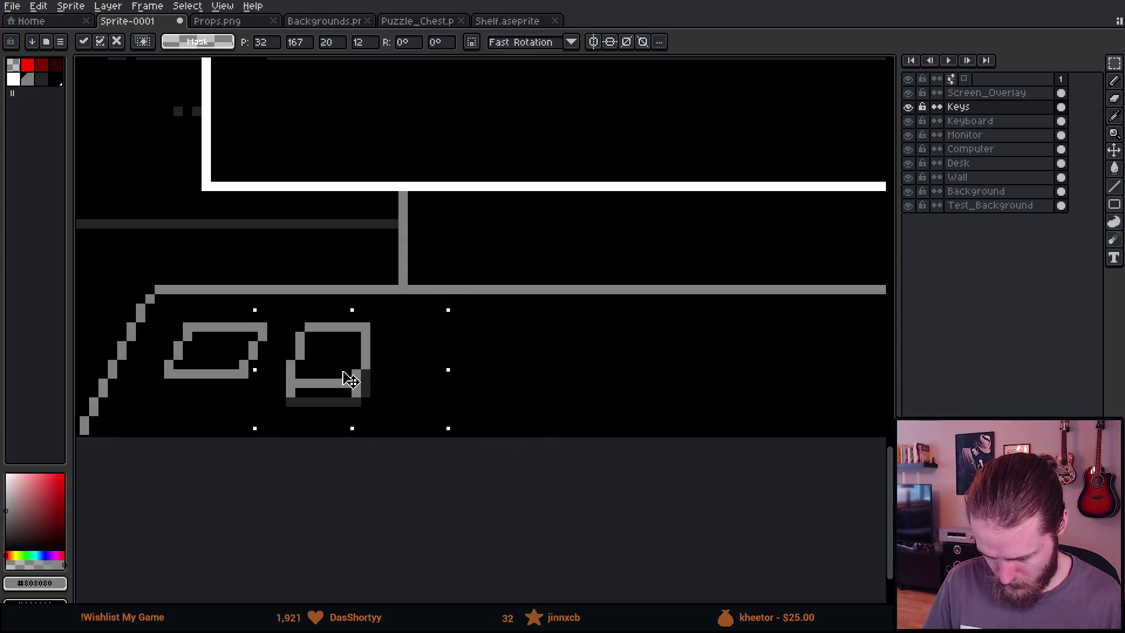
left_click(543, 411)
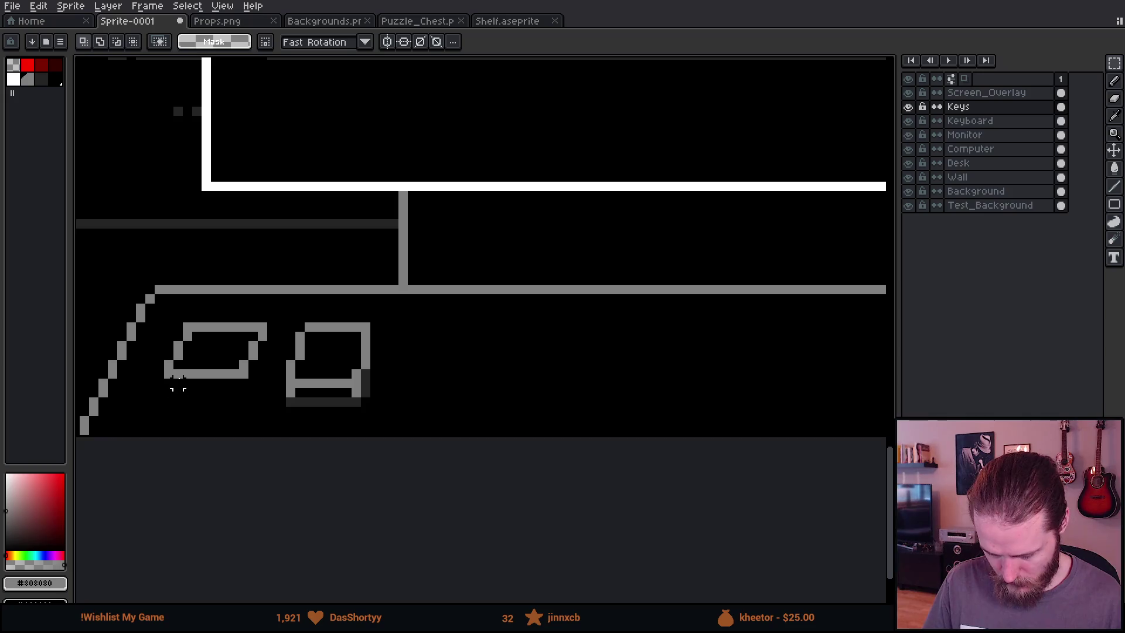
scroll(177, 387, "up", 2)
key("e")
left_click_drag(182, 387, 420, 387)
key("b")
mouse_move(169, 382)
left_mouse_down()
mouse_move(170, 413)
mouse_move(384, 410)
mouse_move(384, 389)
mouse_move(421, 416)
left_mouse_up()
scroll(464, 442, "down", 5)
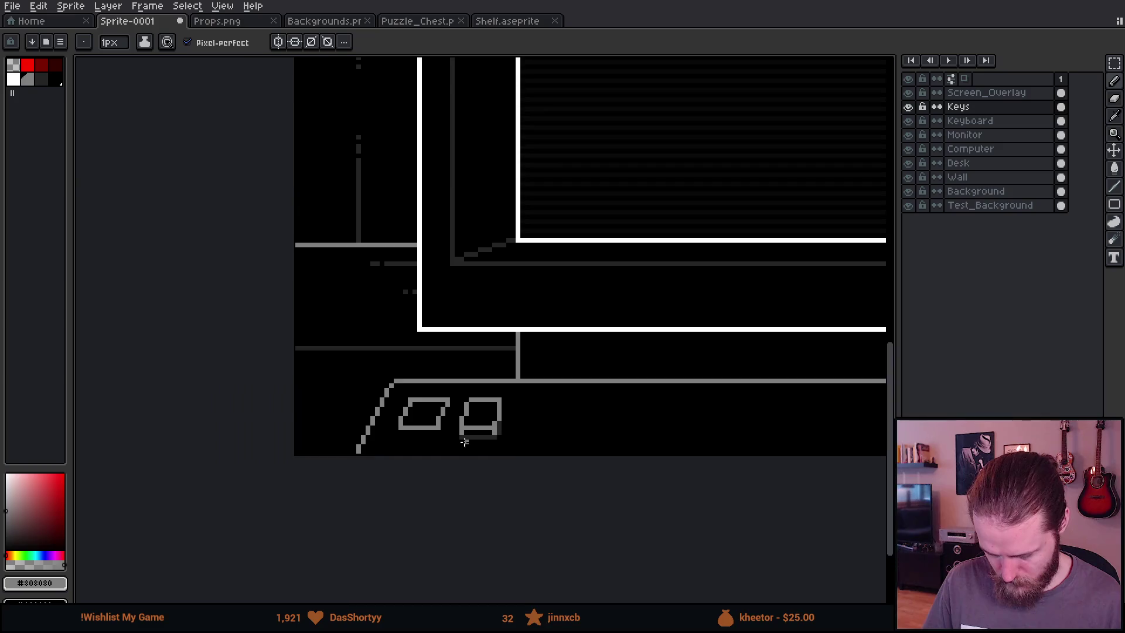
scroll(409, 419, "down", 1)
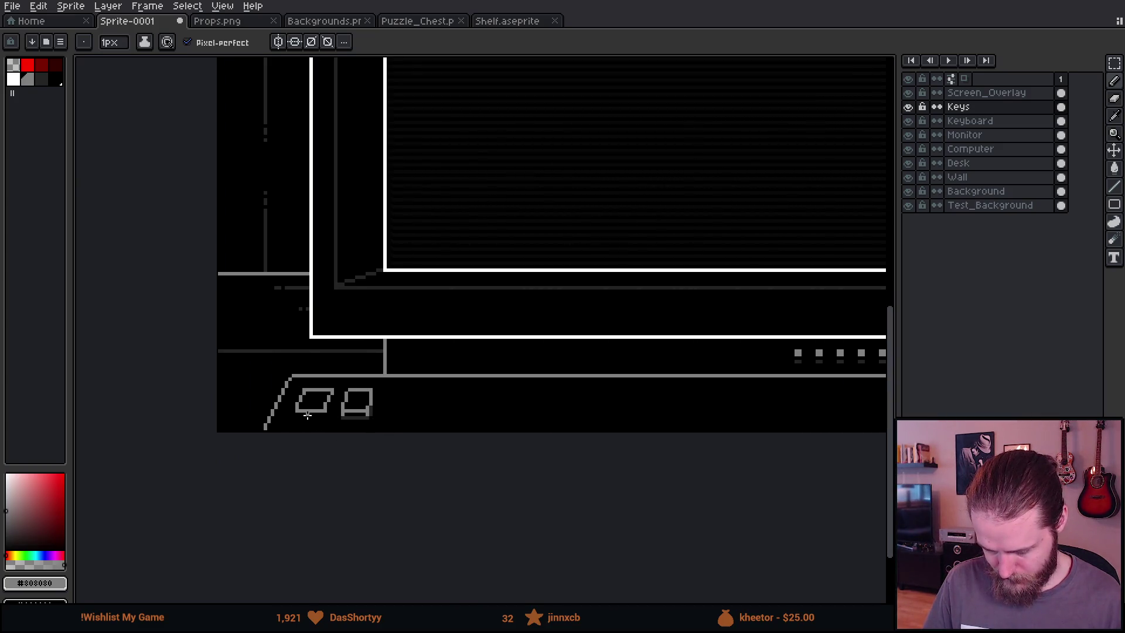
scroll(308, 415, "up", 1)
scroll(308, 414, "up", 3)
Thicken the right key's bottom row and draw the left key's bottom row and corners
mouse_move(514, 425)
left_mouse_down()
mouse_move(494, 425)
mouse_move(644, 423)
left_mouse_up()
scroll(615, 423, "down", 4)
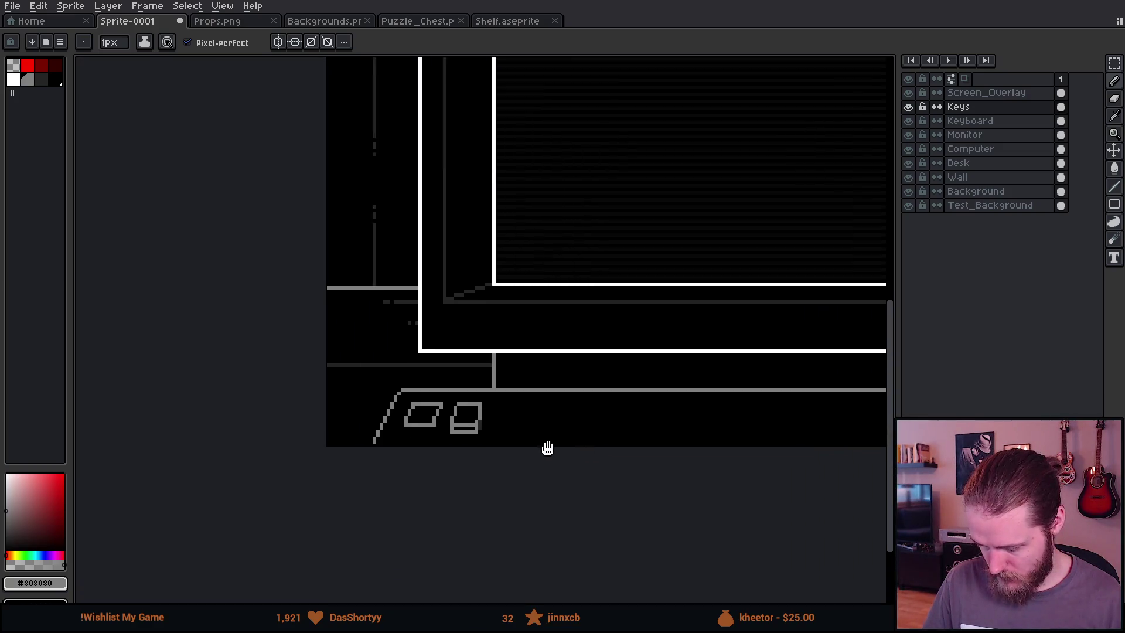
scroll(342, 456, "up", 2)
scroll(343, 456, "up", 1)
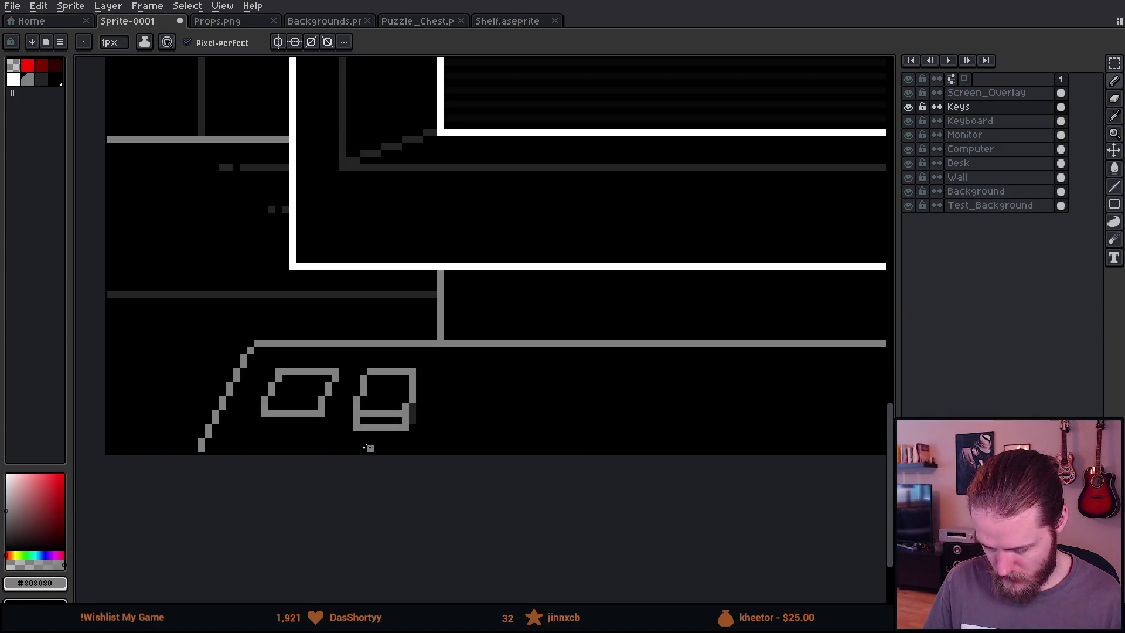
scroll(311, 454, "up", 2)
scroll(252, 413, "up", 2)
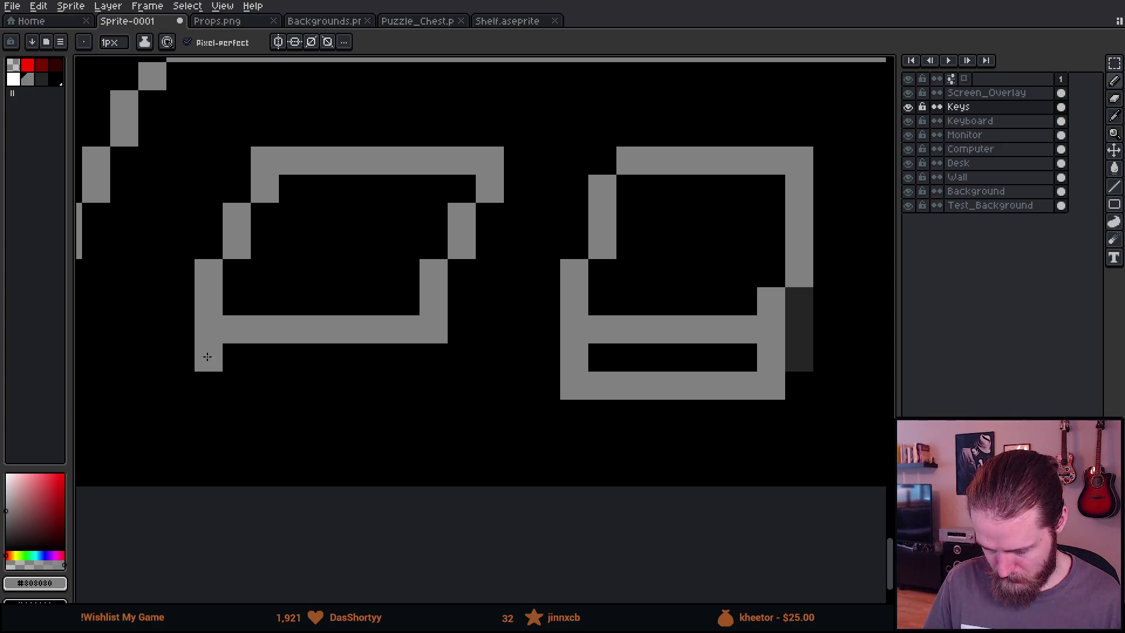
mouse_move(434, 357)
left_mouse_down()
mouse_move(440, 377)
mouse_move(214, 390)
left_mouse_up()
left_click(212, 357)
scroll(239, 385, "down", 4)
scroll(253, 395, "up", 4)
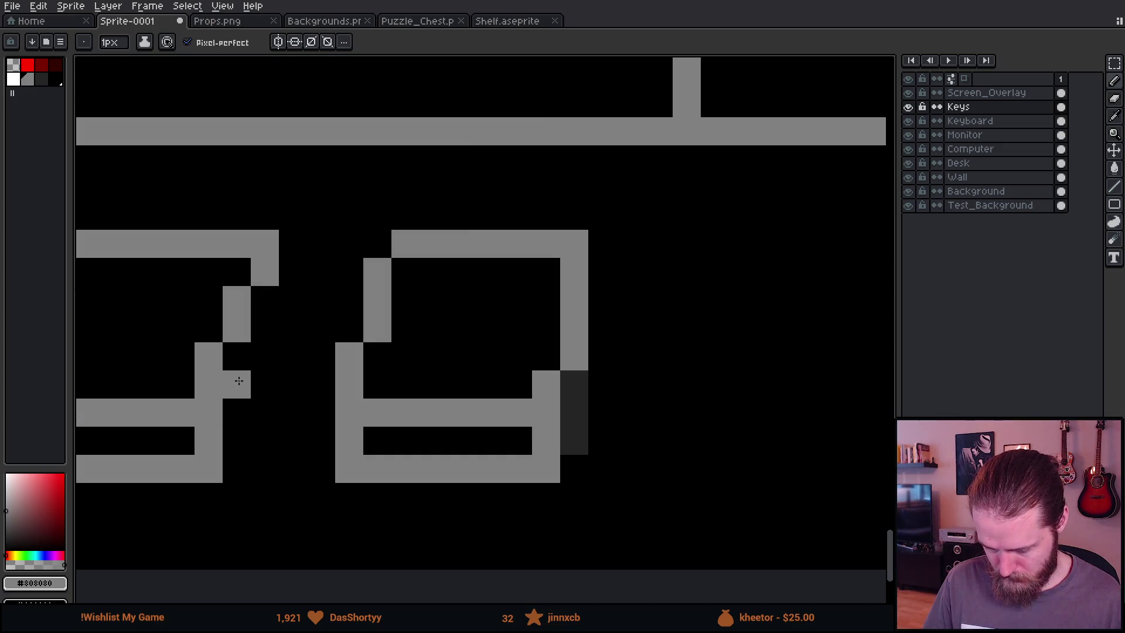
Add a dark #242424 shadow up the left key's right edge
left_click(579, 427, "alt")
mouse_move(246, 449)
left_mouse_down()
mouse_move(234, 354)
mouse_move(259, 326)
mouse_move(259, 305)
left_mouse_up()
scroll(338, 445, "down", 4)
scroll(359, 464, "down", 2)
scroll(358, 464, "up", 2)
scroll(359, 464, "down", 4)
scroll(374, 464, "up", 3)
scroll(351, 457, "up", 3)
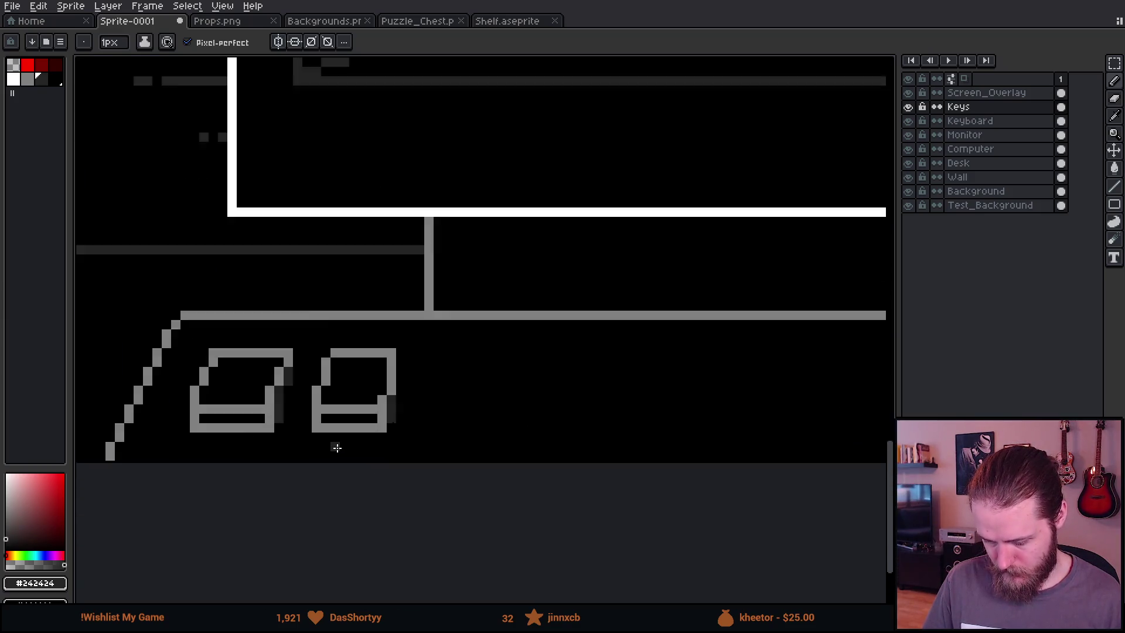
Move the right keycap further right on the Keys layer
key("m")
left_click_drag(291, 304, 650, 466)
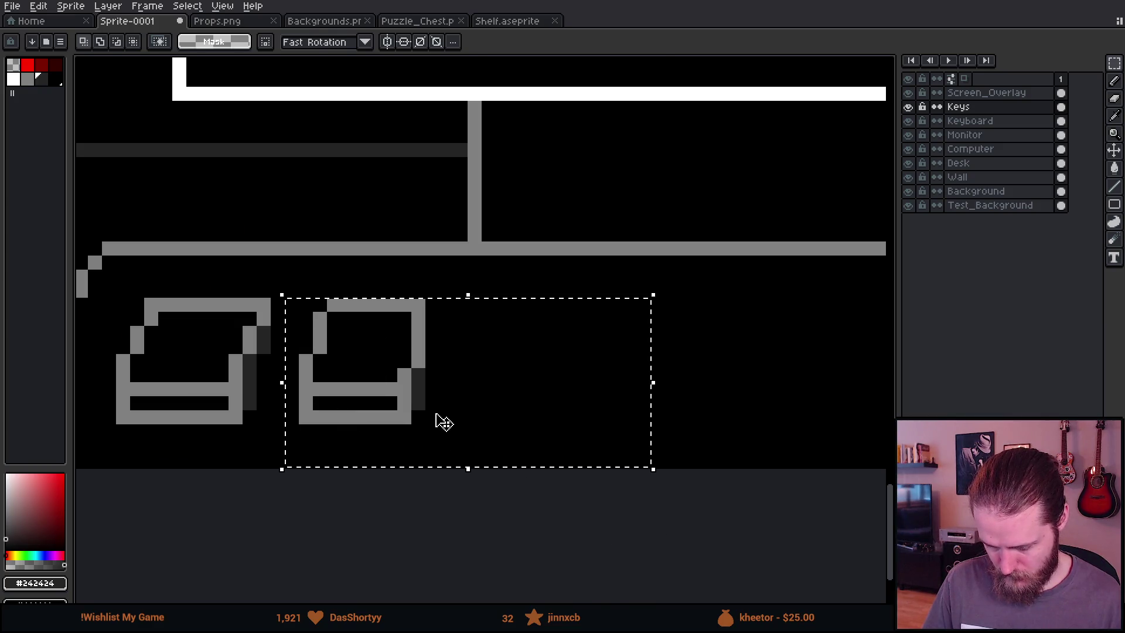
left_click_drag(436, 412, 472, 414)
key("ctrl+d")
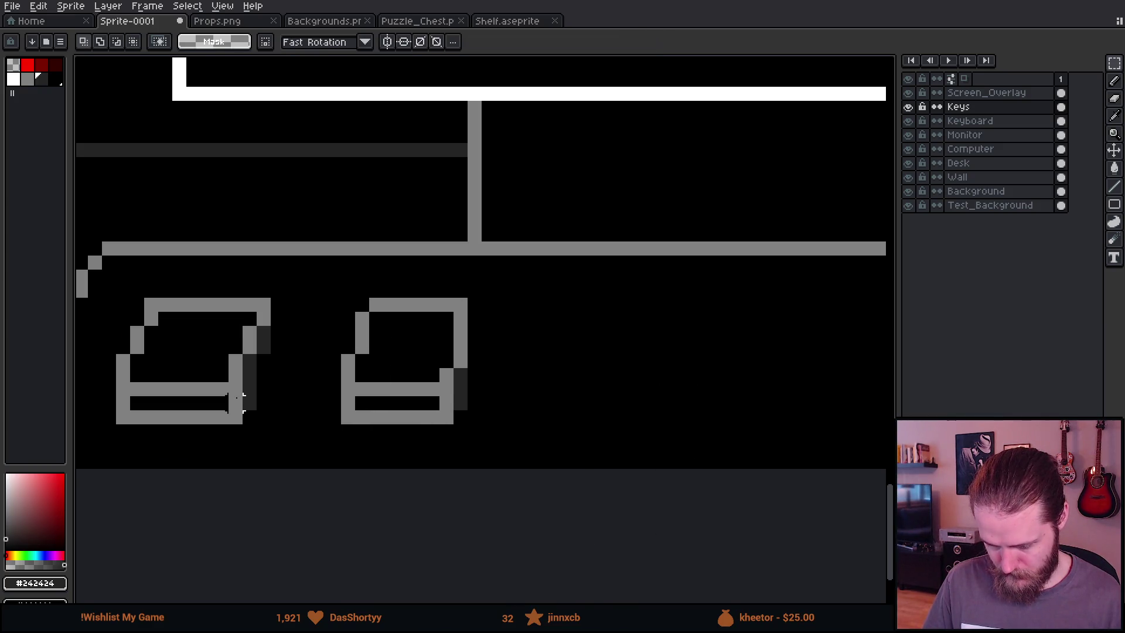
Place a copy of the right key beside it, nudged one pixel left
scroll(237, 401, "down", 5)
scroll(324, 429, "up", 2)
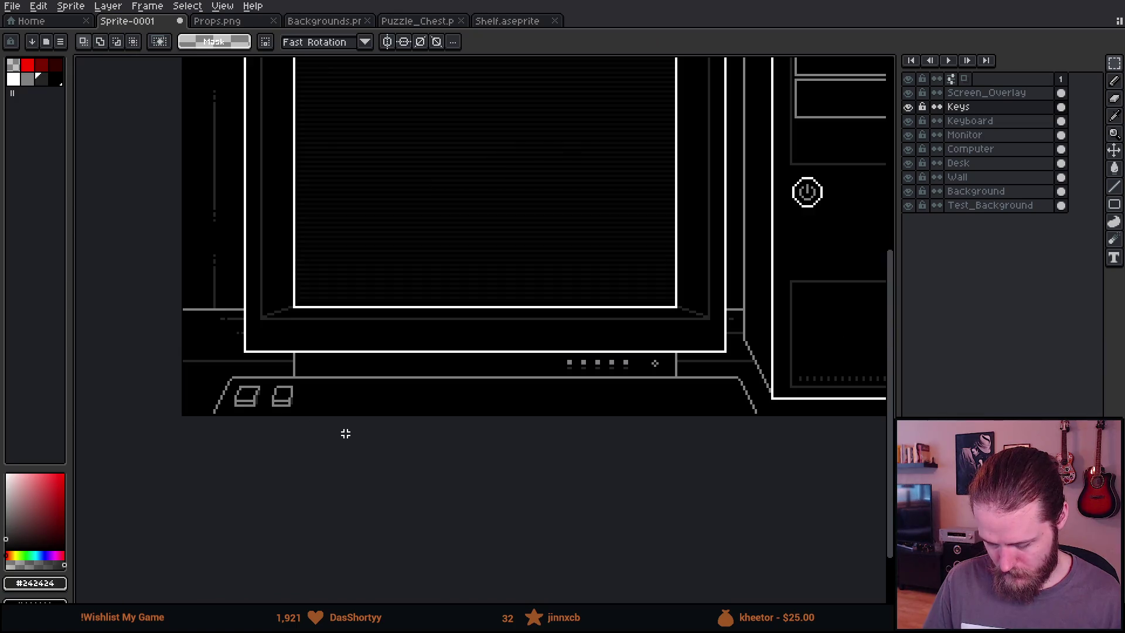
scroll(283, 401, "up", 4)
left_click_drag(173, 272, 530, 519)
mouse_move(359, 469)
left_mouse_down("ctrl")
mouse_move(547, 447)
mouse_move(586, 462)
left_mouse_up("ctrl")
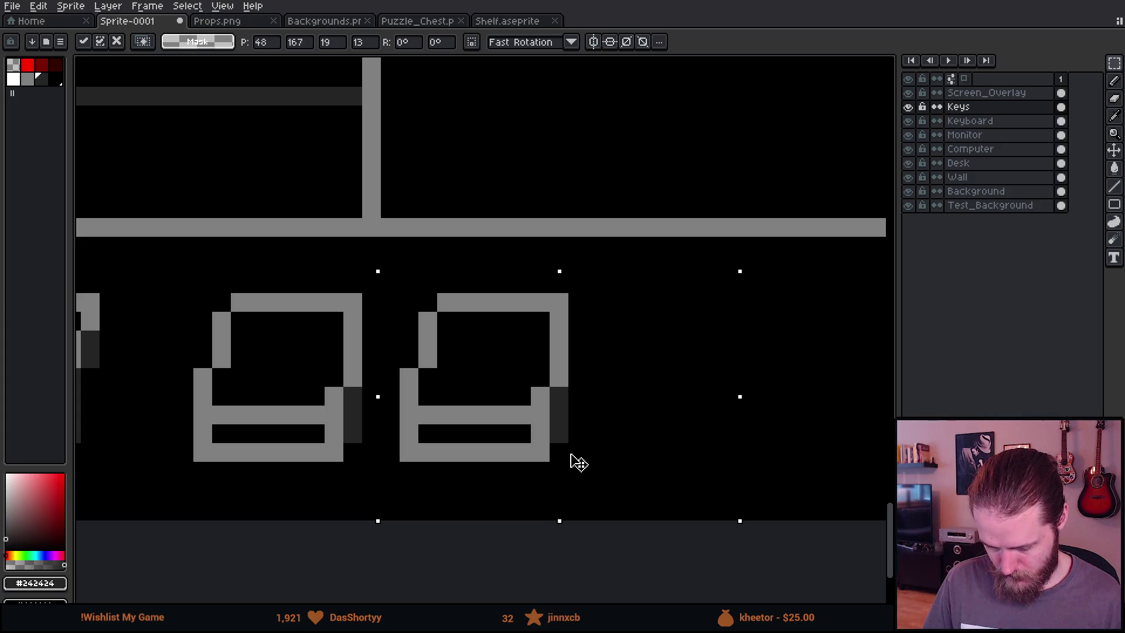
key("Left")
key("ctrl+d")
Fill the right key's top-left corner with outline grey and erase its side bump and shadow
scroll(390, 284, "down", 3)
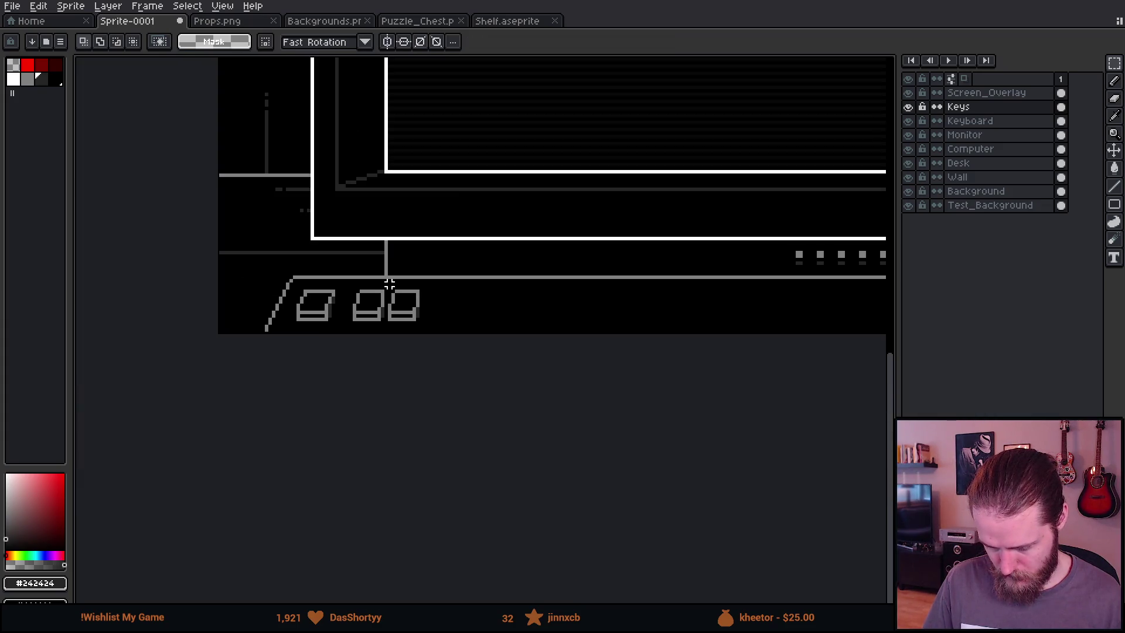
scroll(396, 284, "up", 1)
scroll(326, 334, "up", 2)
mouse_move(296, 286)
left_mouse_down()
mouse_move(503, 351)
mouse_move(520, 379)
mouse_move(480, 363)
left_mouse_up()
key("ctrl+d")
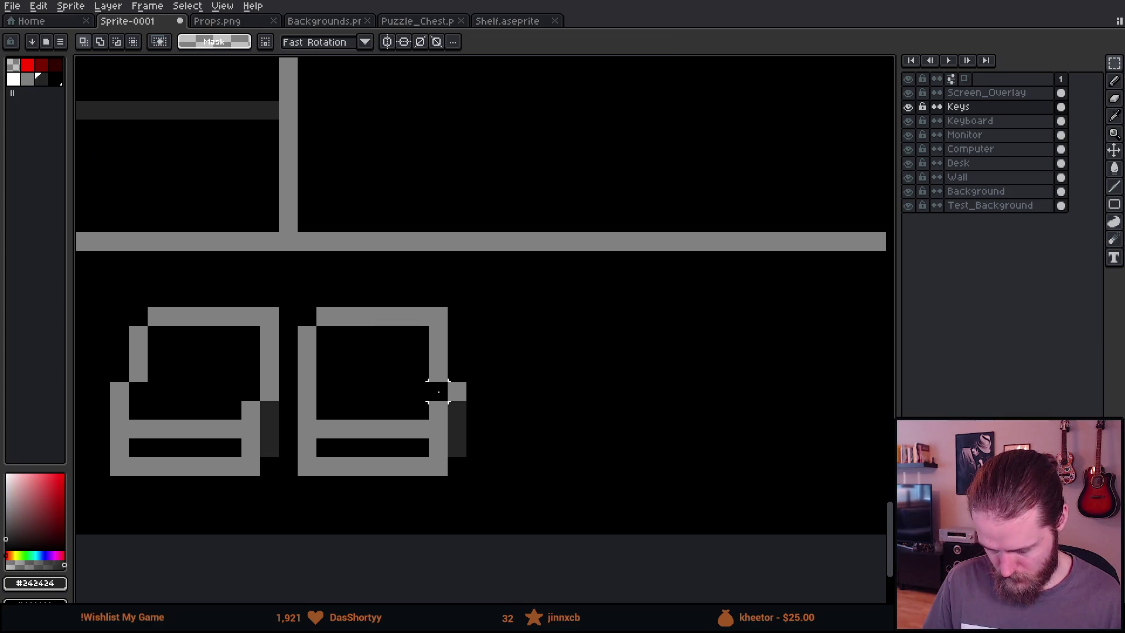
key("i")
left_click(457, 390)
key("b")
left_click(307, 317)
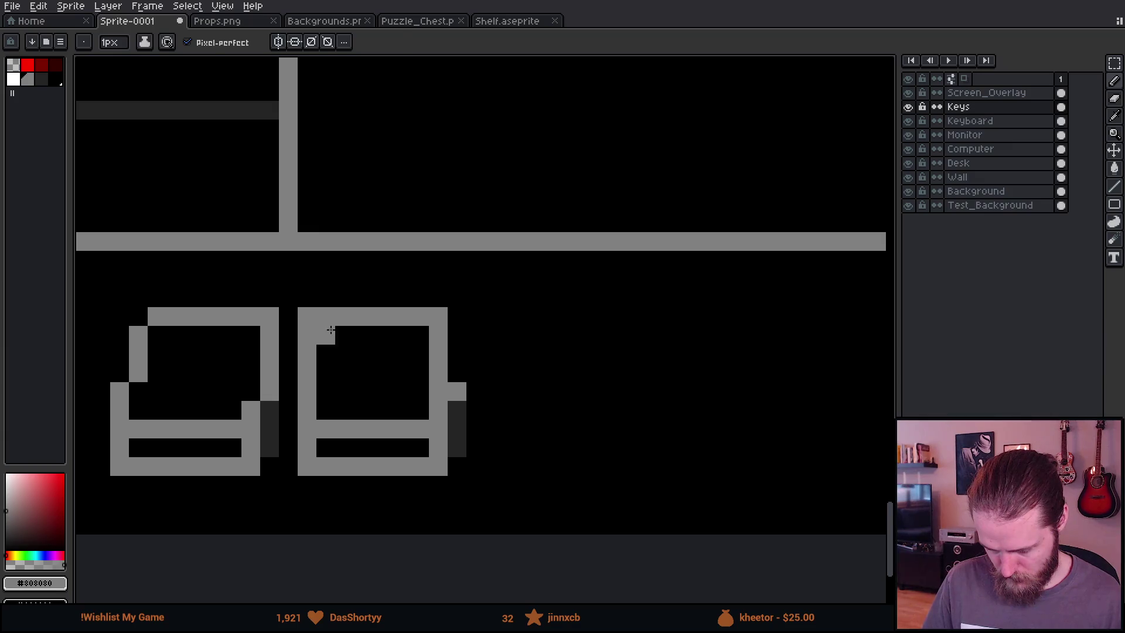
key("e")
left_click_drag(457, 355, 456, 502)
Shift the right key's top part one pixel right
scroll(504, 513, "down", 4)
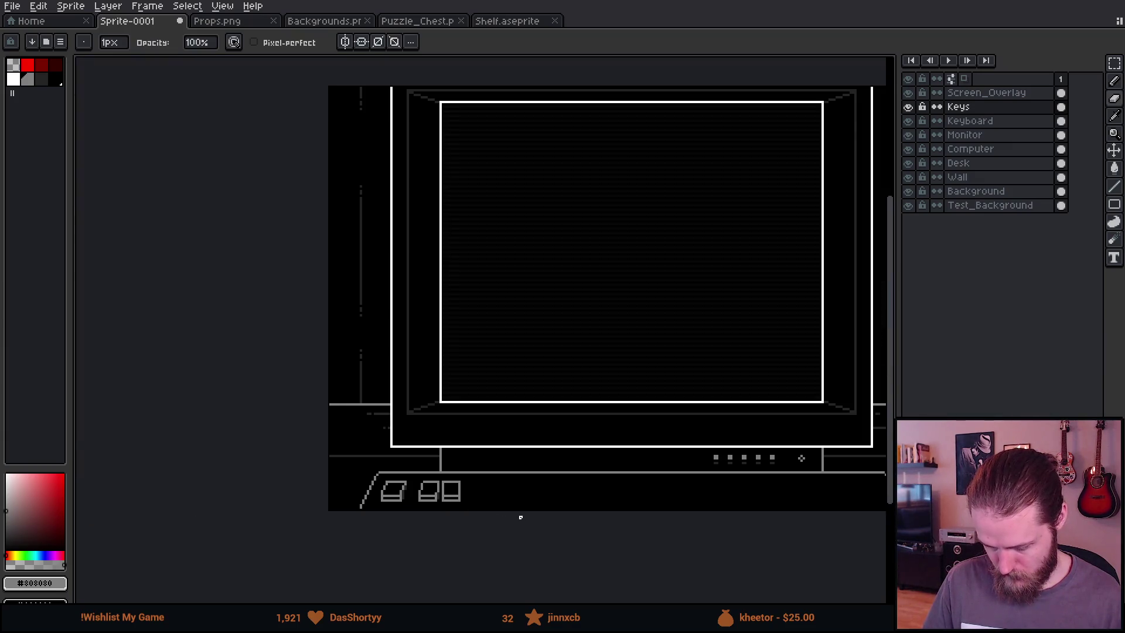
scroll(520, 517, "down", 1)
scroll(269, 451, "up", 4)
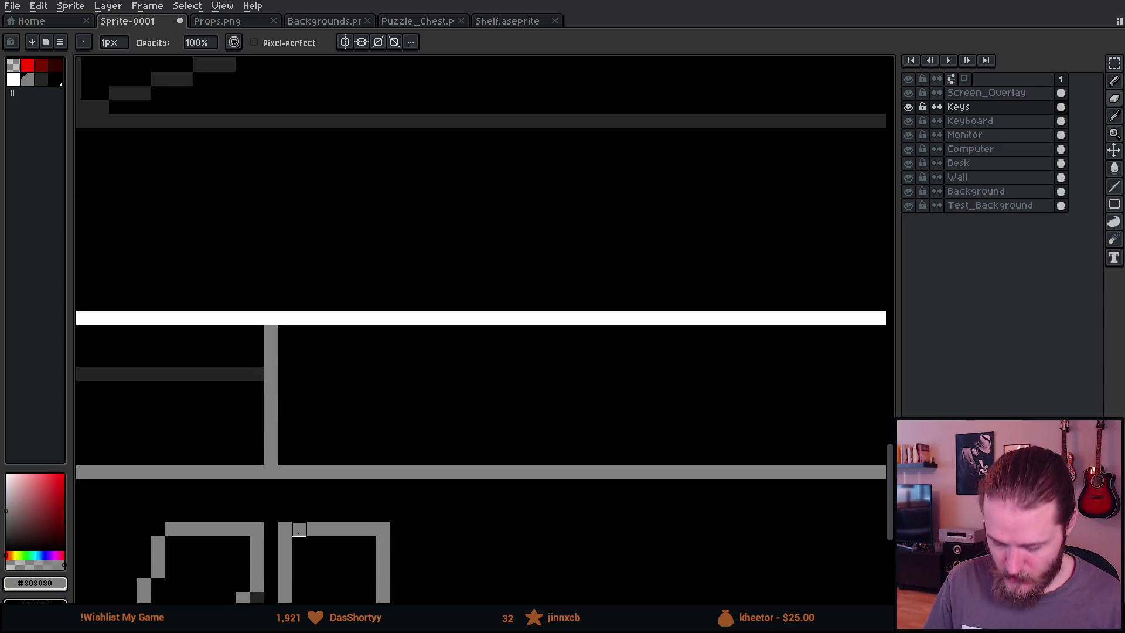
left_click_drag(299, 529, 386, 371)
scroll(387, 371, "up", 2)
key("m")
mouse_move(319, 231)
left_mouse_down()
mouse_move(394, 309)
mouse_move(557, 360)
left_mouse_up()
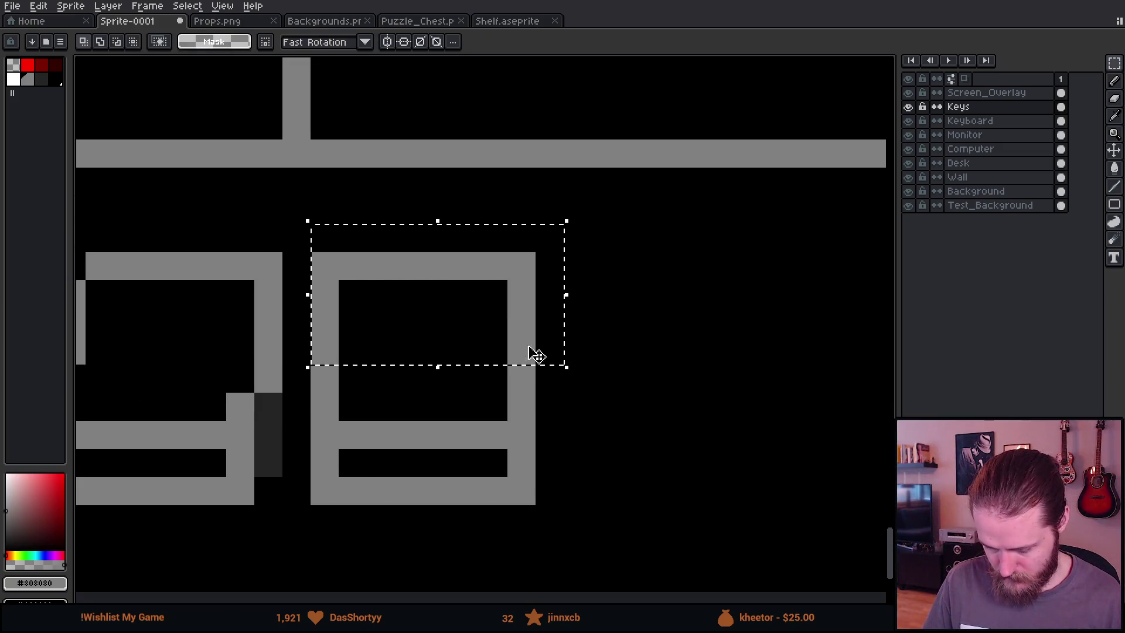
key("Right")
left_click(605, 520)
Draw a dark shadow column beside the key, then resample the outline grey
scroll(556, 429, "down", 3)
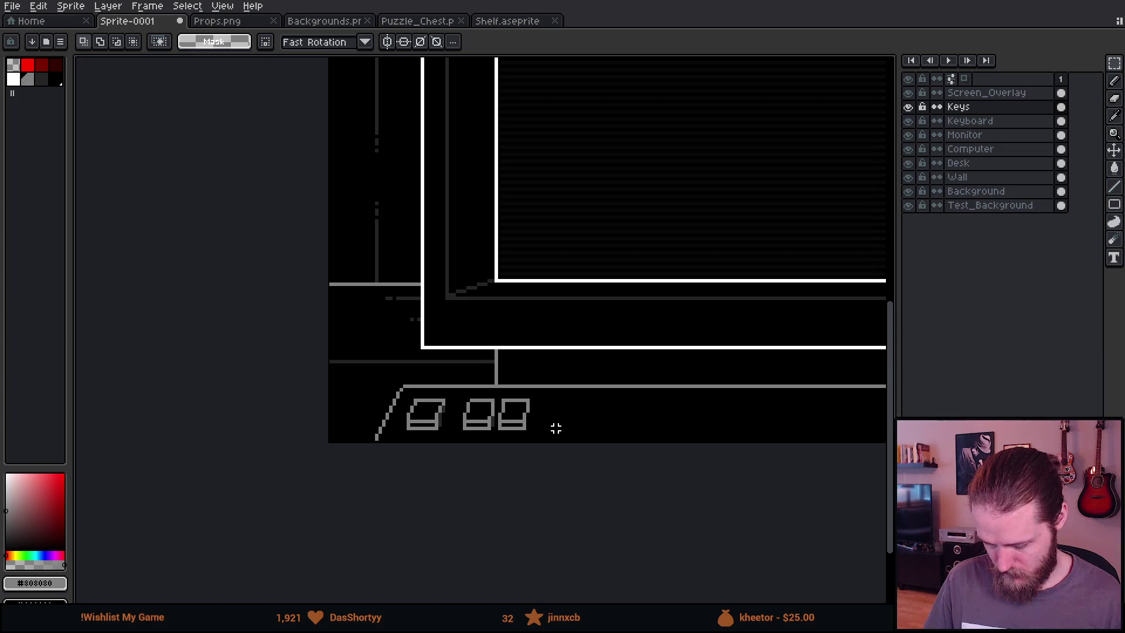
scroll(530, 427, "up", 4)
key("b")
left_click(369, 322, "alt")
left_click(647, 303)
left_click_drag(647, 303, 645, 381)
scroll(645, 382, "down", 5)
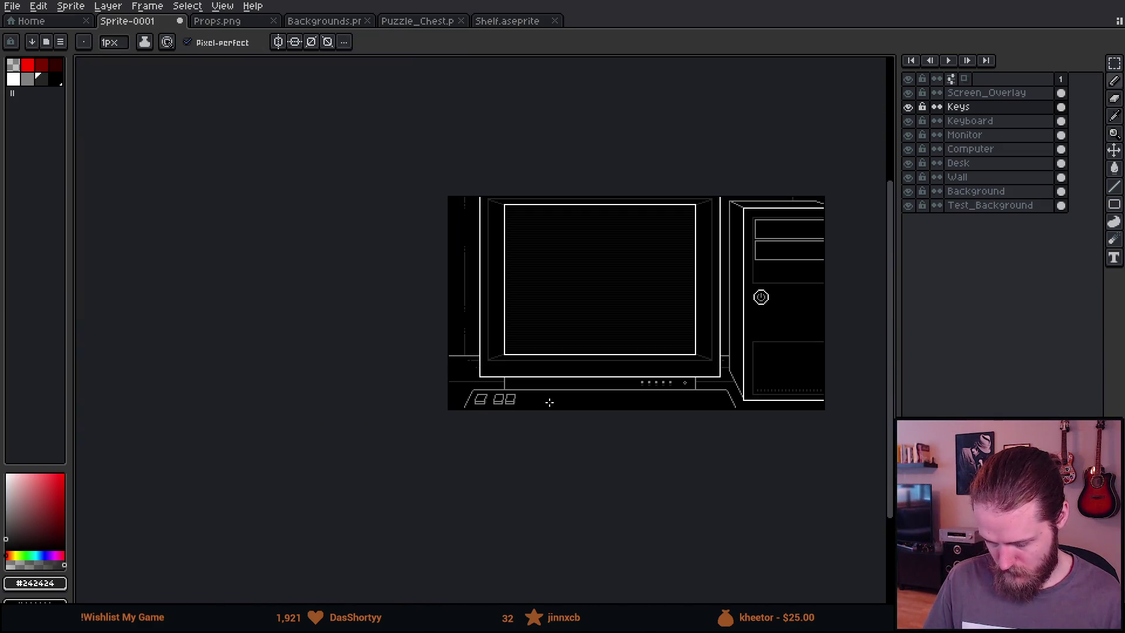
scroll(549, 402, "up", 3)
scroll(523, 404, "up", 4)
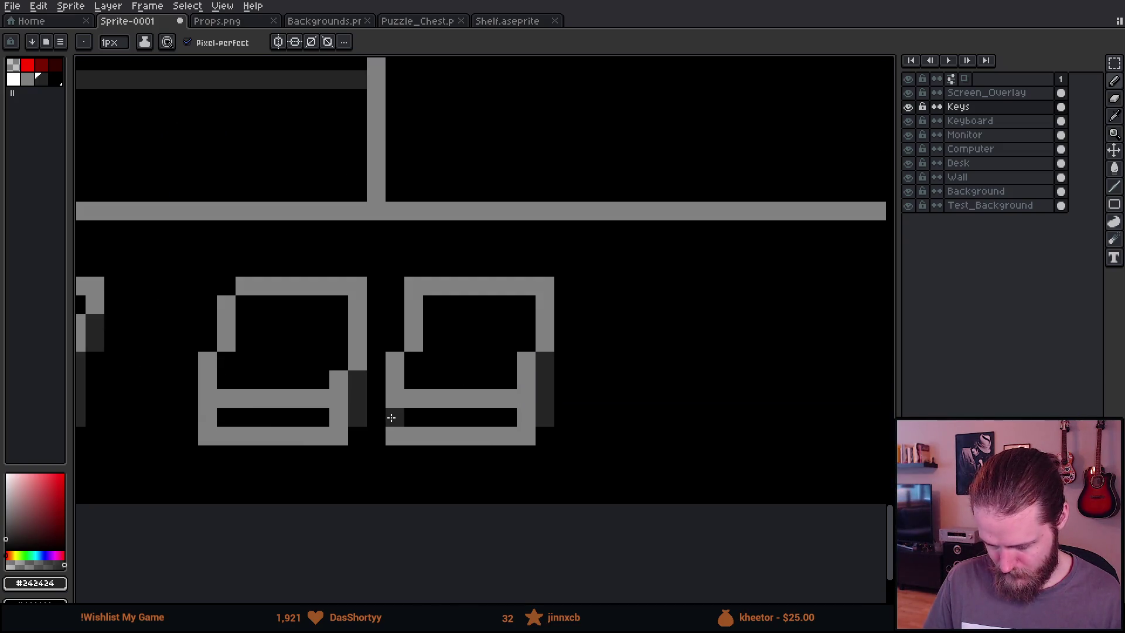
left_click(400, 361, "alt")
left_click(529, 335, "alt")
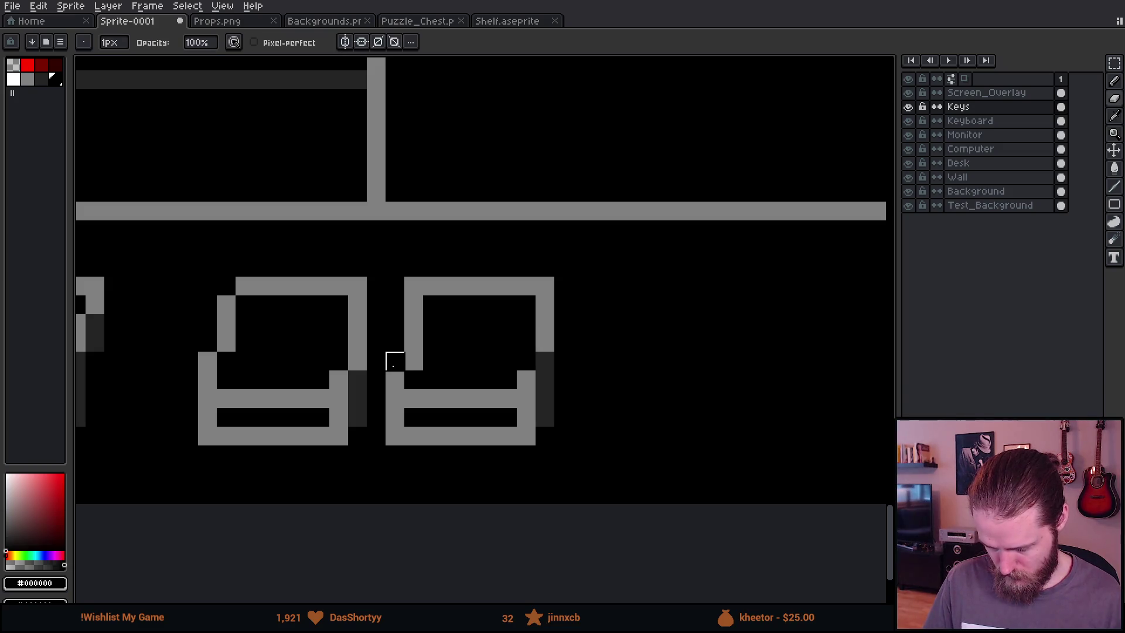
scroll(491, 473, "down", 3)
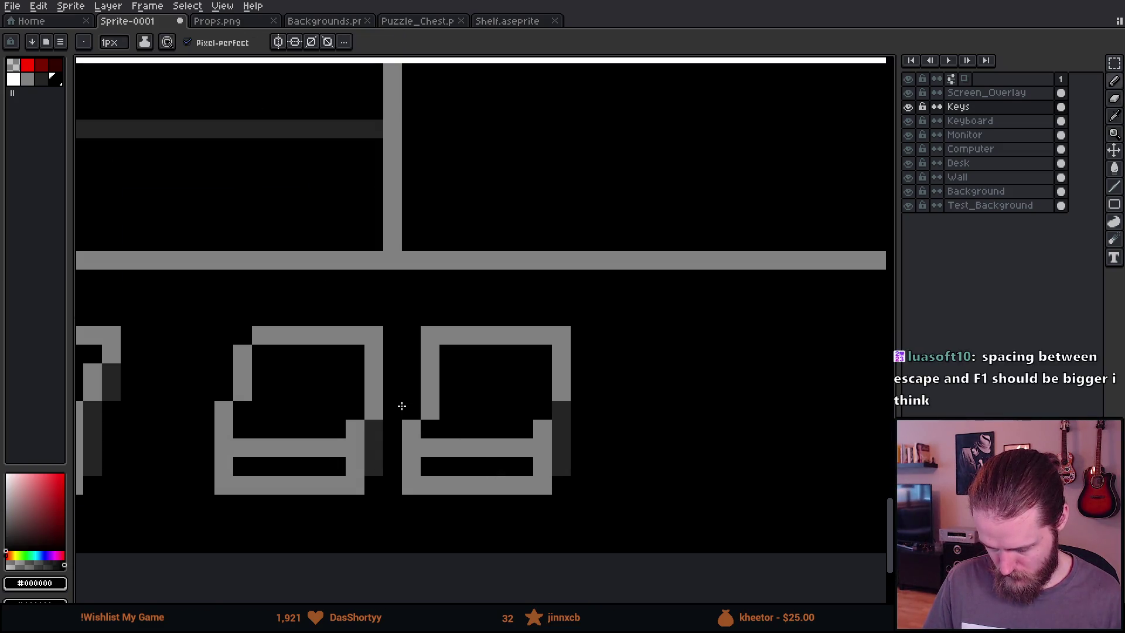
left_click(410, 426, "alt")
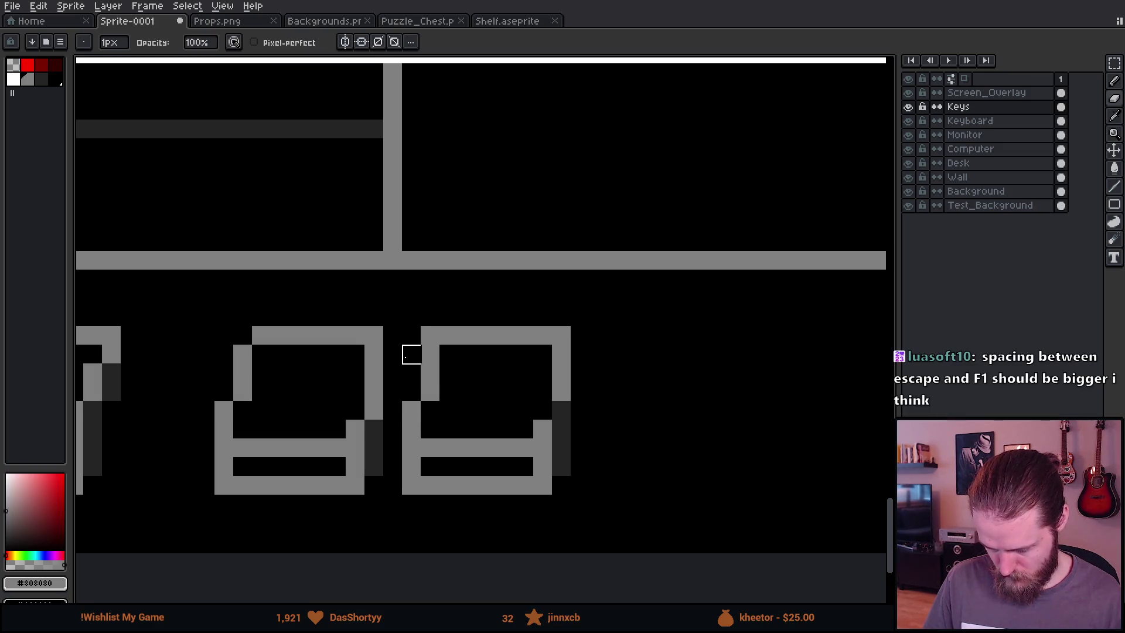
Copy the second key to make a third and fill its top-left corner pixel
scroll(392, 411, "down", 3)
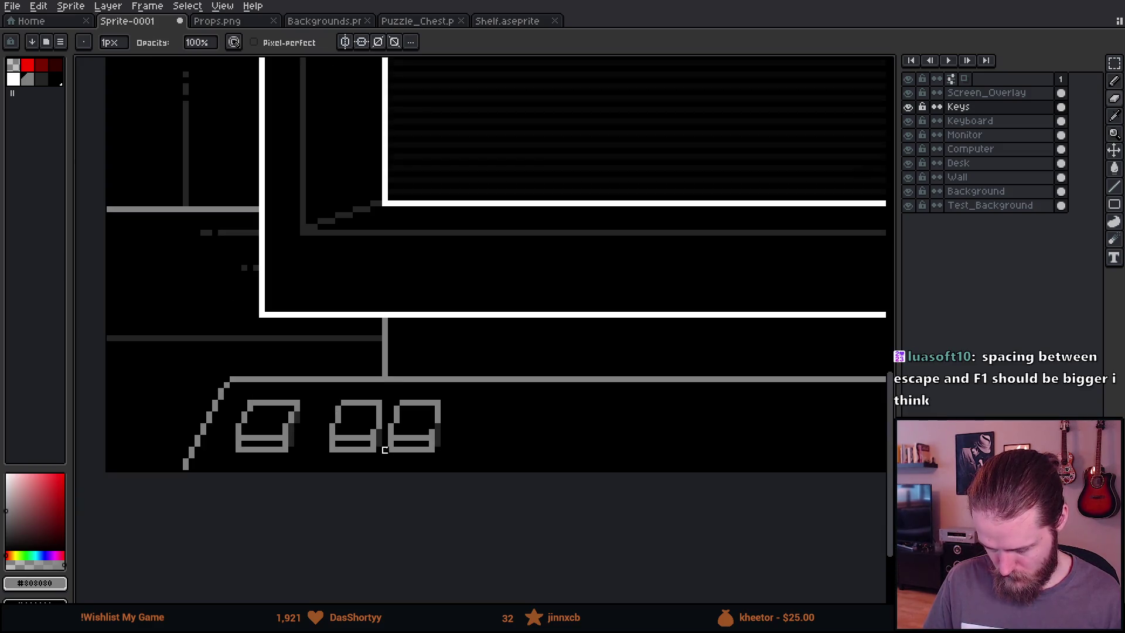
scroll(414, 443, "up", 4)
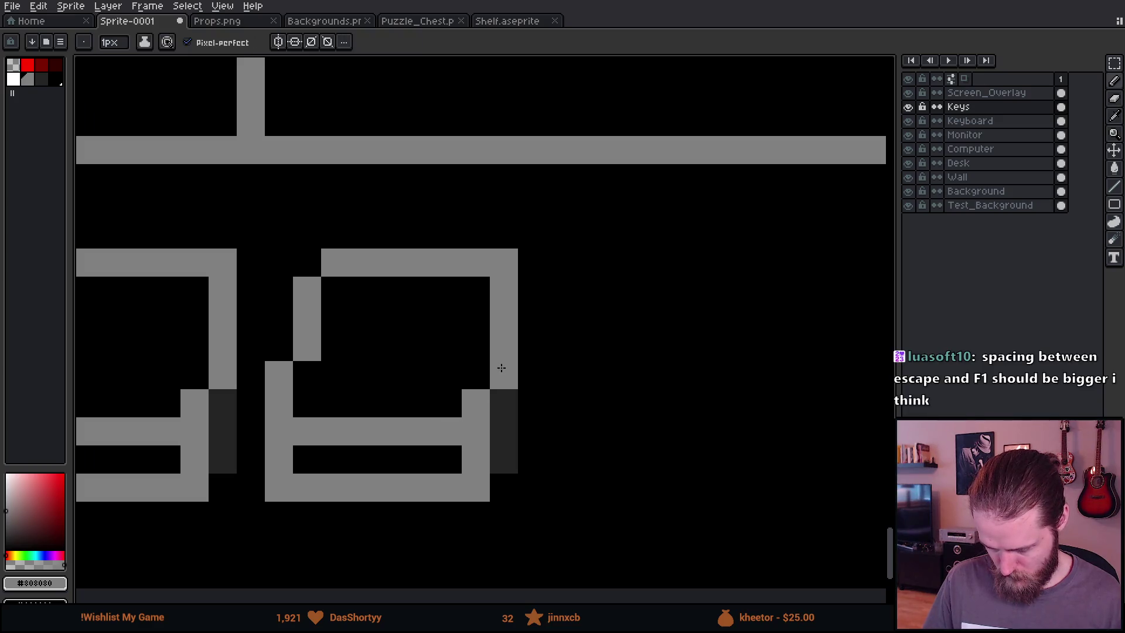
scroll(500, 389, "down", 4)
scroll(500, 389, "down", 1)
scroll(472, 413, "up", 2)
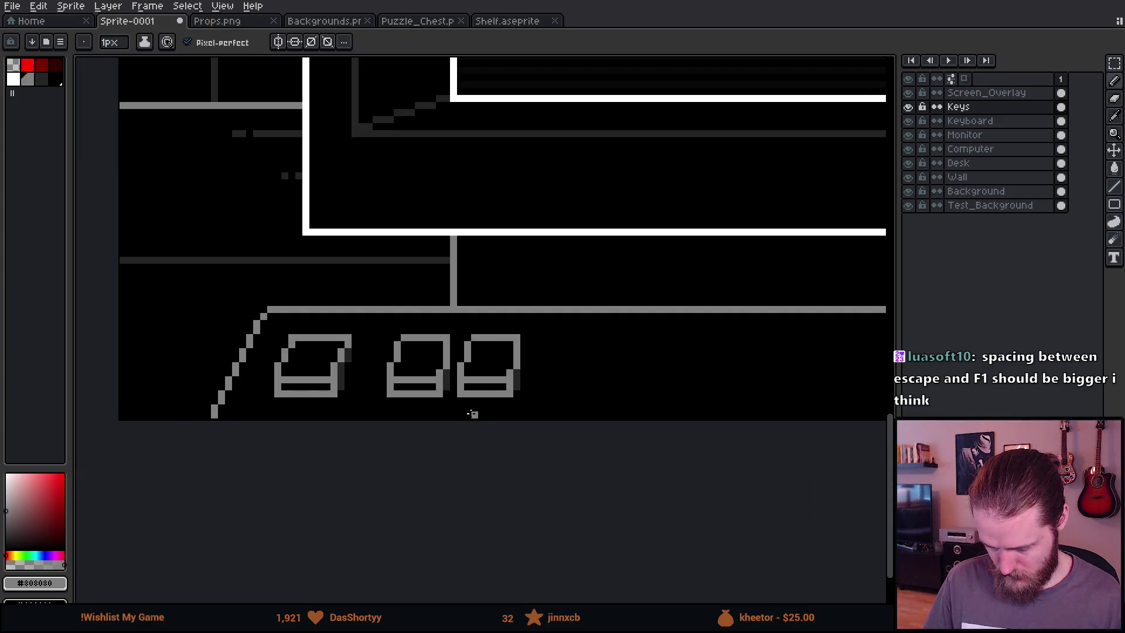
scroll(404, 397, "right", 3)
scroll(404, 396, "up", 2)
key("m")
left_click_drag(234, 288, 499, 515)
left_click_drag(381, 407, 583, 419)
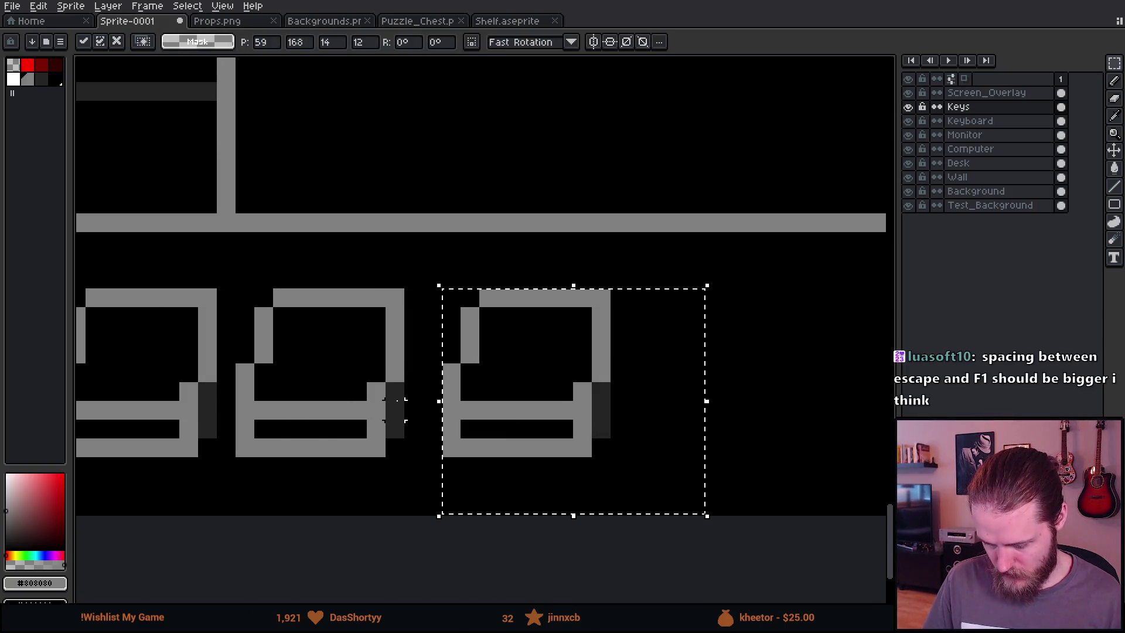
key("ctrl+d")
key("b")
left_click(469, 298)
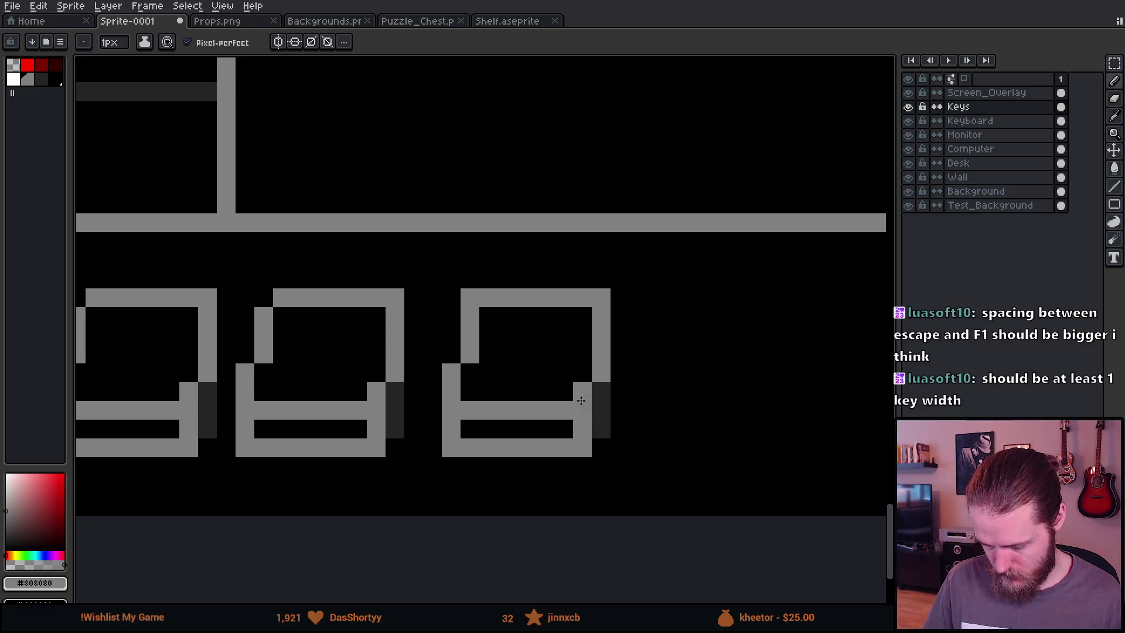
Shift the right key's lower half one pixel right and clean stray pixels beside it
key("e")
scroll(599, 392, "down", 4)
scroll(472, 402, "up", 6)
key("b")
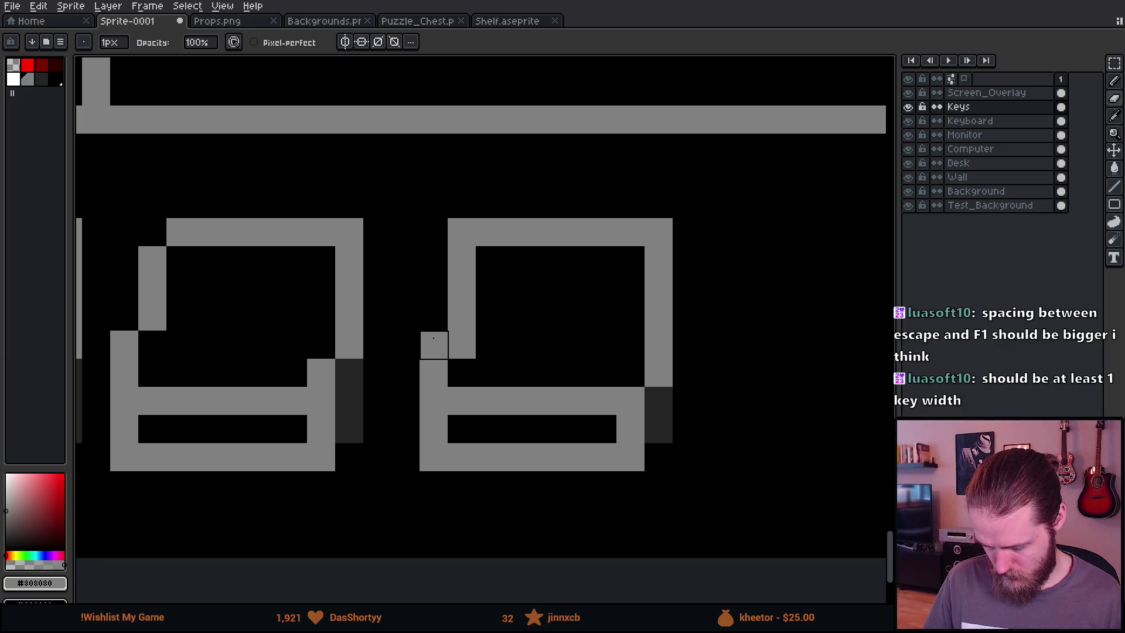
scroll(516, 417, "down", 5)
scroll(538, 424, "up", 5)
key("m")
left_click_drag(409, 343, 618, 437)
left_click_drag(553, 408, 575, 404)
key("b")
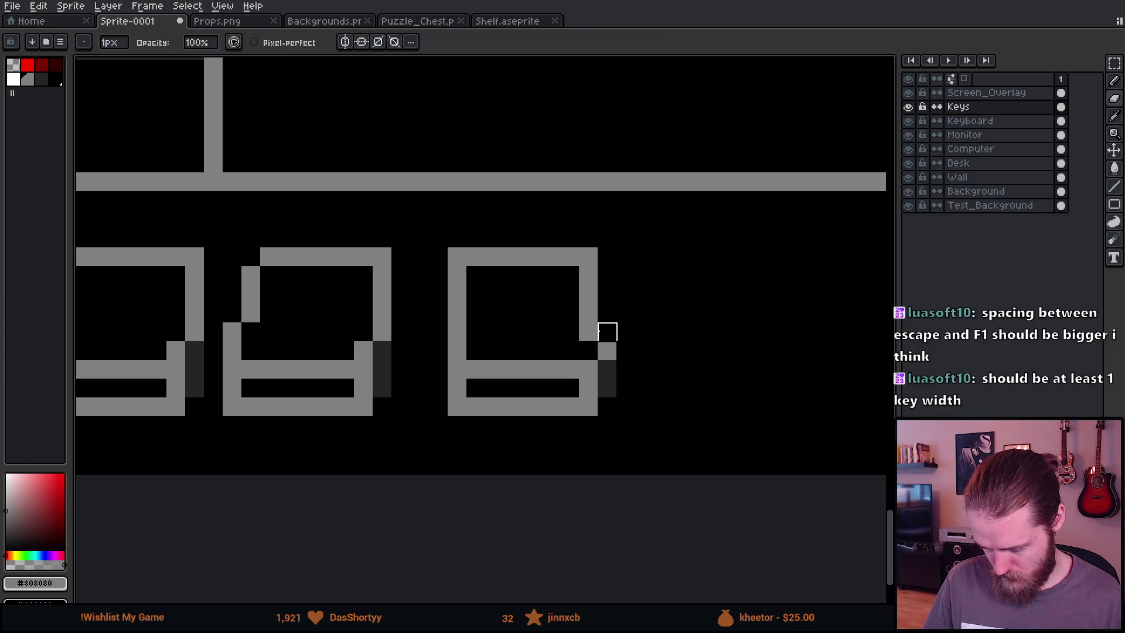
left_click_drag(607, 343, 607, 410)
Shift the whole right key slightly left to even the spacing
scroll(587, 346, "down", 2)
key("m")
left_click_drag(505, 285, 642, 411)
left_click_drag(594, 369, 589, 371)
key("Return")
scroll(407, 347, "down", 4)
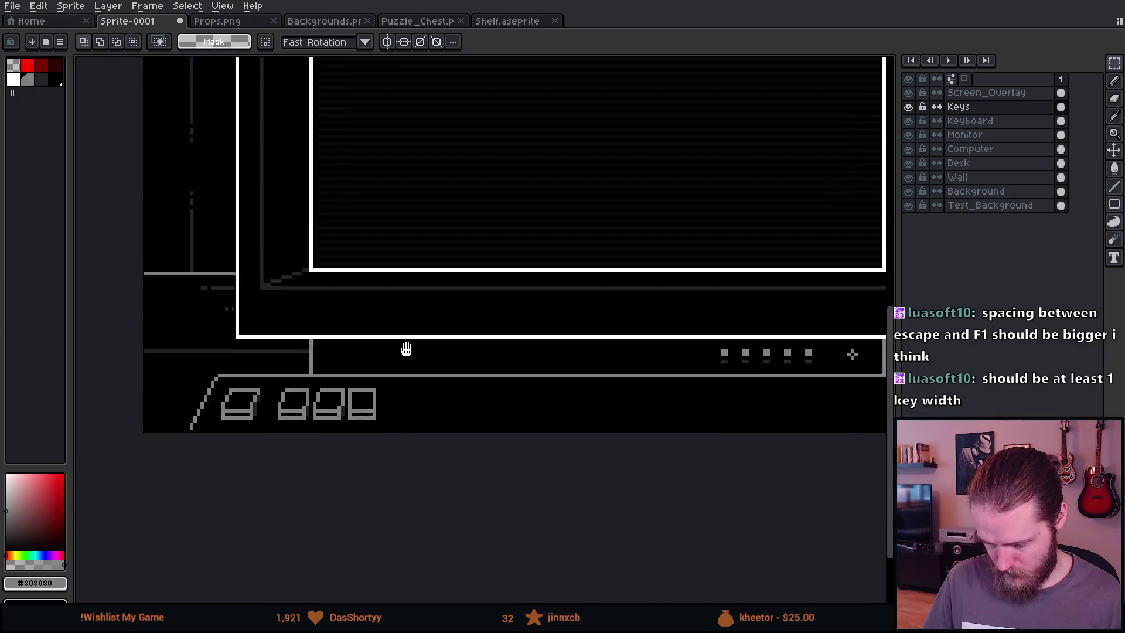
Copy the third key one key-width right to create a fourth key
scroll(349, 397, "up", 1)
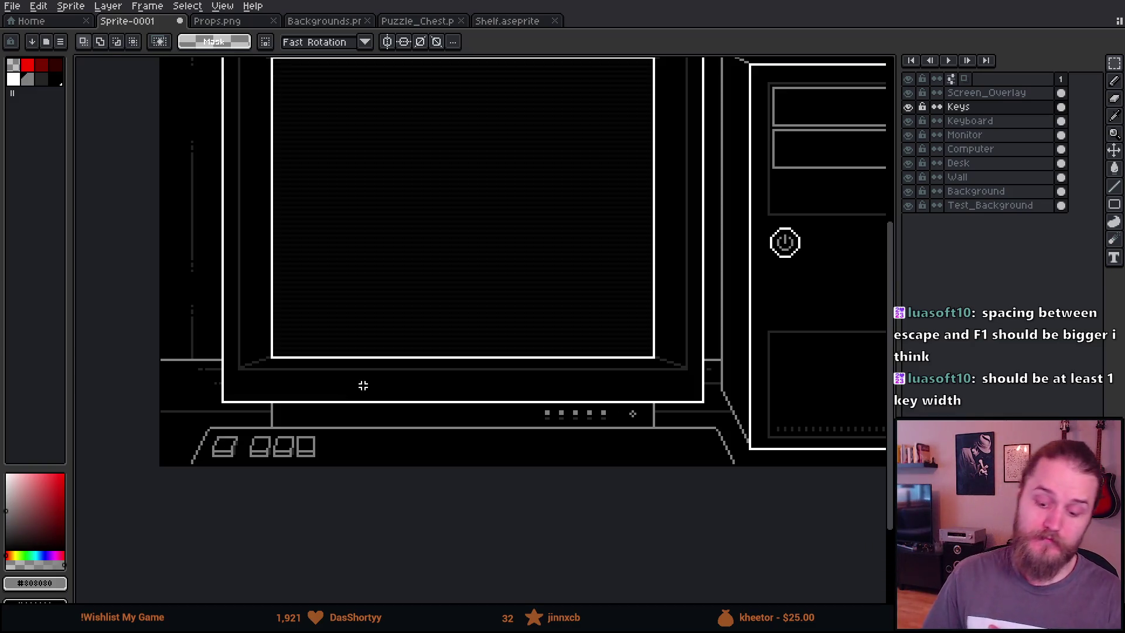
scroll(262, 490, "up", 3)
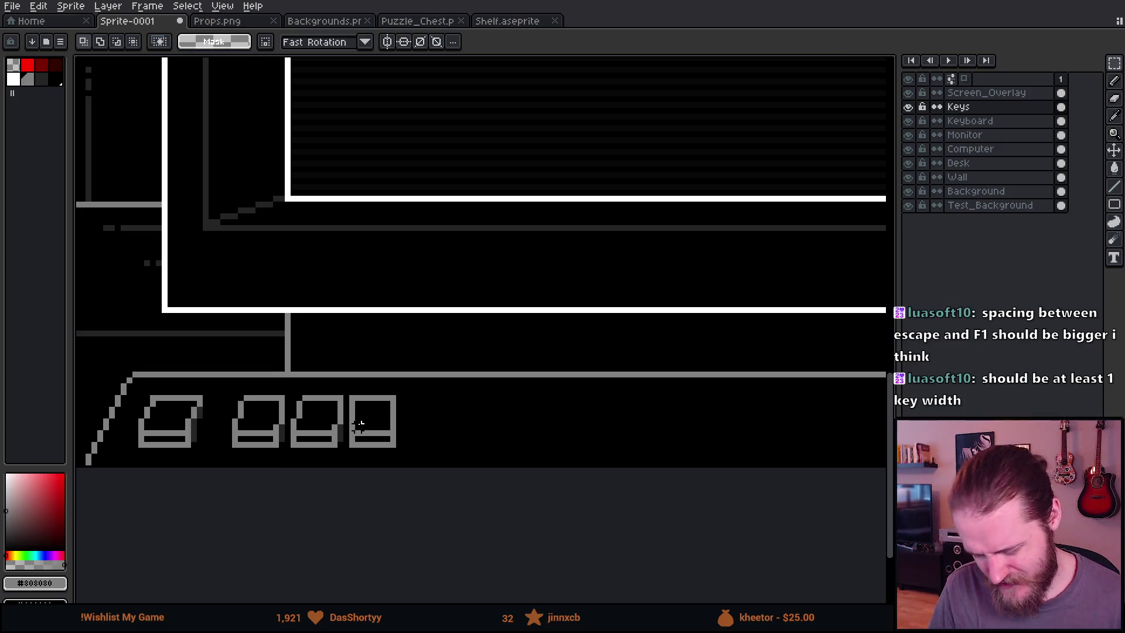
left_click_drag(318, 352, 558, 523)
mouse_move(467, 445)
left_mouse_down()
mouse_move(606, 448)
mouse_move(585, 447)
left_mouse_up()
key("ctrl+d")
Copy the two right-hand keys further right along the row
scroll(218, 389, "down", 3)
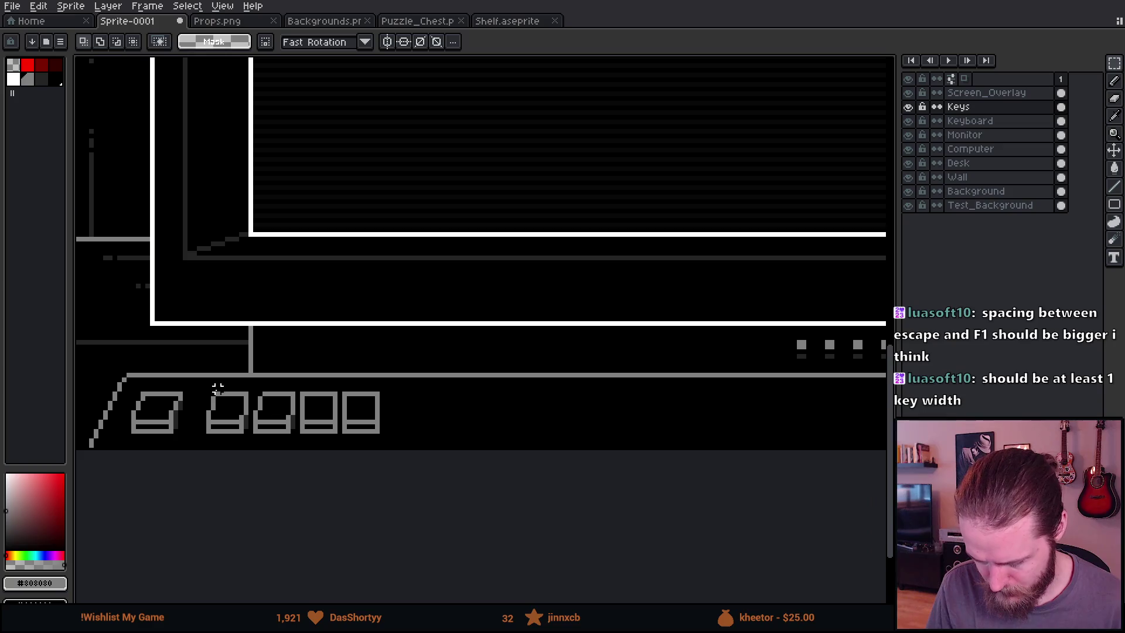
left_click_drag(193, 375, 527, 463)
left_click_drag(324, 378, 502, 462)
left_click(421, 440)
left_click_drag(421, 440, 681, 443)
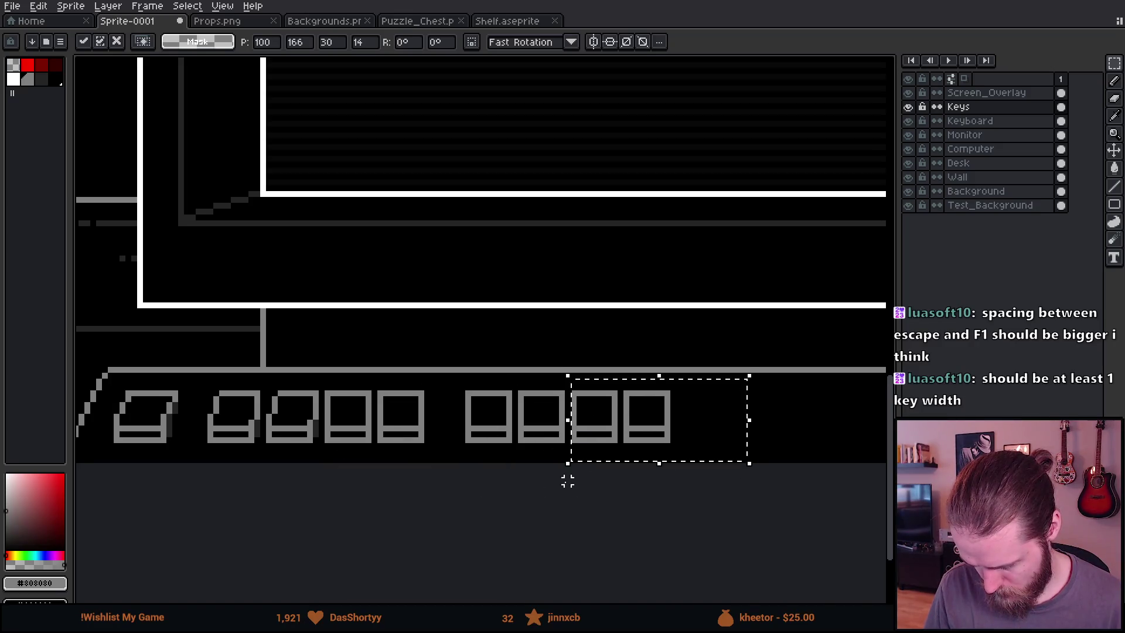
key("ctrl+d")
Adjust the selected row of keys and commit it
scroll(485, 466, "right", 5)
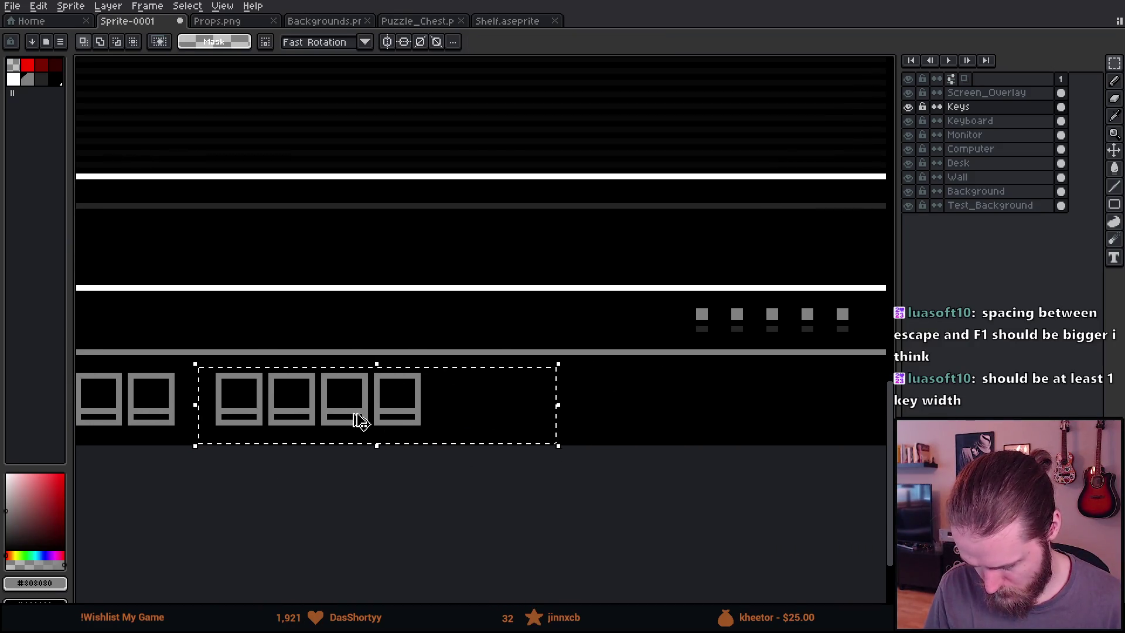
scroll(274, 471, "left", 4)
scroll(273, 472, "down", 1)
scroll(195, 427, "left", 3)
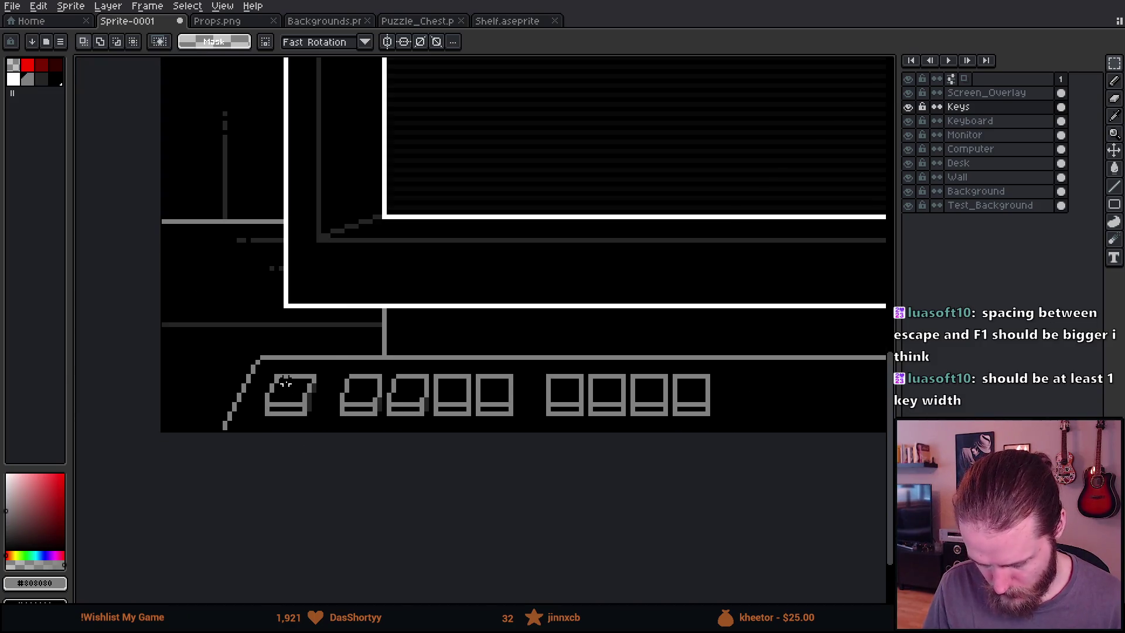
left_click_drag(257, 365, 788, 433)
left_click_drag(675, 399, 680, 435)
scroll(679, 435, "down", 3)
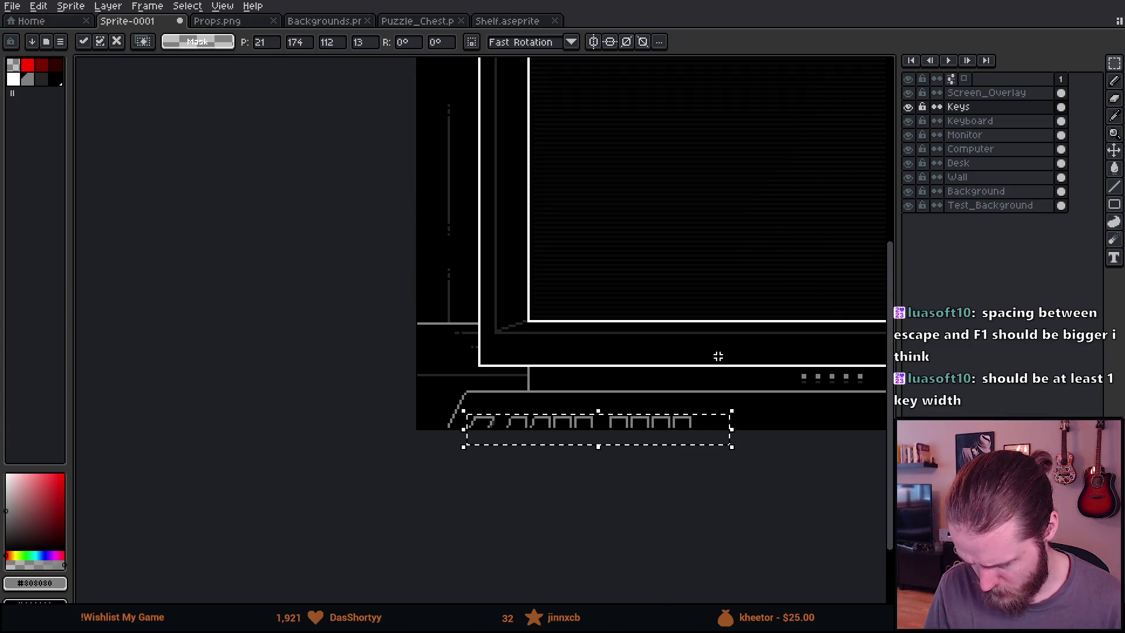
left_click_drag(718, 356, 459, 379)
key("ctrl+d")
Copy the four-key group right as a new group, then place another copy further right
scroll(466, 431, "up", 3)
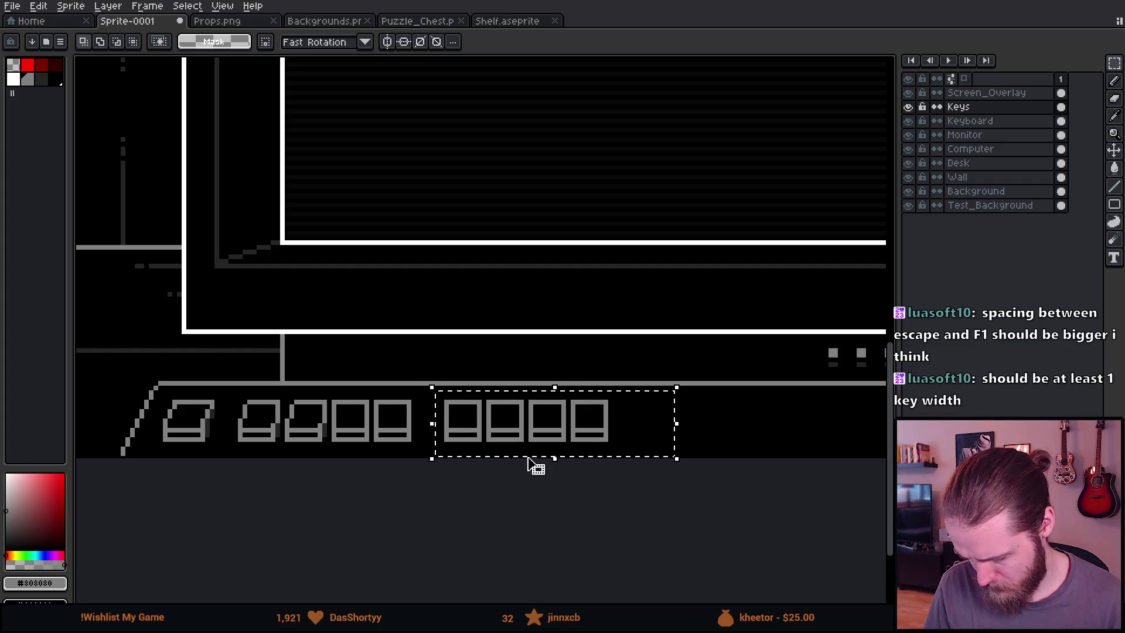
left_click_drag(545, 443, 744, 443)
key("ctrl+d")
scroll(489, 420, "down", 4)
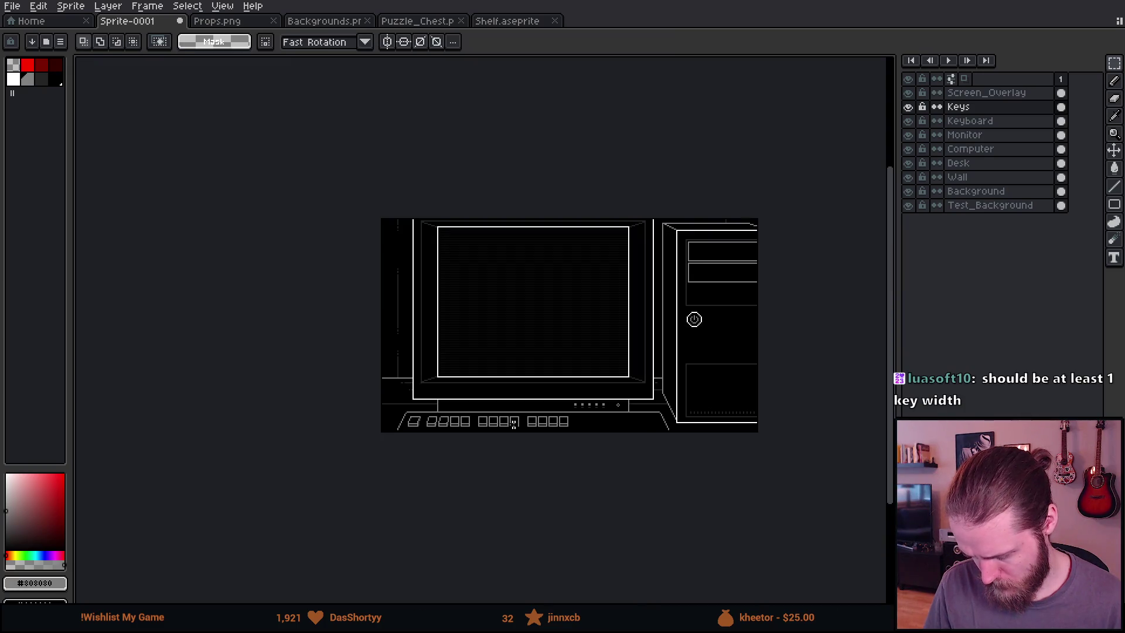
scroll(598, 426, "up", 4)
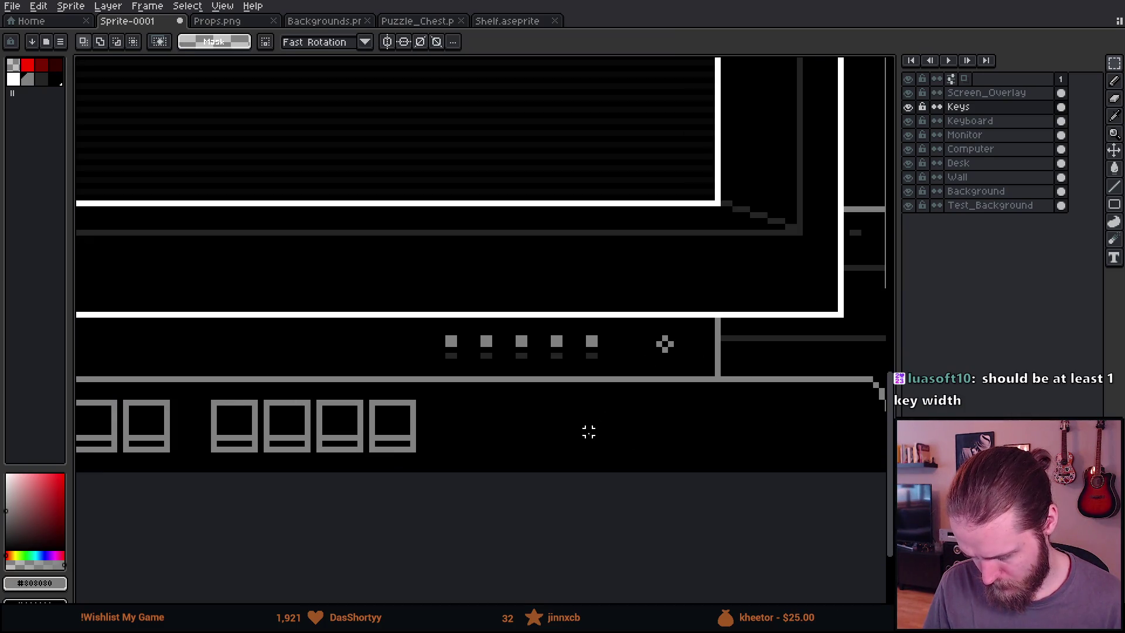
key("ctrl+z")
mouse_move(155, 418)
left_mouse_down()
mouse_move(577, 447)
mouse_move(658, 414)
mouse_move(640, 427)
left_mouse_up()
left_click(647, 548)
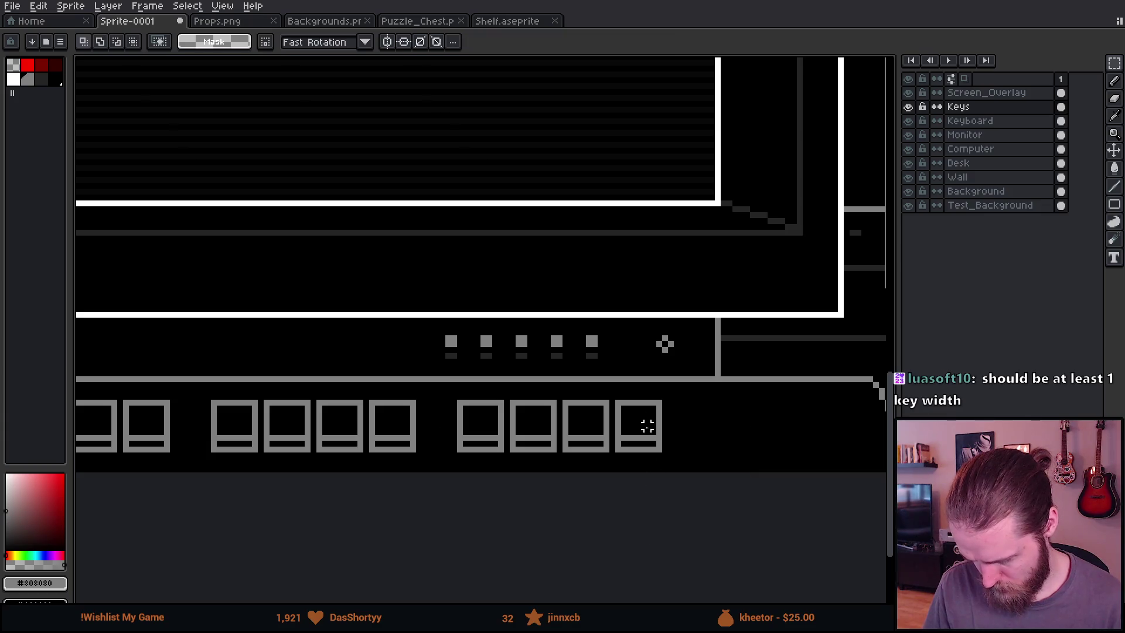
scroll(623, 477, "down", 3)
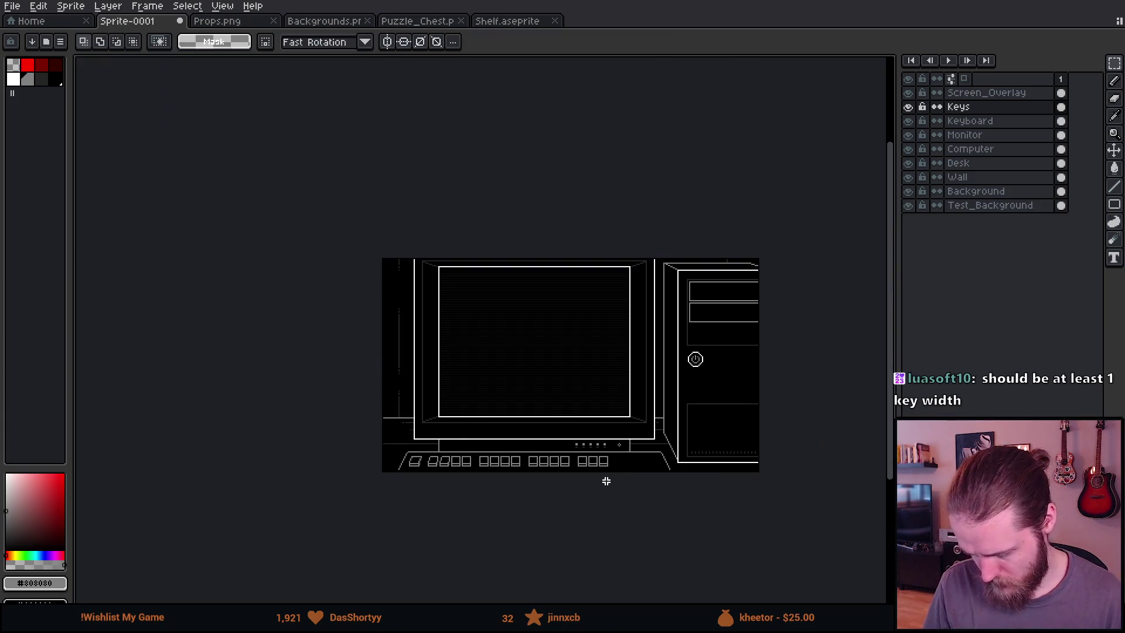
scroll(605, 479, "up", 2)
mouse_move(472, 492)
left_mouse_down()
mouse_move(540, 469)
mouse_move(512, 484)
left_mouse_up()
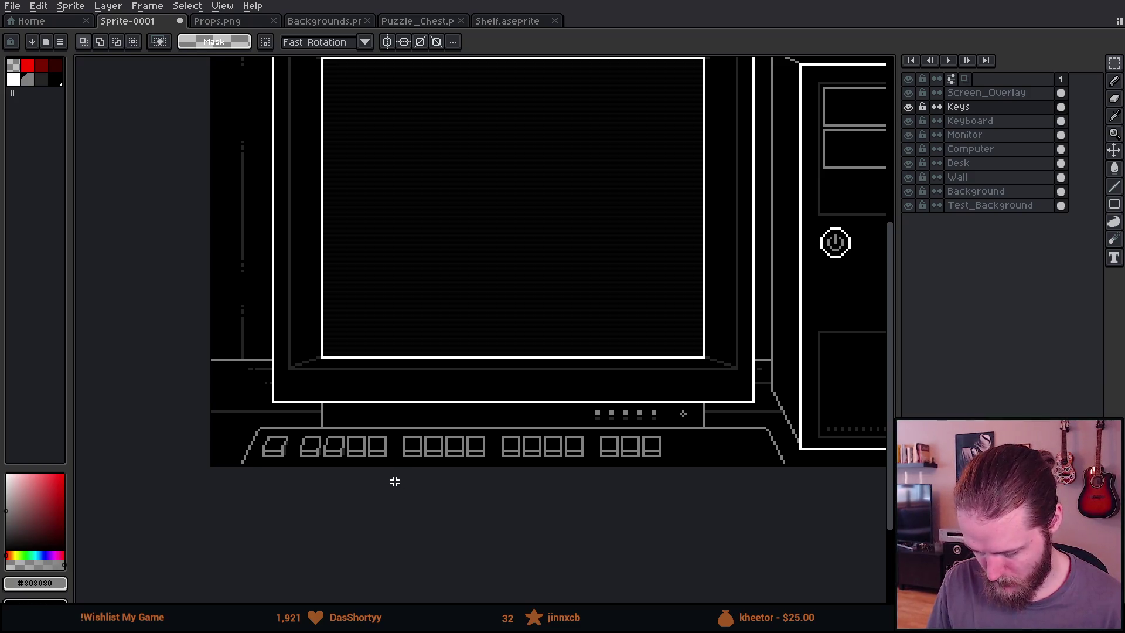
Move the last key group right, then pull the three keys back left
left_click_drag(638, 467, 786, 468)
left_click_drag(705, 469, 802, 472)
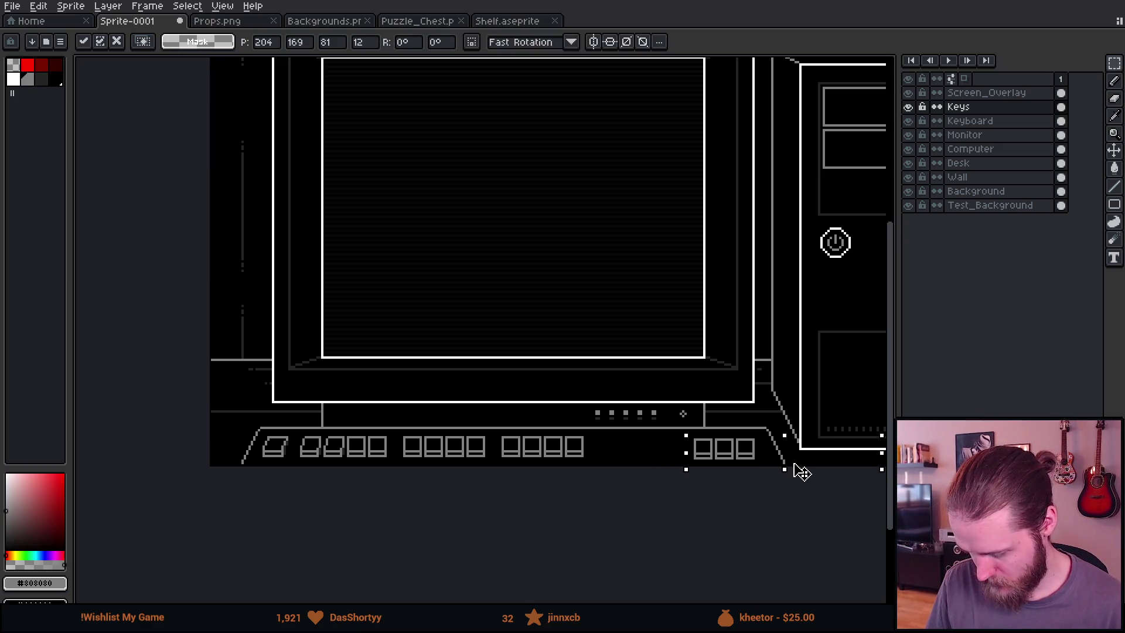
key("Return")
scroll(528, 416, "down", 5)
scroll(527, 422, "up", 5)
mouse_move(757, 421)
left_mouse_down()
mouse_move(727, 464)
mouse_move(572, 369)
left_mouse_up()
key("ctrl+shift+d")
key("ctrl+d")
Paste a copy of the first two keys into the row
scroll(309, 478, "up", 2)
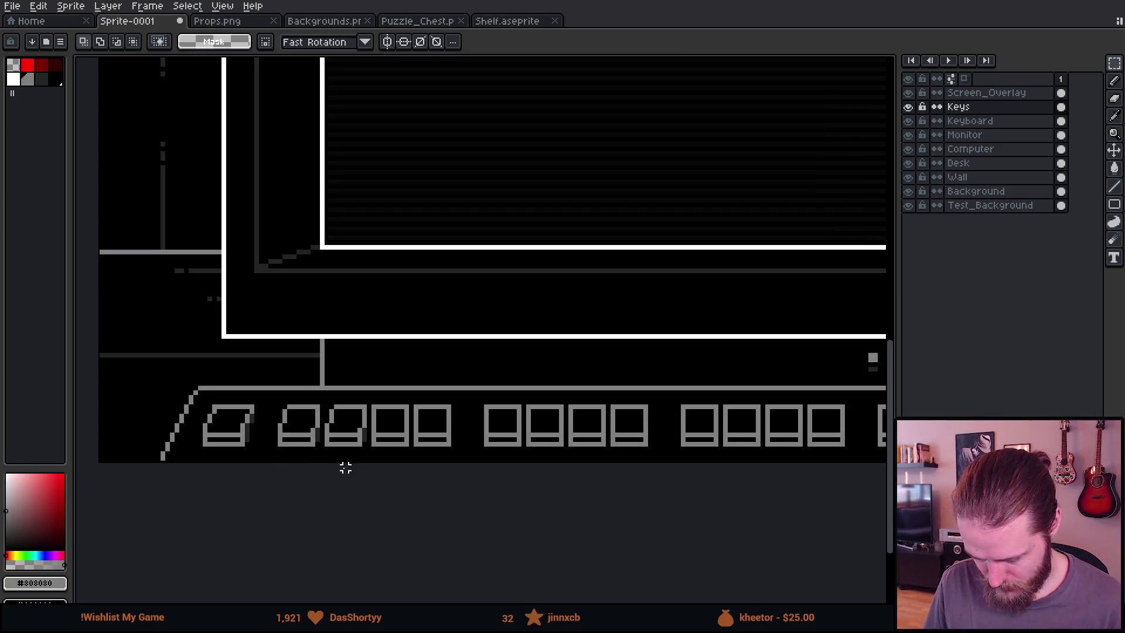
left_click_drag(485, 491, 391, 460)
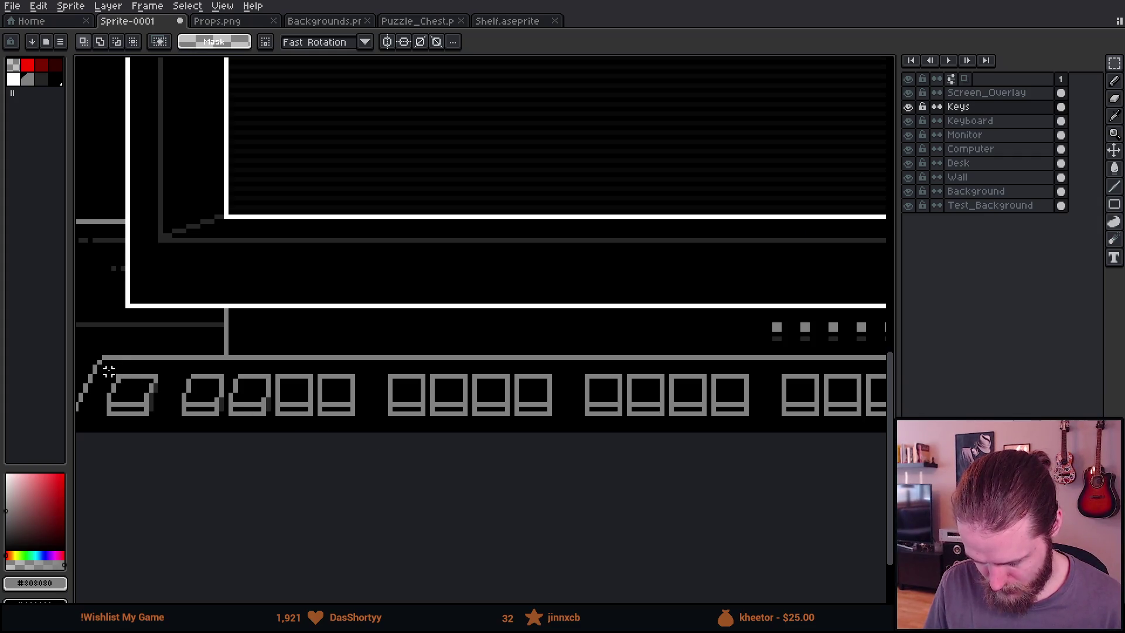
mouse_move(127, 395)
left_mouse_down()
mouse_move(251, 454)
mouse_move(270, 448)
left_mouse_up()
scroll(433, 418, "right", 10)
scroll(469, 357, "up", 1)
key("ctrl+v")
mouse_move(427, 381)
left_mouse_down()
mouse_move(433, 355)
mouse_move(512, 369)
mouse_move(512, 357)
left_mouse_up()
key("Return")
Move the two left keys right and nudge the left key one pixel left
scroll(346, 343, "up", 1)
mouse_move(170, 280)
left_mouse_down()
mouse_move(492, 463)
mouse_move(510, 452)
left_mouse_up()
left_click_drag(445, 414, 500, 414)
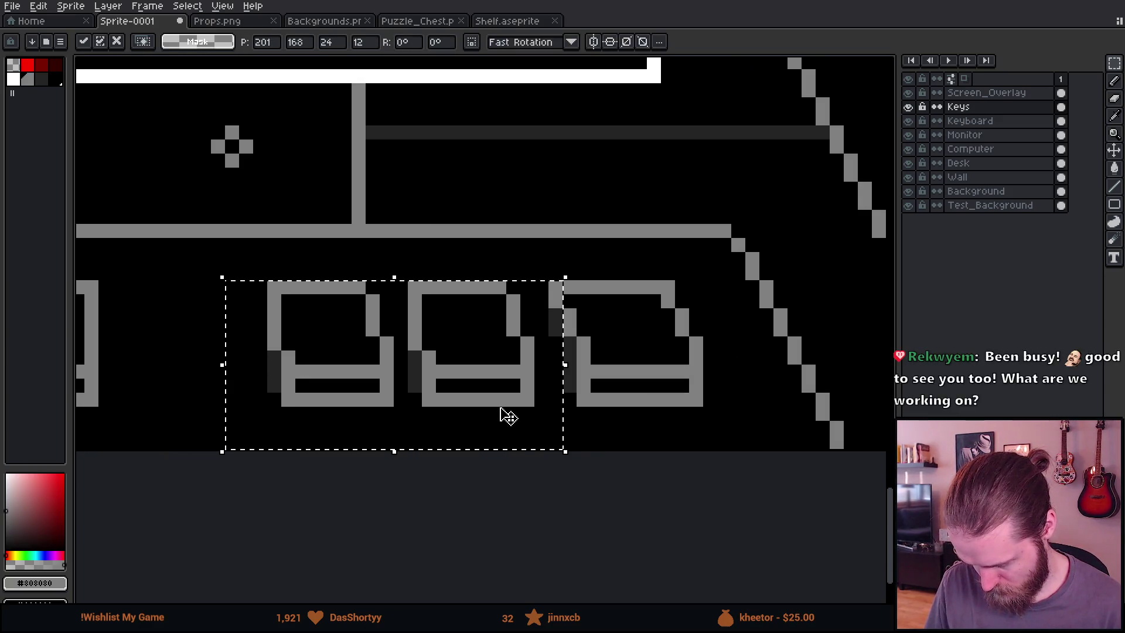
left_click(555, 484)
mouse_move(241, 263)
left_mouse_down()
mouse_move(394, 432)
mouse_move(357, 415)
left_mouse_up()
left_click(499, 468)
scroll(499, 469, "down", 5)
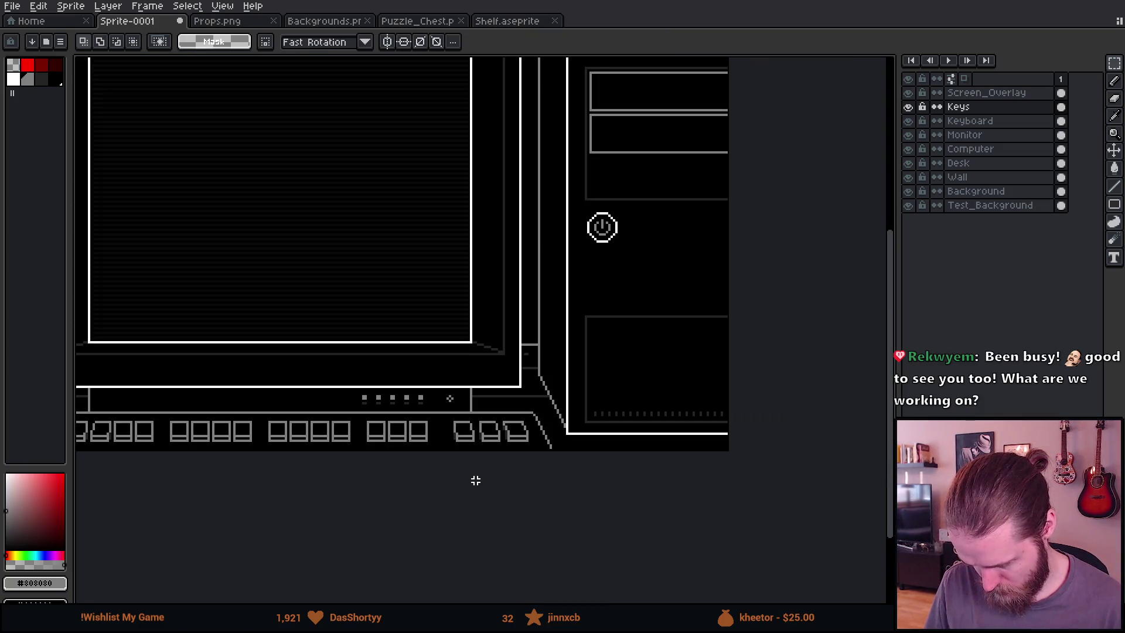
Select a group of keys on the keyboard row and delete it
left_click_drag(474, 479, 680, 444)
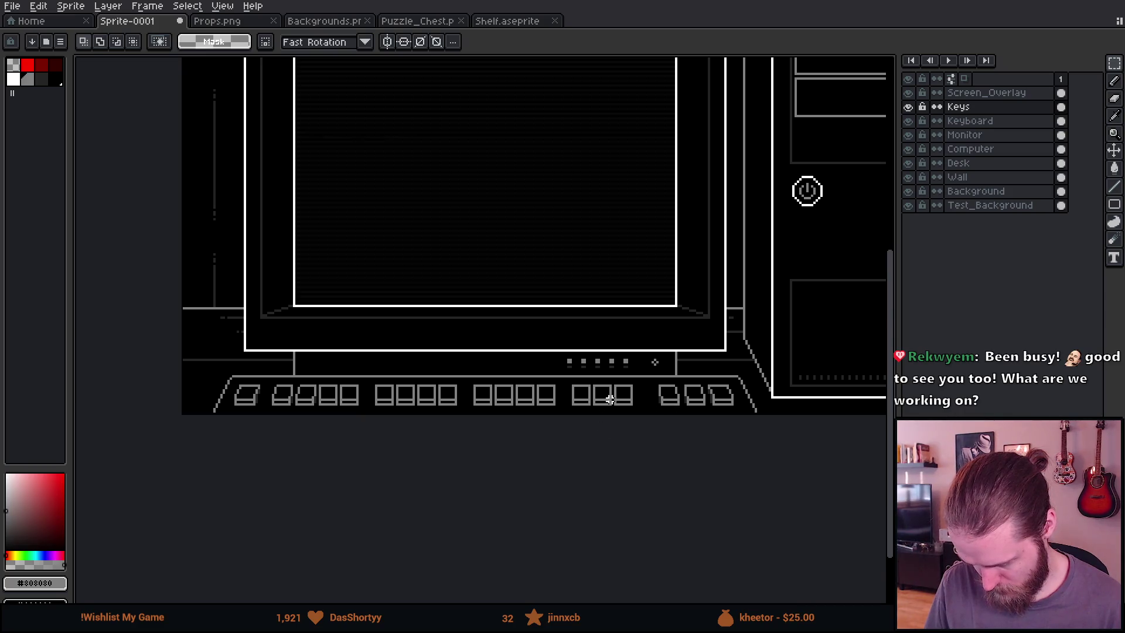
scroll(609, 399, "up", 3)
scroll(409, 393, "down", 2)
left_click_drag(424, 375, 553, 441)
key("Delete")
Shift the right-hand keys slightly to the right
scroll(451, 465, "down", 3)
scroll(344, 426, "up", 2)
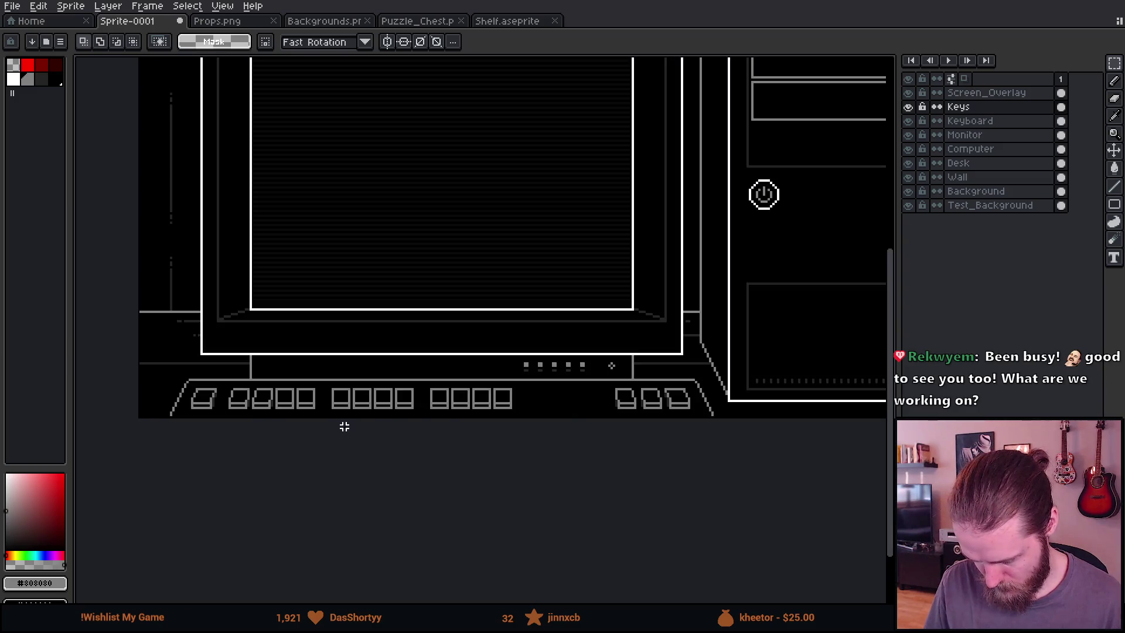
scroll(240, 401, "up", 2)
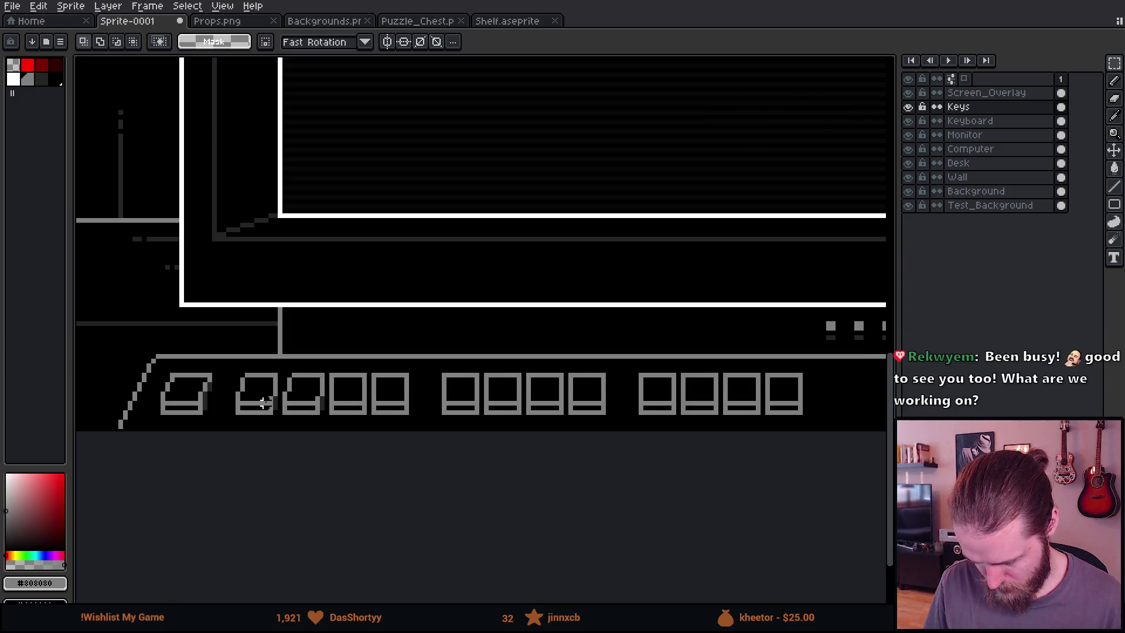
left_click_drag(284, 369, 823, 433)
scroll(410, 425, "up", 2)
left_click(393, 425)
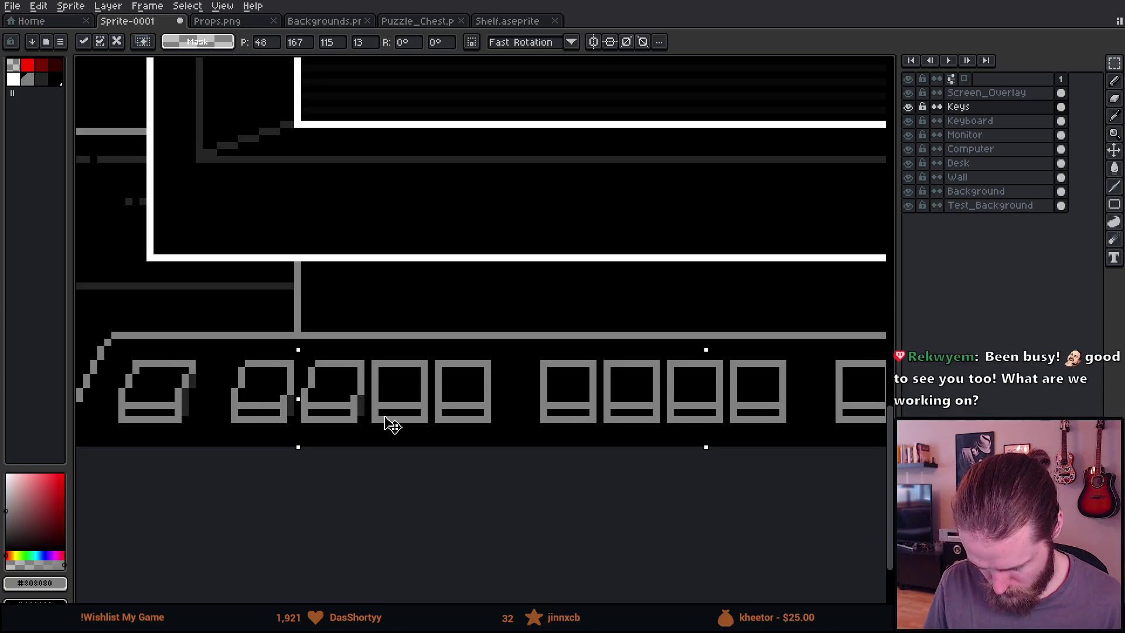
left_click_drag(392, 425, 399, 425)
key("ctrl+d")
Move the keys toward the right end further right in two more shifts
mouse_move(376, 355)
left_mouse_down()
mouse_move(879, 445)
mouse_move(818, 447)
left_mouse_up()
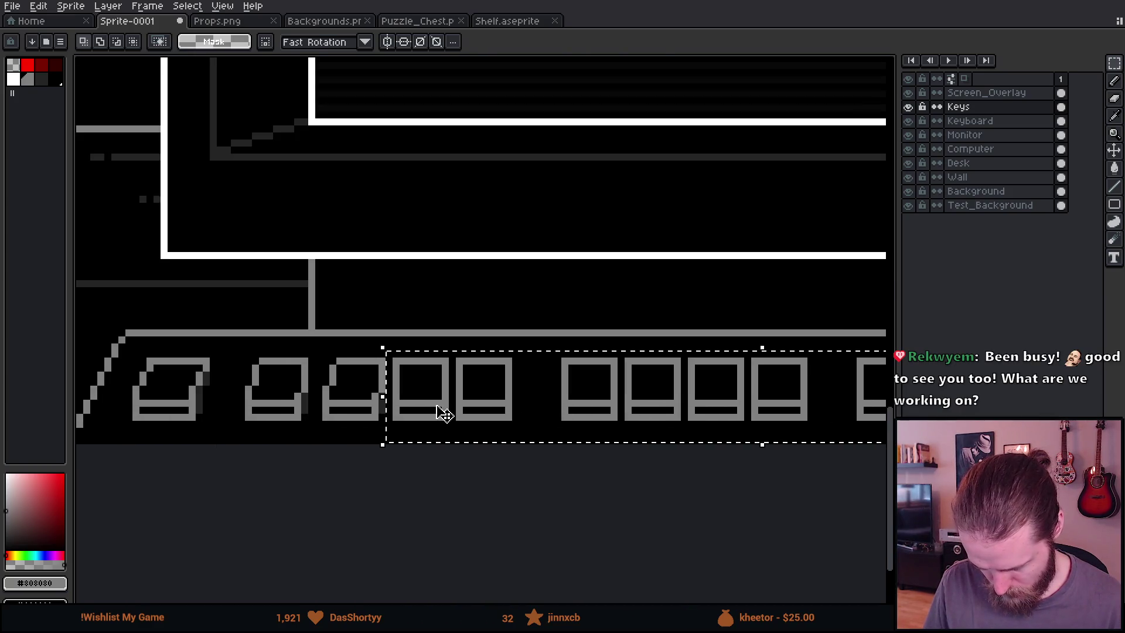
left_click_drag(444, 413, 458, 414)
key("ctrl+d")
mouse_move(469, 353)
left_mouse_down()
mouse_move(882, 445)
mouse_move(781, 474)
mouse_move(735, 454)
left_mouse_up()
left_click_drag(523, 402, 545, 403)
key("ctrl+d")
Delete the keys on the right-hand side of the row
scroll(522, 492, "down", 3)
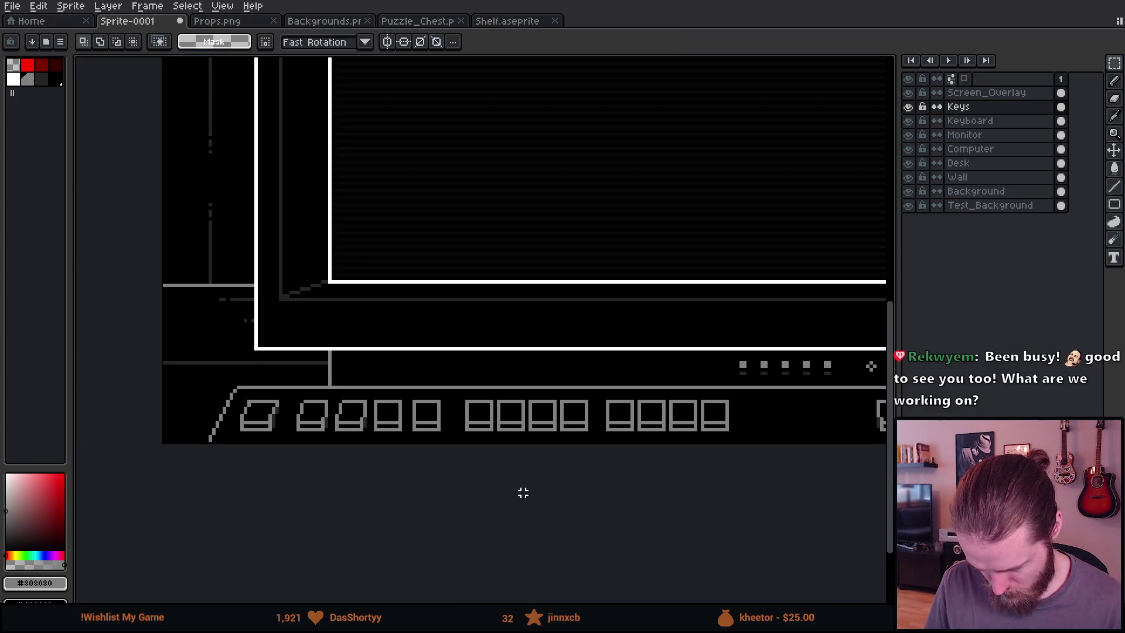
left_click_drag(469, 426, 362, 454)
scroll(286, 429, "down", 3)
scroll(285, 432, "up", 2)
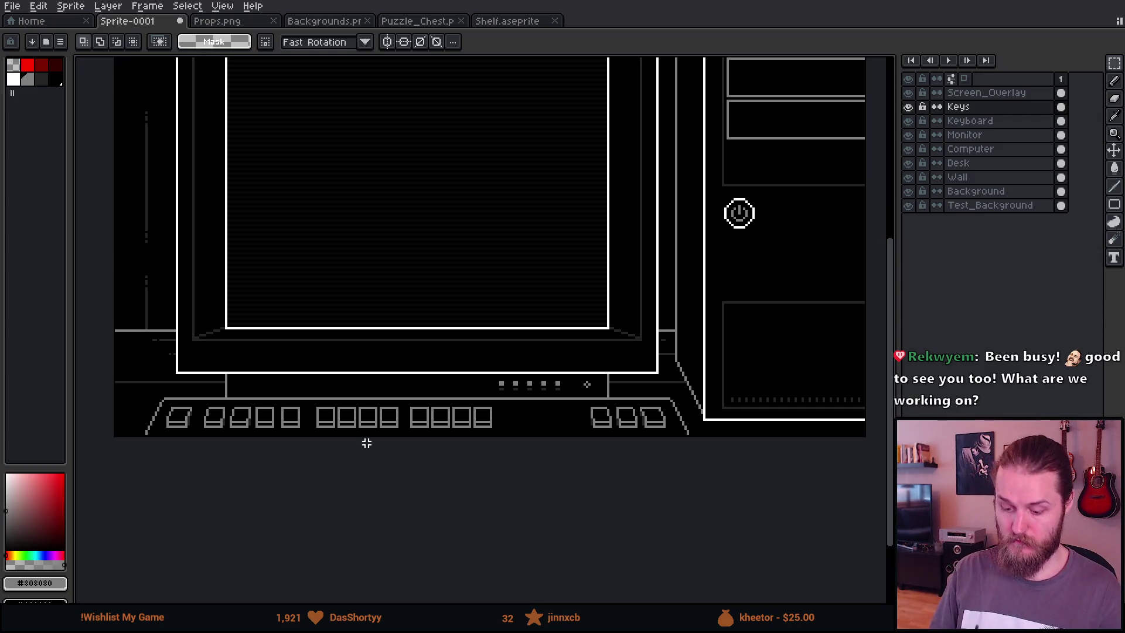
scroll(309, 442, "up", 2)
left_click_drag(313, 379, 741, 439)
key("Delete")
Move the next two keys to the right
mouse_move(194, 378)
left_mouse_down()
mouse_move(309, 439)
mouse_move(367, 437)
left_mouse_up()
mouse_move(286, 421)
left_mouse_down()
mouse_move(452, 430)
mouse_move(404, 426)
mouse_move(475, 442)
mouse_move(515, 431)
mouse_move(483, 447)
left_mouse_up()
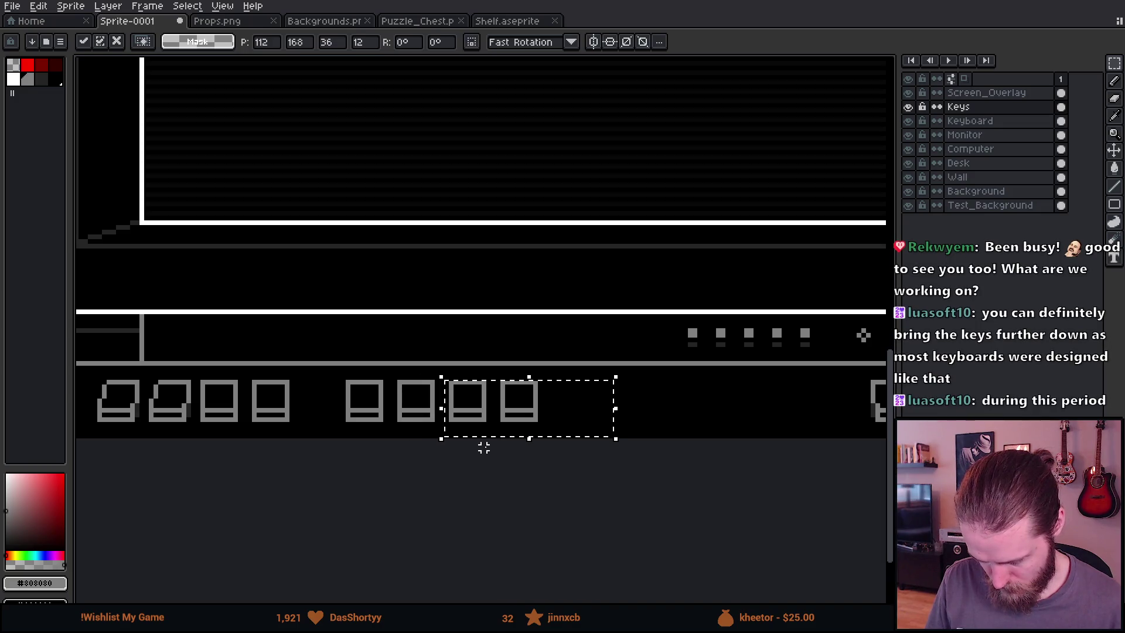
left_click(445, 449)
scroll(393, 494, "down", 2)
scroll(346, 381, "up", 2)
Copy a group of four keys further right along the row
mouse_move(332, 377)
left_mouse_down()
mouse_move(558, 452)
mouse_move(641, 439)
left_mouse_up()
mouse_move(451, 434)
left_mouse_down()
mouse_move(716, 434)
mouse_move(697, 437)
left_mouse_up()
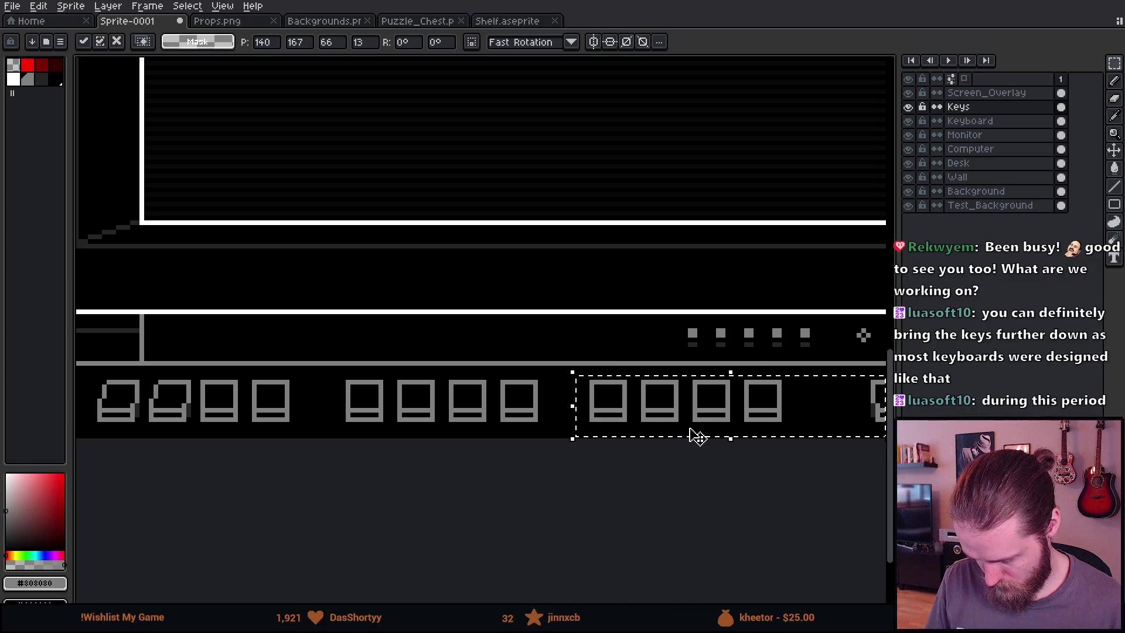
key("Return")
scroll(635, 509, "down", 2)
left_click_drag(635, 509, 532, 484)
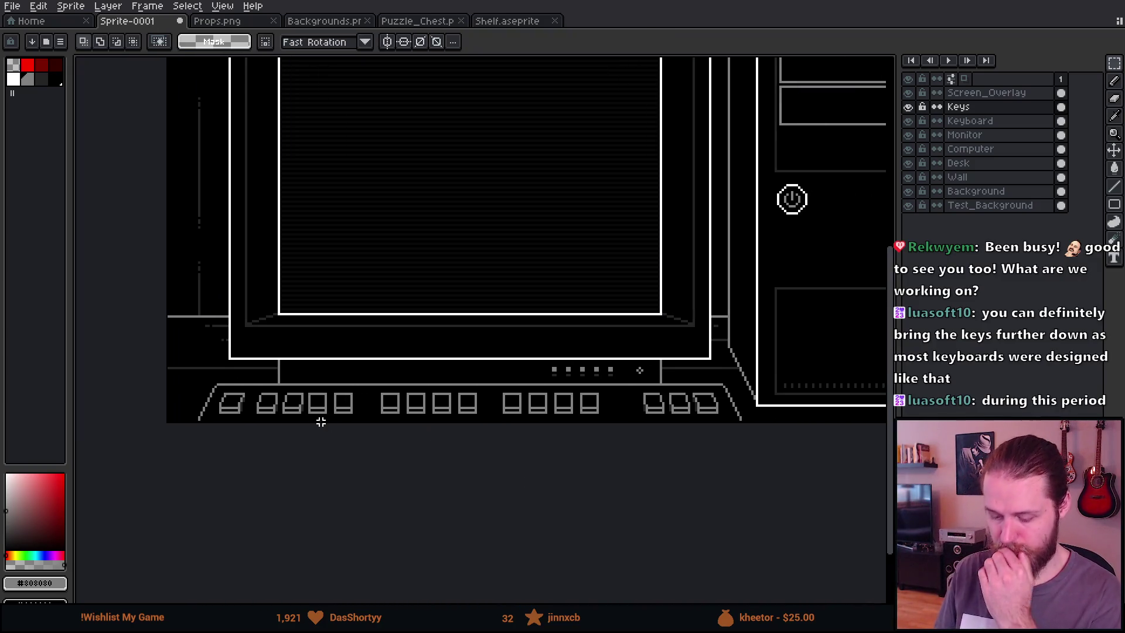
Shift the middle keys right and slightly down to even the row's spacing
mouse_move(252, 391)
left_mouse_down()
mouse_move(638, 457)
mouse_move(615, 465)
left_mouse_up()
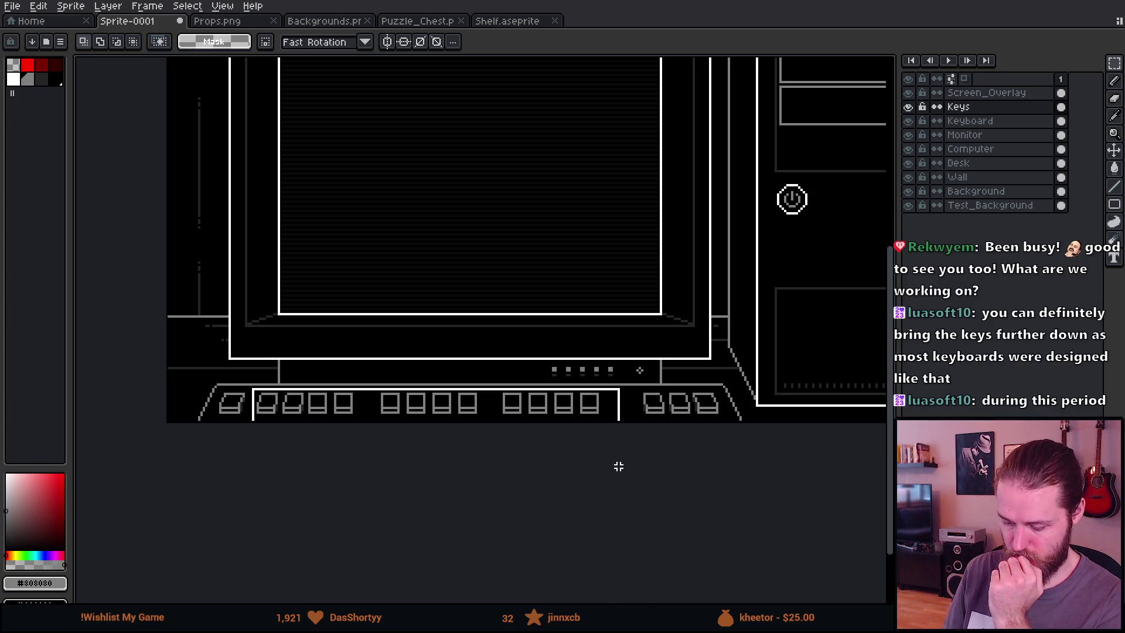
left_click(539, 409)
left_click_drag(539, 409, 553, 407)
left_click(540, 440)
scroll(520, 311, "down", 2)
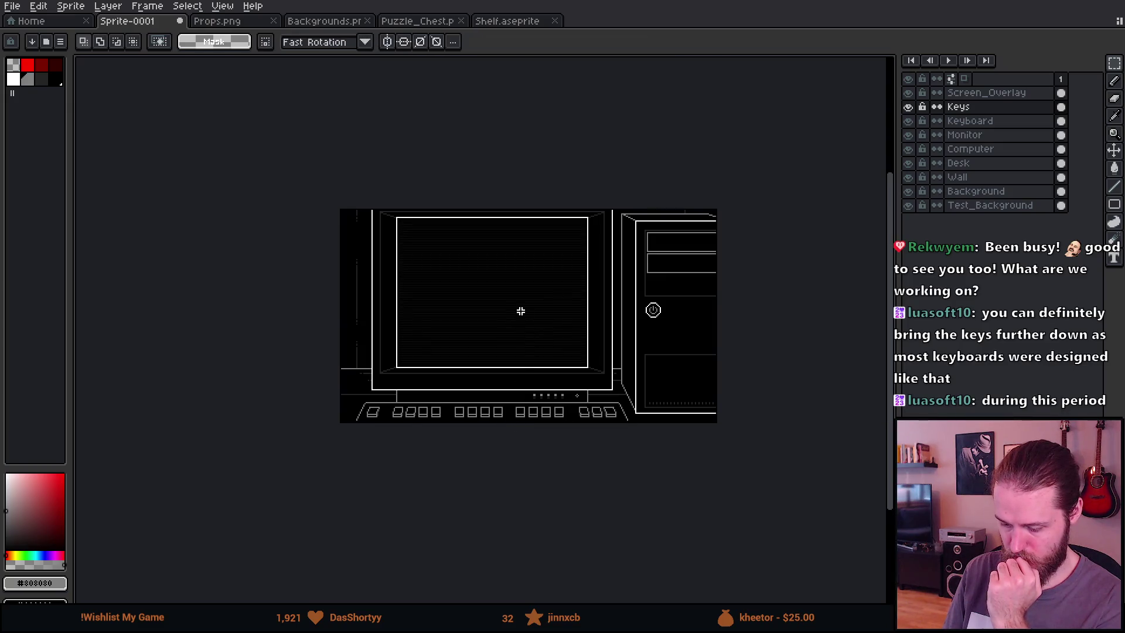
scroll(507, 311, "up", 2)
left_click_drag(508, 311, 467, 314)
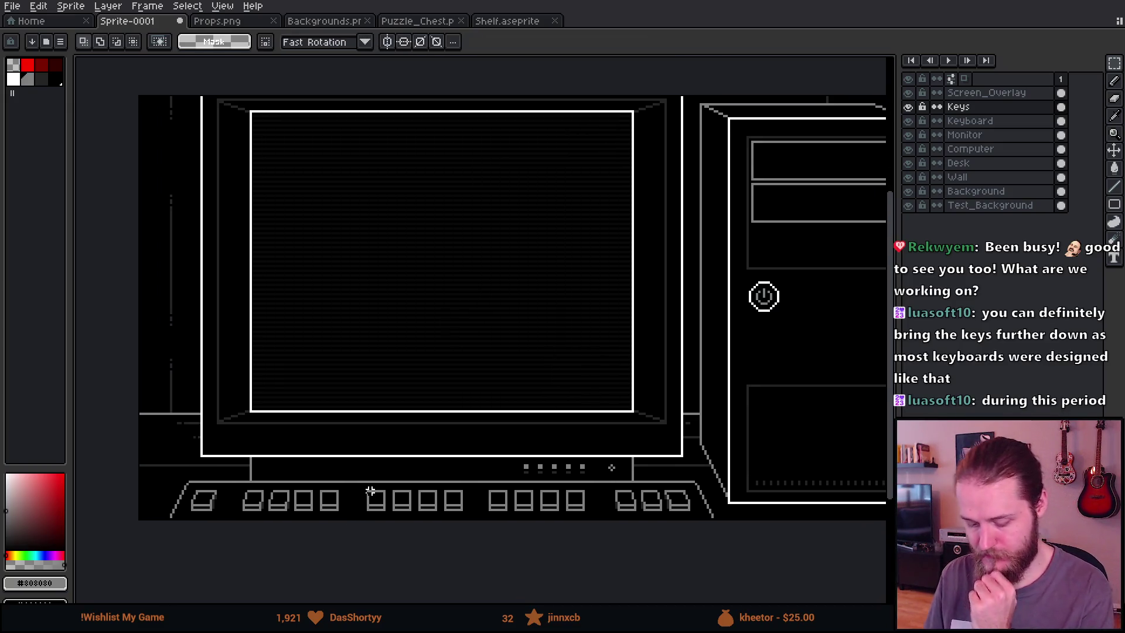
left_click(41, 79)
scroll(201, 548, "up", 2)
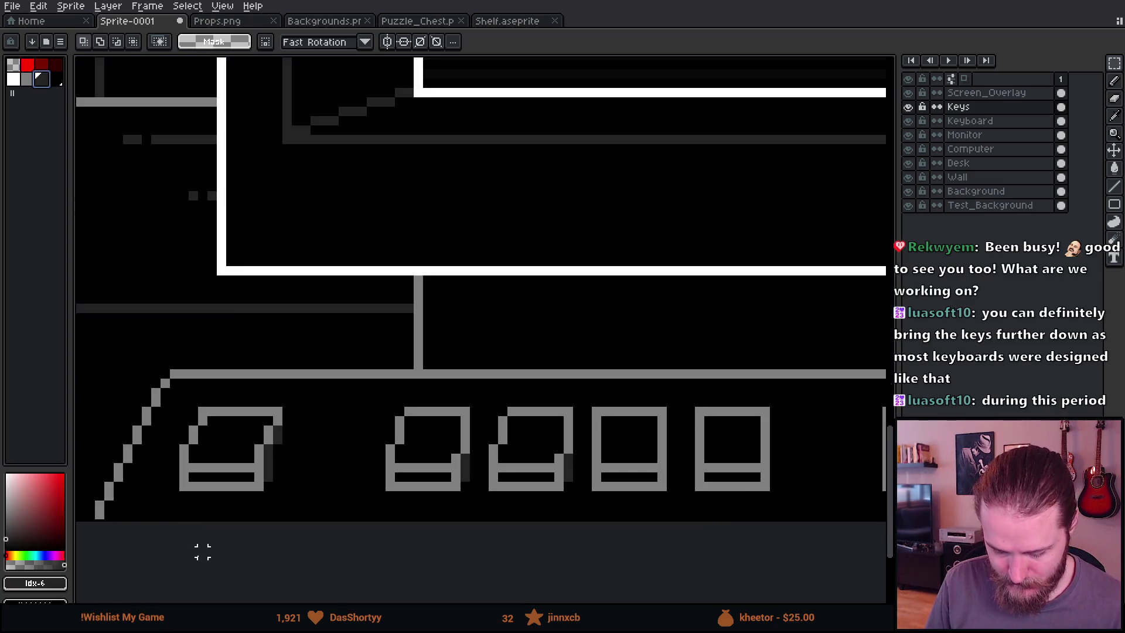
Draw 1px dark grey shade lines along the keyboard's left slant, top edge and right slant
key("b")
scroll(109, 514, "up", 2)
mouse_move(110, 513)
left_mouse_down()
mouse_move(219, 261)
mouse_move(378, 268)
left_mouse_up()
scroll(582, 355, "down", 4)
scroll(582, 355, "up", 4)
left_click(592, 281, "shift")
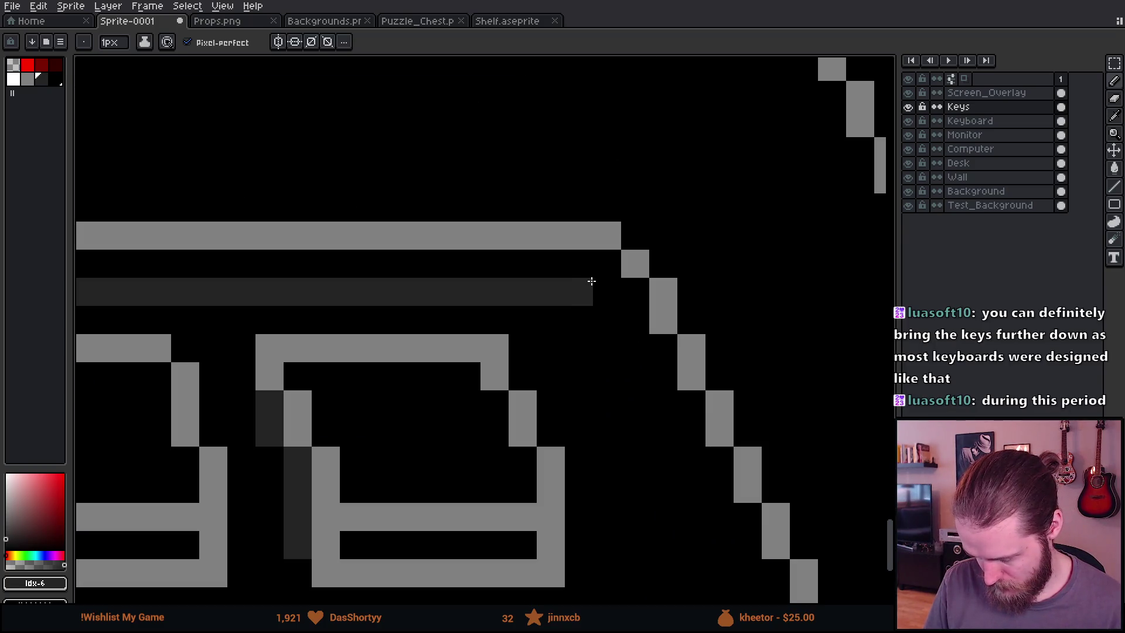
left_click_drag(591, 281, 479, 119)
left_click(662, 495)
left_click(496, 141, "shift")
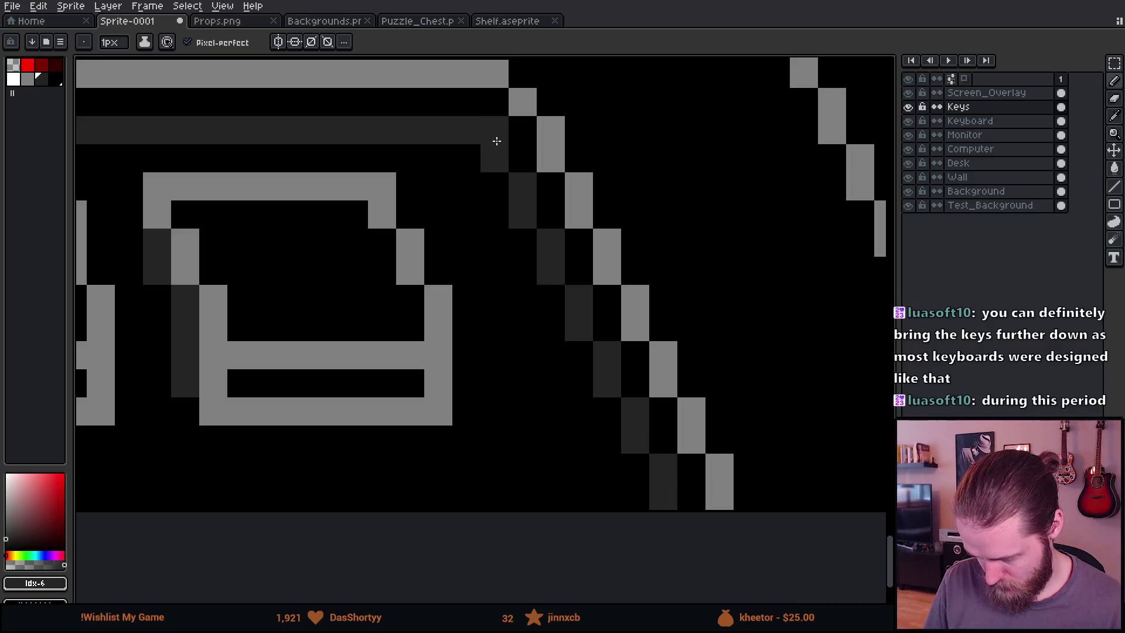
scroll(496, 160, "down", 3)
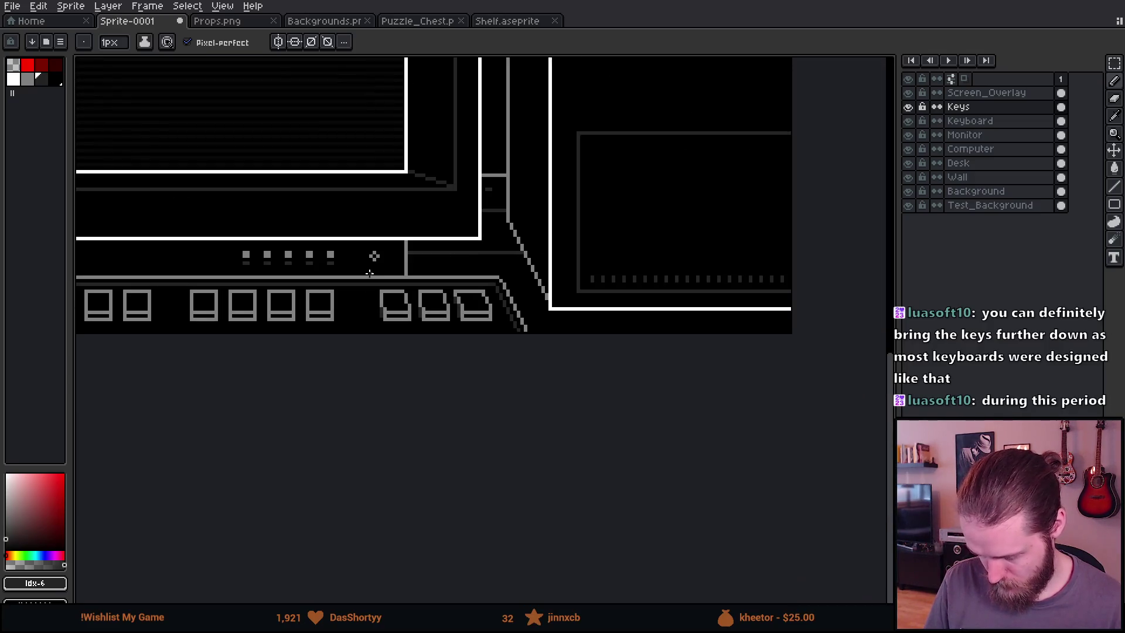
scroll(314, 248, "up", 3)
key("alt")
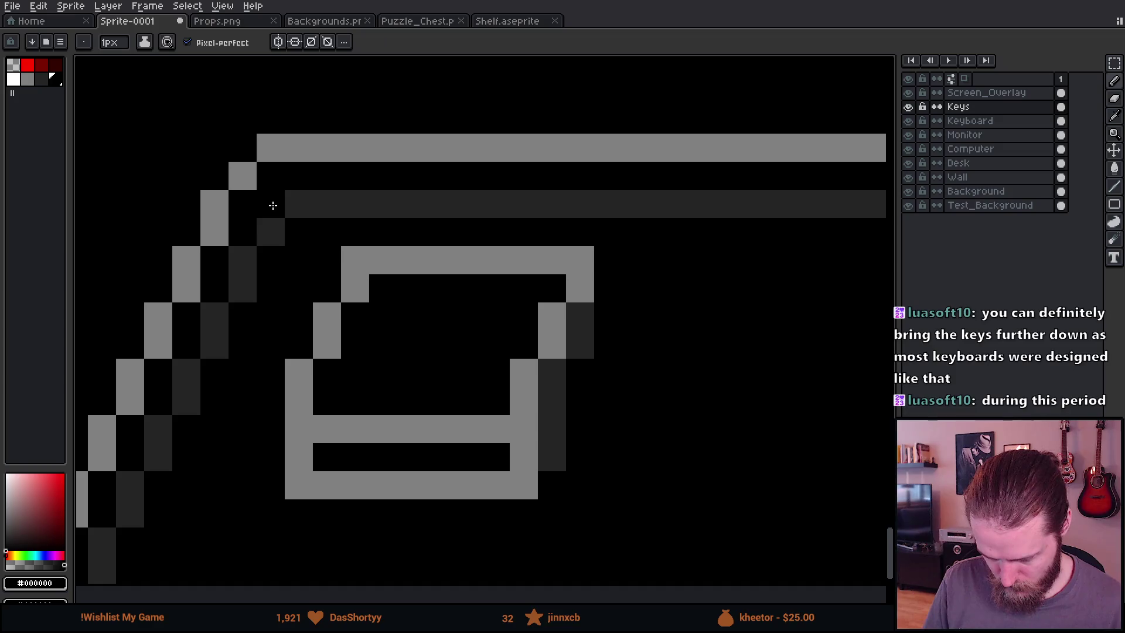
scroll(497, 371, "down", 5)
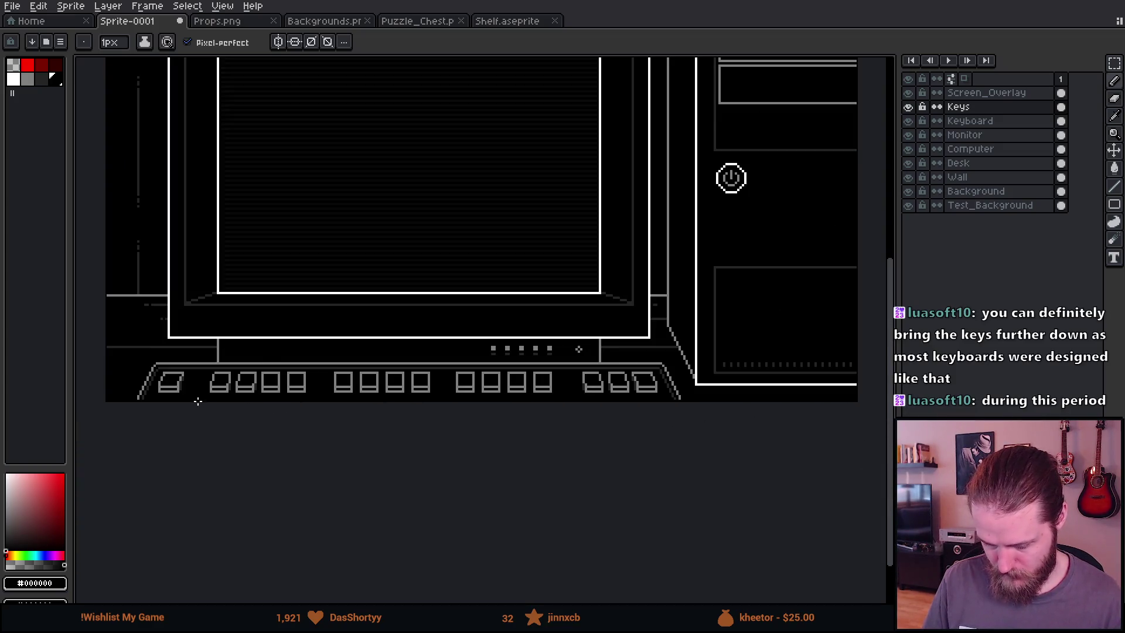
scroll(198, 402, "up", 1)
Select the key row and lower it by one pixel
key("m")
mouse_move(145, 355)
left_mouse_down()
mouse_move(174, 431)
mouse_move(851, 473)
mouse_move(738, 459)
left_mouse_up()
scroll(404, 338, "up", 3)
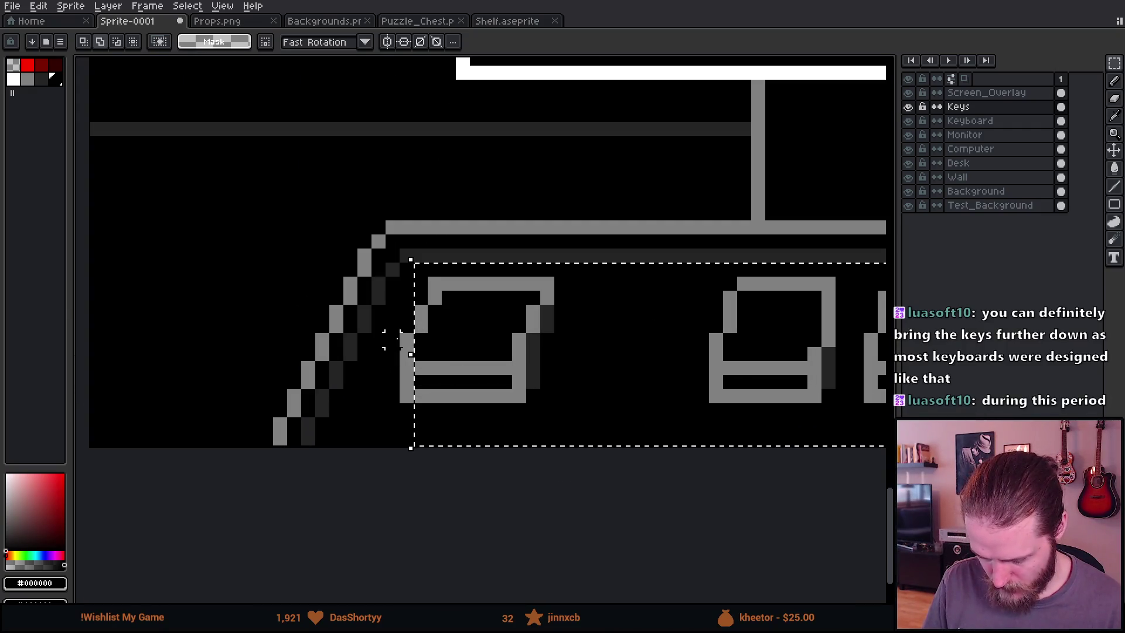
scroll(479, 442, "up", 1)
left_click_drag(480, 367, 477, 410)
key("Return")
Extend the selection across the key row, sample dark grey #242424, and pick the paint bucket
scroll(409, 256, "down", 4)
scroll(293, 346, "down", 1)
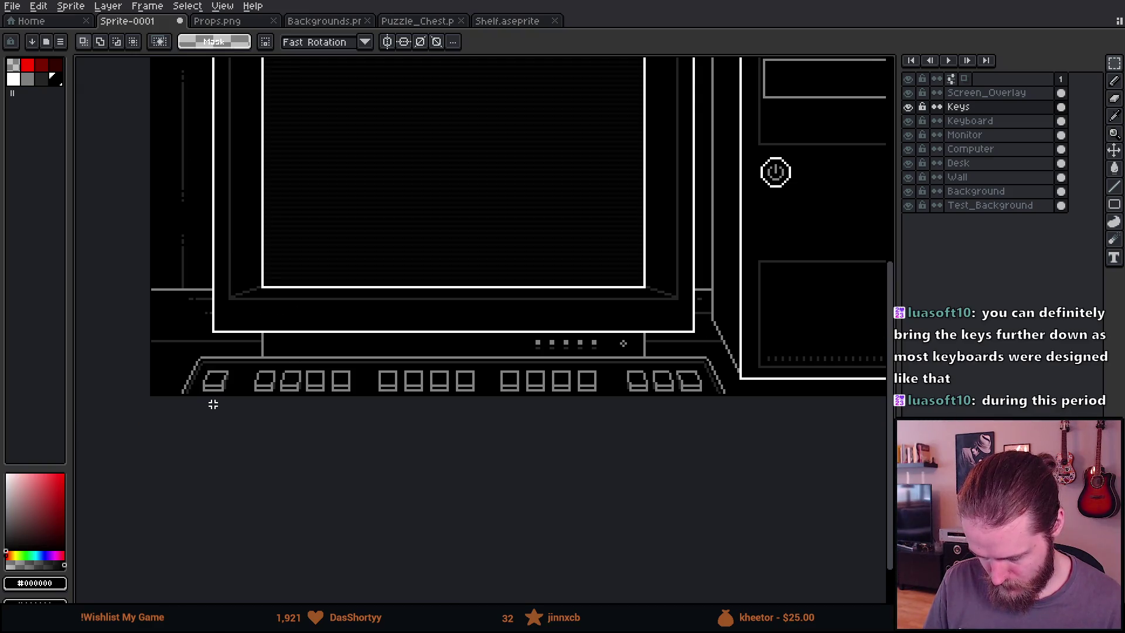
scroll(213, 404, "up", 2)
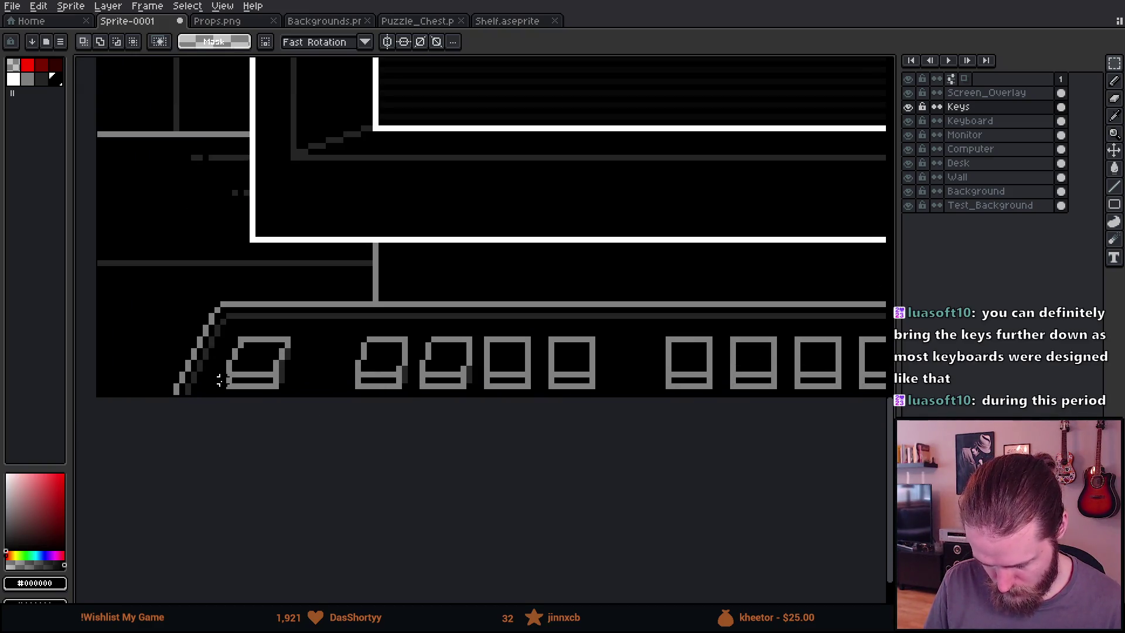
scroll(550, 450, "right", 10)
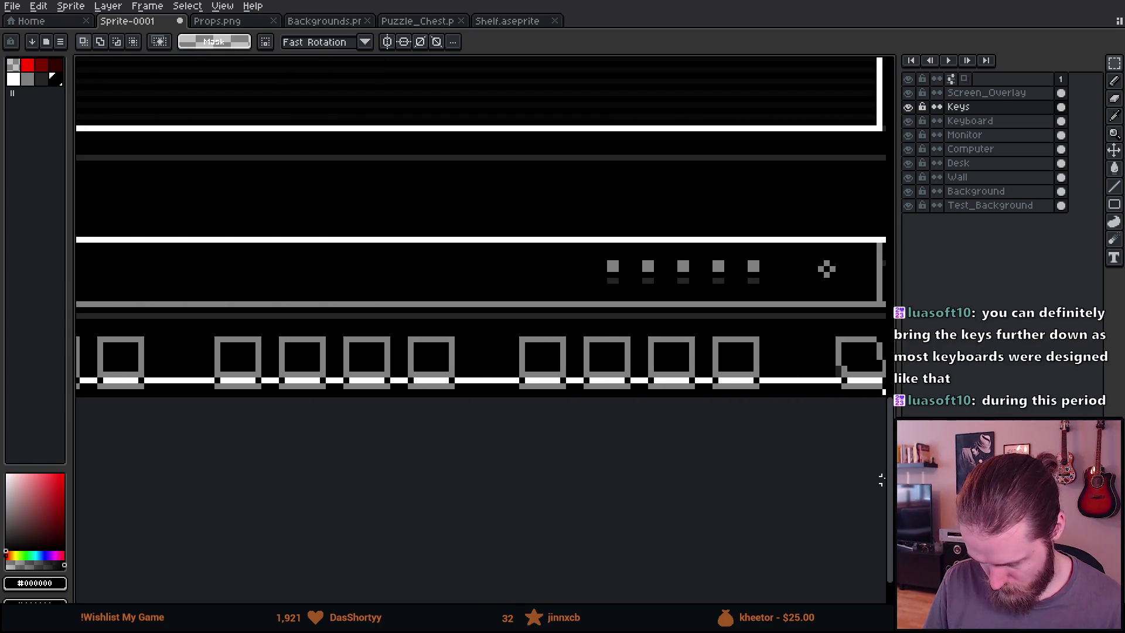
left_click_drag(754, 509, 836, 497)
scroll(635, 303, "up", 1)
key("i")
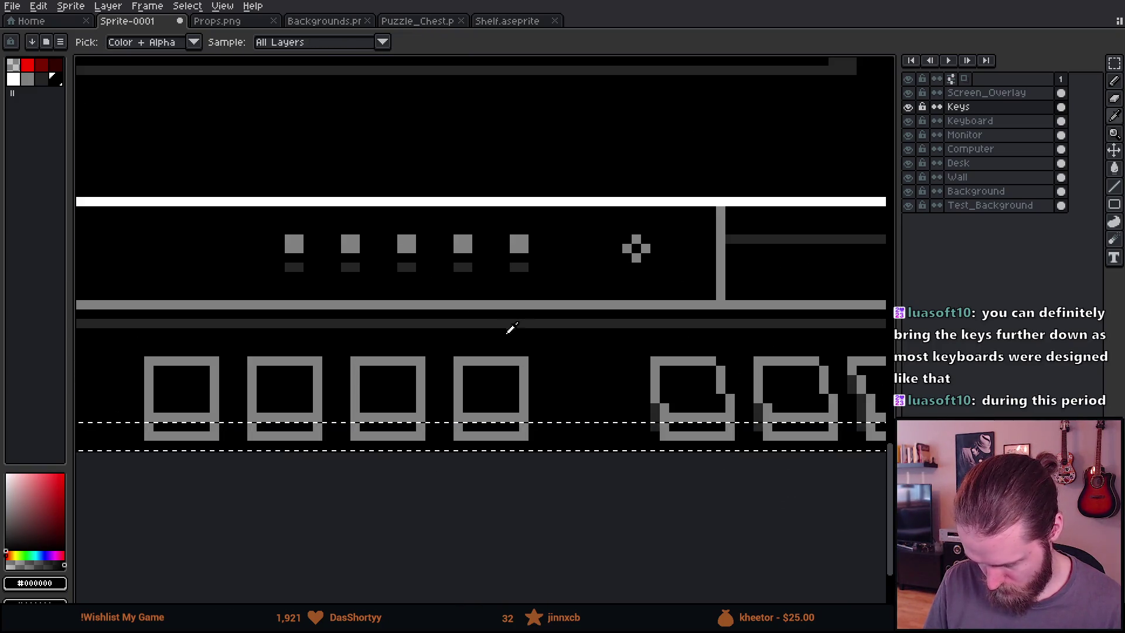
left_click(510, 324)
key("g")
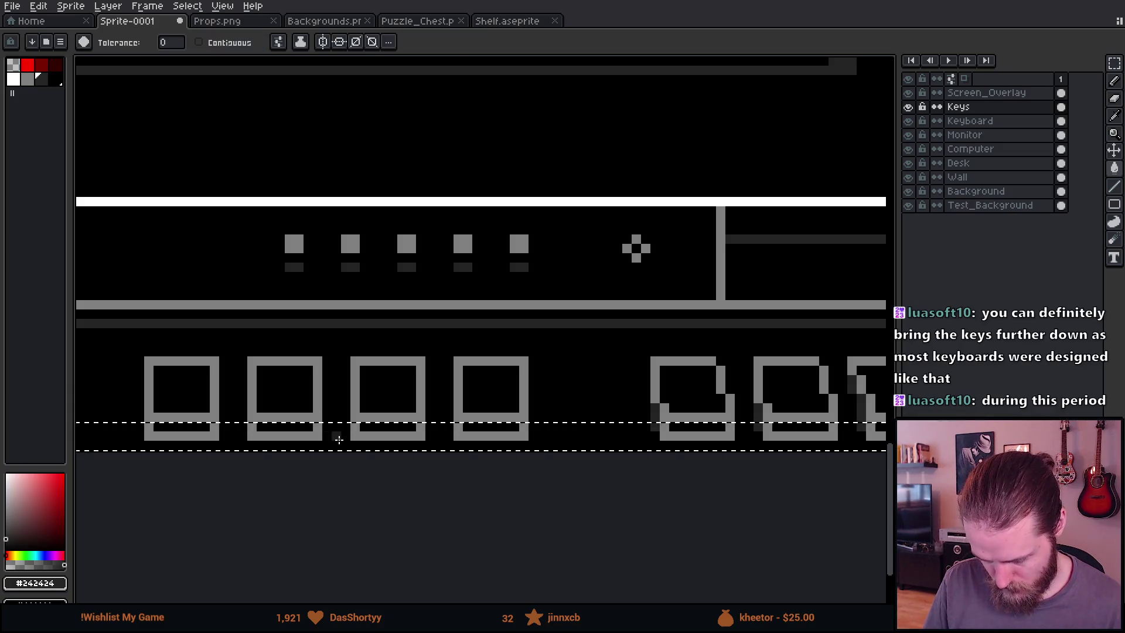
scroll(353, 433, "down", 3)
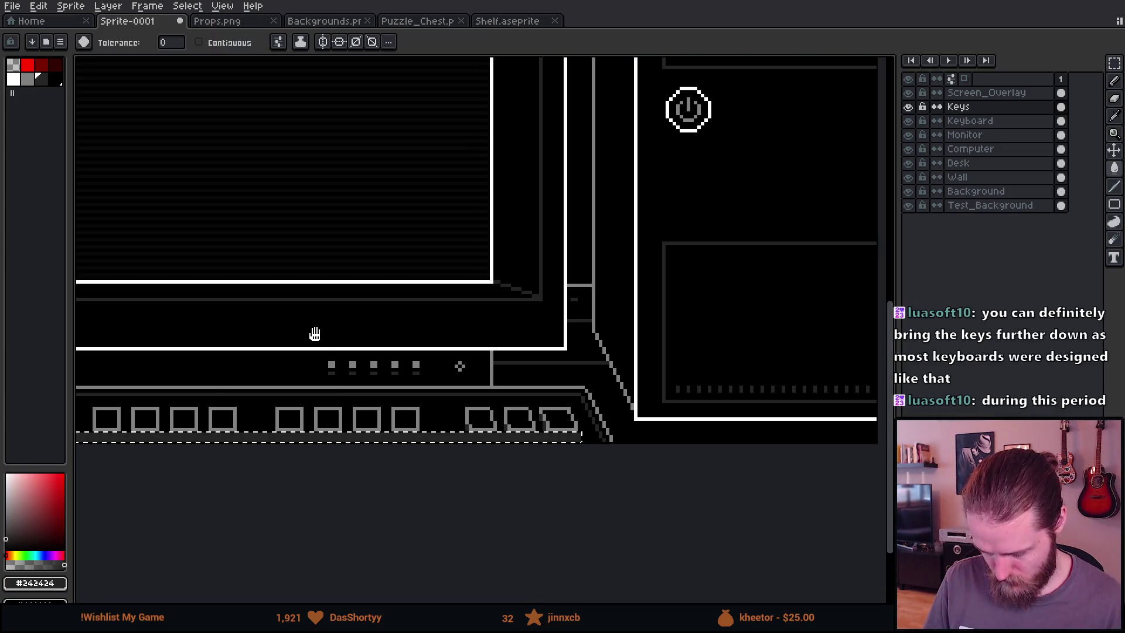
Outline the keys with a freehand selection, then clear it
key("m")
scroll(306, 306, "down", 3)
scroll(339, 352, "up", 2)
mouse_move(323, 315)
left_mouse_down()
mouse_move(381, 394)
mouse_move(371, 414)
mouse_move(304, 434)
mouse_move(375, 372)
left_mouse_up()
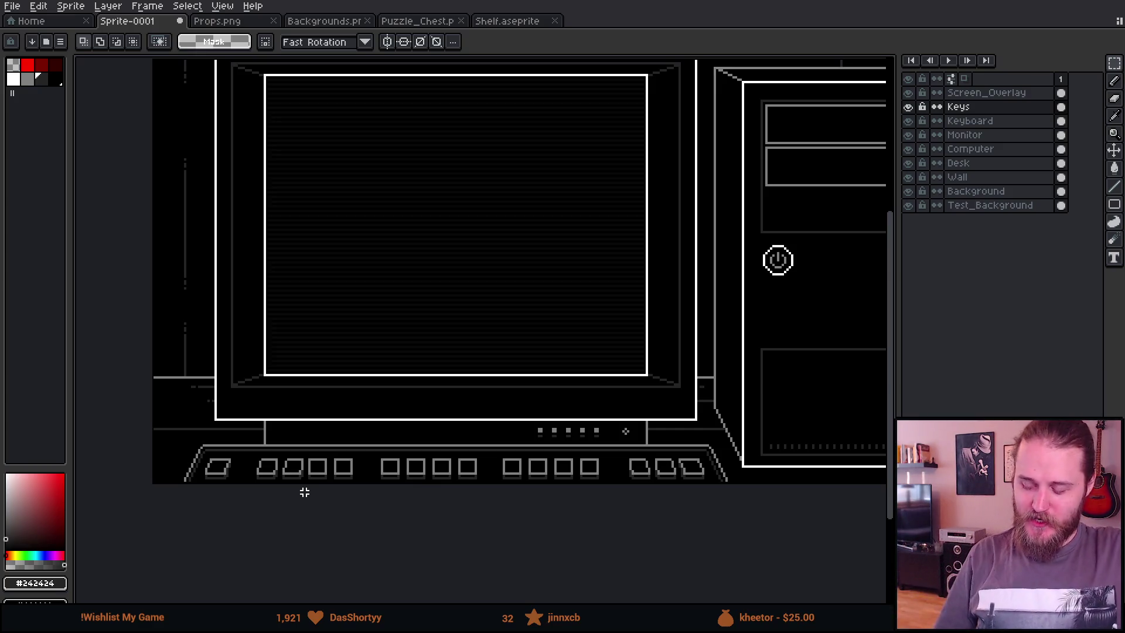
scroll(520, 268, "down", 2)
scroll(525, 278, "up", 2)
left_click_drag(585, 364, 571, 398)
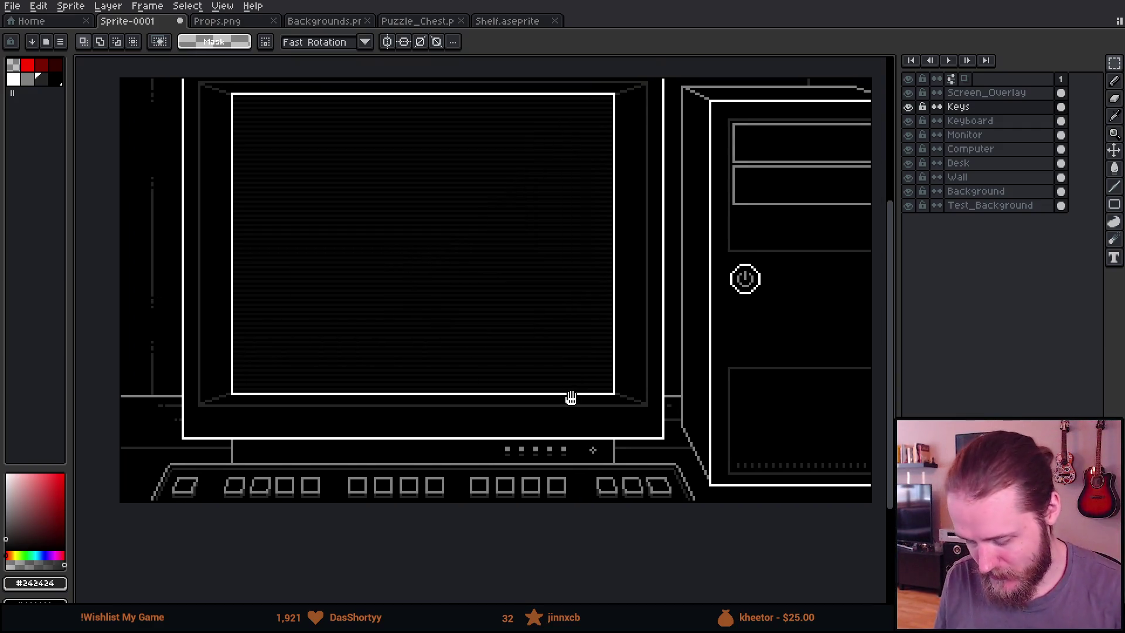
scroll(573, 363, "down", 2)
scroll(599, 443, "up", 2)
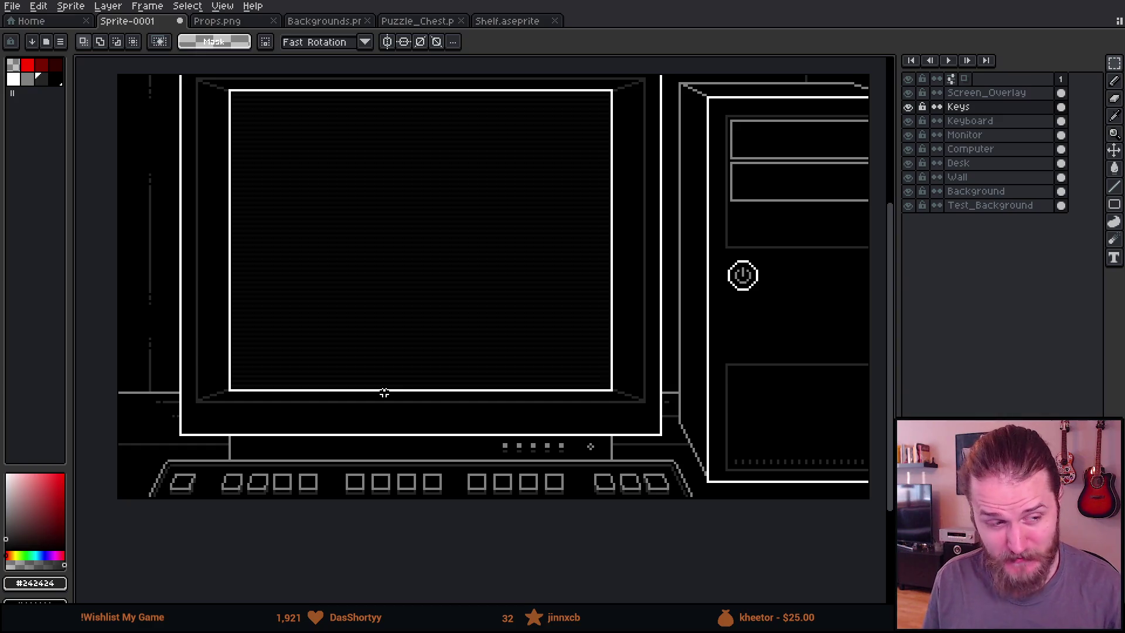
scroll(400, 418, "down", 2)
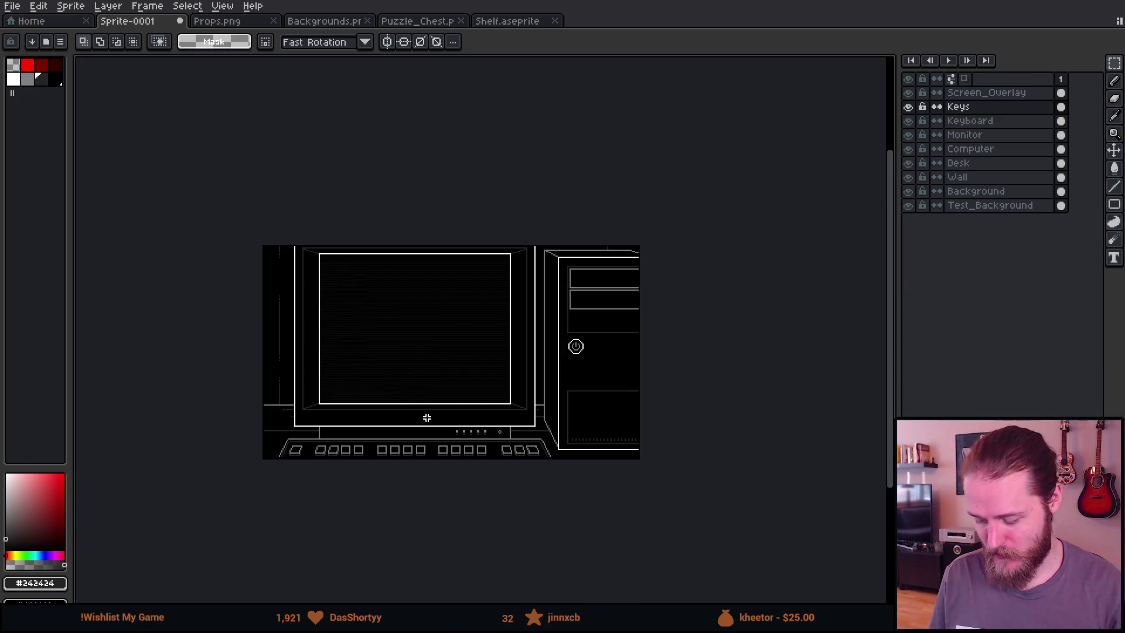
scroll(427, 417, "up", 2)
left_click_drag(431, 430, 506, 464)
left_click_drag(466, 544, 441, 467)
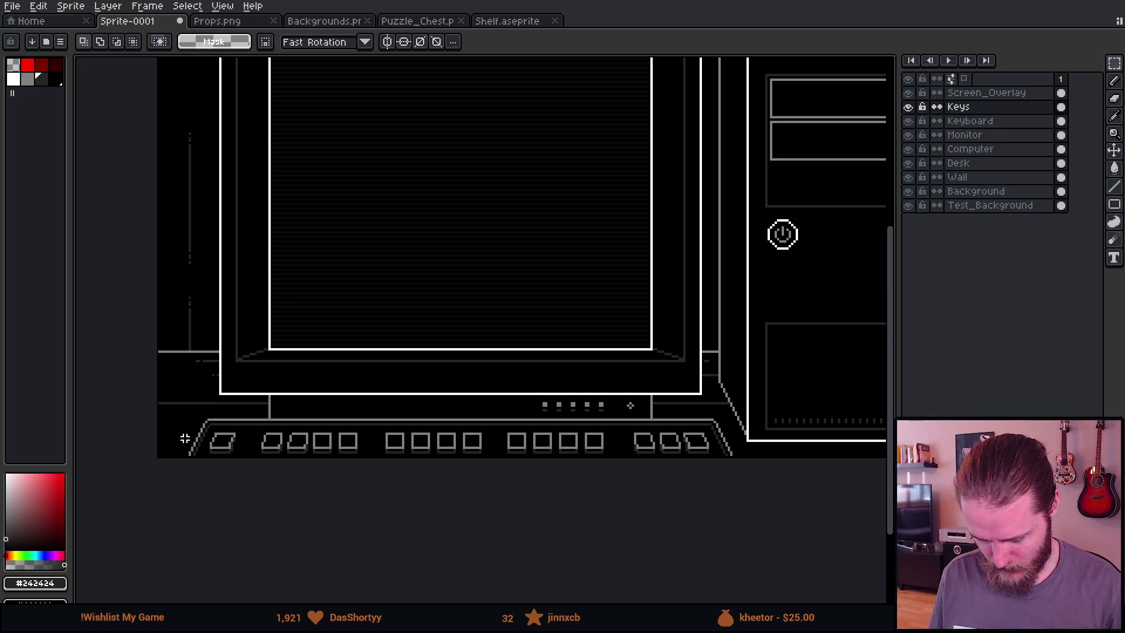
scroll(209, 459, "up", 2)
key("q")
mouse_move(174, 410)
left_mouse_down()
mouse_move(460, 402)
mouse_move(551, 459)
left_mouse_up()
key("ctrl+d")
Choose red as the colour and switch to the pencil for the key row
key("m")
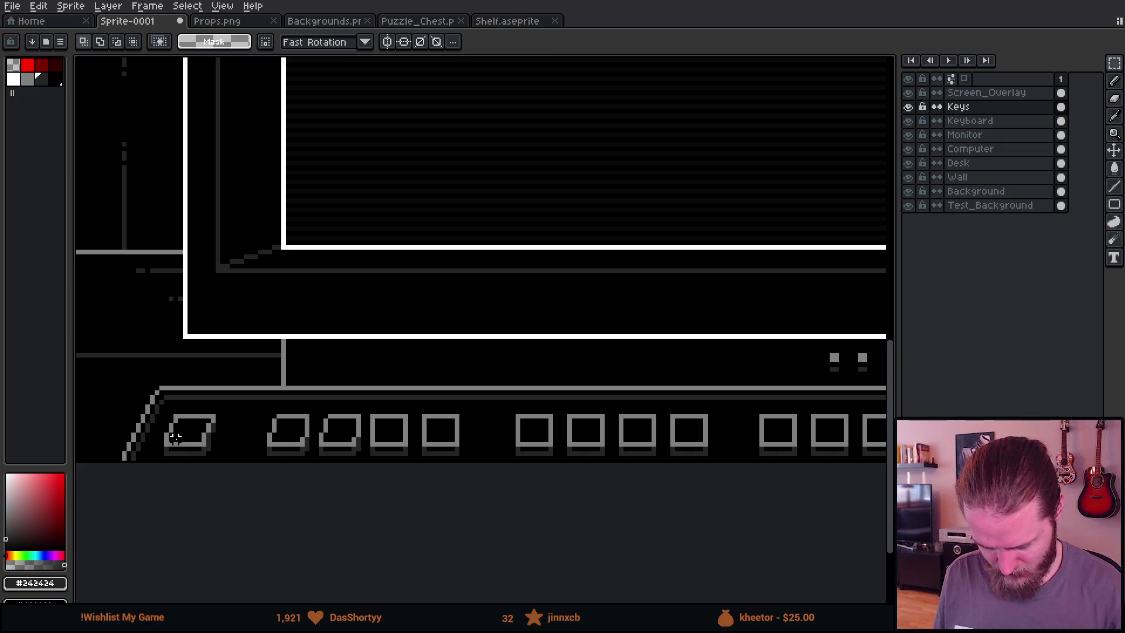
scroll(176, 437, "down", 3)
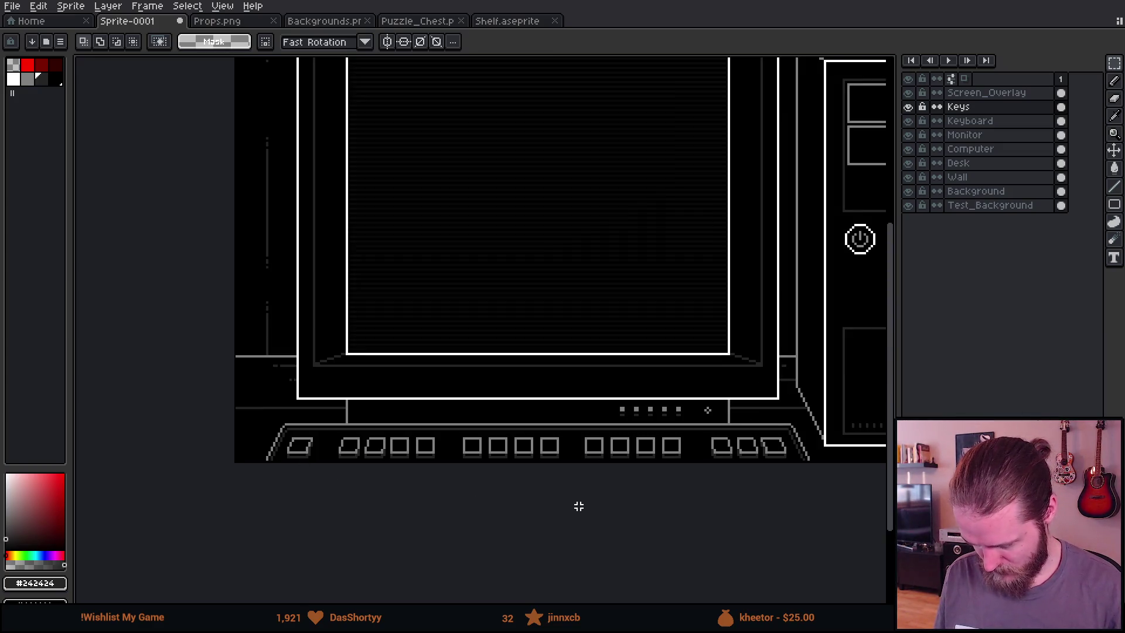
scroll(442, 481, "up", 3)
left_click(29, 66)
key("b")
scroll(442, 462, "down", 4)
mouse_move(662, 485)
left_mouse_down()
mouse_move(622, 412)
mouse_move(522, 432)
mouse_move(658, 414)
mouse_move(589, 419)
left_mouse_up()
Enlarge the brush to 11 px and paint a red round marker on the key row
scroll(574, 388, "up", 3)
key("plus")
key("plus")
key("plus")
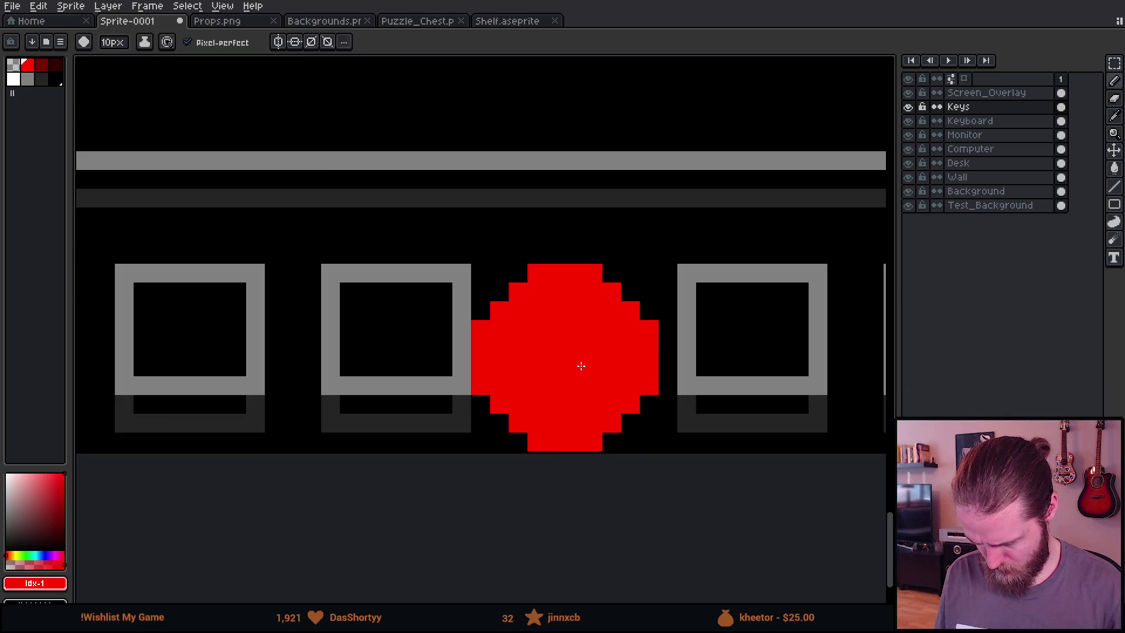
left_click(581, 366)
scroll(558, 372, "down", 3)
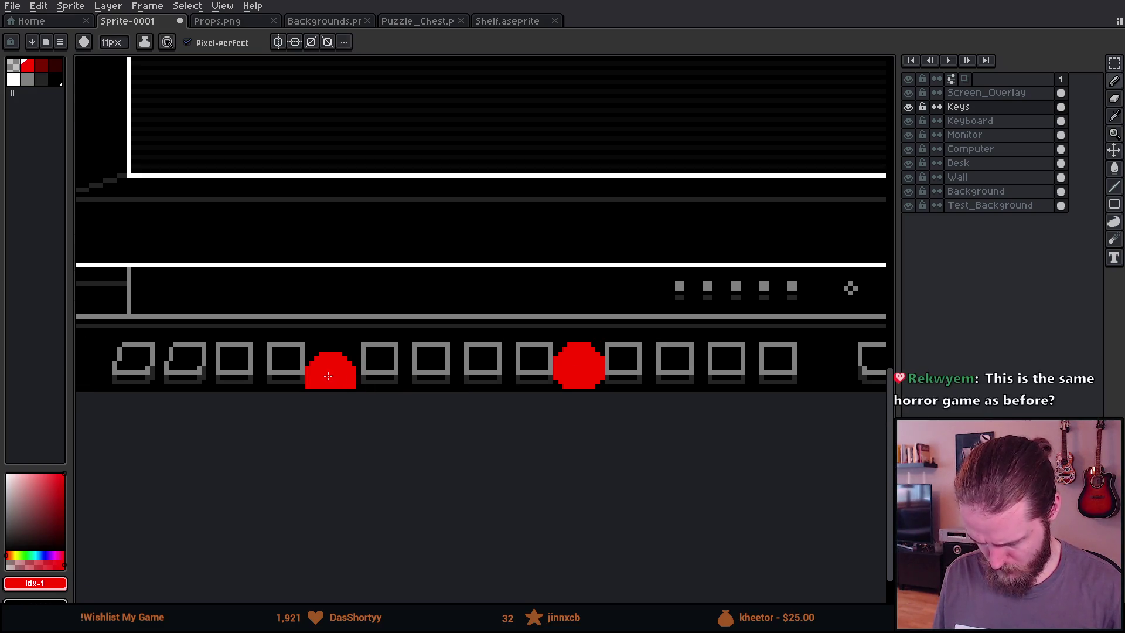
scroll(326, 372, "up", 1)
key("ctrl+z")
left_click_drag(344, 361, 24, 375)
left_click(395, 372)
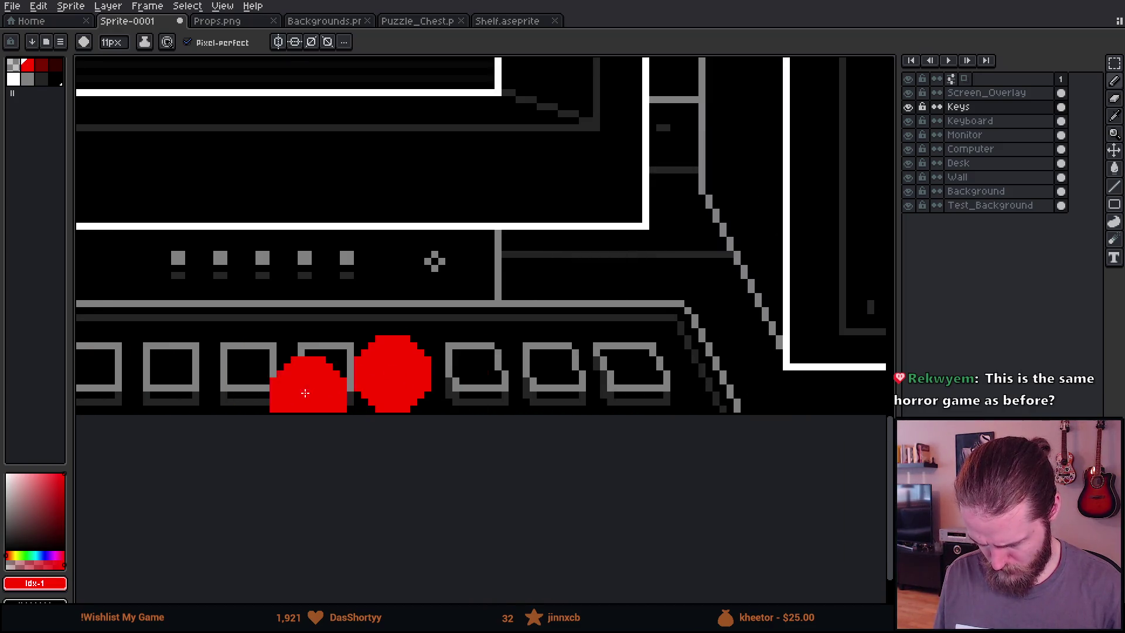
scroll(410, 369, "left", 10)
scroll(454, 350, "up", 3)
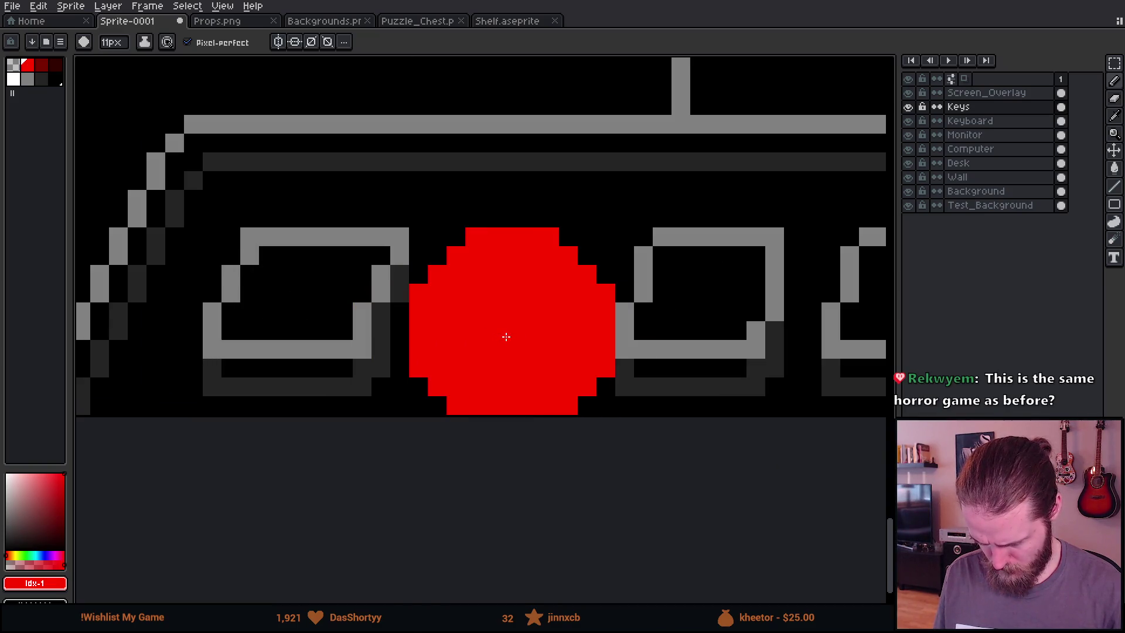
scroll(505, 334, "down", 3)
left_click_drag(680, 437, 433, 438)
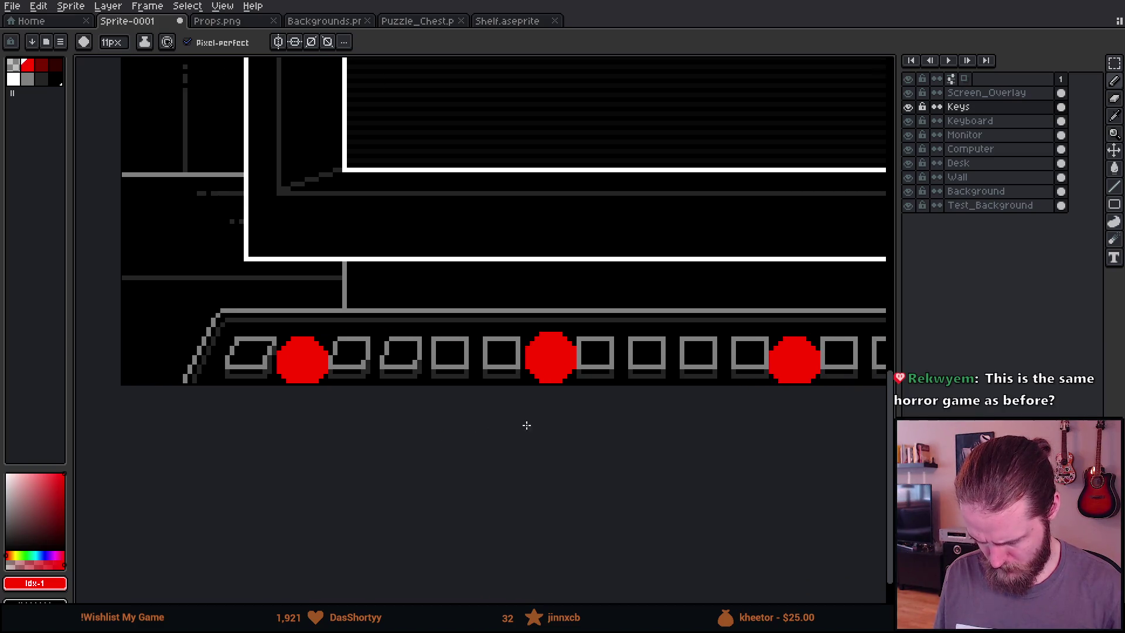
scroll(533, 422, "right", 3)
Shift the keys at the left end two pixels right
key("m")
scroll(234, 349, "up", 1)
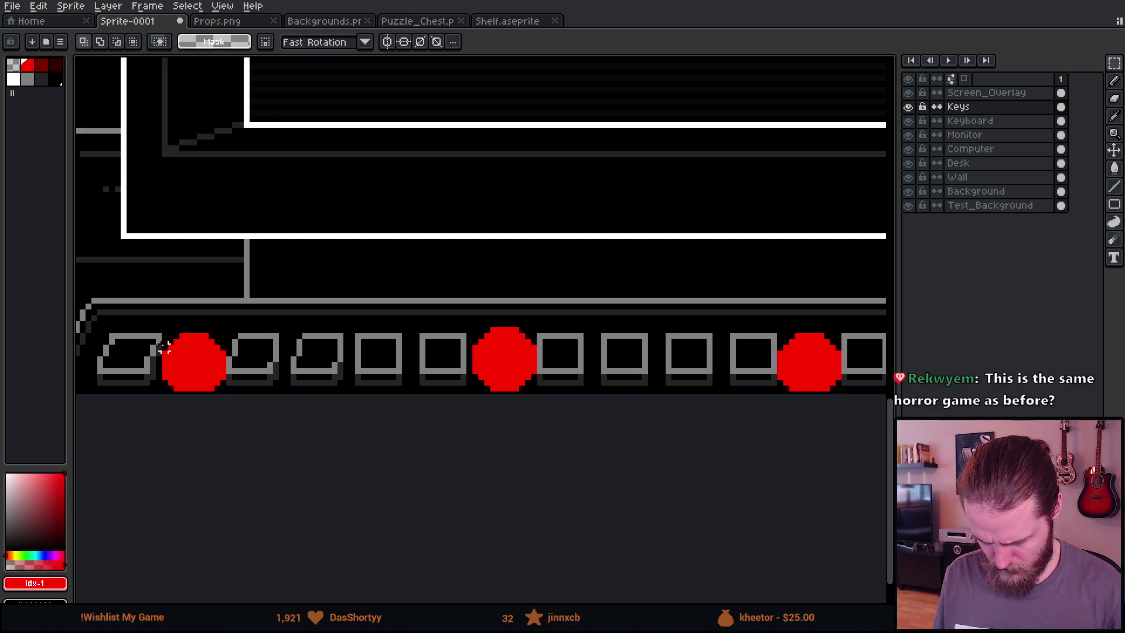
mouse_move(165, 329)
left_mouse_down()
mouse_move(339, 469)
mouse_move(462, 465)
mouse_move(454, 421)
left_mouse_up()
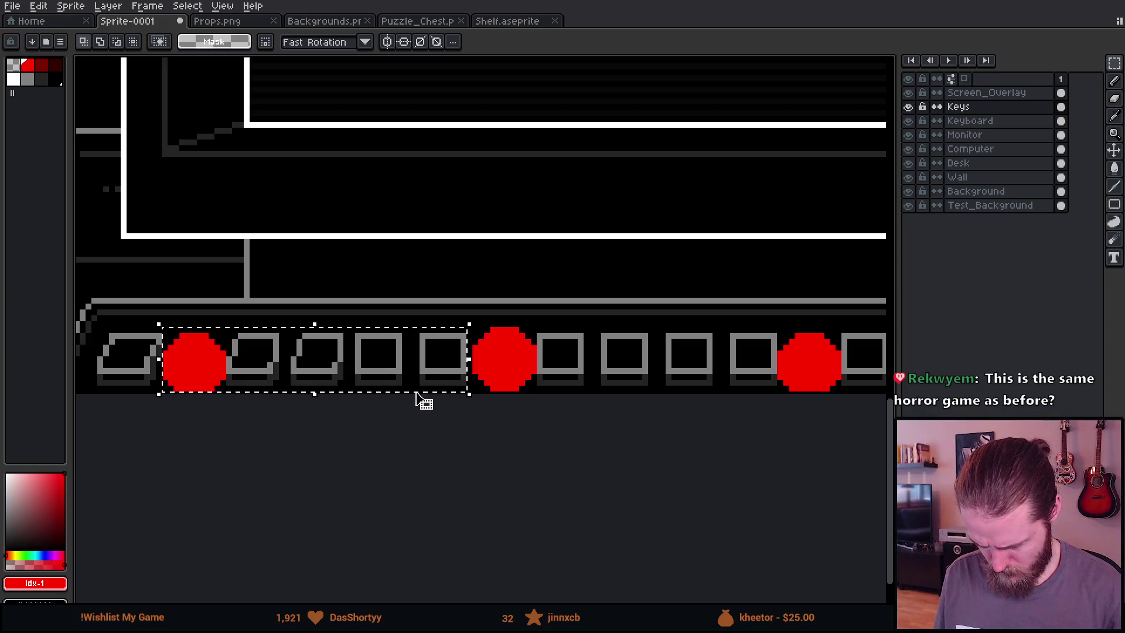
left_click_drag(419, 374, 430, 374)
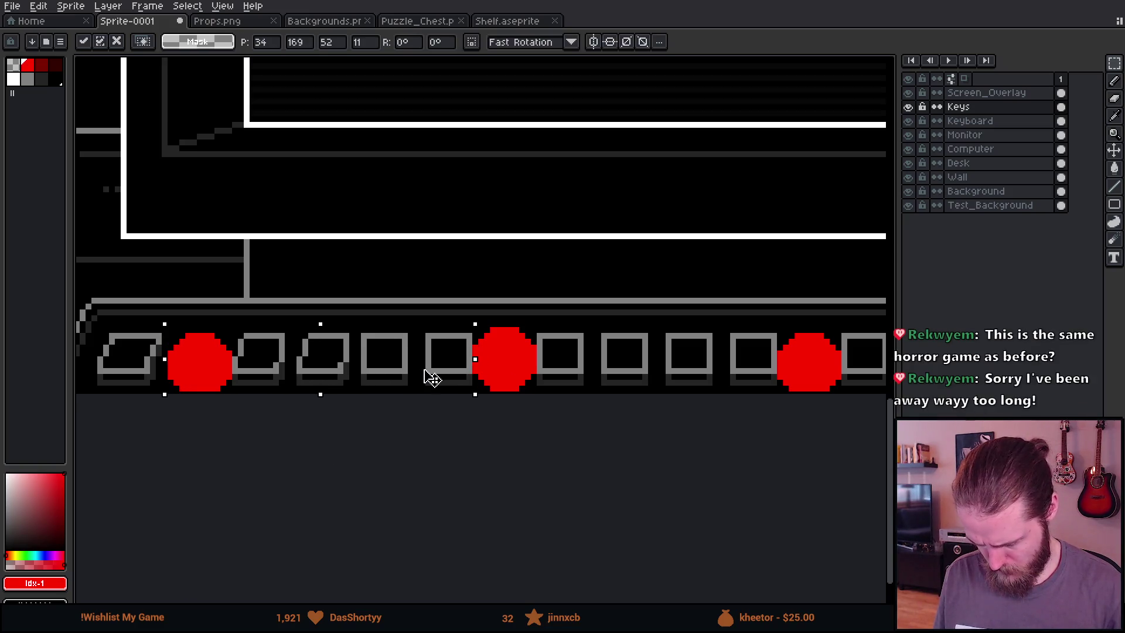
key("ctrl+d")
Shift the three right-hand keys two pixels left
scroll(304, 437, "right", 3)
scroll(608, 444, "right", 3)
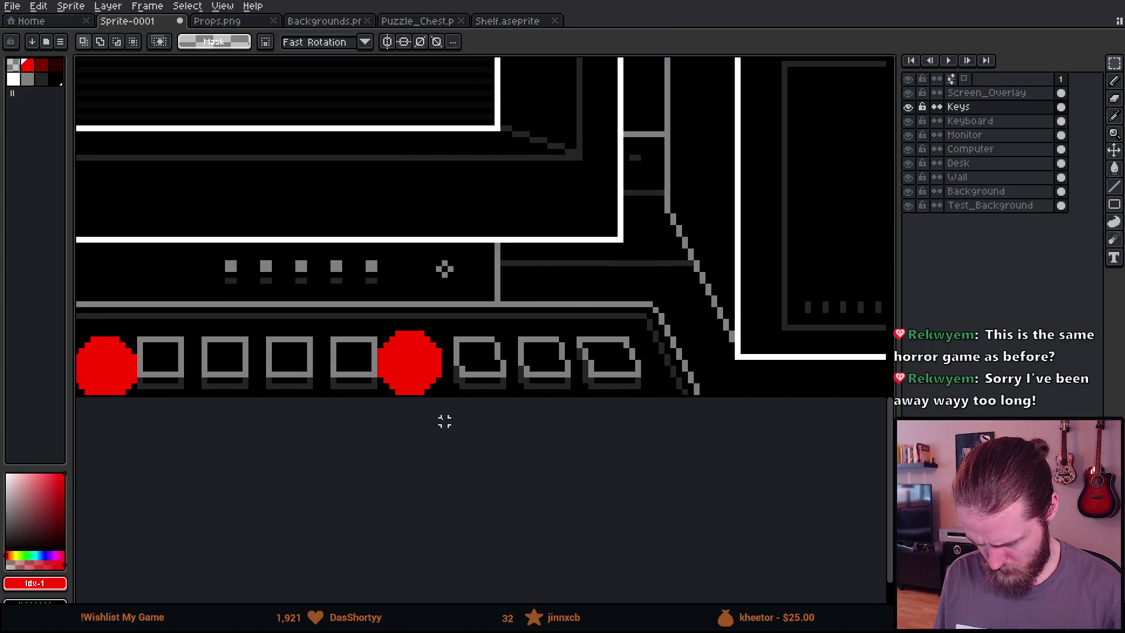
scroll(453, 340, "up", 2)
mouse_move(439, 246)
left_mouse_down()
mouse_move(890, 398)
mouse_move(861, 457)
left_mouse_up()
left_click_drag(772, 358, 737, 352)
key("ctrl+d")
scroll(457, 478, "down", 4)
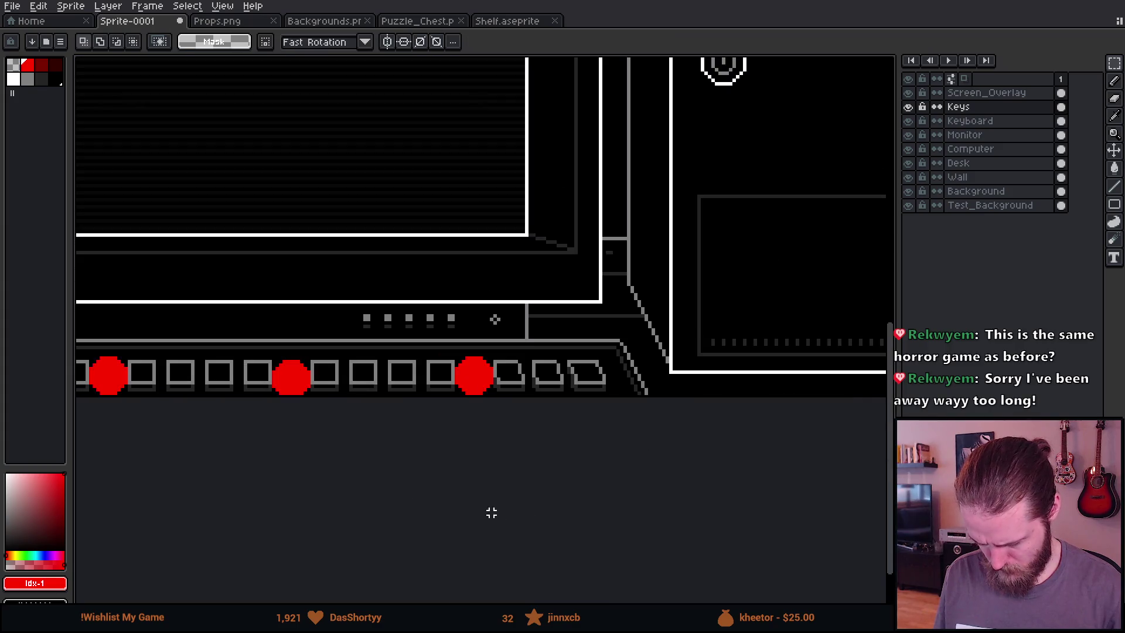
Nudge the leftmost key two pixels right with the arrow keys
scroll(684, 380, "left", 3)
scroll(343, 323, "up", 3)
mouse_move(358, 337)
left_mouse_down()
mouse_move(497, 532)
mouse_move(523, 480)
left_mouse_up()
key("Right")
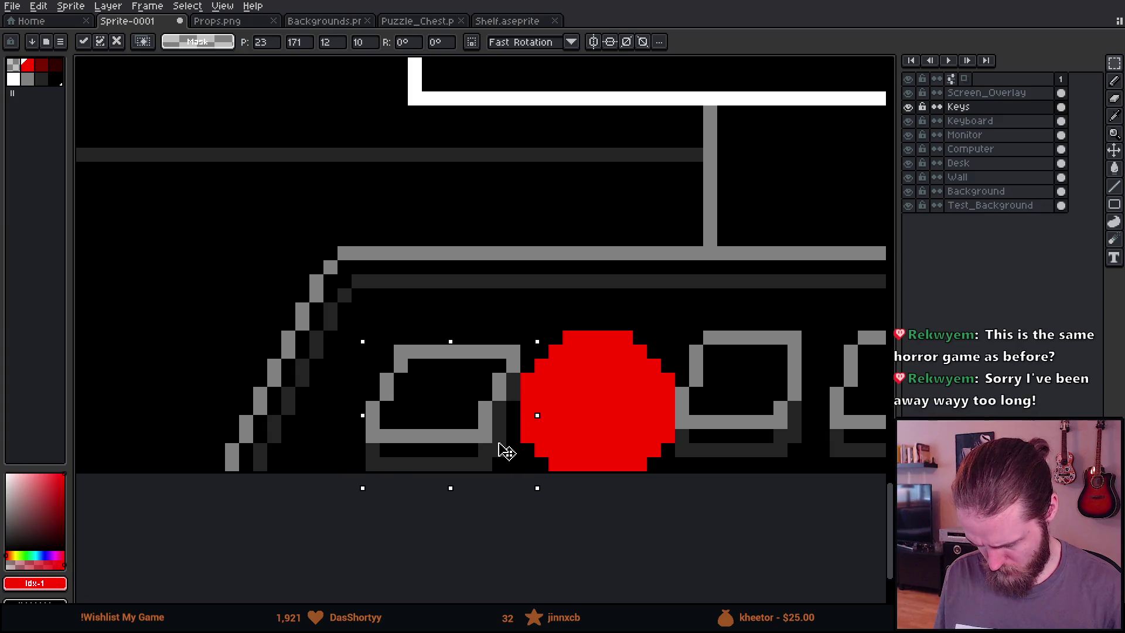
key("Right")
key("ctrl+d")
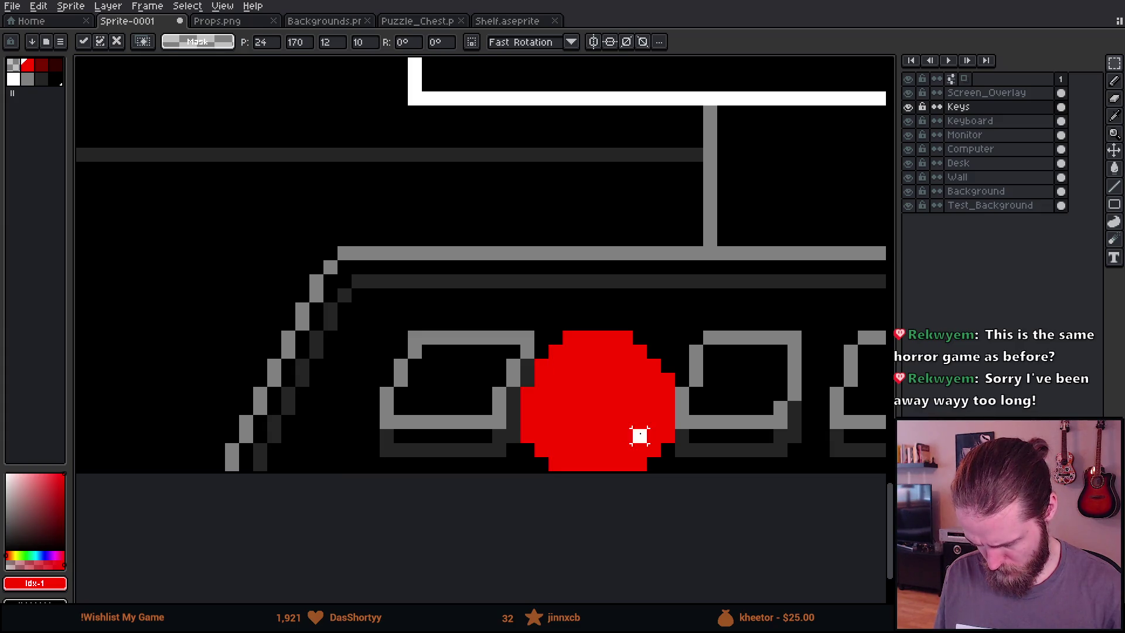
scroll(641, 435, "down", 4)
scroll(527, 422, "right", 2)
scroll(437, 402, "up", 1)
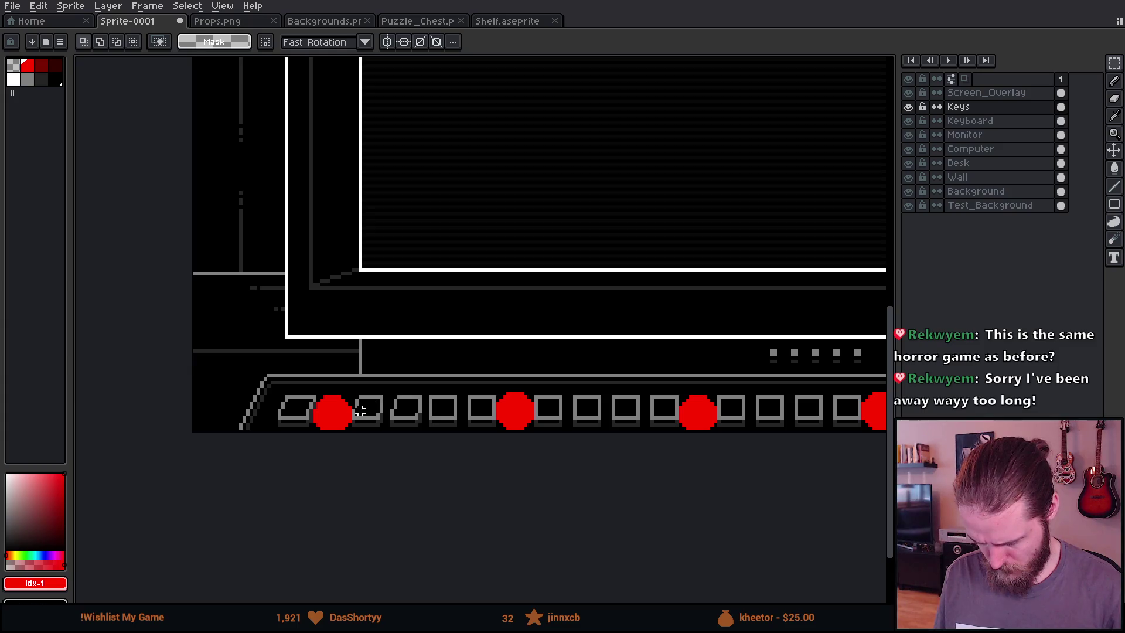
Erase the red marker dots from the keyboard with a transparent bucket fill
key("g")
left_click(20, 68)
left_click(515, 410)
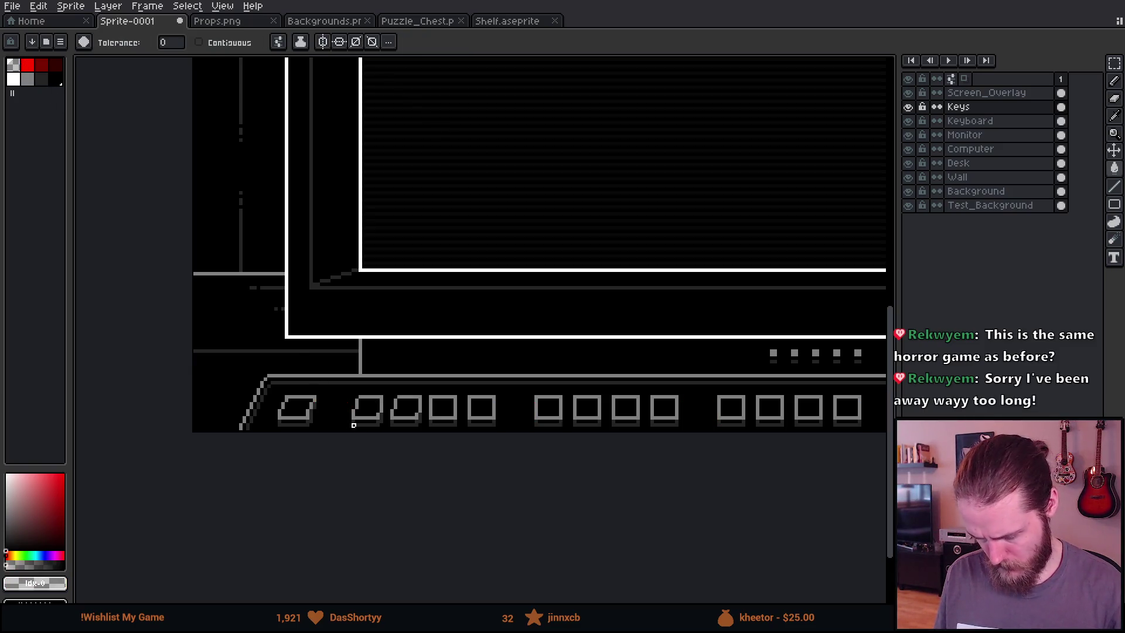
scroll(543, 444, "down", 1)
scroll(592, 445, "right", 2)
Lower the selected row of keys by one pixel and commit it
key("m")
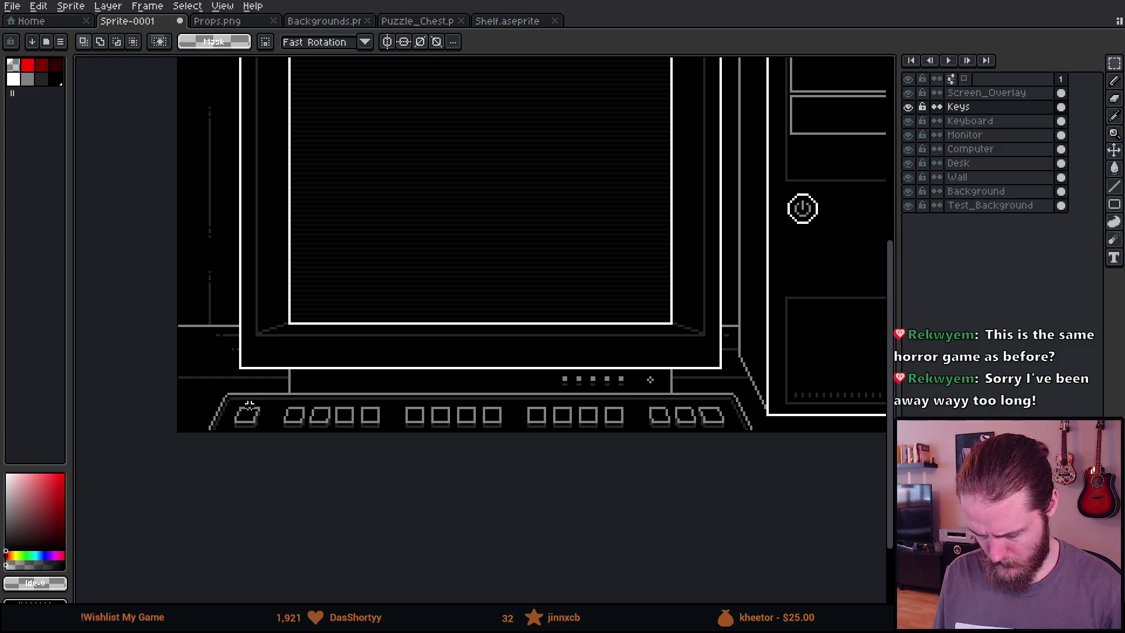
scroll(249, 404, "up", 1)
scroll(522, 507, "right", 5)
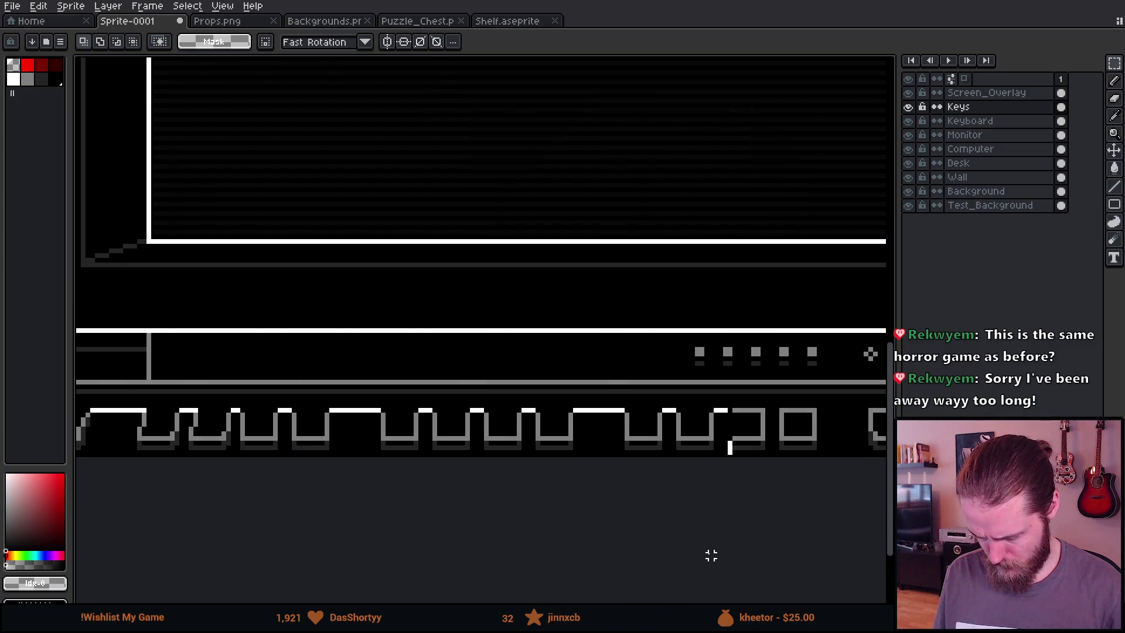
scroll(769, 541, "left", 5)
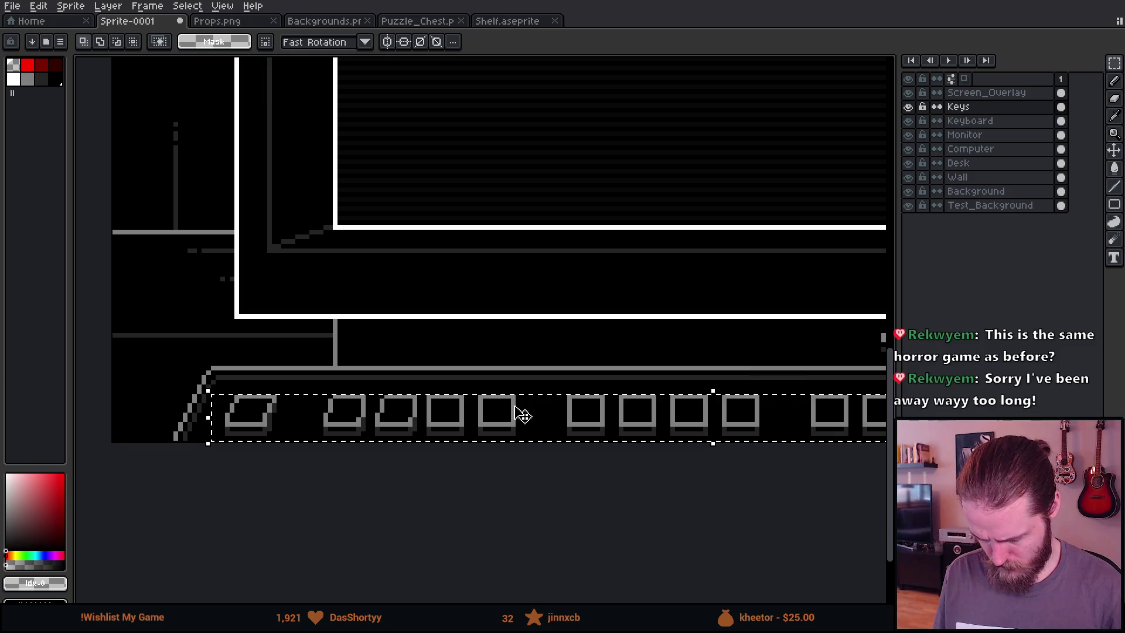
left_click(440, 426)
left_click_drag(441, 426, 434, 427)
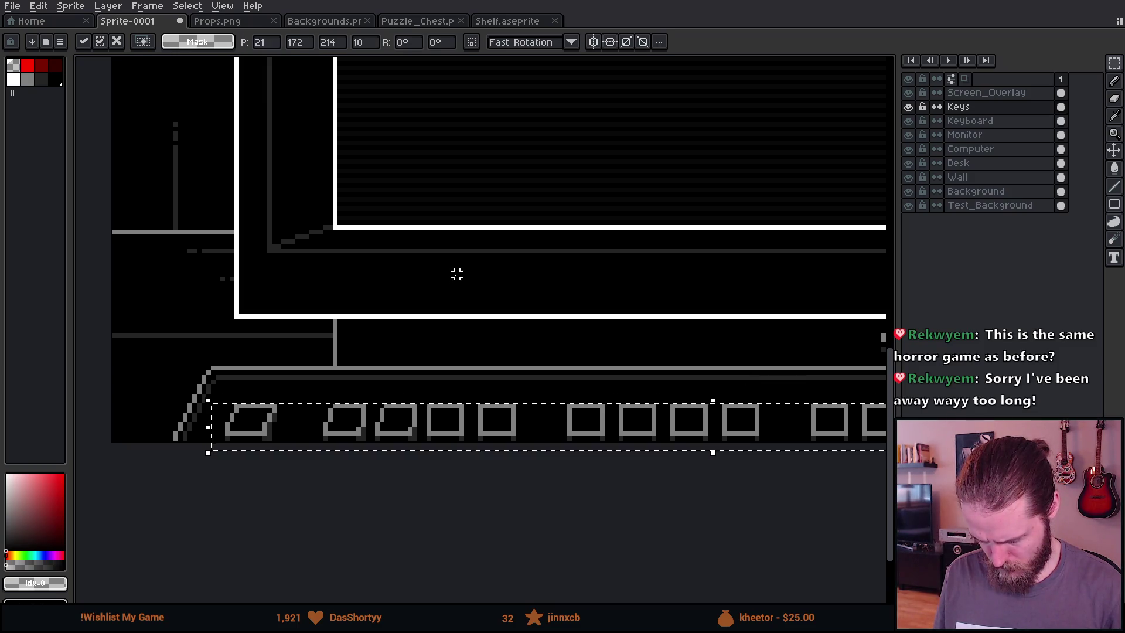
key("Return")
Nudge the key row slightly lower, commit it, and bring the whole monitor into view
scroll(458, 274, "down", 2)
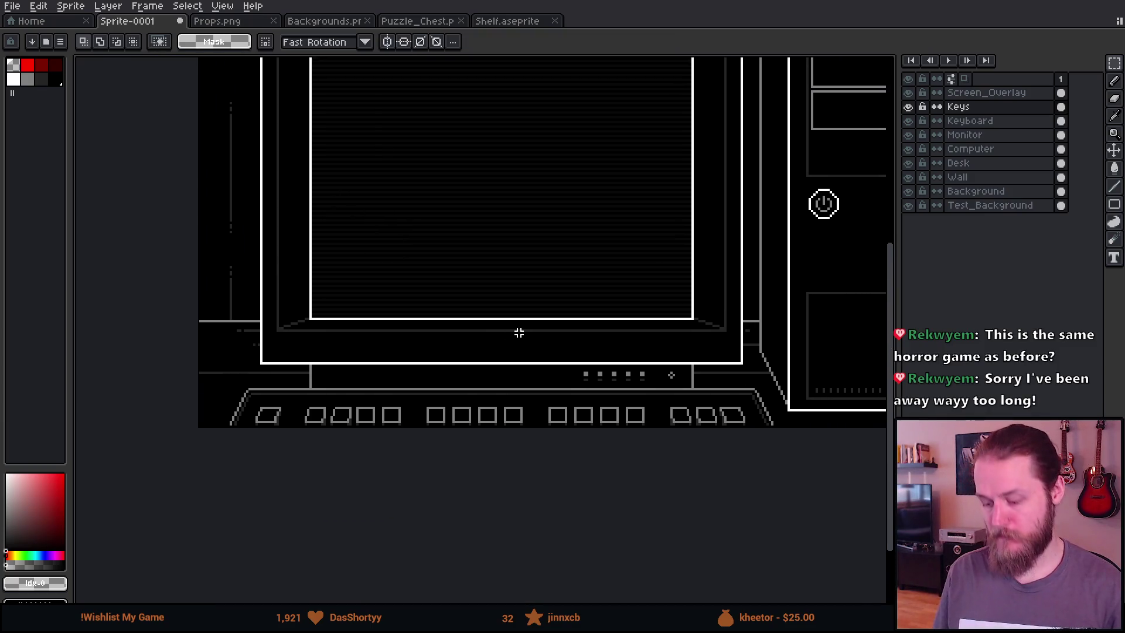
scroll(430, 410, "up", 1)
left_click_drag(409, 427, 419, 436)
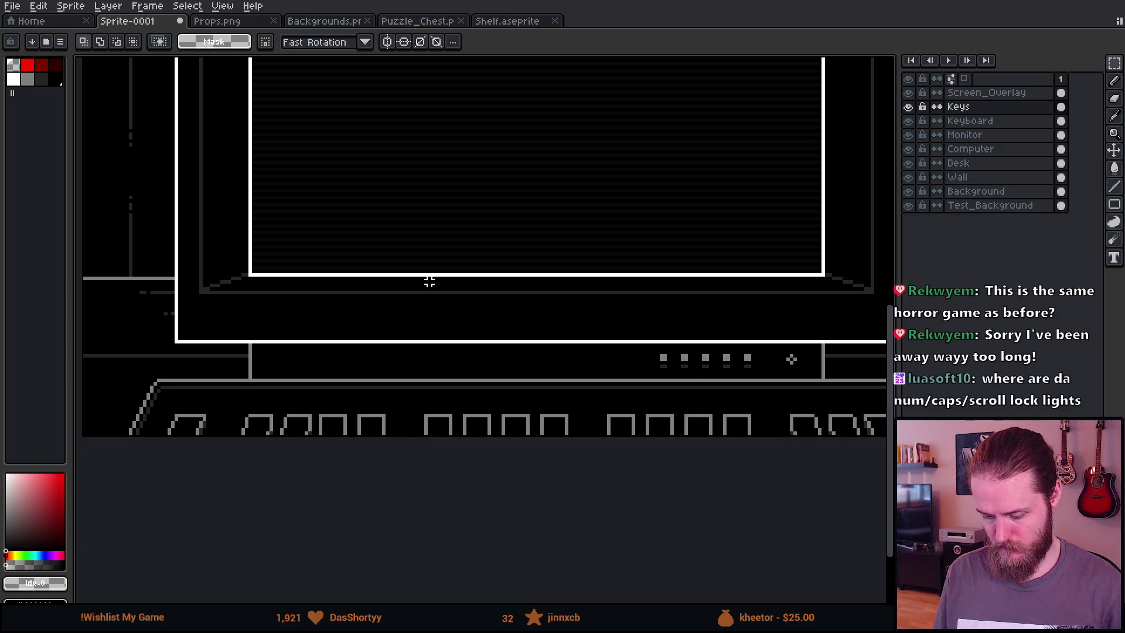
key("Return")
scroll(427, 282, "down", 1)
left_click_drag(422, 289, 404, 419)
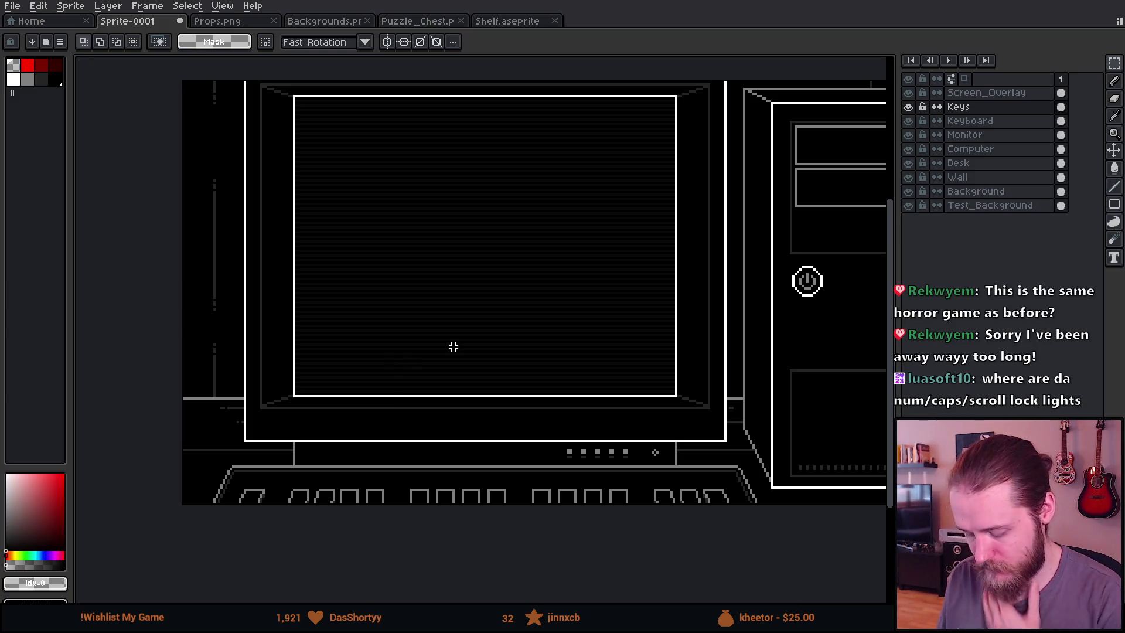
left_click_drag(566, 452, 542, 414)
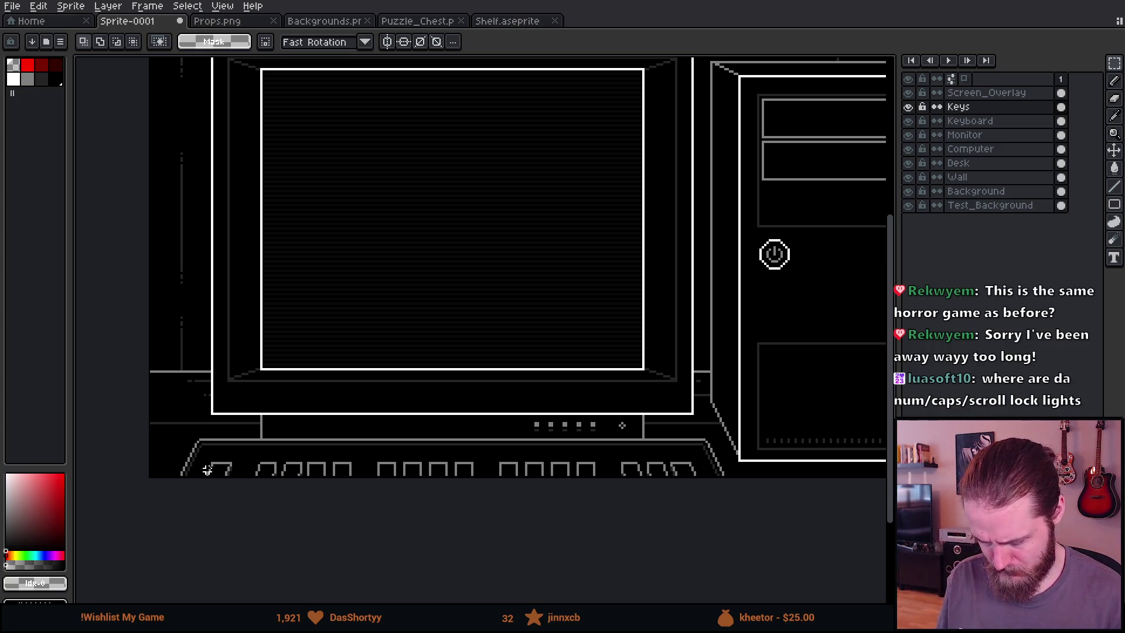
Pick dark grey #242424 and try a diagonal along the keyboard's left edge, then undo it
scroll(207, 470, "up", 3)
key("i")
left_click(150, 473)
key("b")
left_click(189, 490)
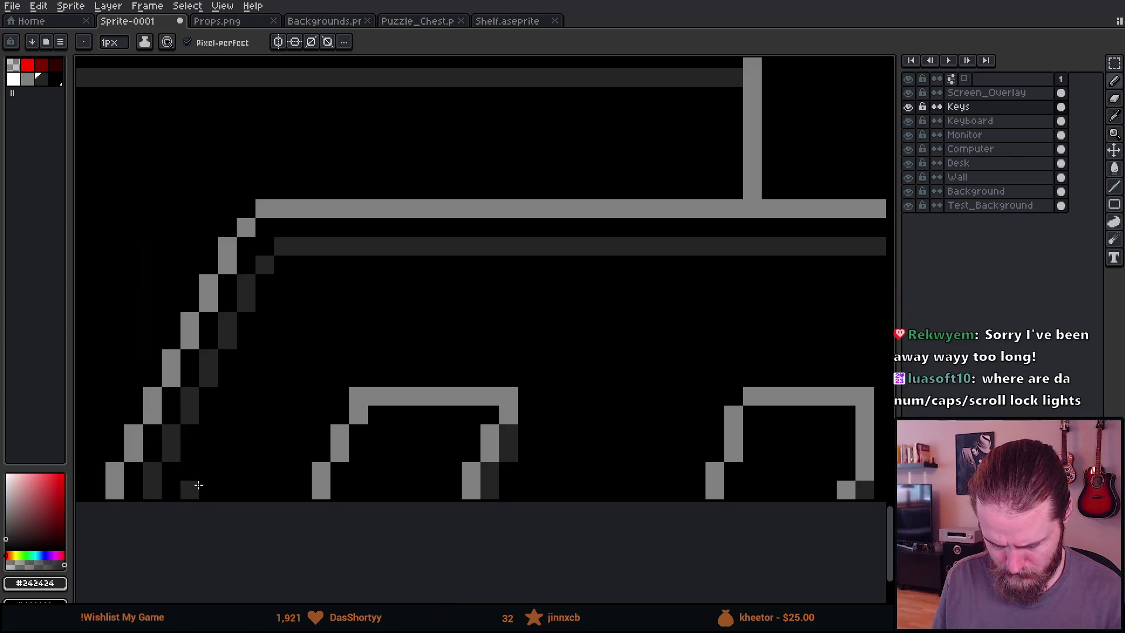
left_click(291, 263, "shift")
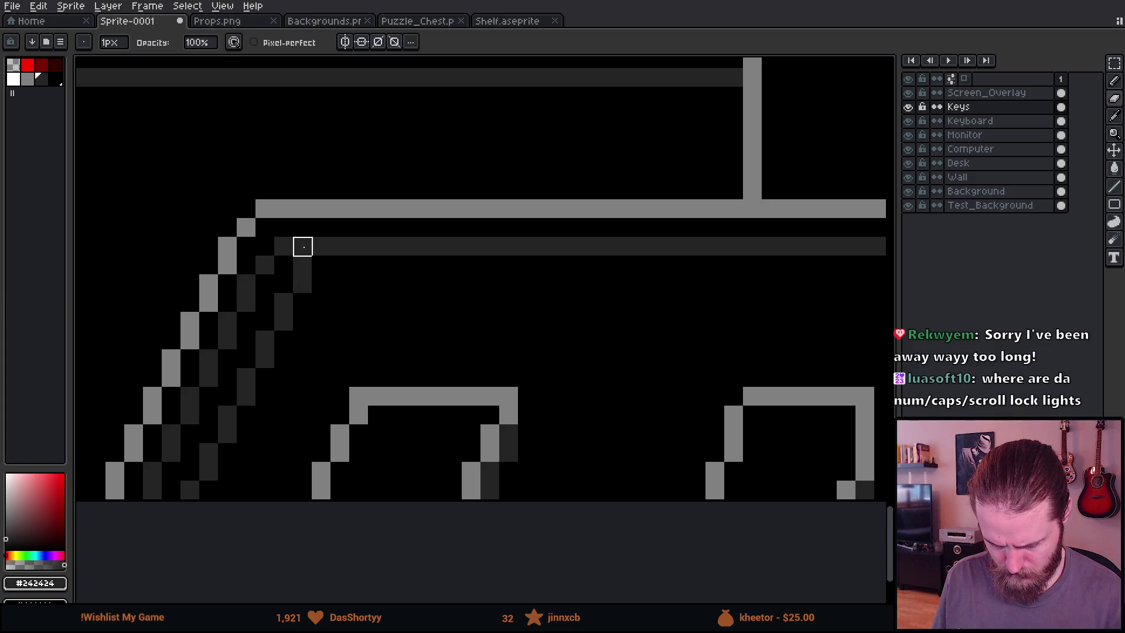
key("ctrl+z")
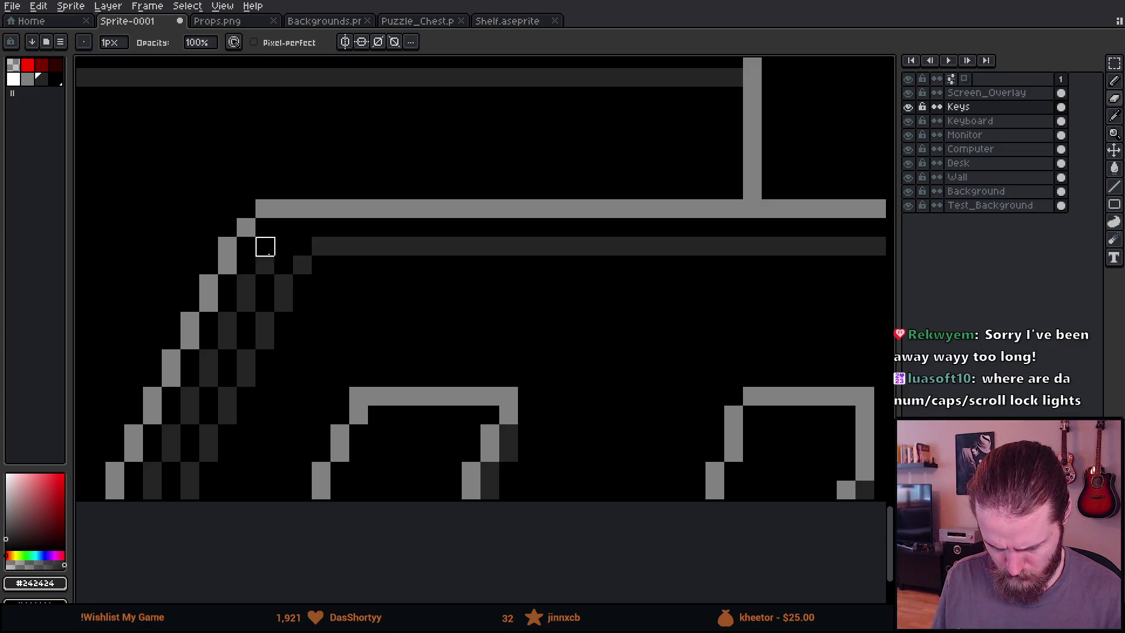
Redraw the dark #242424 shading line down the slanted left edge and select it
left_click(151, 471, "shift")
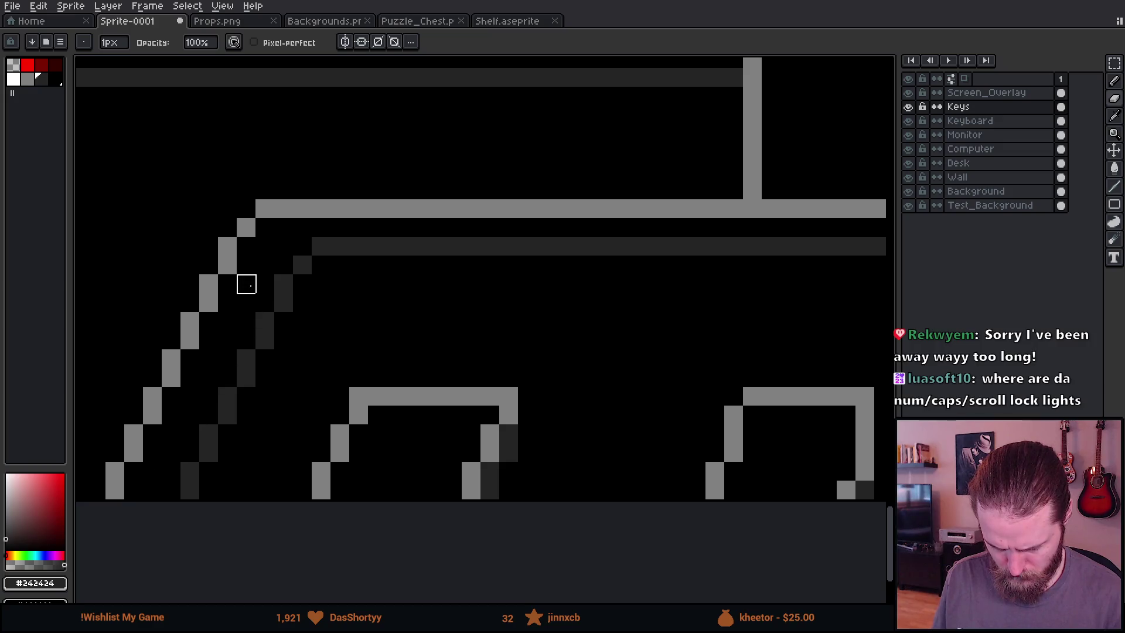
scroll(328, 399, "down", 3)
left_click_drag(584, 425, 462, 417)
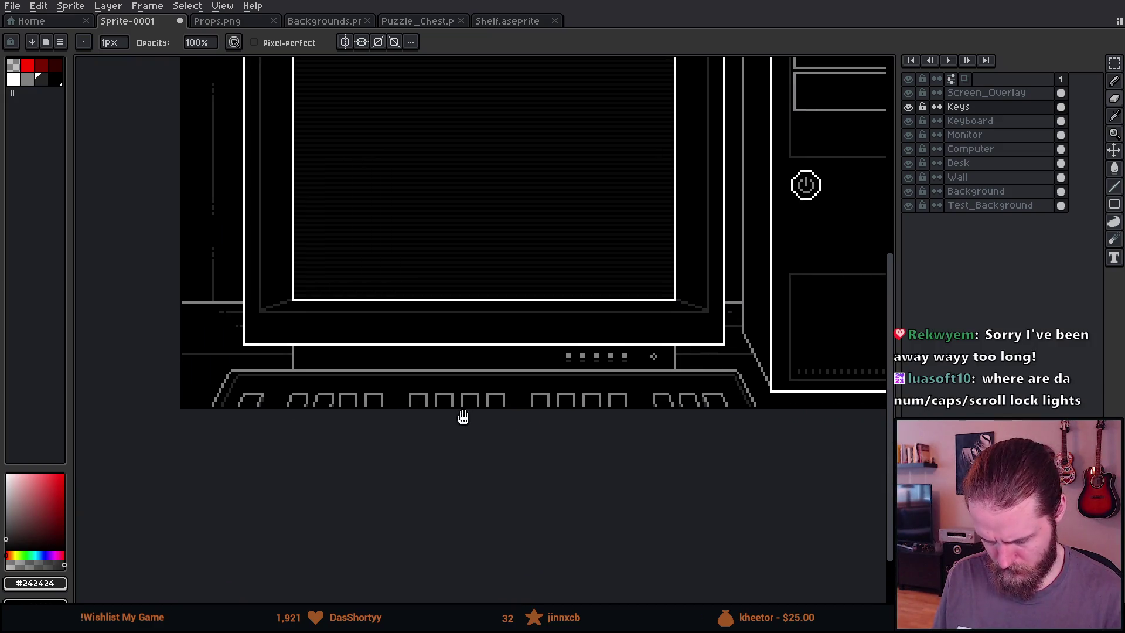
scroll(462, 416, "up", 3)
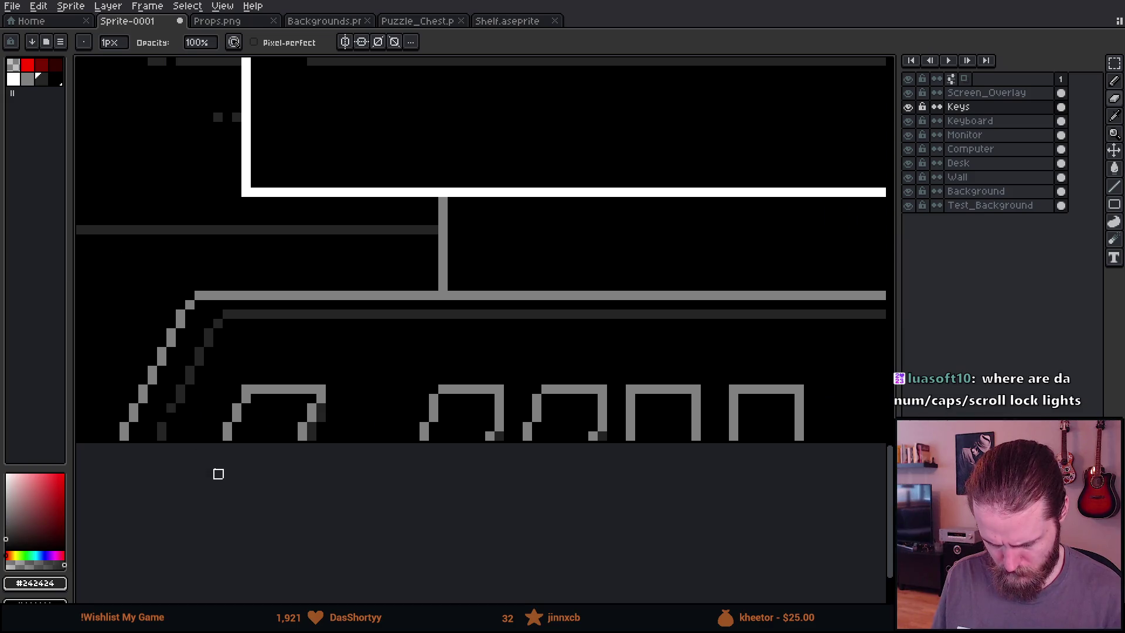
mouse_move(219, 475)
left_mouse_down()
mouse_move(230, 452)
mouse_move(305, 435)
left_mouse_up()
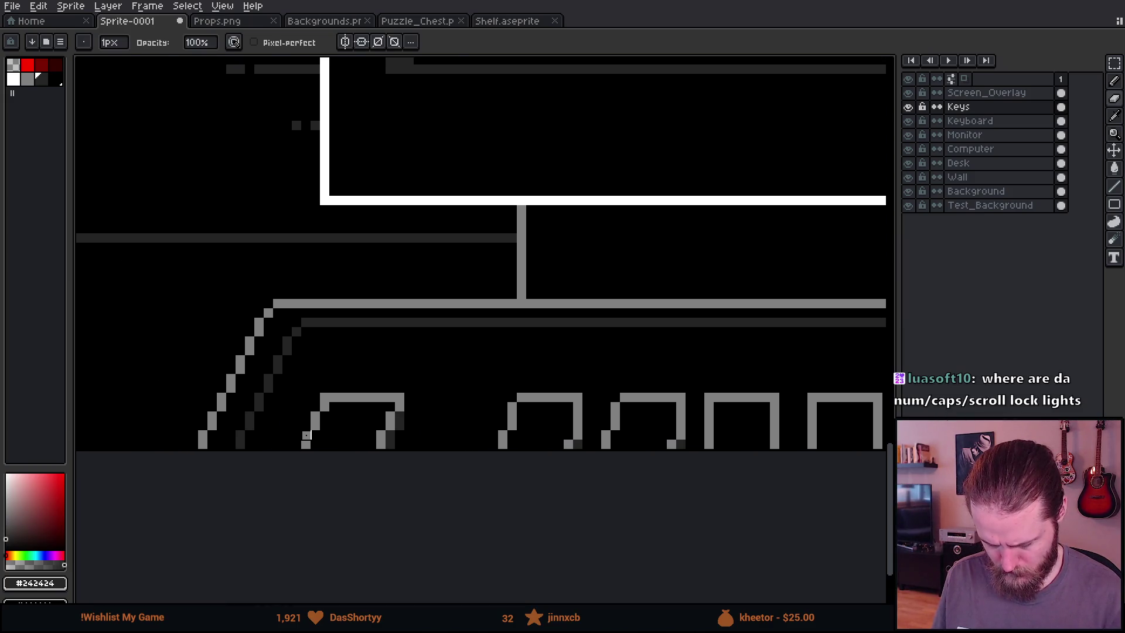
key("m")
mouse_move(313, 287)
left_mouse_down()
mouse_move(226, 390)
mouse_move(186, 466)
left_mouse_up()
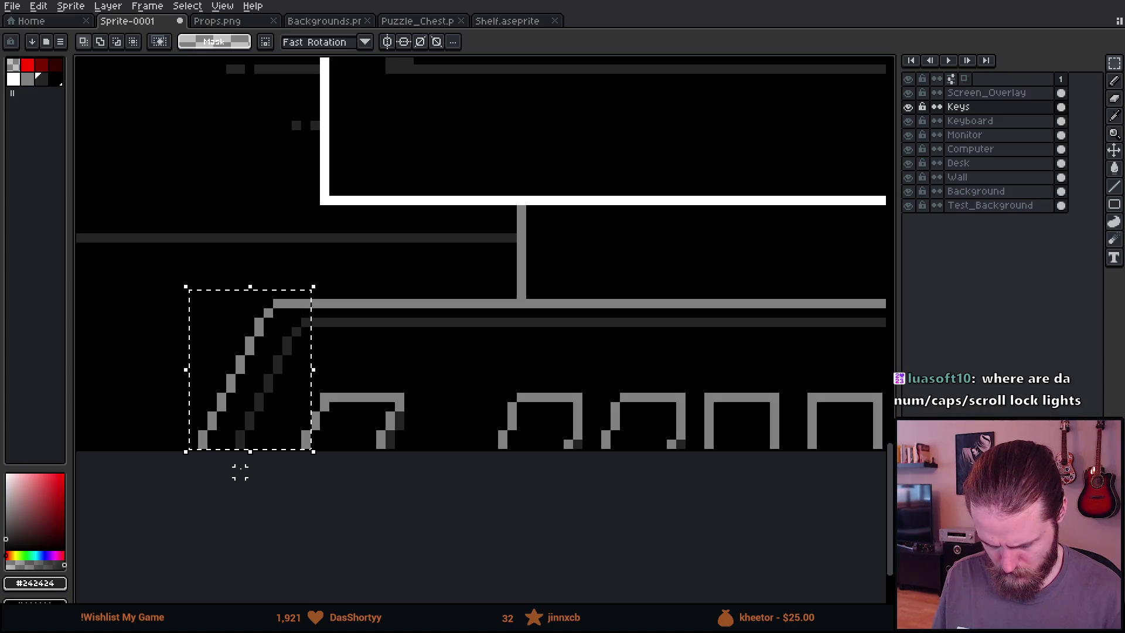
Move the selected edge shading strokes six pixels left into place
left_click_drag(291, 411, 380, 529)
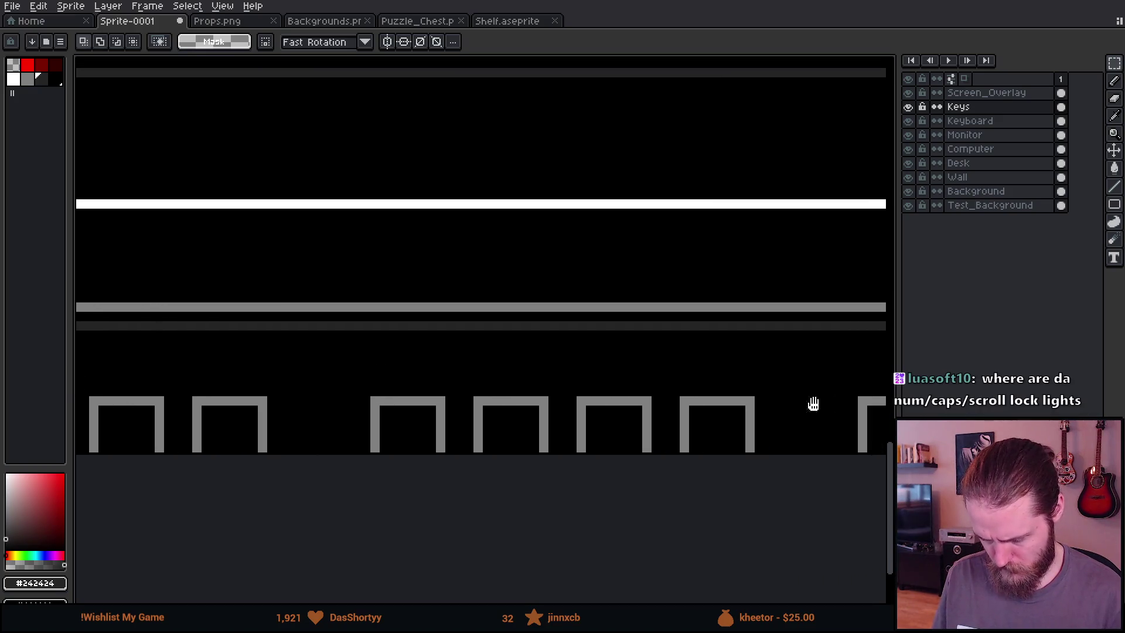
scroll(258, 410, "up", 2)
key("shift+h")
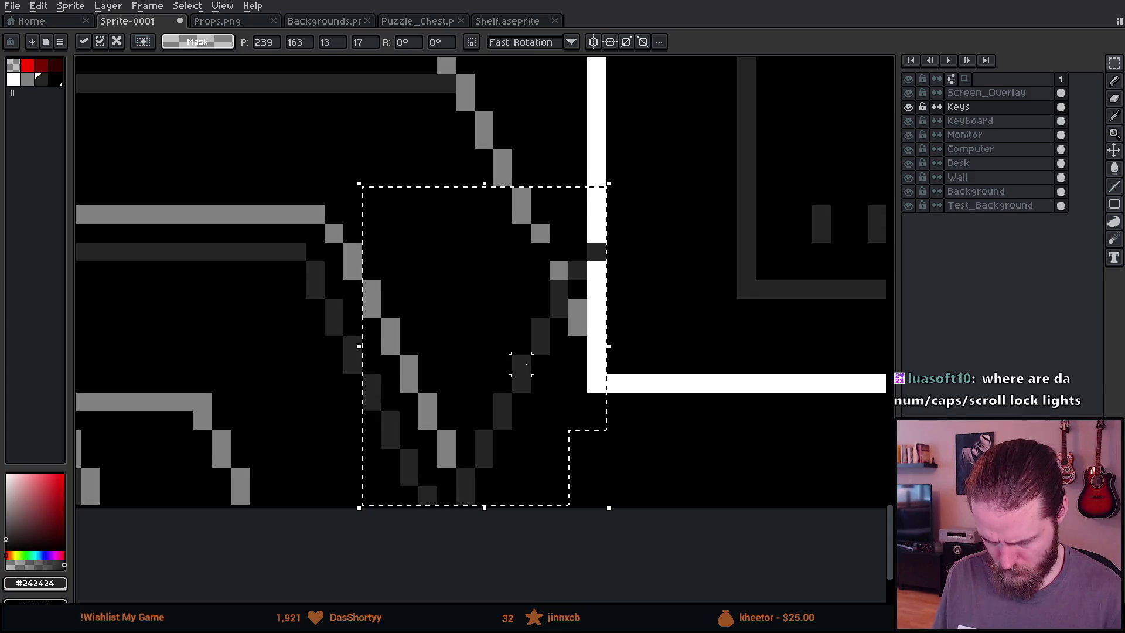
key("shift+h")
mouse_move(514, 401)
left_mouse_down()
mouse_move(384, 411)
mouse_move(390, 454)
mouse_move(389, 431)
left_mouse_up()
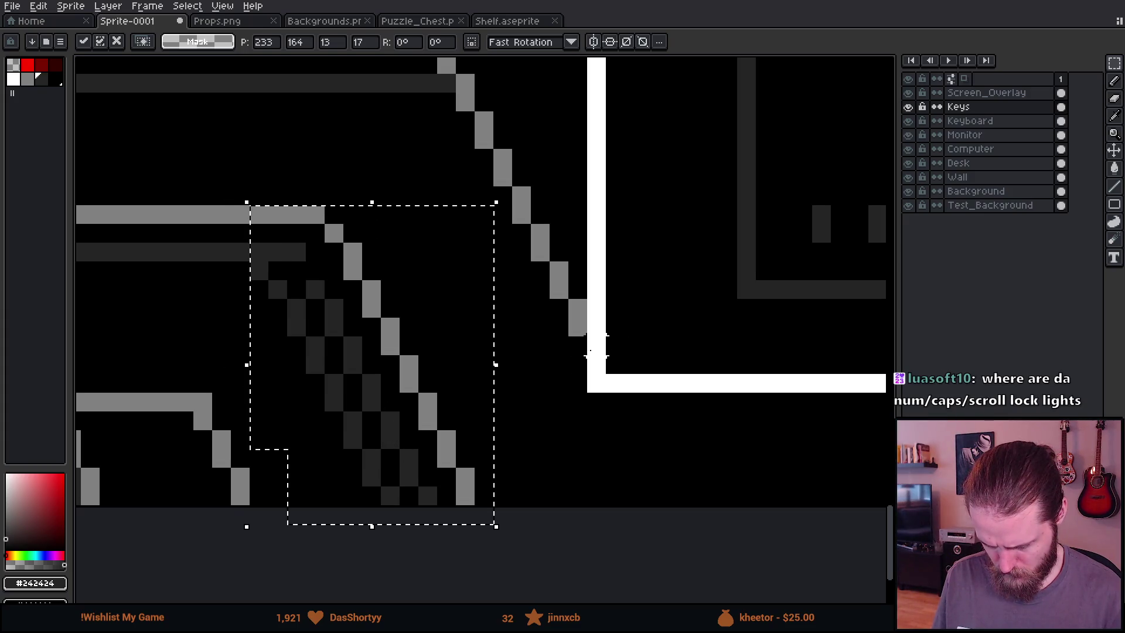
key("Return")
Erase the extra dark bar and extend the shading down the right slanted edge
key("e")
mouse_move(258, 252)
left_mouse_down()
mouse_move(316, 252)
mouse_move(447, 493)
mouse_move(427, 495)
left_mouse_up()
scroll(427, 495, "down", 5)
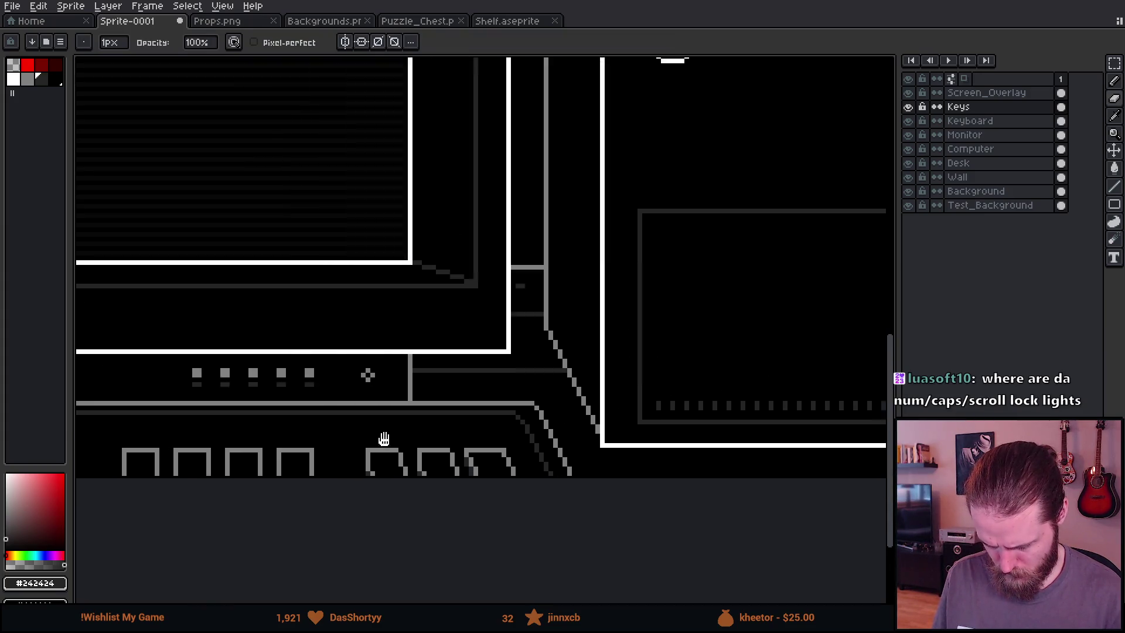
scroll(421, 434, "up", 5)
key("e")
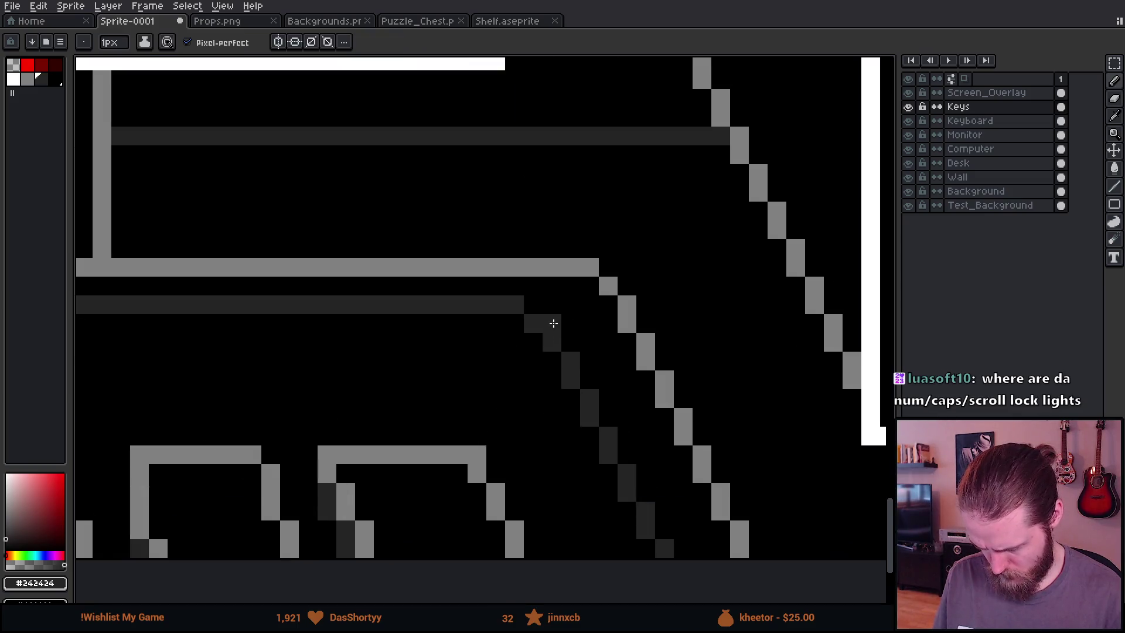
key("b")
scroll(391, 457, "down", 5)
mouse_move(391, 457)
left_mouse_down()
mouse_move(849, 363)
mouse_move(807, 396)
mouse_move(656, 382)
left_mouse_up()
scroll(782, 315, "up", 3)
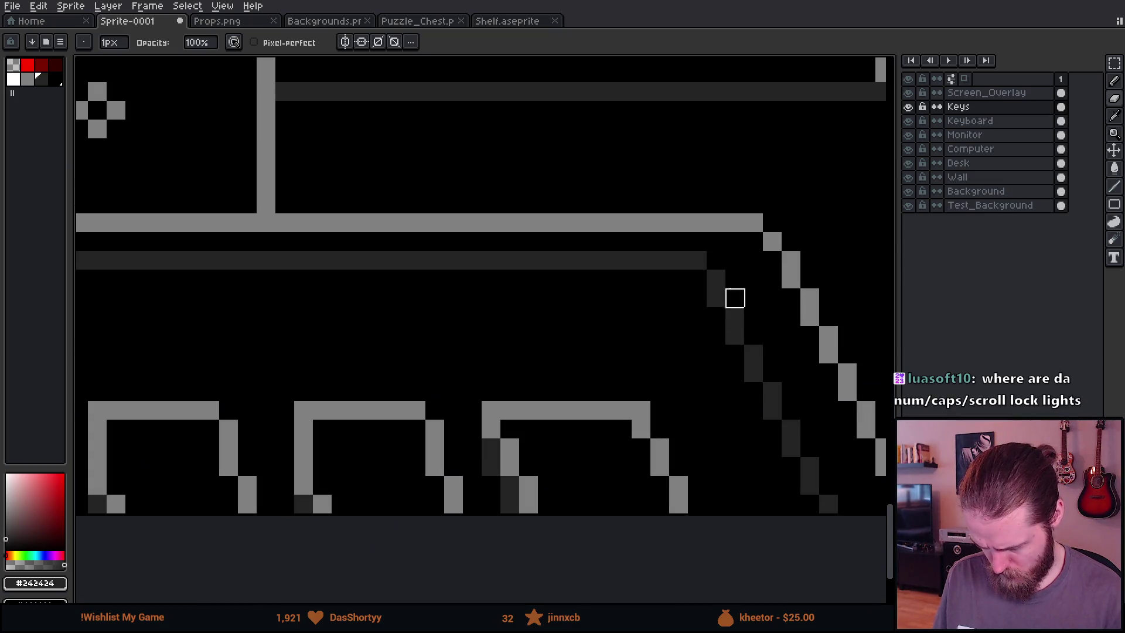
left_click(701, 279, "shift")
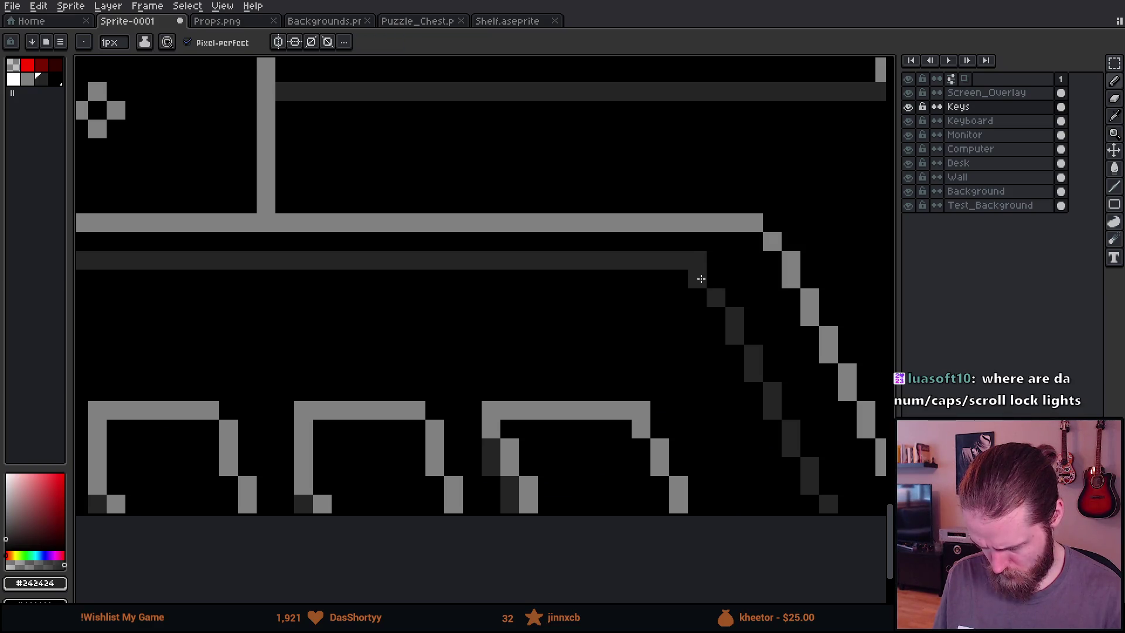
Merge the Keys layer down into Keyboard and clear the stray shading line ends
scroll(697, 278, "down", 3)
mouse_move(514, 351)
left_mouse_down()
mouse_move(858, 343)
mouse_move(381, 345)
left_mouse_up()
scroll(720, 332, "up", 1)
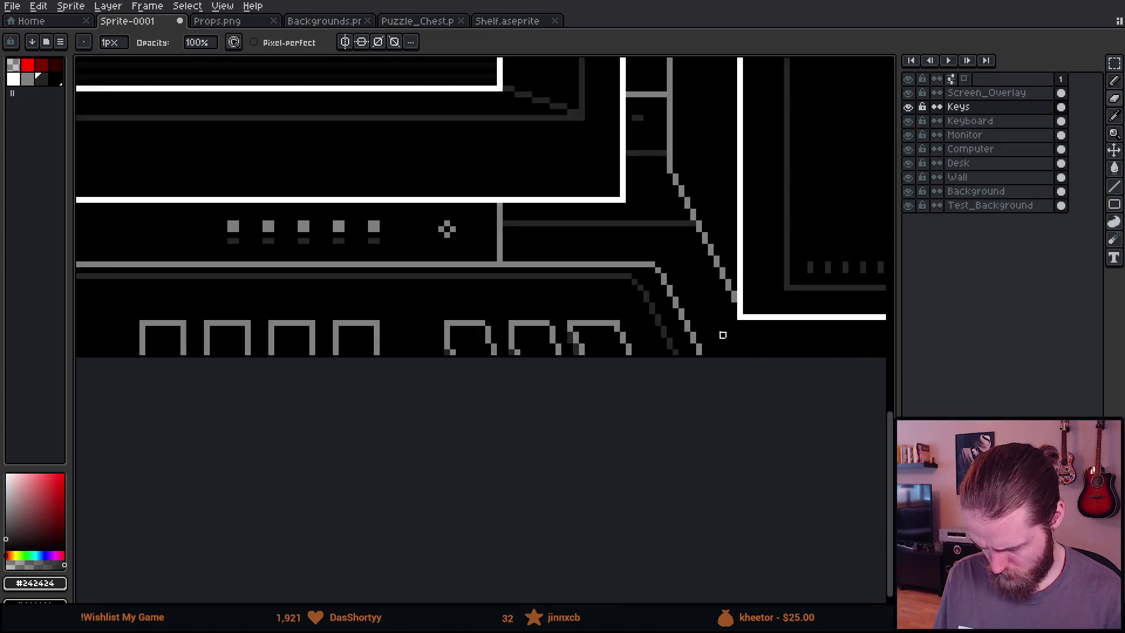
scroll(580, 273, "up", 2)
key("m")
left_click_drag(551, 202, 603, 338)
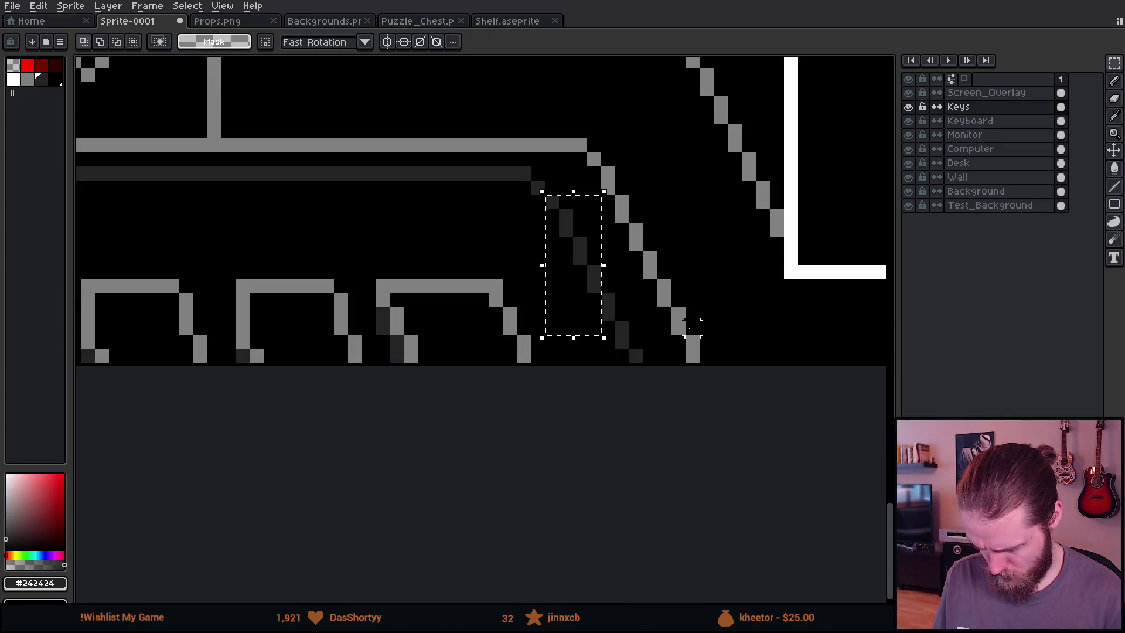
right_click(977, 109)
left_click(1031, 191)
scroll(644, 244, "down", 2)
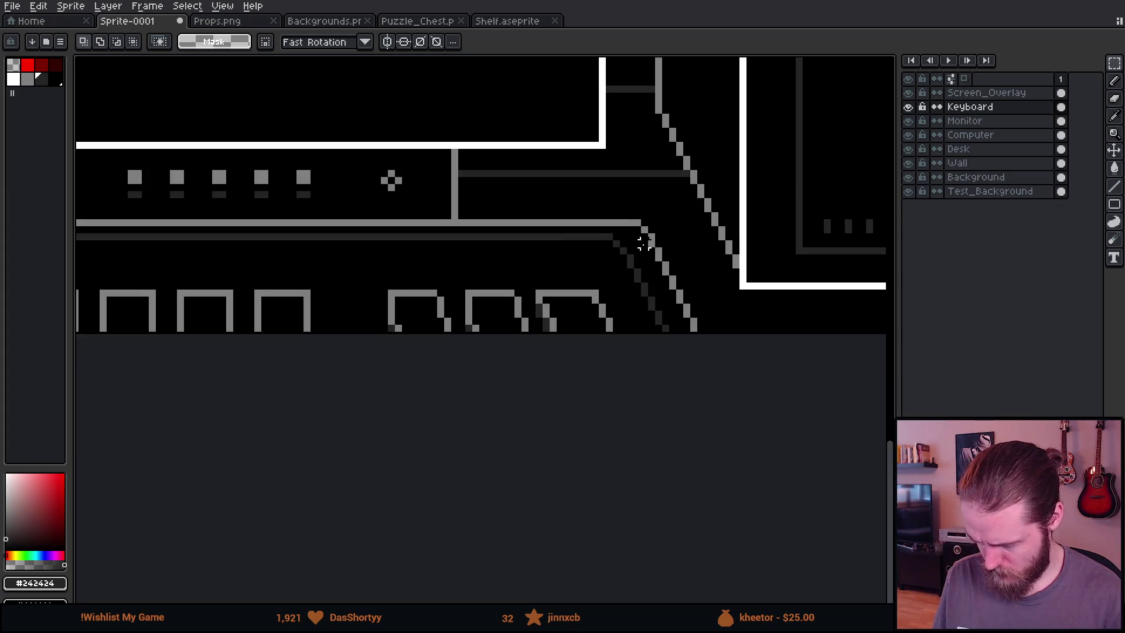
mouse_move(609, 202)
left_mouse_down()
mouse_move(708, 342)
mouse_move(219, 309)
mouse_move(495, 298)
left_mouse_up()
key("Delete")
key("Delete")
Select the keyboard's left diagonal edge together with its top edge
scroll(495, 299, "up", 2)
left_click_drag(404, 180, 531, 434)
mouse_move(494, 185)
left_mouse_down()
mouse_move(551, 310)
mouse_move(502, 207)
mouse_move(521, 207)
left_mouse_up()
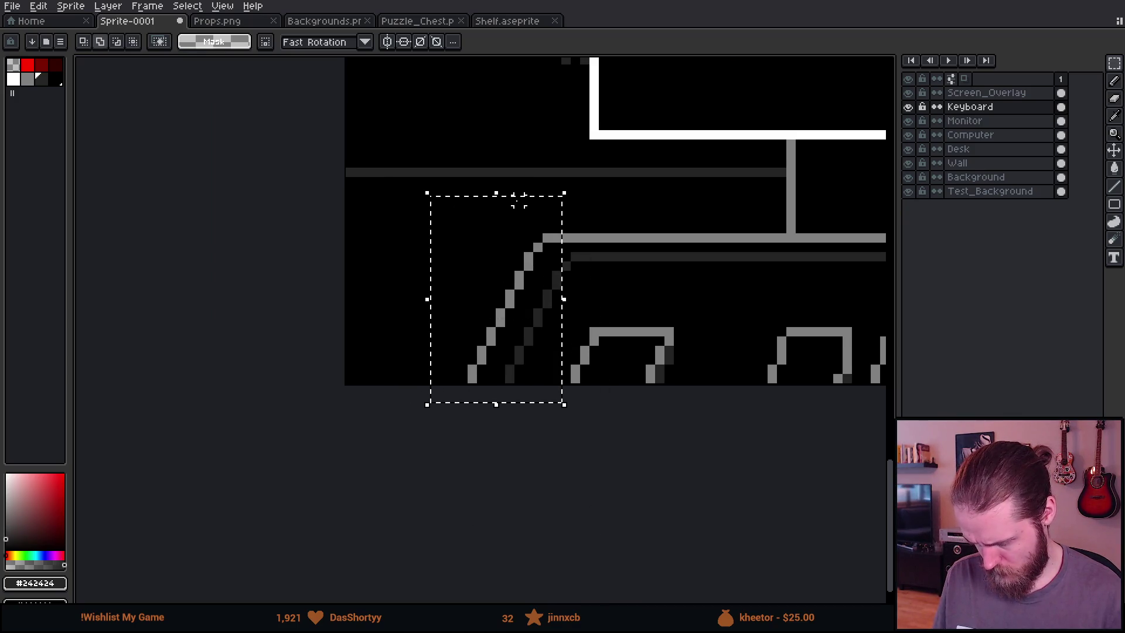
mouse_move(490, 132)
left_mouse_down()
mouse_move(593, 265)
mouse_move(585, 294)
mouse_move(609, 290)
left_mouse_up()
left_click_drag(551, 93, 644, 176)
scroll(618, 281, "down", 2)
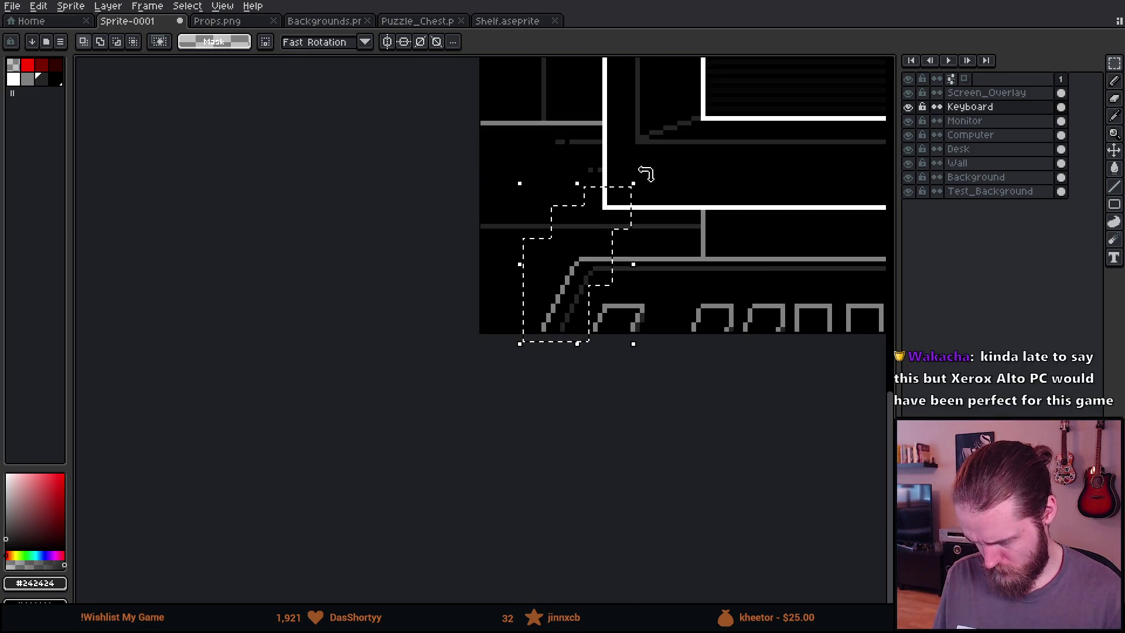
scroll(621, 230, "up", 3)
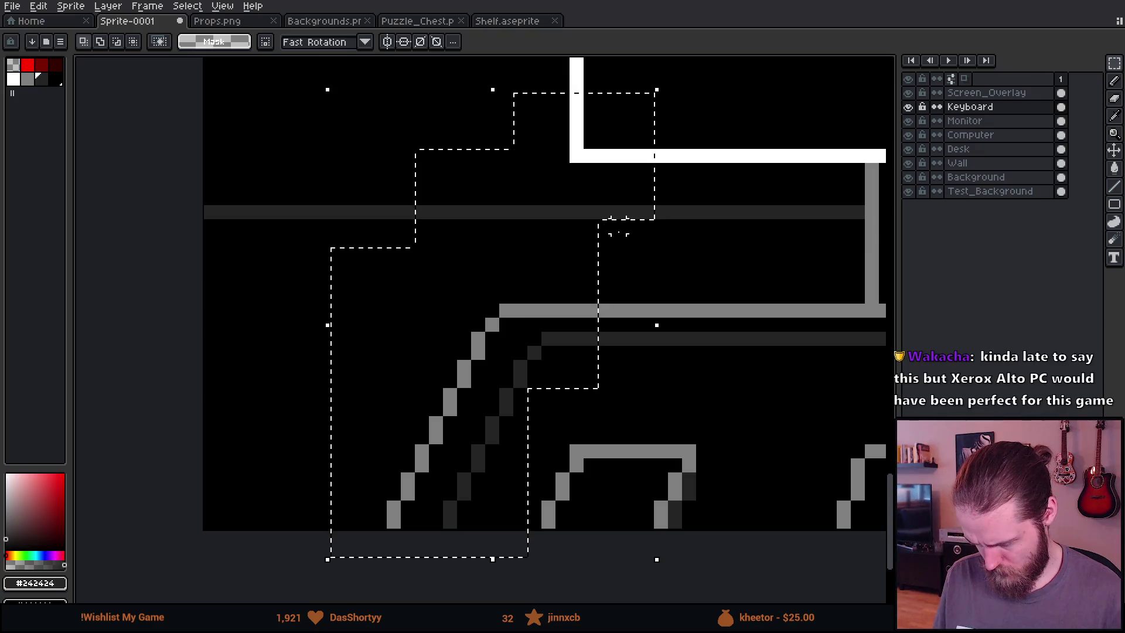
mouse_move(541, 262)
left_mouse_down()
mouse_move(785, 355)
mouse_move(867, 355)
left_mouse_up()
scroll(867, 354, "down", 2)
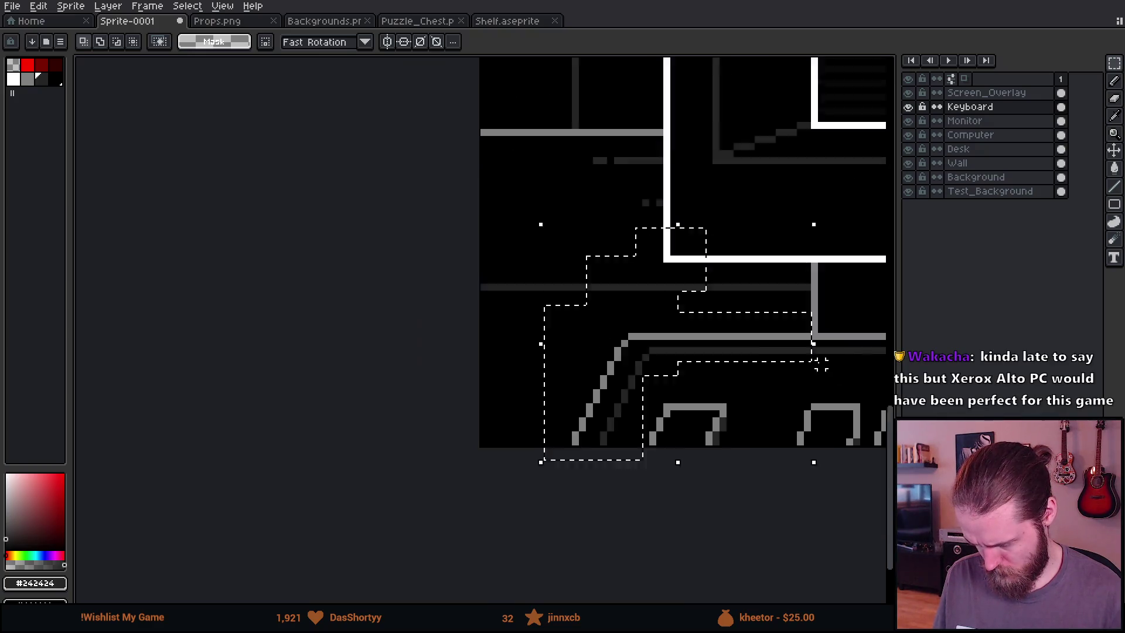
scroll(499, 376, "down", 1)
scroll(500, 377, "up", 1)
Shift the selected keyboard edge slightly left with a transform
key("ctrl+t")
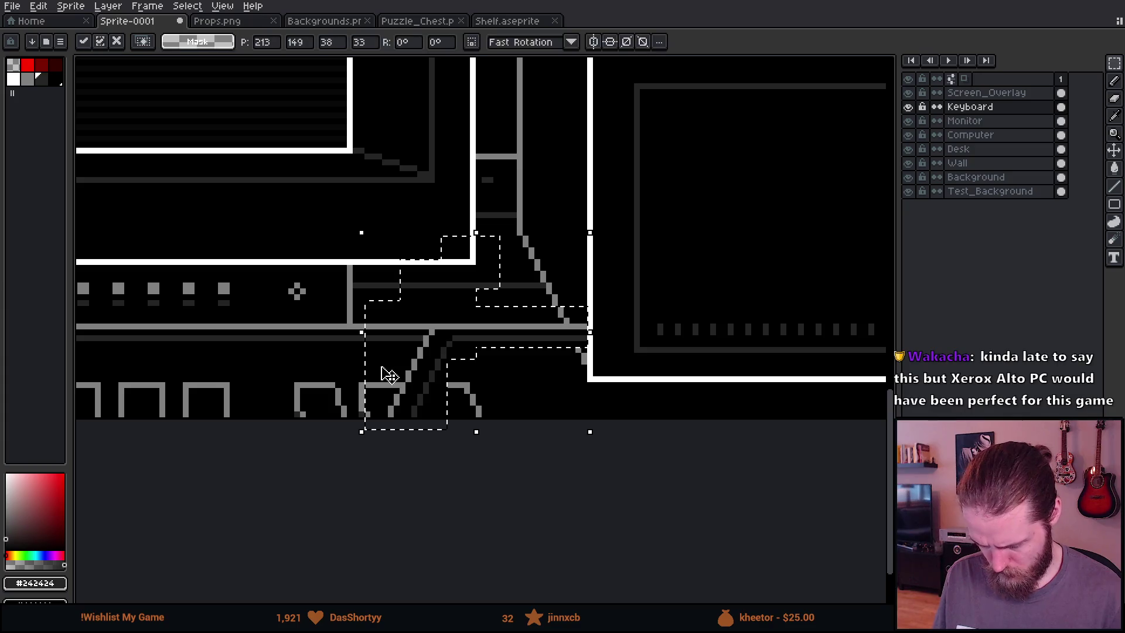
key("Return")
left_click_drag(471, 352, 460, 350)
scroll(307, 193, "down", 3)
mouse_move(307, 193)
left_mouse_down()
mouse_move(756, 359)
mouse_move(557, 344)
left_mouse_up()
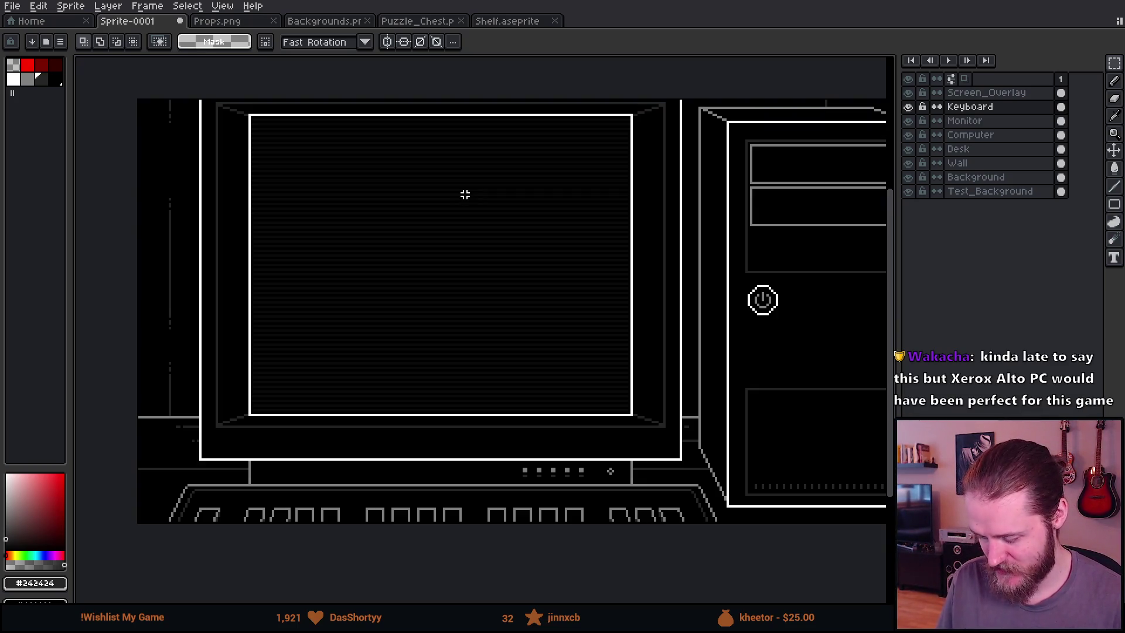
scroll(464, 194, "right", 3)
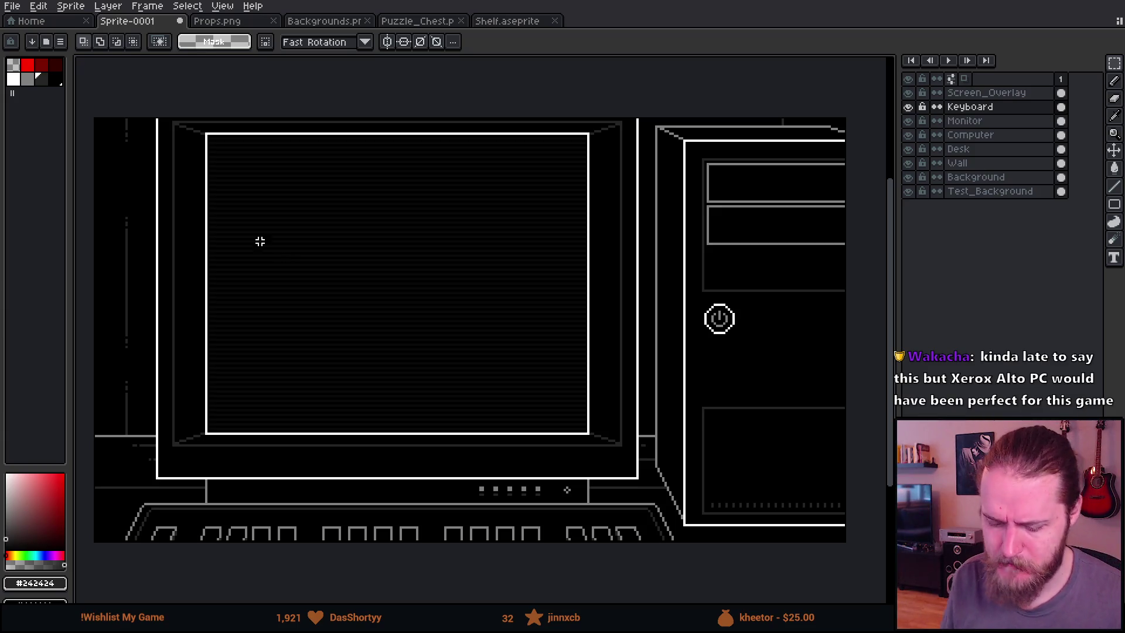
scroll(256, 255, "down", 2)
scroll(346, 268, "up", 2)
mouse_move(364, 276)
left_mouse_down()
mouse_move(444, 293)
mouse_move(460, 273)
left_mouse_up()
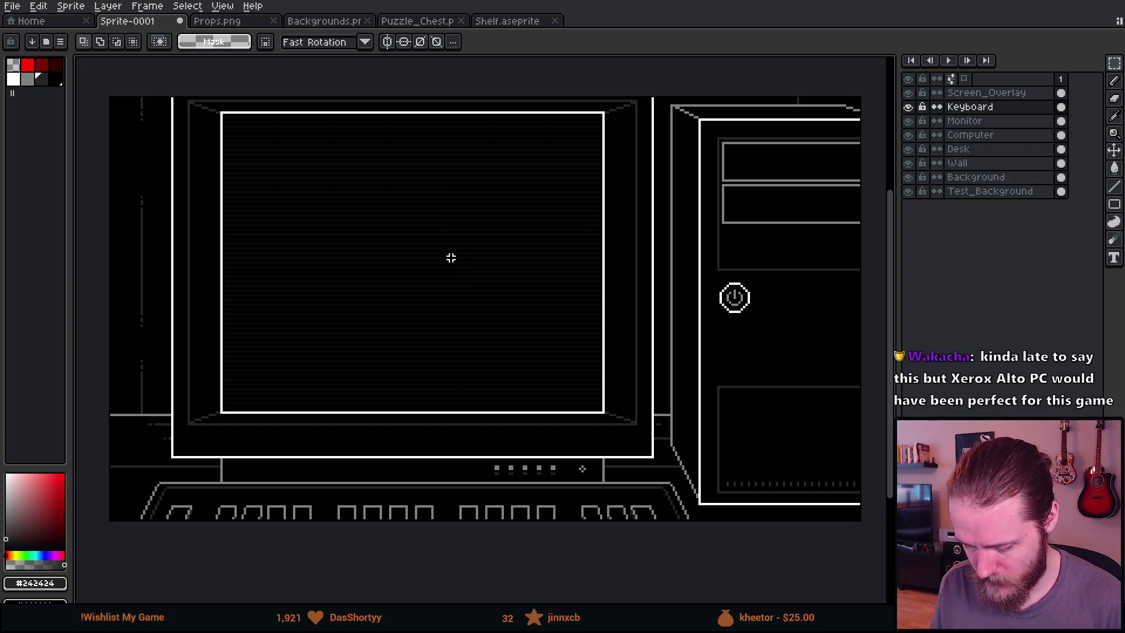
scroll(449, 257, "down", 1)
scroll(465, 269, "up", 1)
left_click_drag(533, 302, 510, 301)
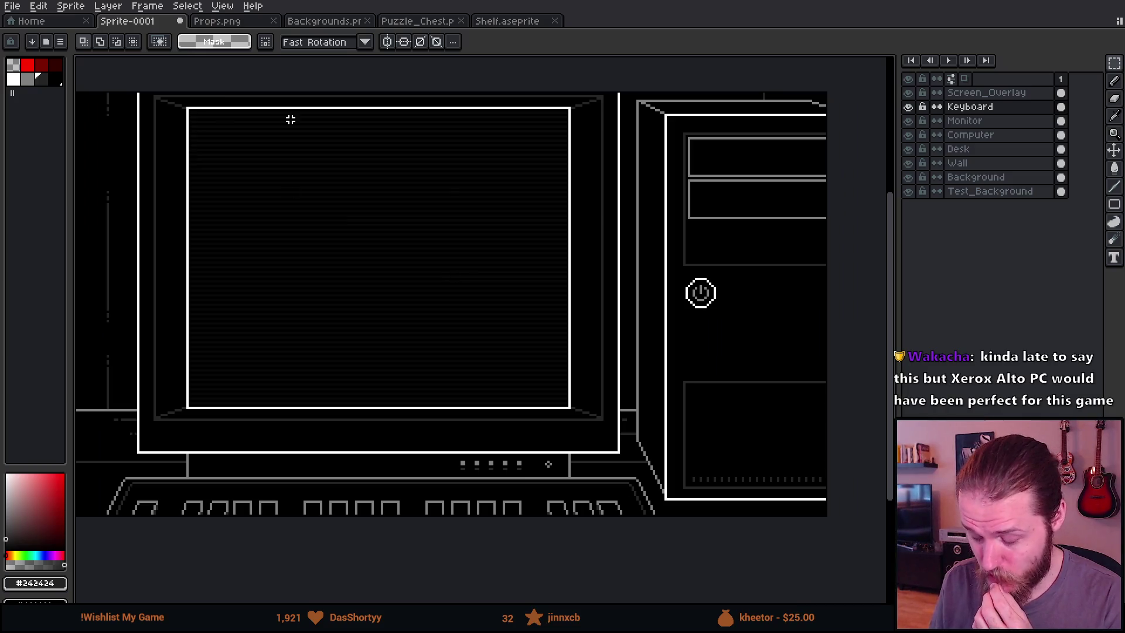
scroll(447, 186, "down", 1)
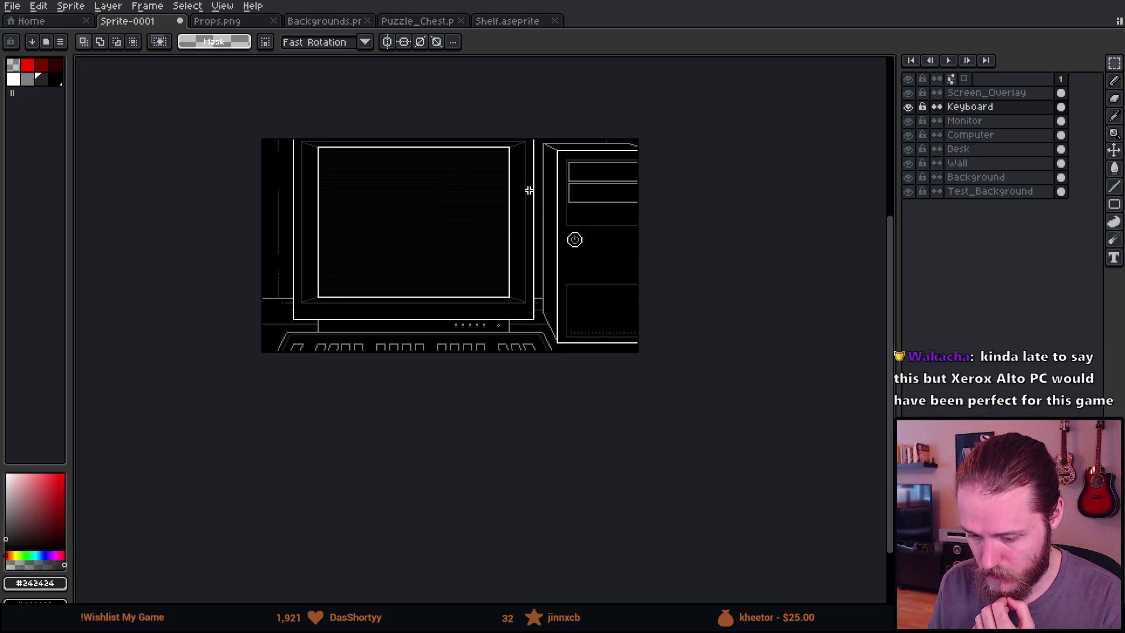
scroll(526, 194, "up", 1)
left_click_drag(434, 227, 539, 231)
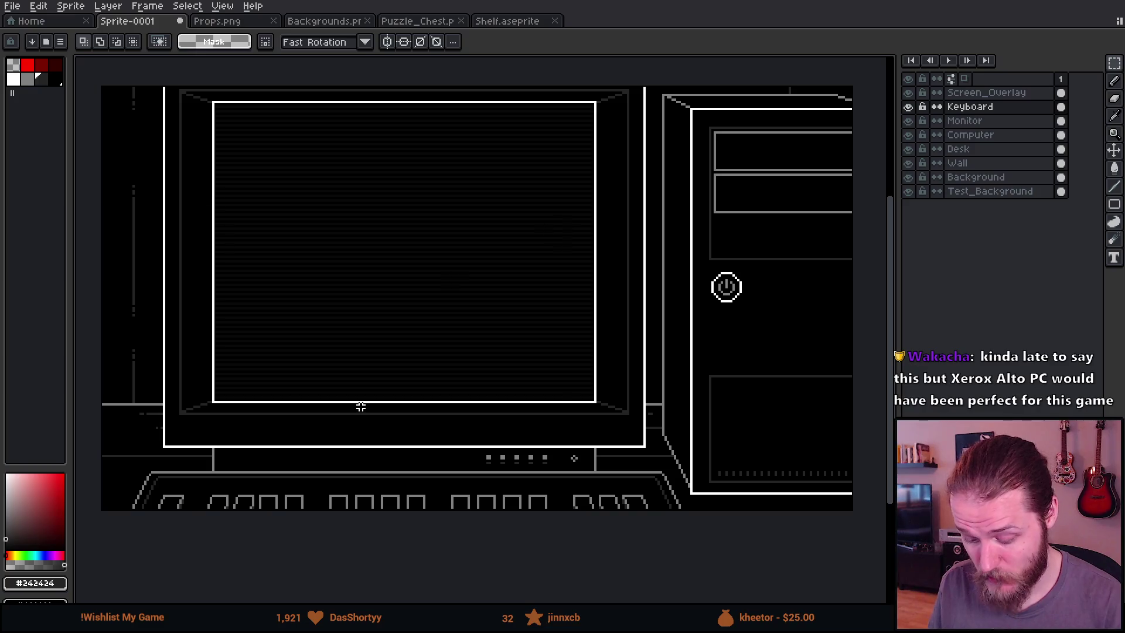
scroll(361, 405, "up", 3)
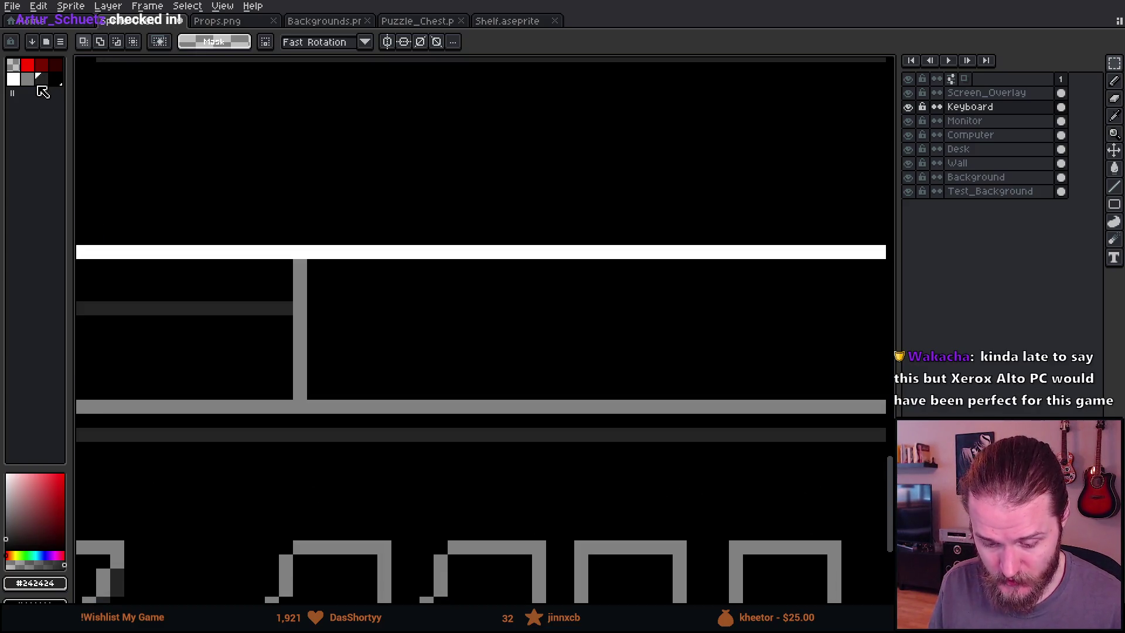
Draw with palette colour Idx-6 on the Pencil and inspect the monitor's lower edge
left_click(39, 85)
scroll(220, 369, "up", 3)
key("b")
scroll(420, 411, "down", 5)
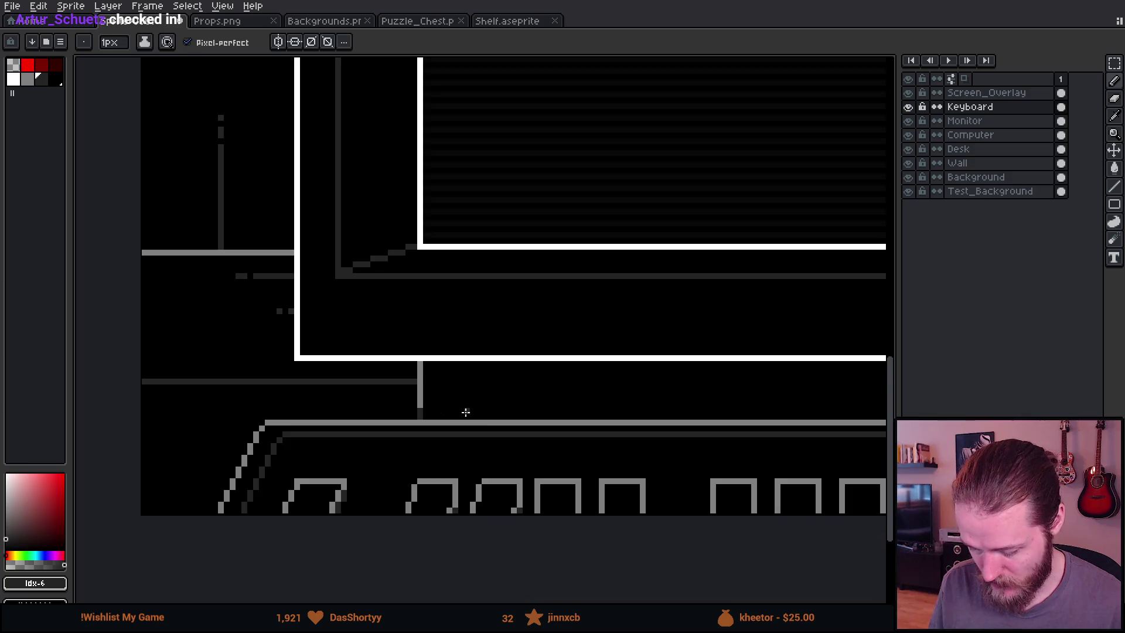
scroll(465, 412, "down", 3)
scroll(467, 427, "up", 4)
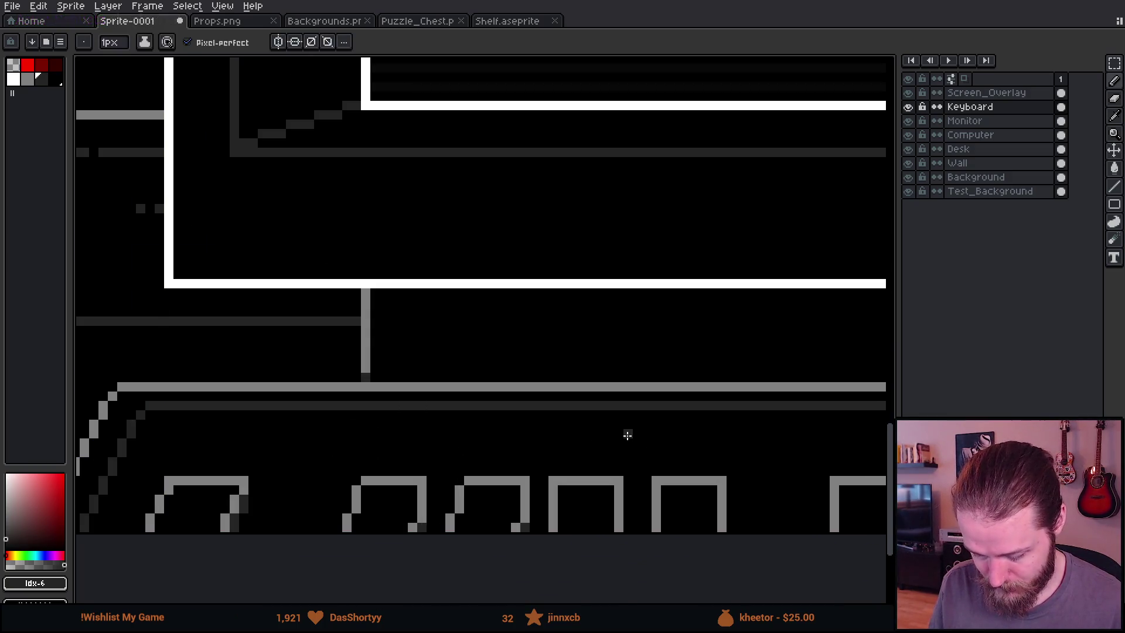
scroll(586, 431, "down", 2)
scroll(420, 319, "up", 5)
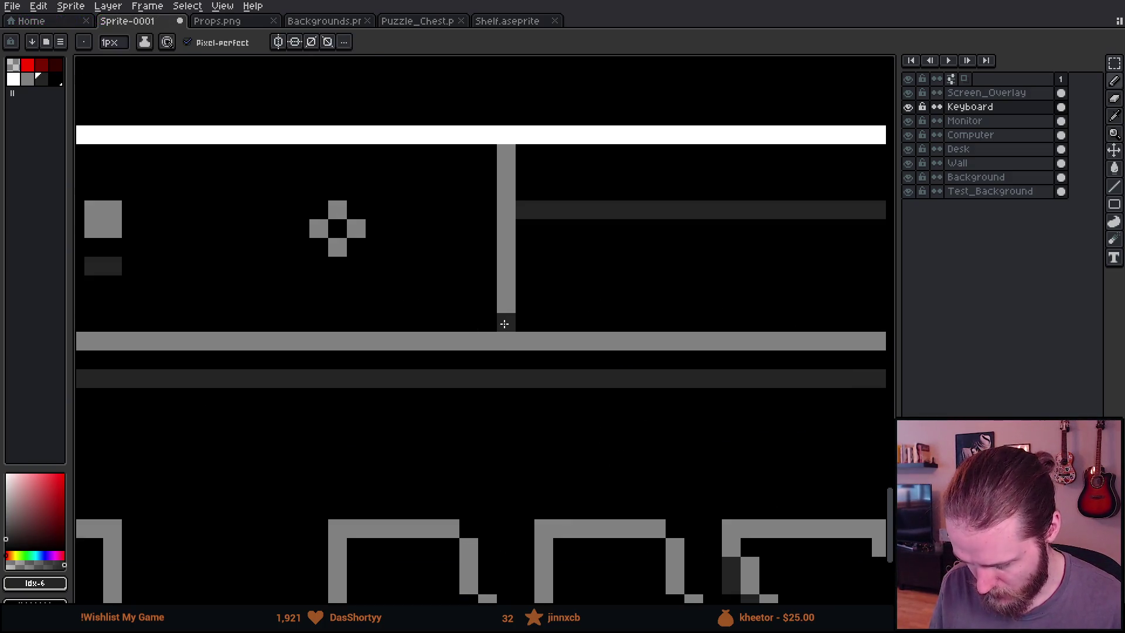
scroll(505, 324, "down", 3)
scroll(463, 283, "up", 2)
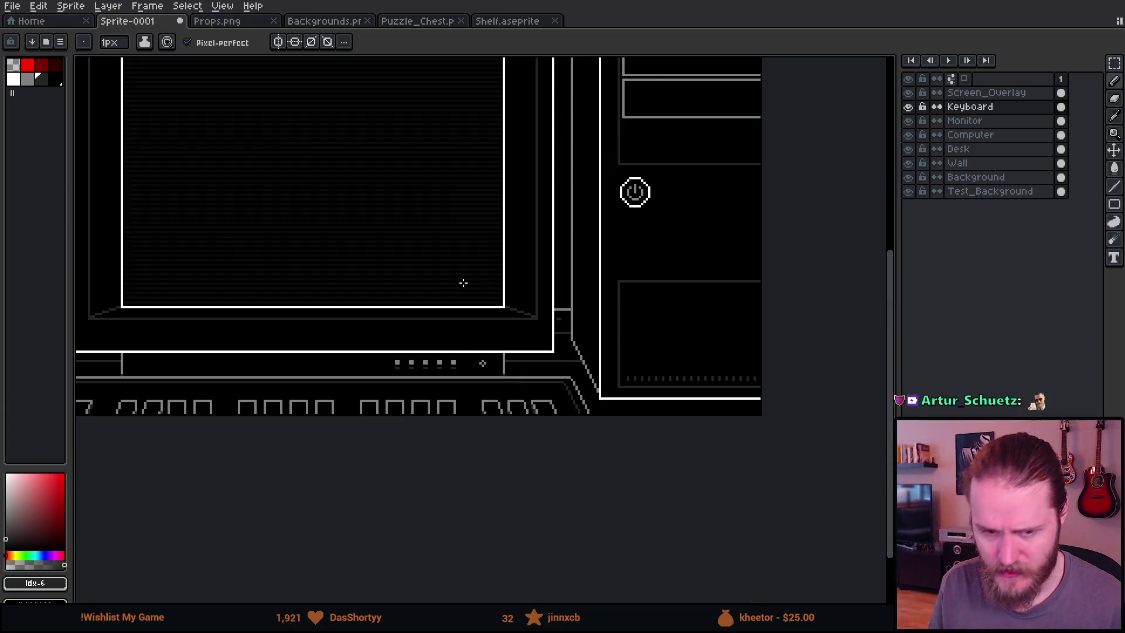
scroll(463, 283, "down", 1)
scroll(477, 320, "up", 1)
mouse_move(383, 235)
left_mouse_down()
mouse_move(422, 283)
mouse_move(383, 278)
left_mouse_up()
scroll(383, 278, "down", 2)
scroll(384, 279, "up", 2)
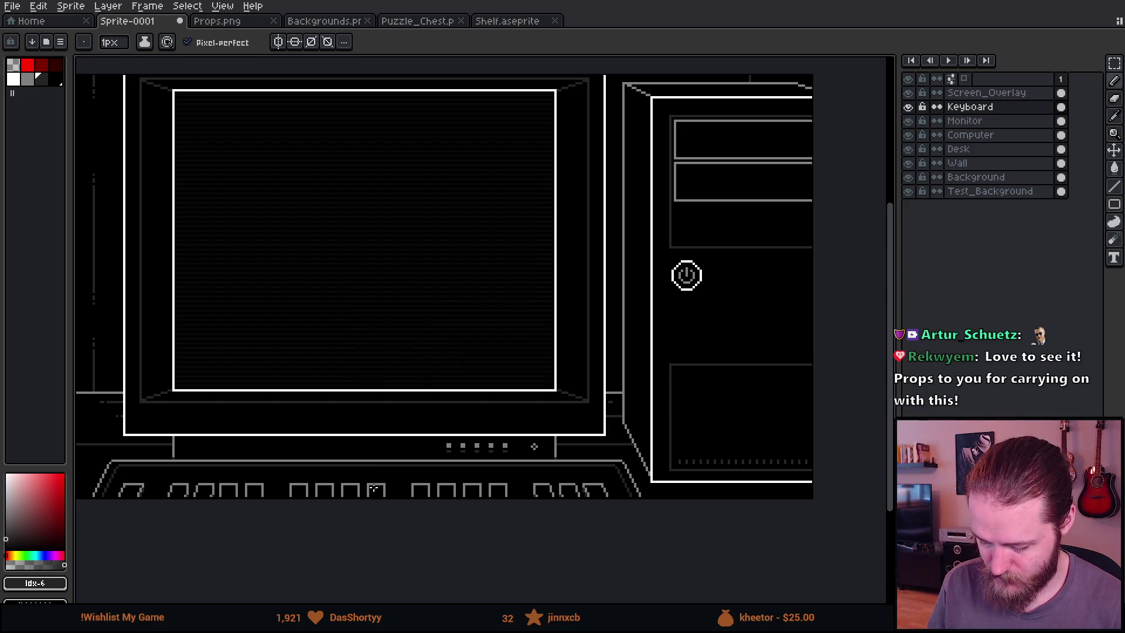
scroll(373, 488, "left", 2)
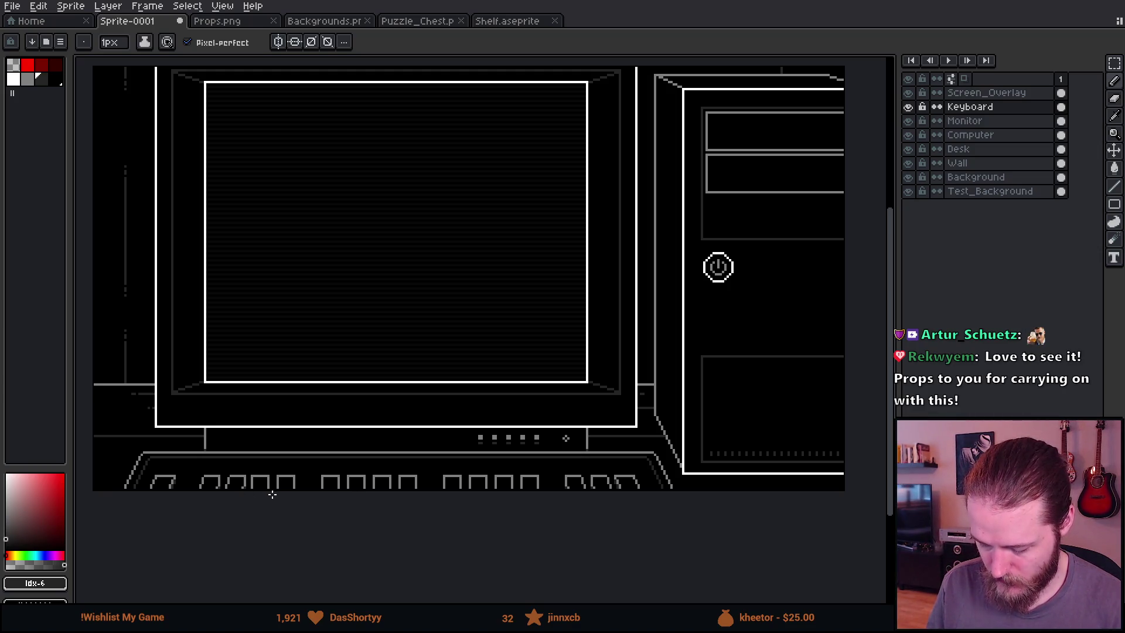
key("m")
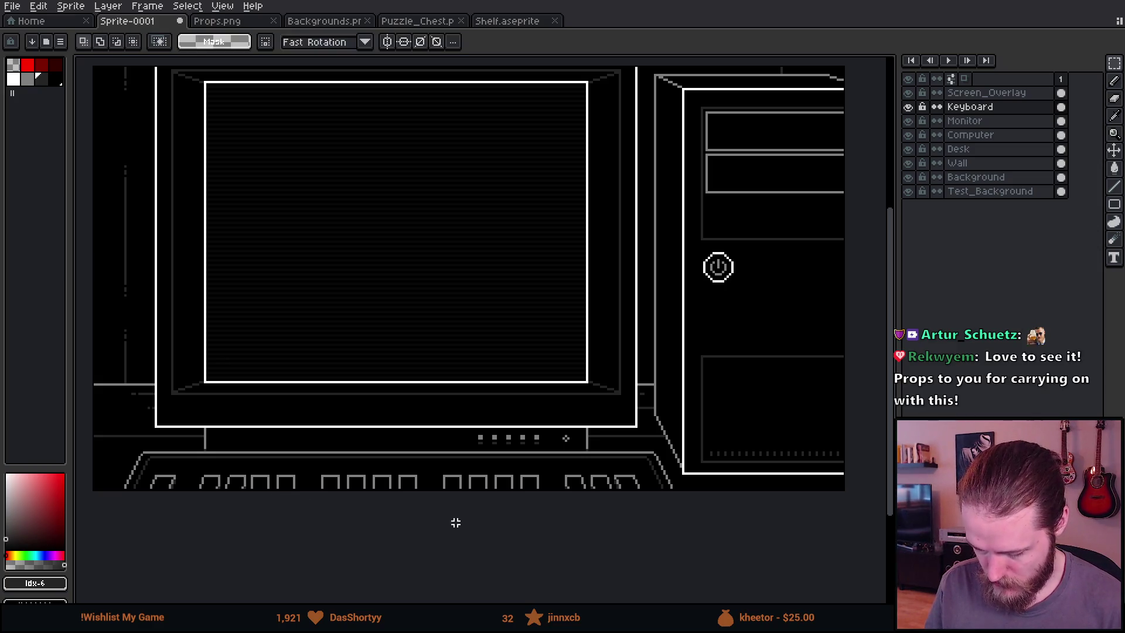
left_click_drag(561, 465, 655, 490)
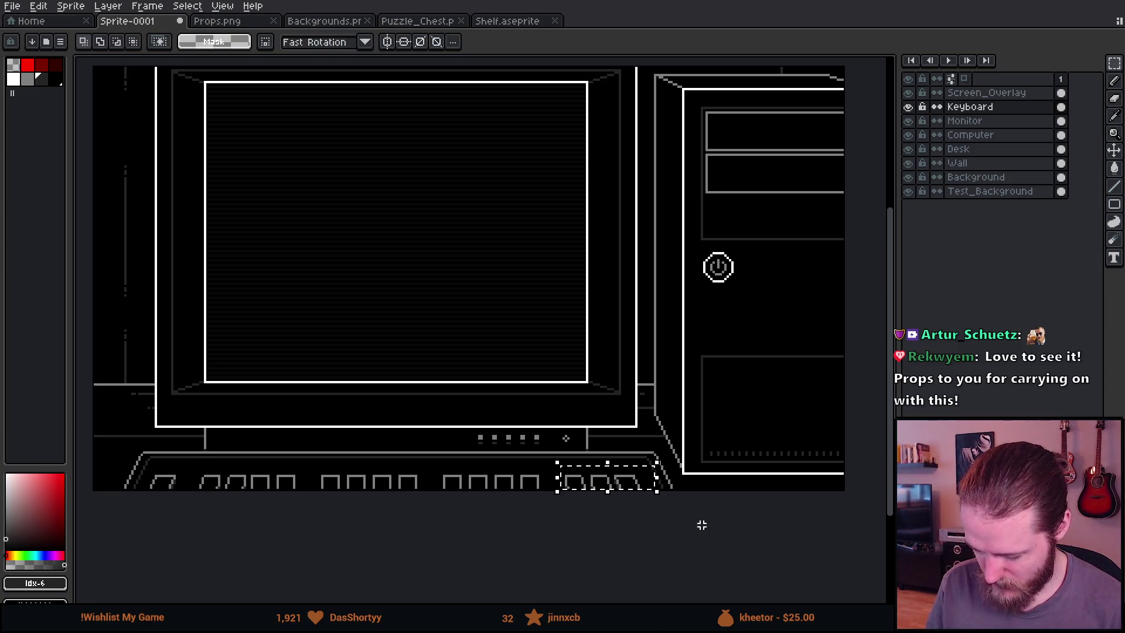
left_click(198, 473)
left_click_drag(181, 469, 545, 491)
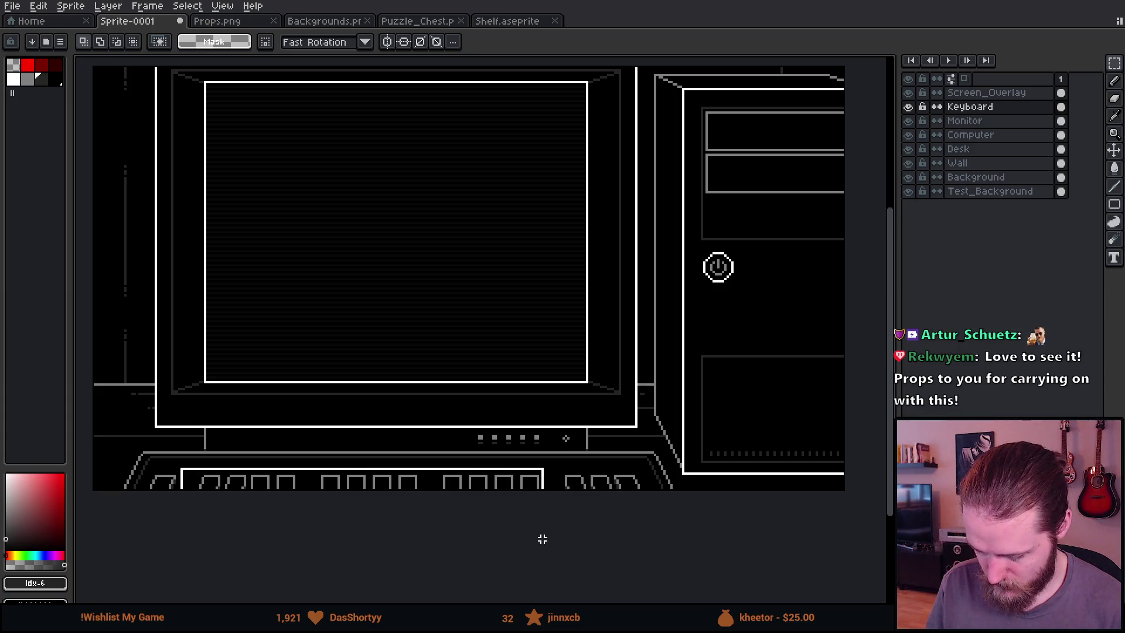
left_click(479, 534)
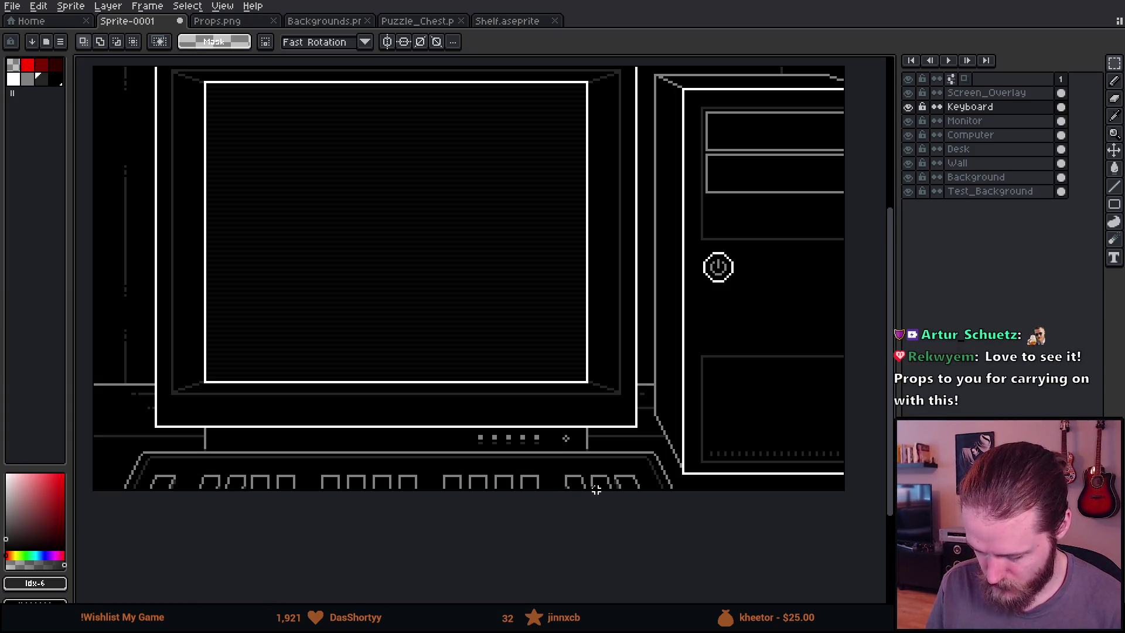
scroll(640, 480, "down", 2)
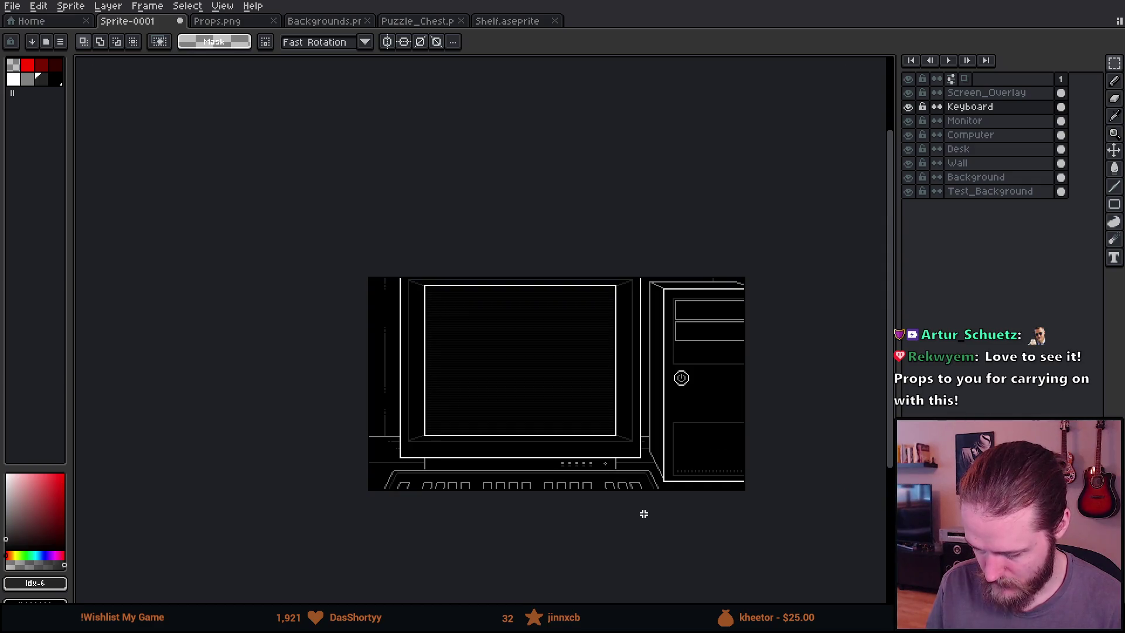
scroll(643, 513, "up", 2)
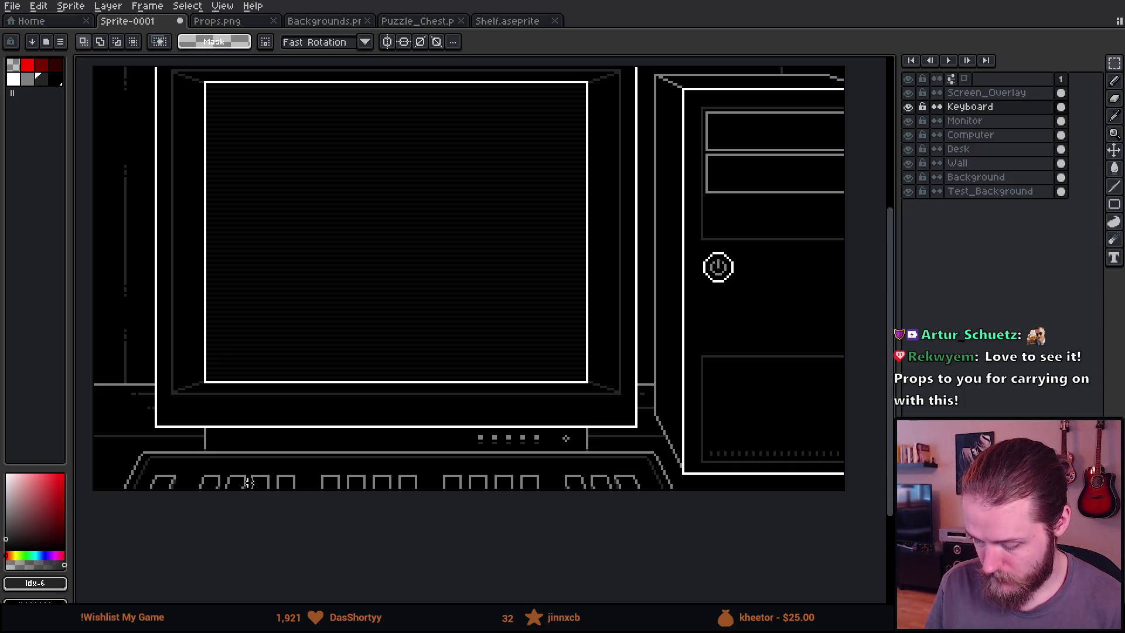
scroll(231, 469, "up", 3)
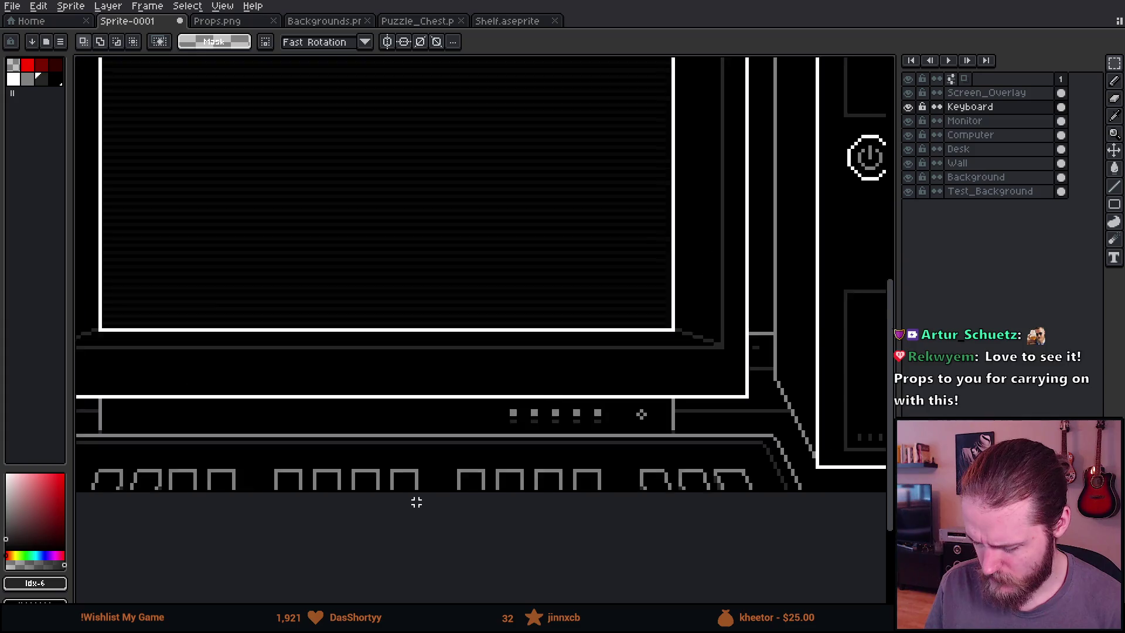
left_click_drag(526, 451, 547, 493)
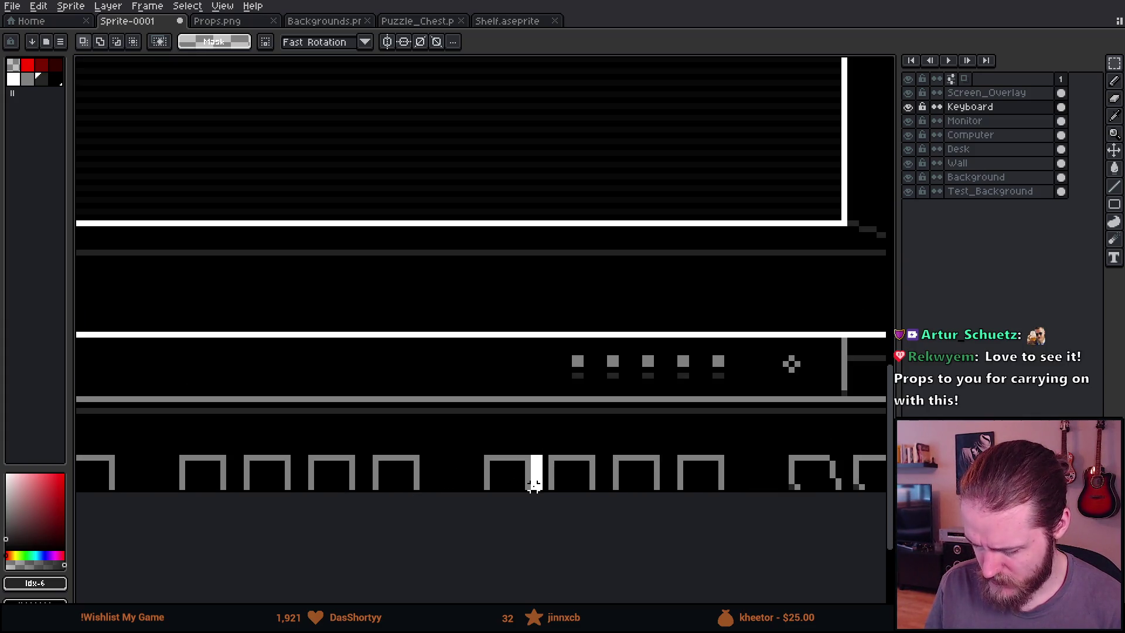
scroll(568, 509, "down", 2)
scroll(566, 509, "down", 3)
scroll(564, 512, "up", 5)
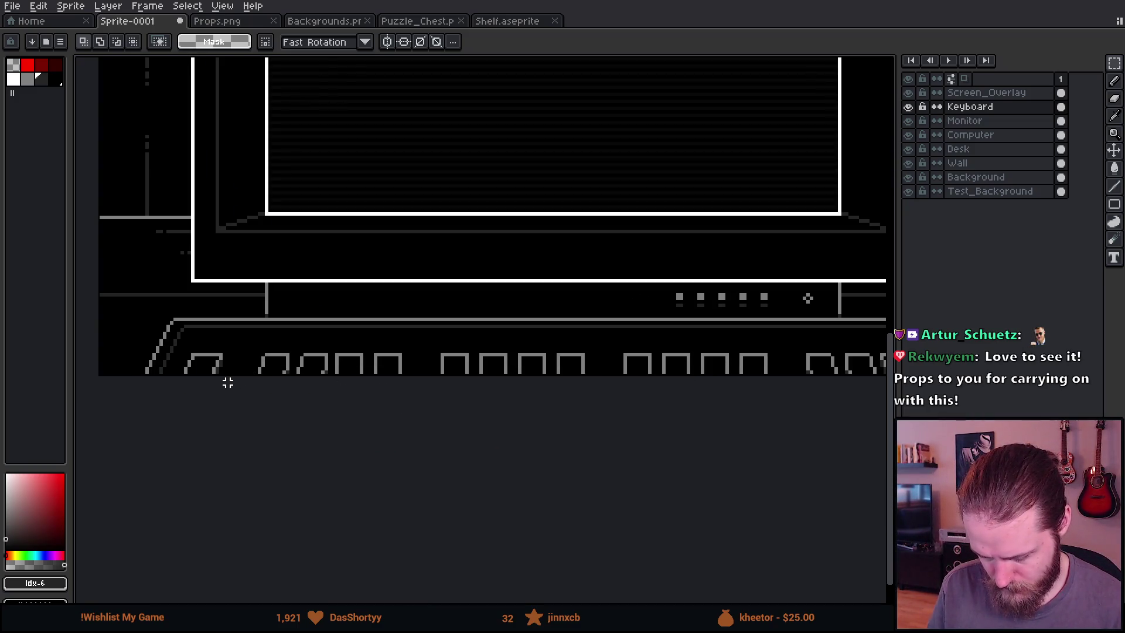
scroll(213, 373, "down", 3)
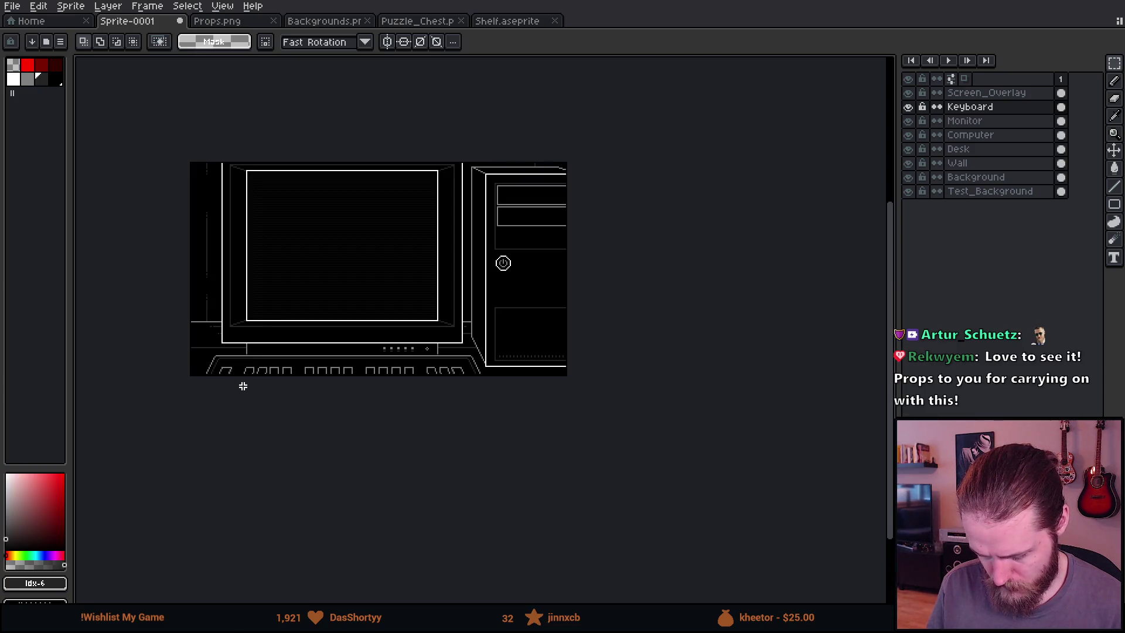
left_click_drag(281, 320, 327, 349)
scroll(326, 349, "up", 2)
mouse_move(412, 304)
left_mouse_down()
mouse_move(424, 346)
mouse_move(376, 351)
mouse_move(410, 361)
mouse_move(409, 339)
left_mouse_up()
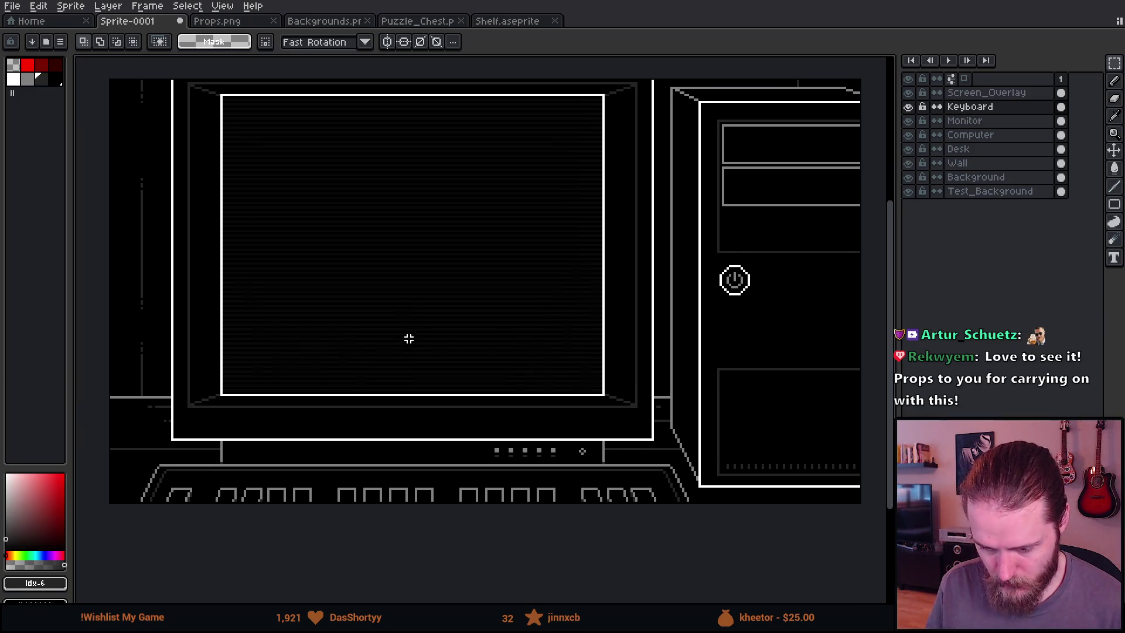
left_click_drag(442, 247, 441, 271)
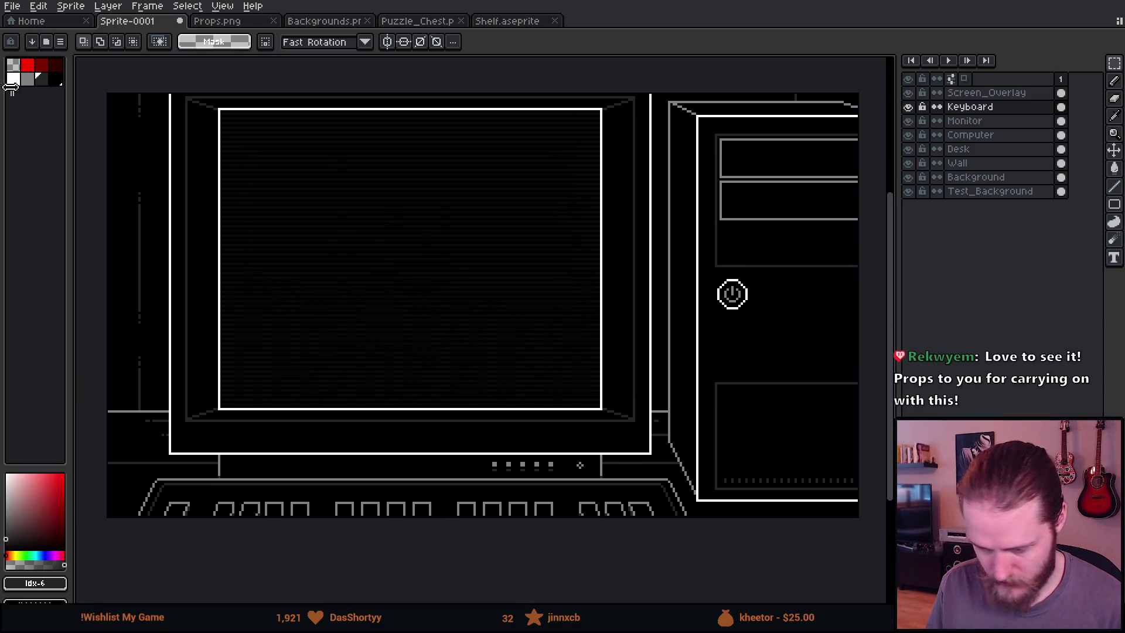
scroll(492, 219, "down", 2)
scroll(492, 221, "up", 2)
left_click_drag(607, 268, 579, 269)
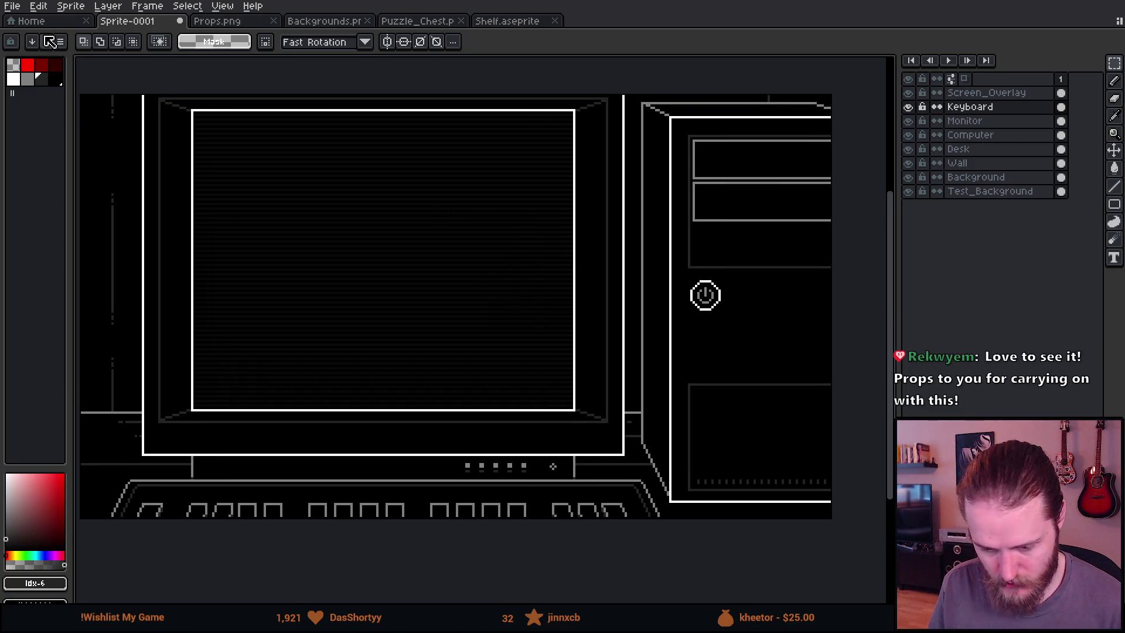
Resize the canvas to 738×470 via Sprite > Canvas Size
left_click(70, 6)
left_click(98, 83)
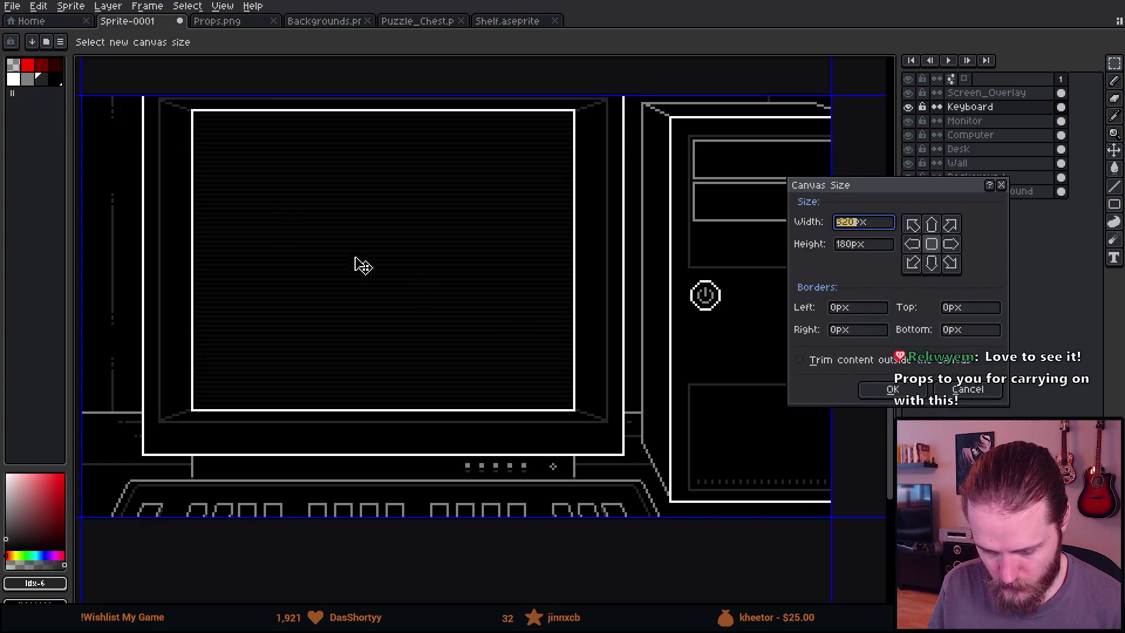
mouse_move(392, 196)
left_mouse_down()
mouse_move(574, 366)
mouse_move(590, 344)
mouse_move(637, 369)
left_mouse_up()
left_click(876, 393)
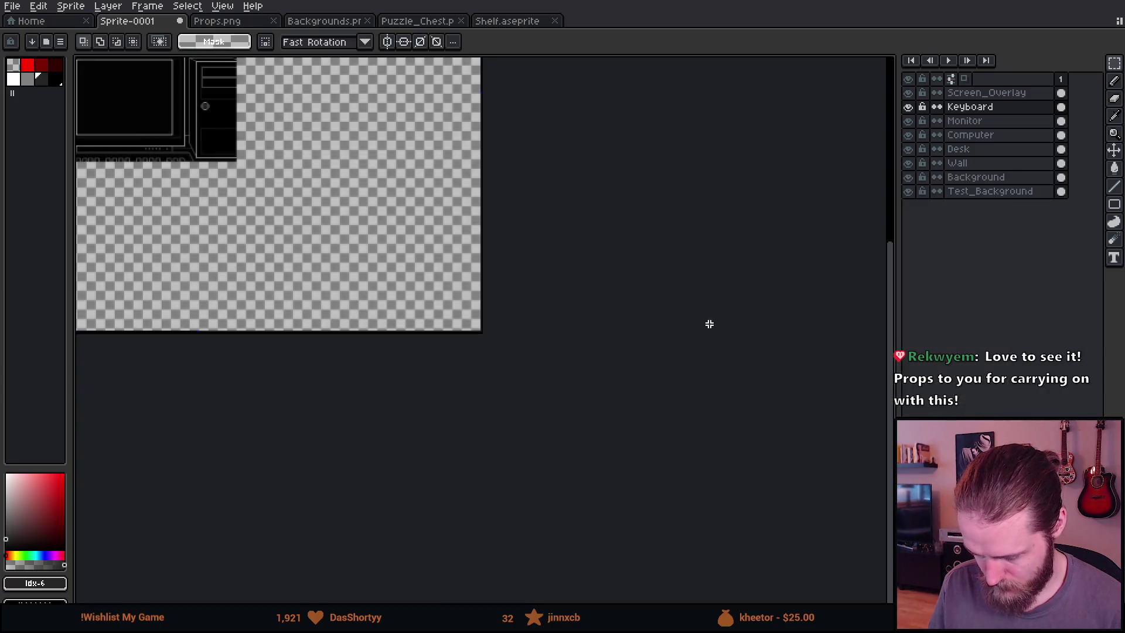
scroll(543, 217, "up", 3)
scroll(542, 217, "down", 2)
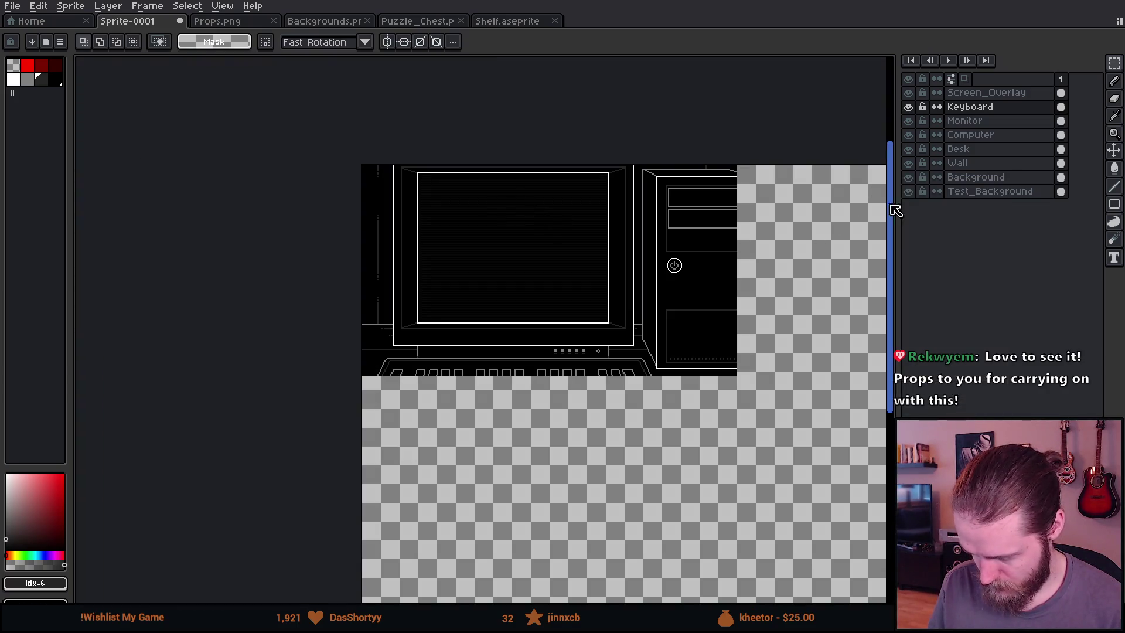
Fill the empty area on Test_Background with the sampled dark purple #401239
left_click(993, 191)
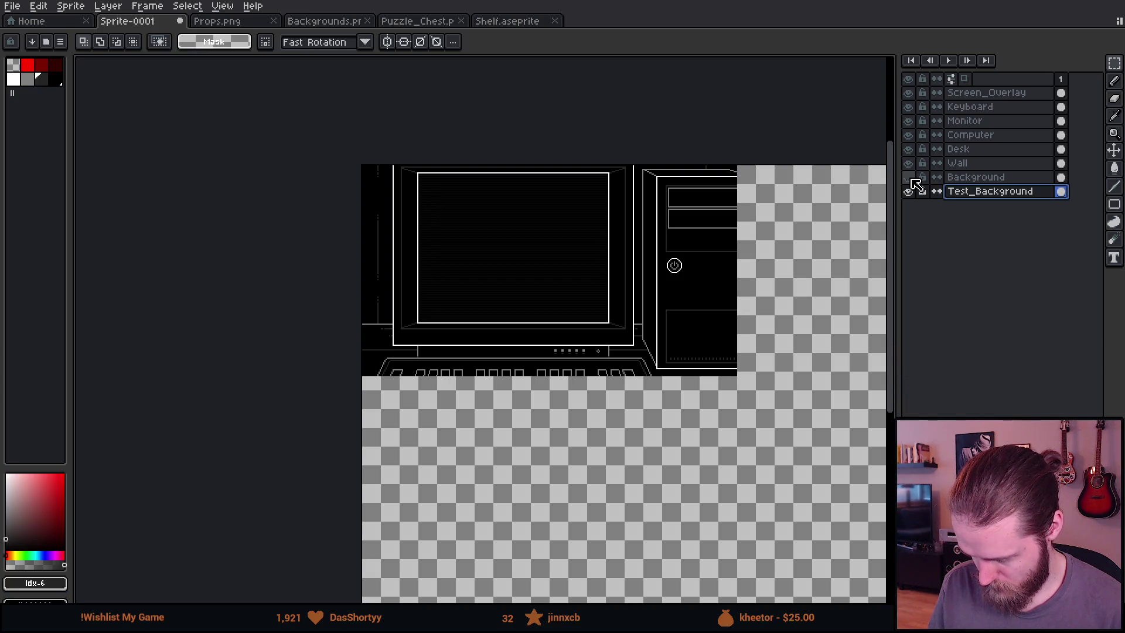
left_click(908, 163)
key("i")
left_click(388, 218)
key("g")
left_click(849, 329)
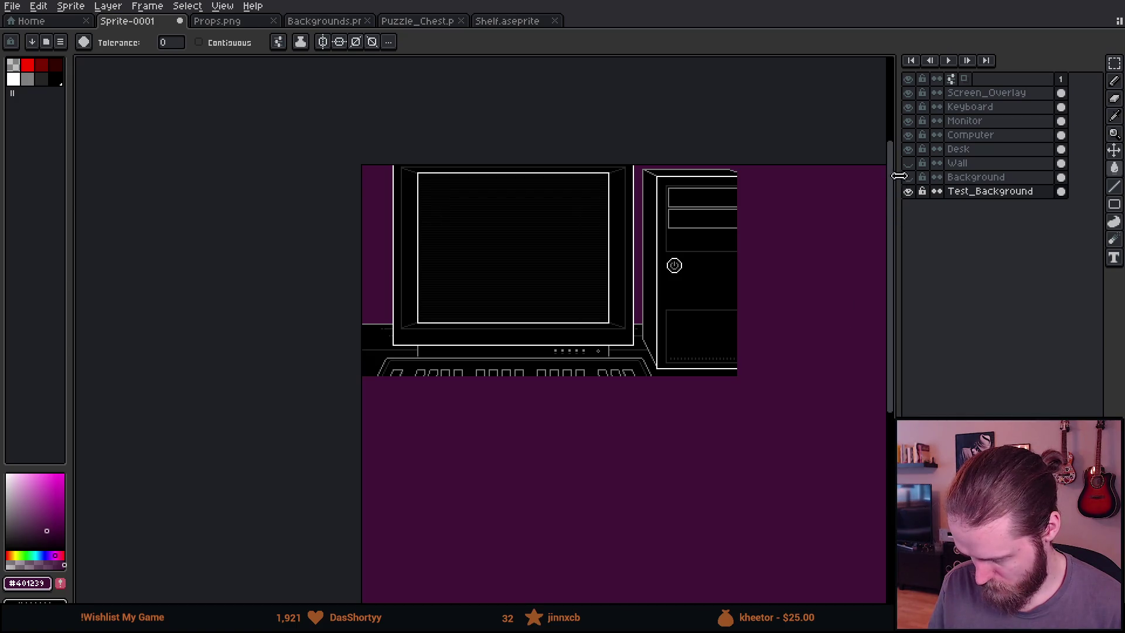
left_click(907, 163)
left_click_drag(695, 249, 593, 221)
scroll(593, 221, "up", 2)
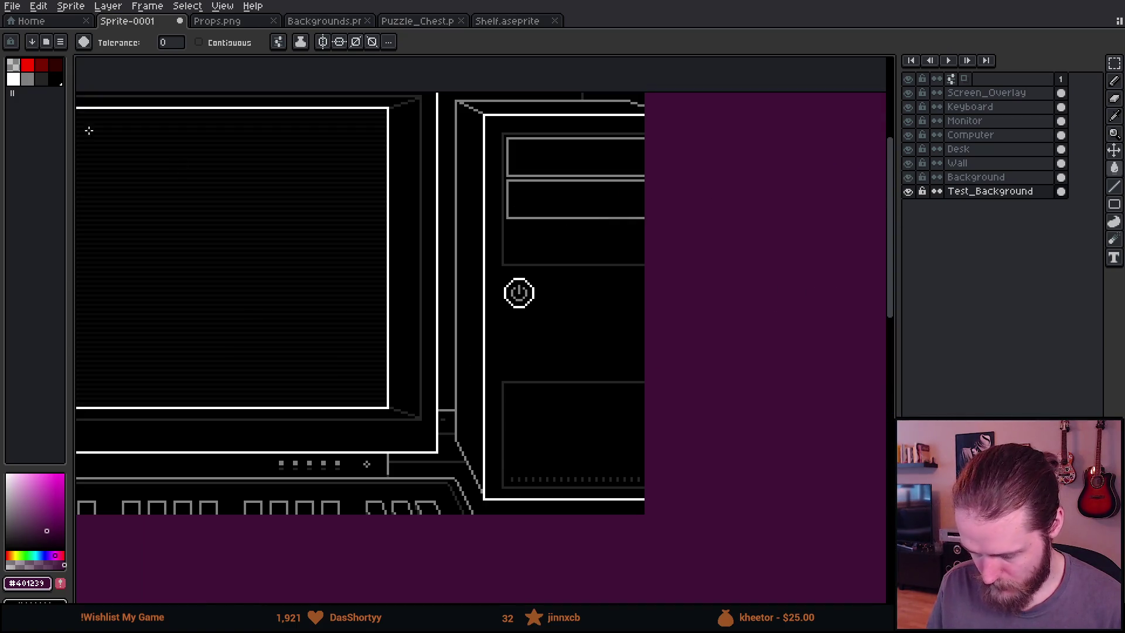
left_click_drag(268, 198, 453, 195)
left_click(975, 94)
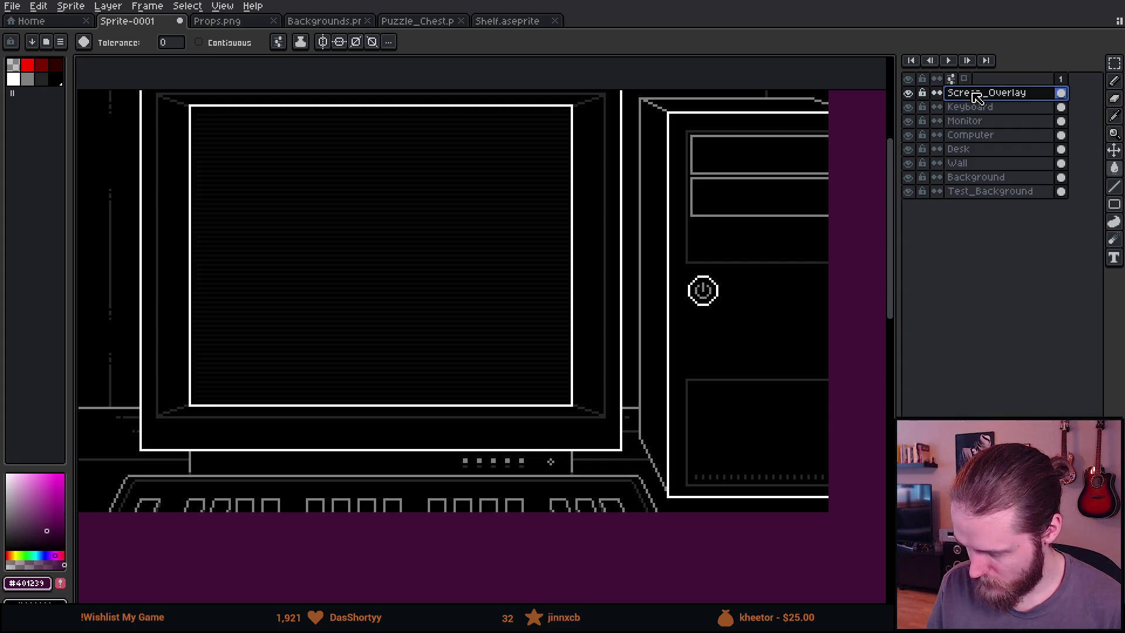
Marquee the monitor's screen area and add a new layer named Stuff
scroll(704, 222, "down", 1)
key("m")
left_click_drag(417, 129, 654, 329)
key("shift+n")
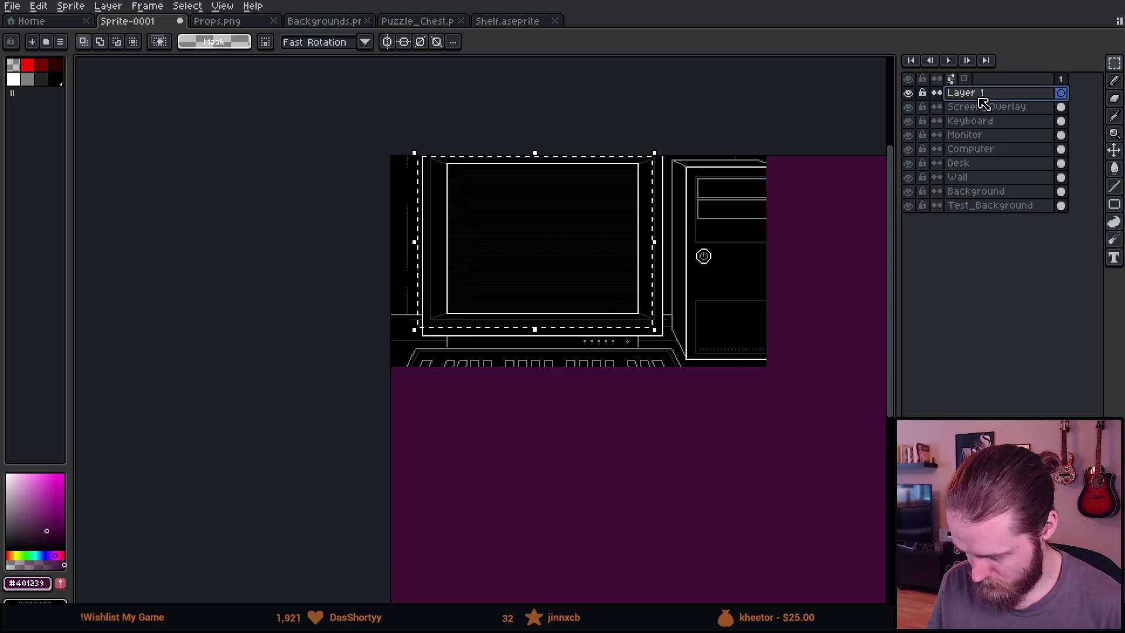
double_click(981, 94)
type("Stuff")
key("Return")
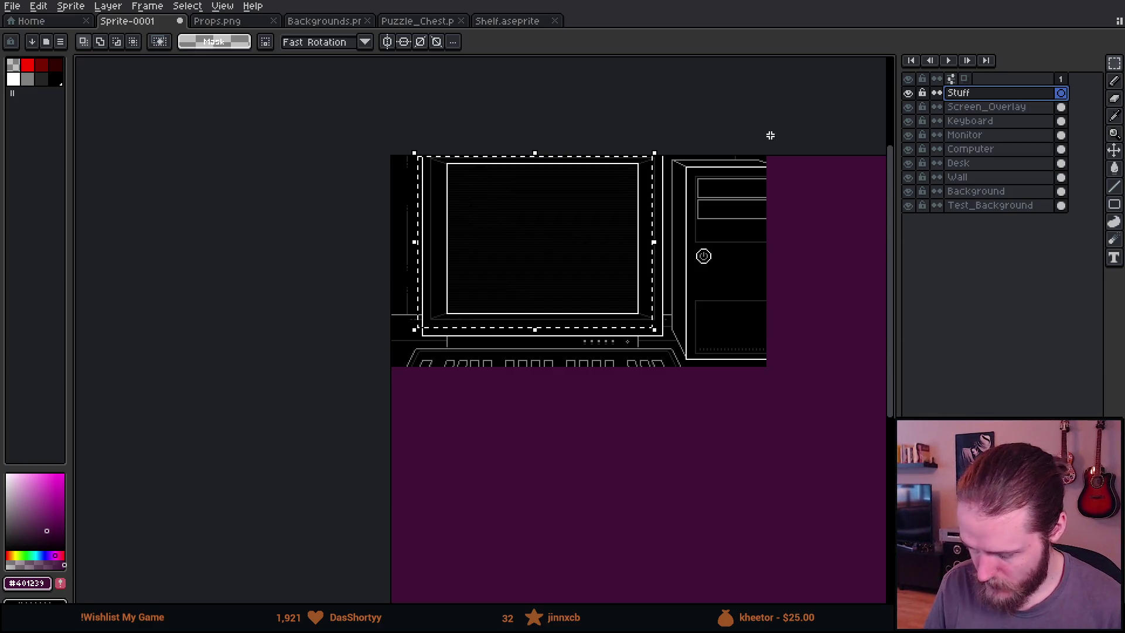
Paste the screen copy onto the Stuff layer and move it onto the purple area
scroll(632, 199, "up", 2)
scroll(402, 226, "down", 1)
scroll(346, 261, "up", 1)
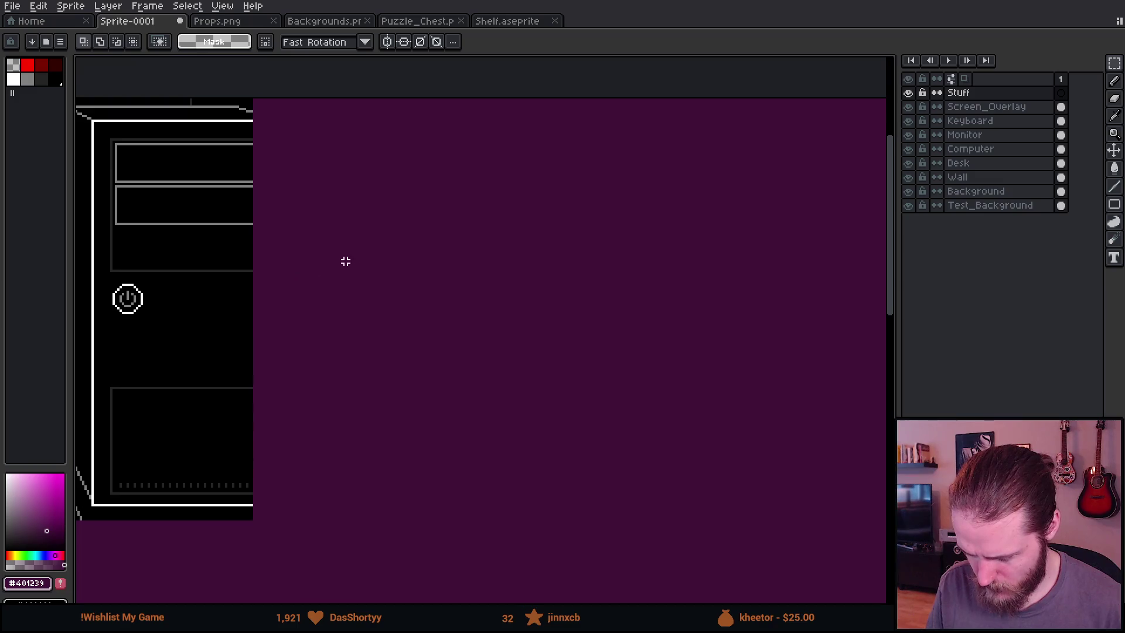
key("ctrl+v")
left_click_drag(442, 249, 415, 243)
key("ctrl+d")
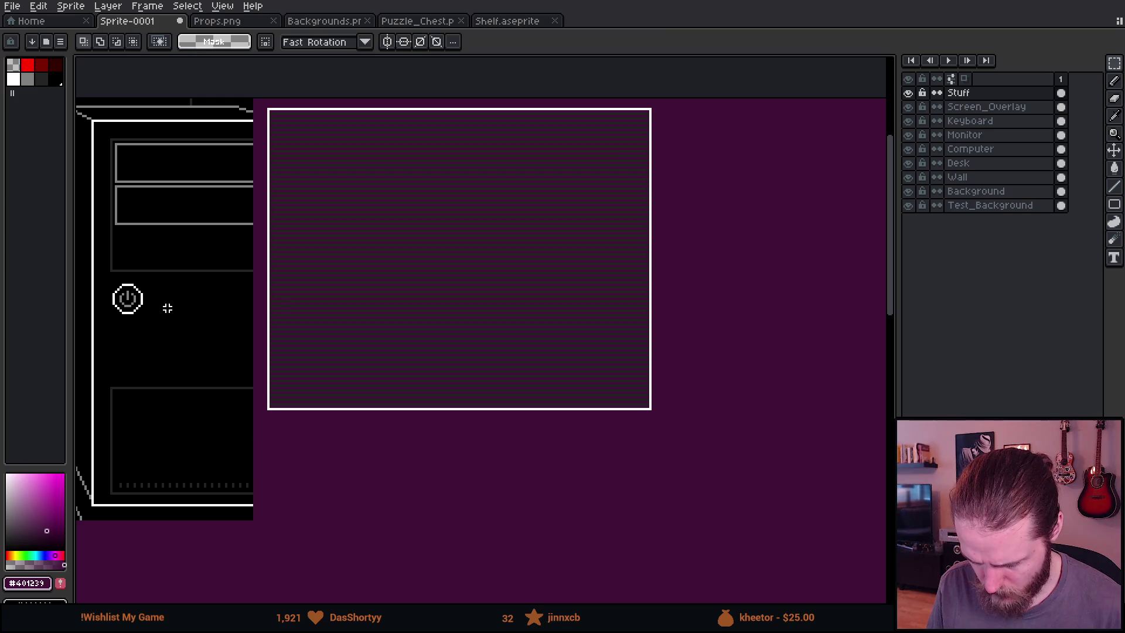
Copy the power button from the Computer layer and place the copy below the screen copy
left_click_drag(167, 308, 610, 266)
left_click(998, 150)
scroll(358, 256, "up", 3)
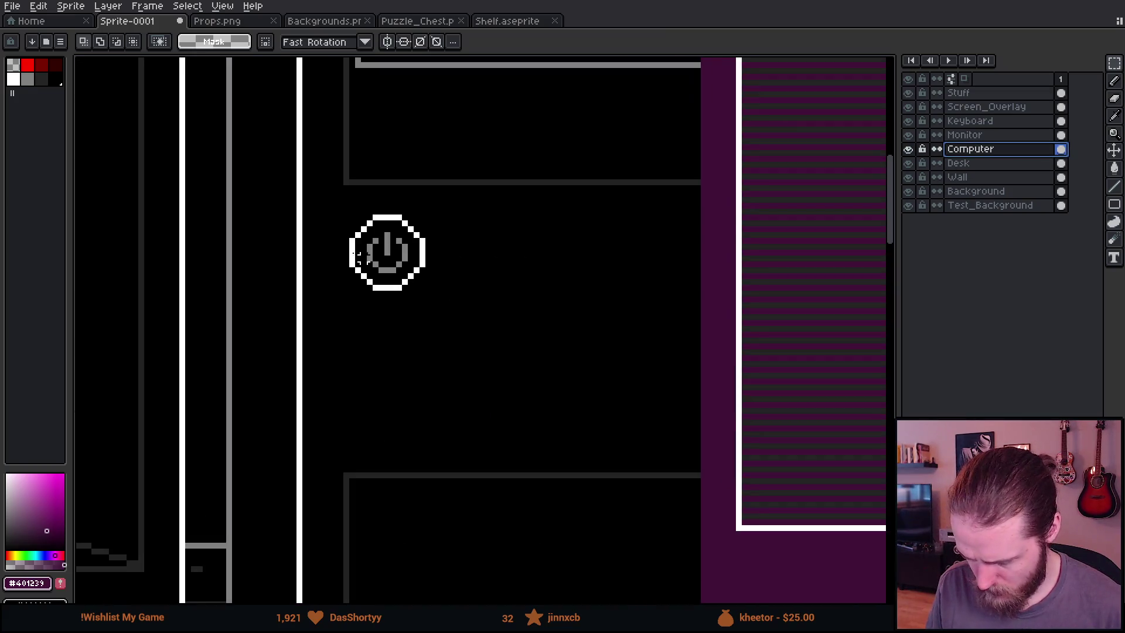
left_click_drag(331, 208, 462, 316)
scroll(462, 316, "down", 2)
left_click_drag(643, 402, 447, 259)
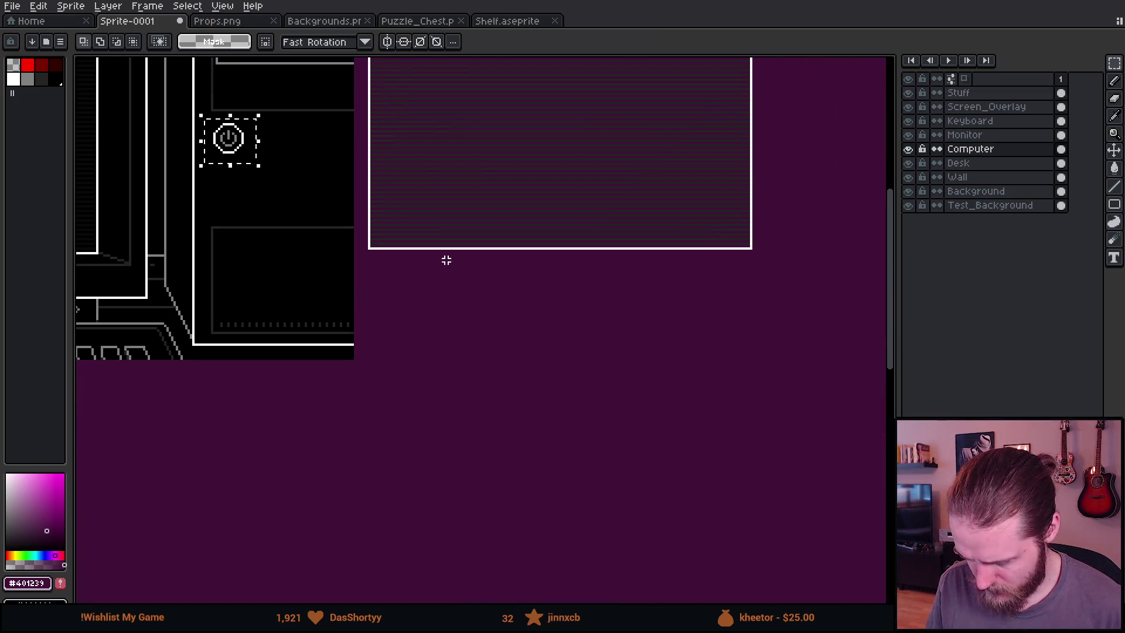
scroll(399, 296, "up", 2)
key("ctrl+c")
key("ctrl+v")
mouse_move(497, 361)
left_mouse_down()
mouse_move(364, 271)
mouse_move(394, 284)
left_mouse_up()
key("ctrl+d")
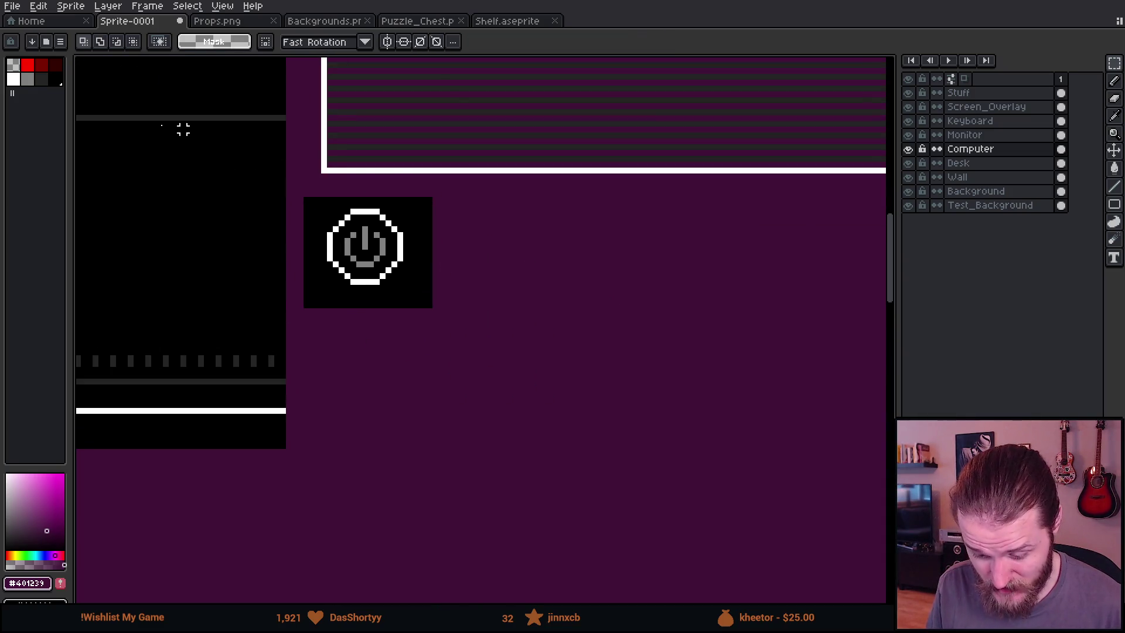
Clear the copied button's black box with a transparent, contiguous four-way bucket fill
key("g")
left_click(17, 61)
left_click(226, 42)
left_click(278, 41)
left_click(301, 121)
left_click(404, 287)
scroll(405, 286, "down", 3)
mouse_move(404, 291)
left_mouse_down()
mouse_move(422, 349)
mouse_move(607, 419)
left_mouse_up()
scroll(604, 413, "up", 2)
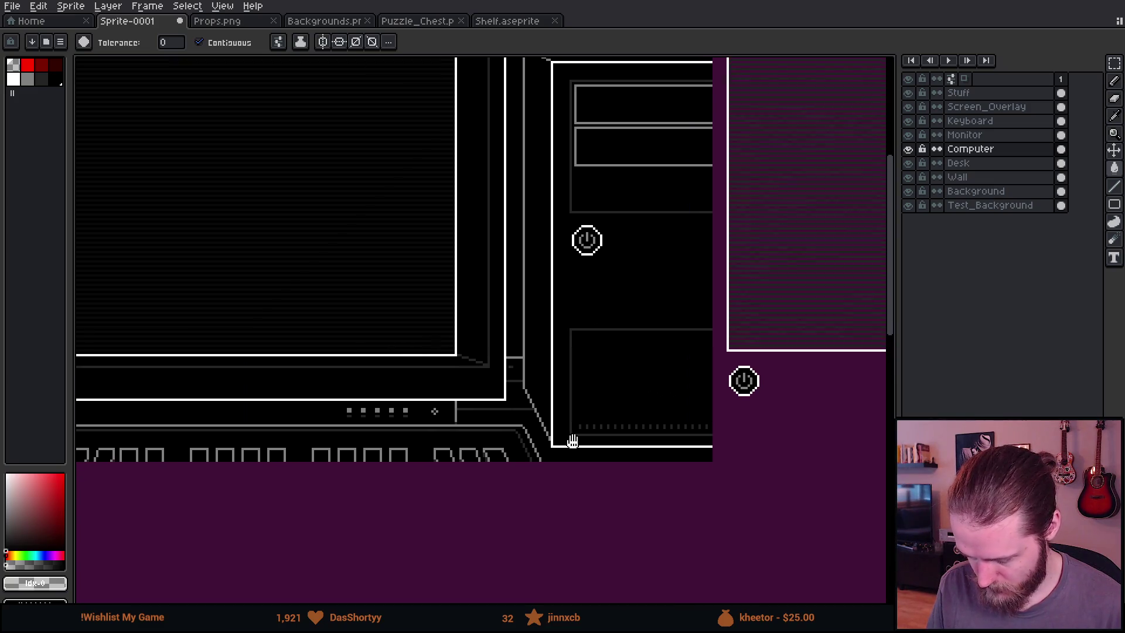
scroll(566, 455, "down", 2)
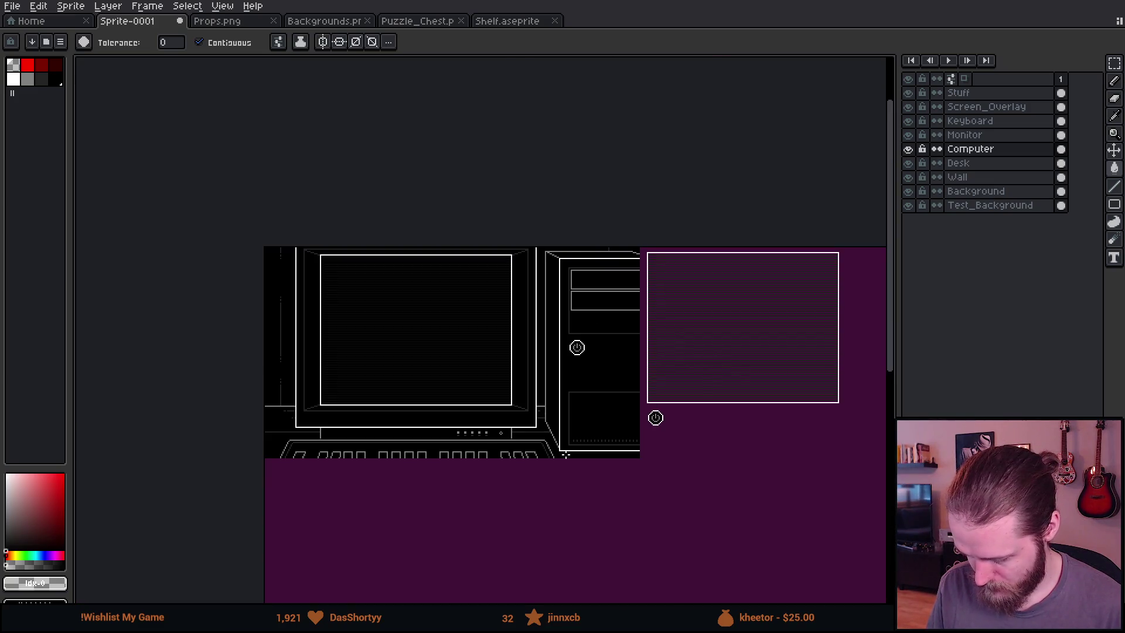
Sample the near-black #080808 colour near the monitor's lower corner
scroll(566, 455, "up", 2)
mouse_move(447, 364)
left_mouse_down()
mouse_move(472, 389)
mouse_move(604, 371)
mouse_move(376, 381)
mouse_move(347, 372)
left_mouse_up()
scroll(472, 389, "up", 2)
scroll(359, 421, "up", 2)
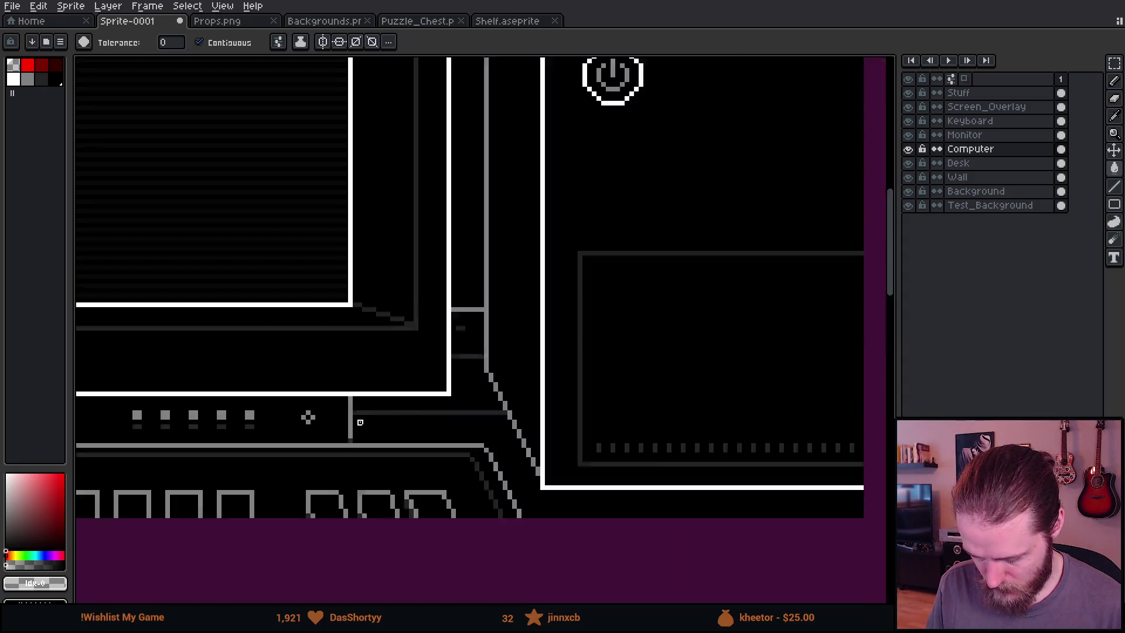
scroll(360, 421, "up", 2)
left_click(221, 402, "alt")
Pencil a small three-pixel grey cross above-left of the tower's power button
scroll(296, 358, "down", 3)
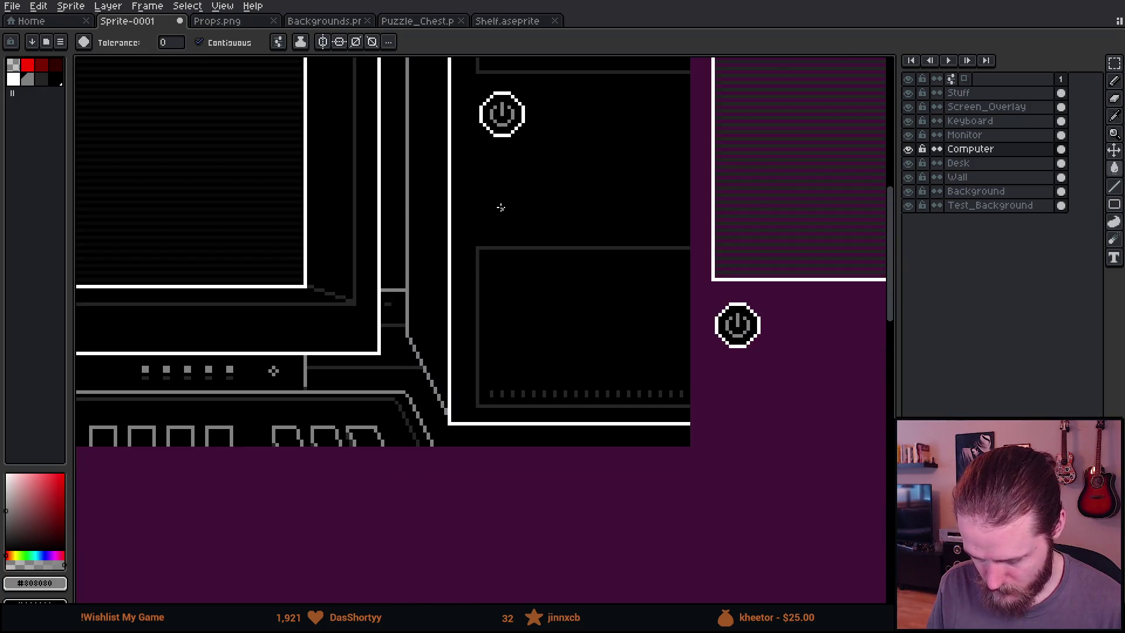
left_click_drag(501, 207, 427, 407)
scroll(381, 266, "up", 2)
key("b")
scroll(350, 289, "up", 2)
left_click(375, 269)
left_click(394, 287)
left_click(375, 305)
scroll(376, 305, "down", 8)
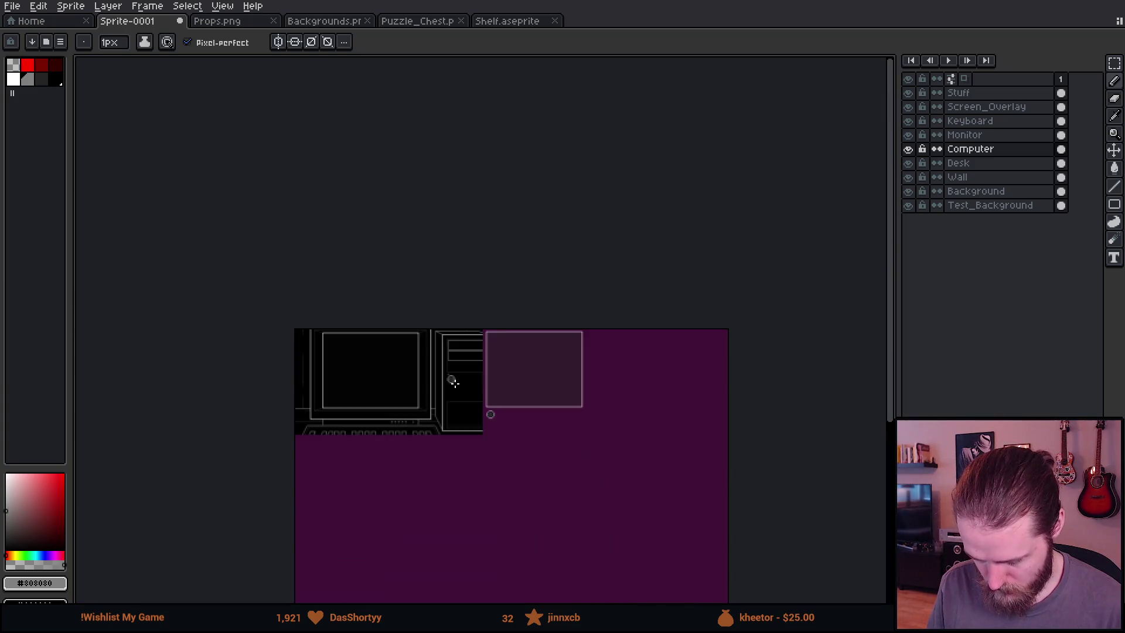
scroll(453, 382, "up", 8)
Lasso the power button and shift it slightly to the right
key("q")
mouse_move(454, 315)
left_mouse_down()
mouse_move(389, 464)
mouse_move(465, 293)
mouse_move(460, 310)
left_mouse_up()
left_click_drag(496, 440, 539, 440)
key("ctrl+d")
key("w")
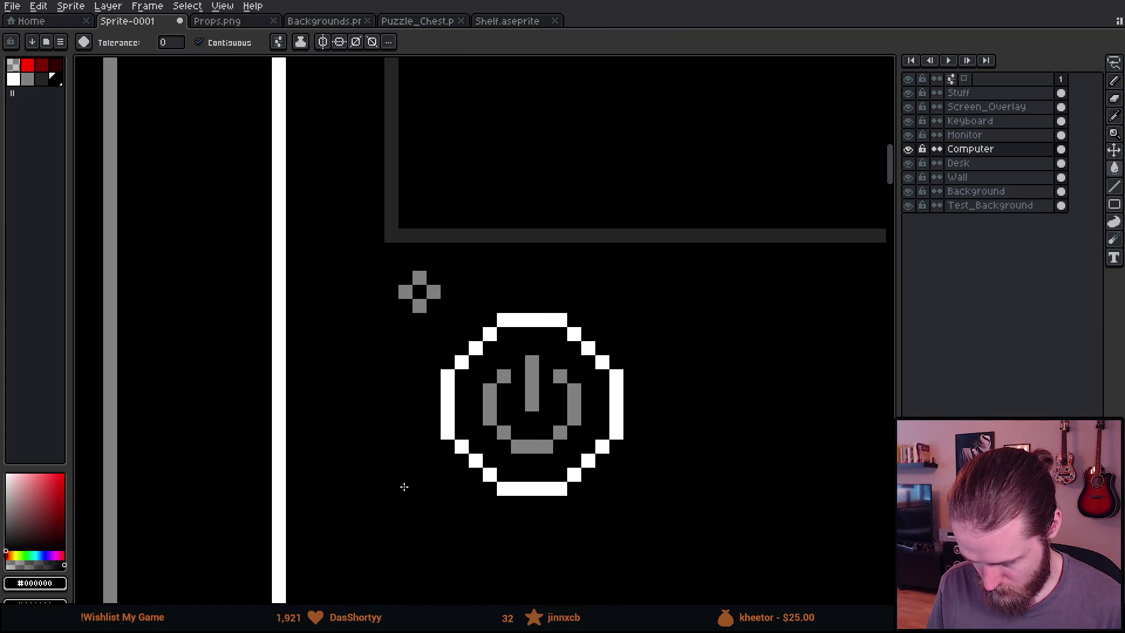
scroll(404, 487, "down", 3)
scroll(523, 359, "down", 1)
scroll(530, 381, "up", 1)
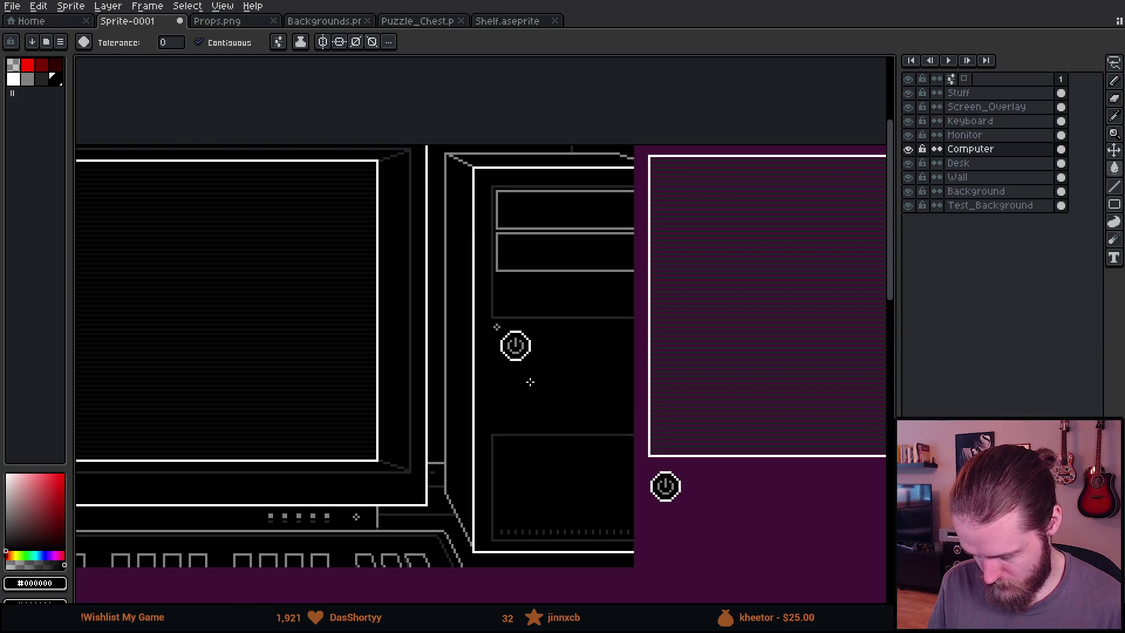
mouse_move(547, 388)
left_mouse_down()
mouse_move(684, 371)
mouse_move(650, 393)
left_mouse_up()
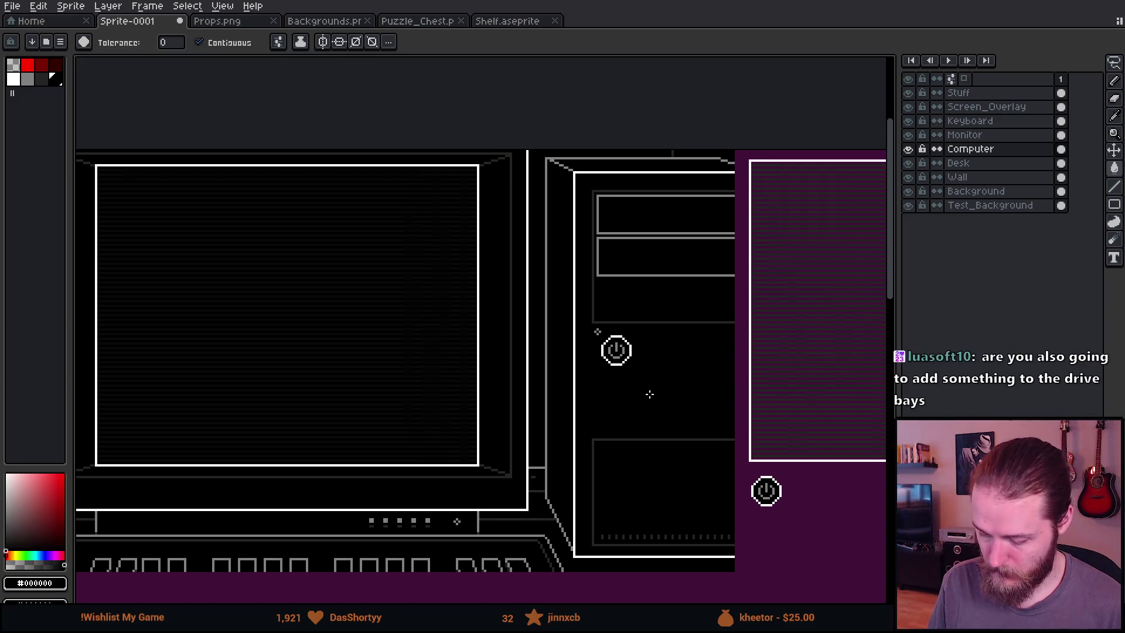
scroll(644, 396, "down", 2)
scroll(639, 400, "up", 2)
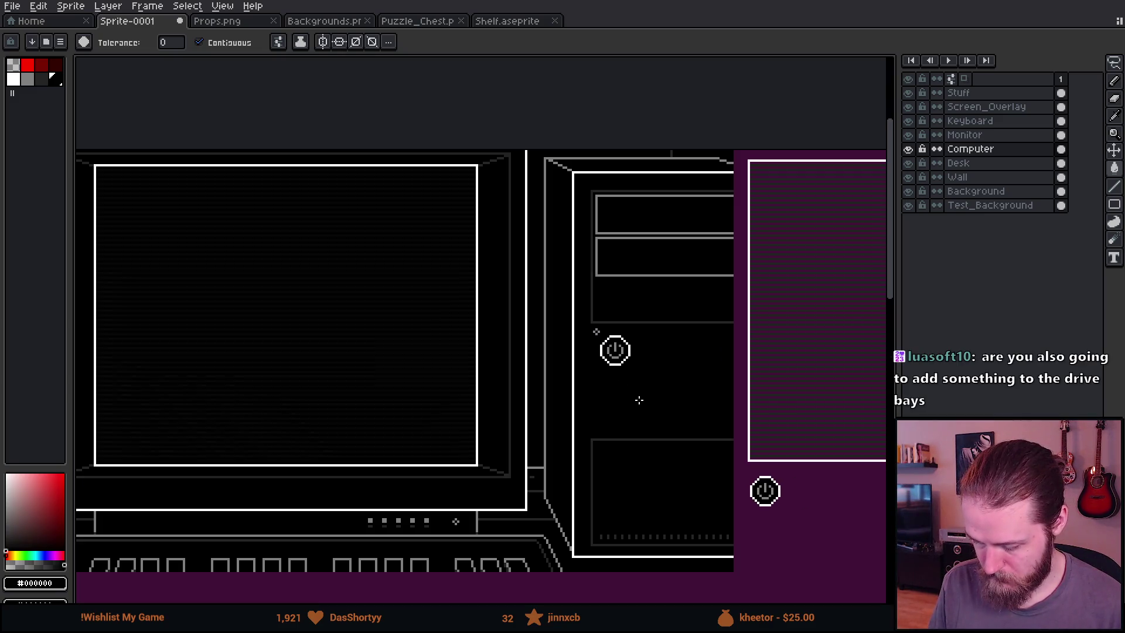
left_click_drag(608, 490, 604, 385)
Repaint the small cross white with the pencil
left_click(13, 78)
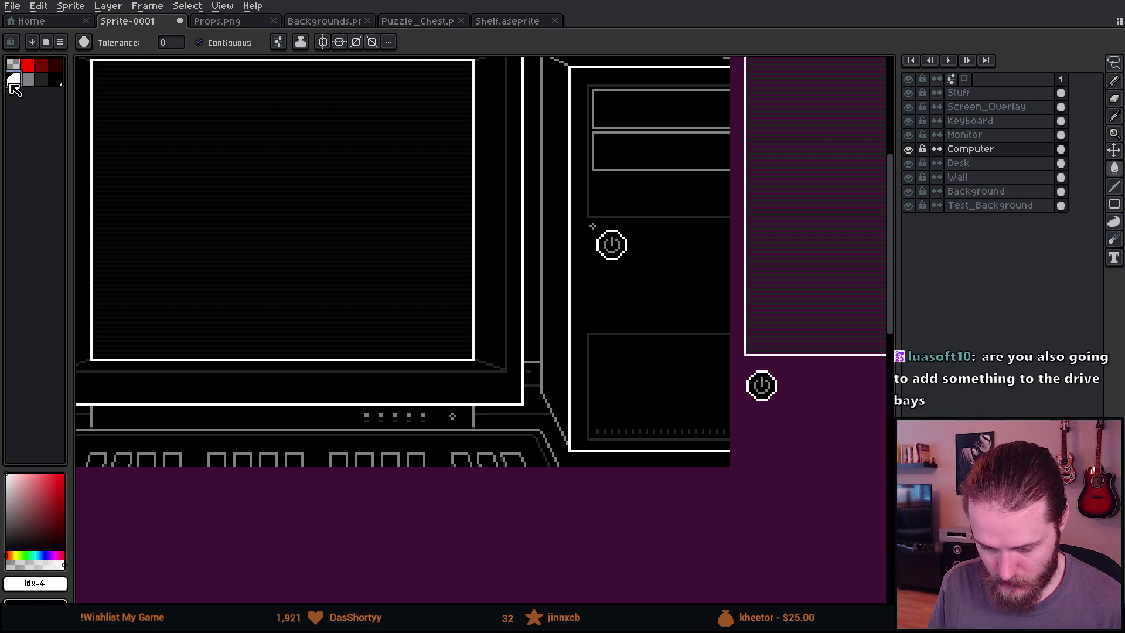
scroll(567, 279, "up", 3)
key("b")
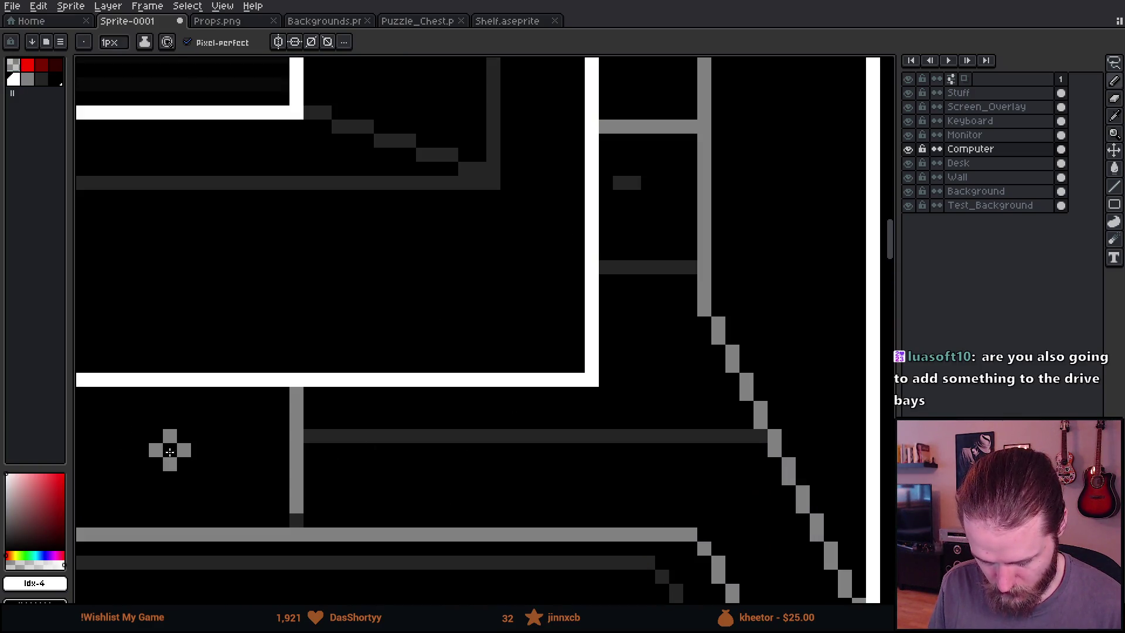
scroll(445, 318, "down", 2)
scroll(589, 68, "up", 3)
left_click(497, 90)
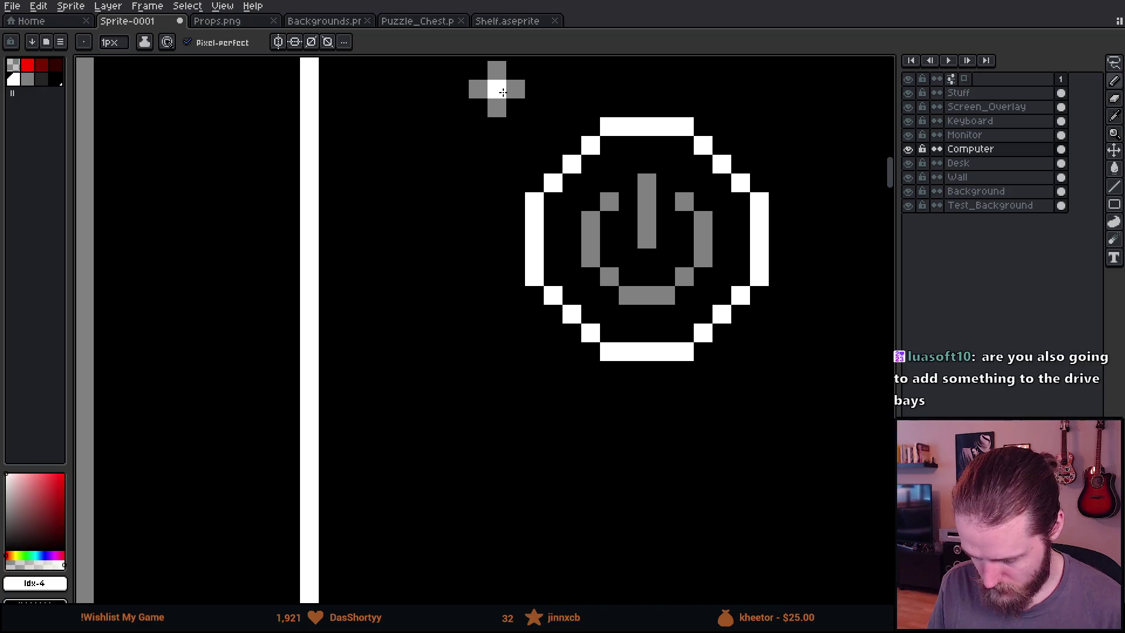
scroll(545, 245, "down", 3)
scroll(586, 293, "down", 3)
scroll(557, 276, "up", 2)
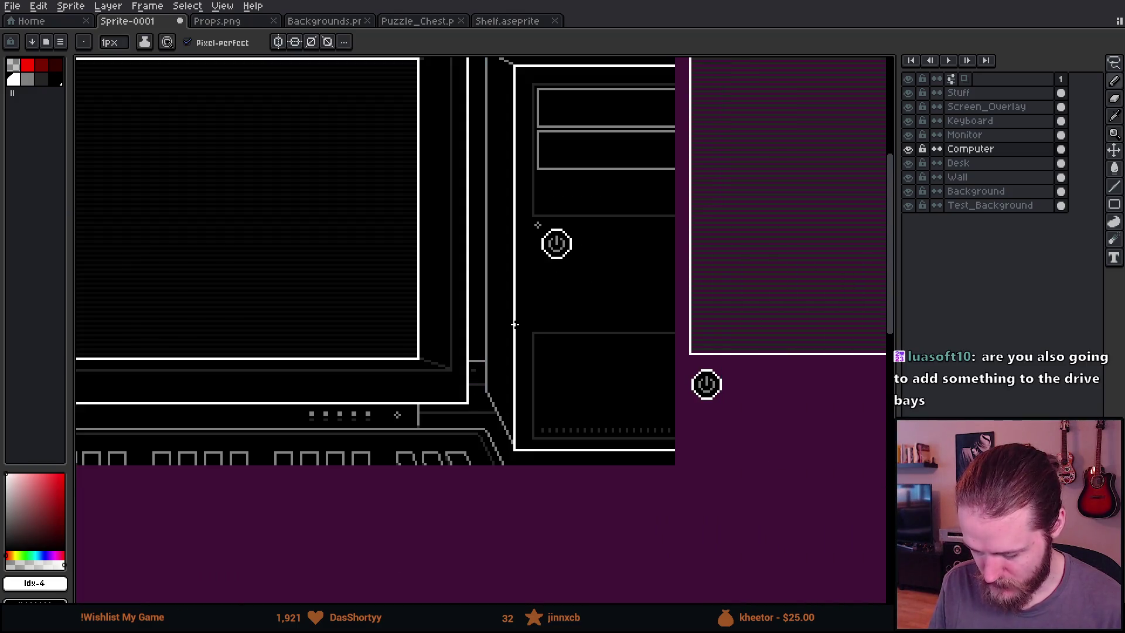
scroll(94, 130, "up", 1)
Paint the cross's centre pixel red
left_click(27, 65)
scroll(586, 264, "up", 2)
left_click(615, 266)
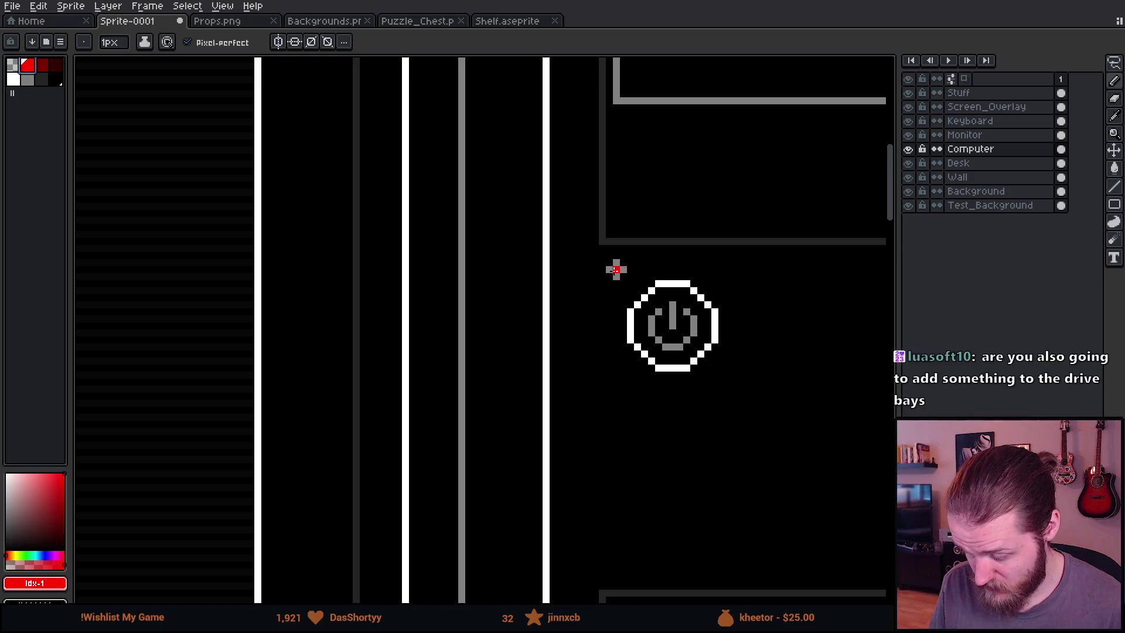
scroll(679, 402, "down", 1)
scroll(680, 402, "down", 2)
scroll(682, 404, "down", 1)
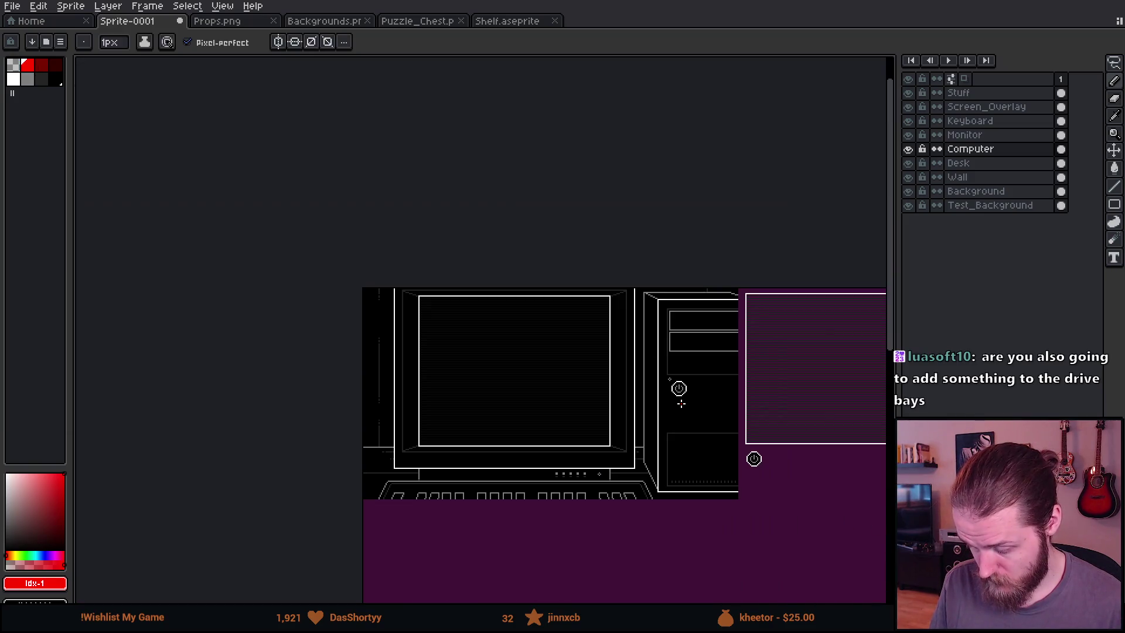
left_click_drag(678, 389, 584, 300)
scroll(580, 300, "up", 2)
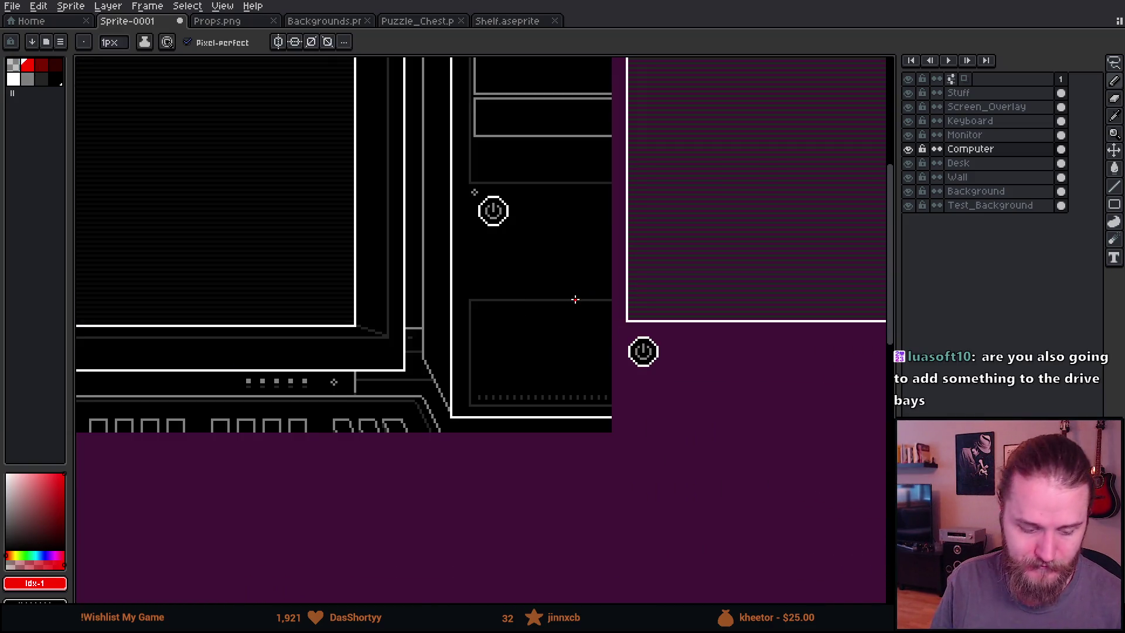
key("m")
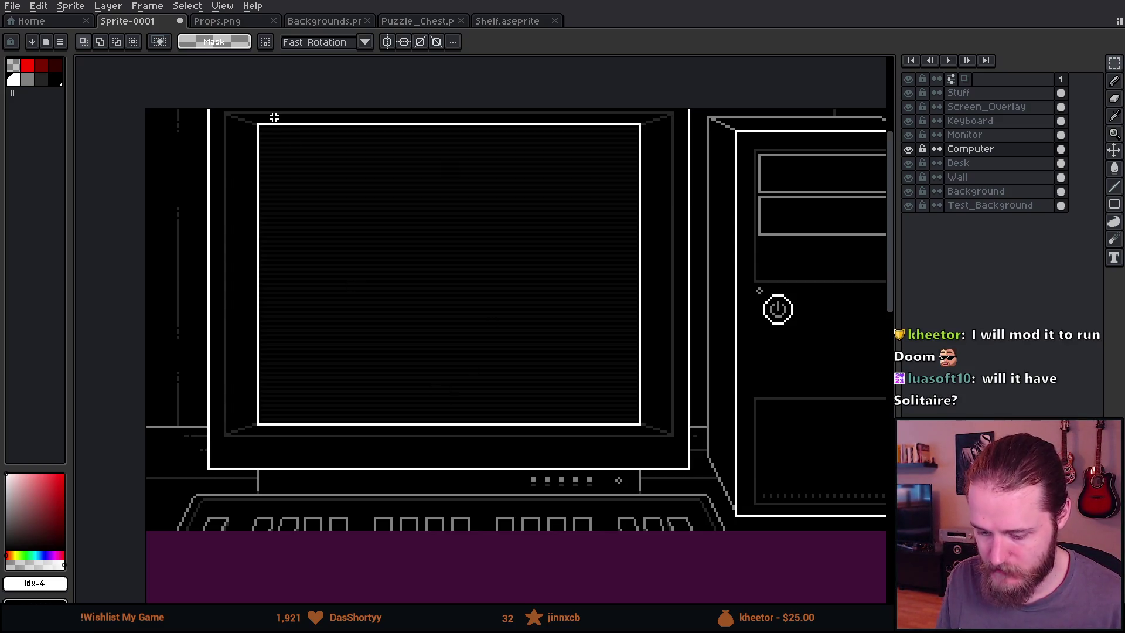
Set black as the drawing colour, take the one-pixel pencil, and target the Monitor layer
scroll(275, 154, "up", 1)
scroll(350, 379, "up", 2)
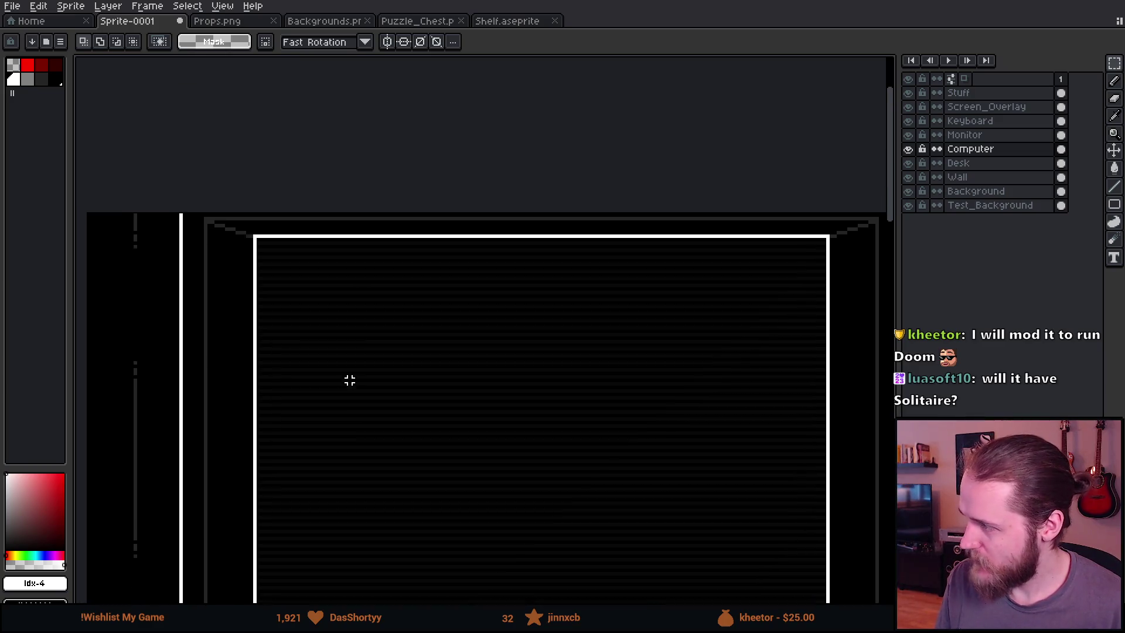
scroll(290, 268, "up", 1)
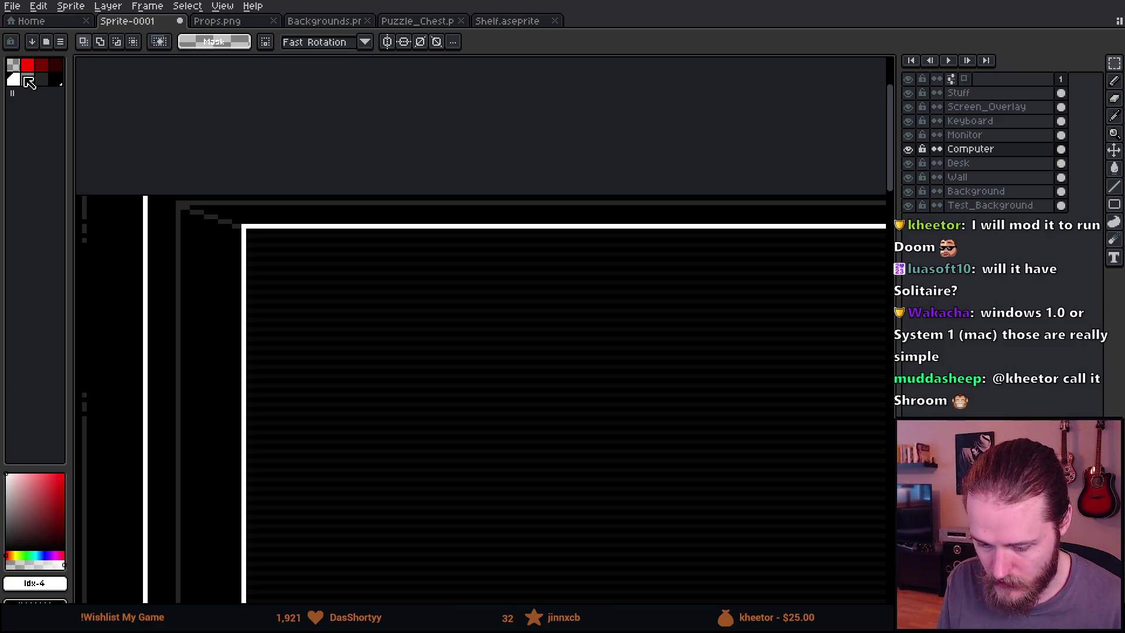
left_click(28, 81)
scroll(251, 253, "up", 1)
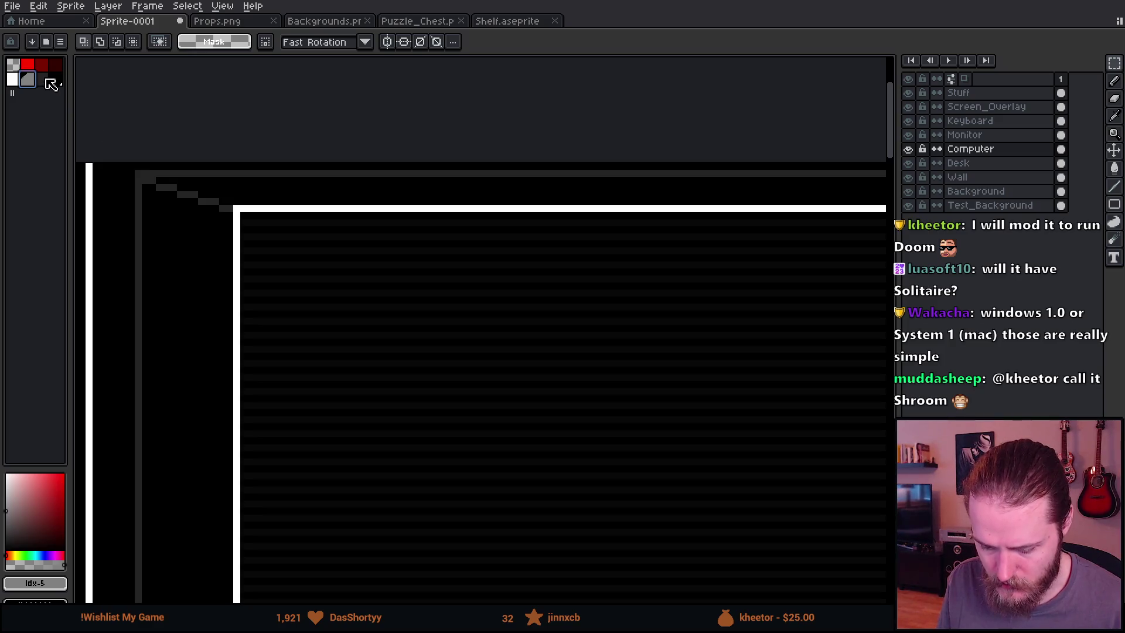
left_click(41, 80)
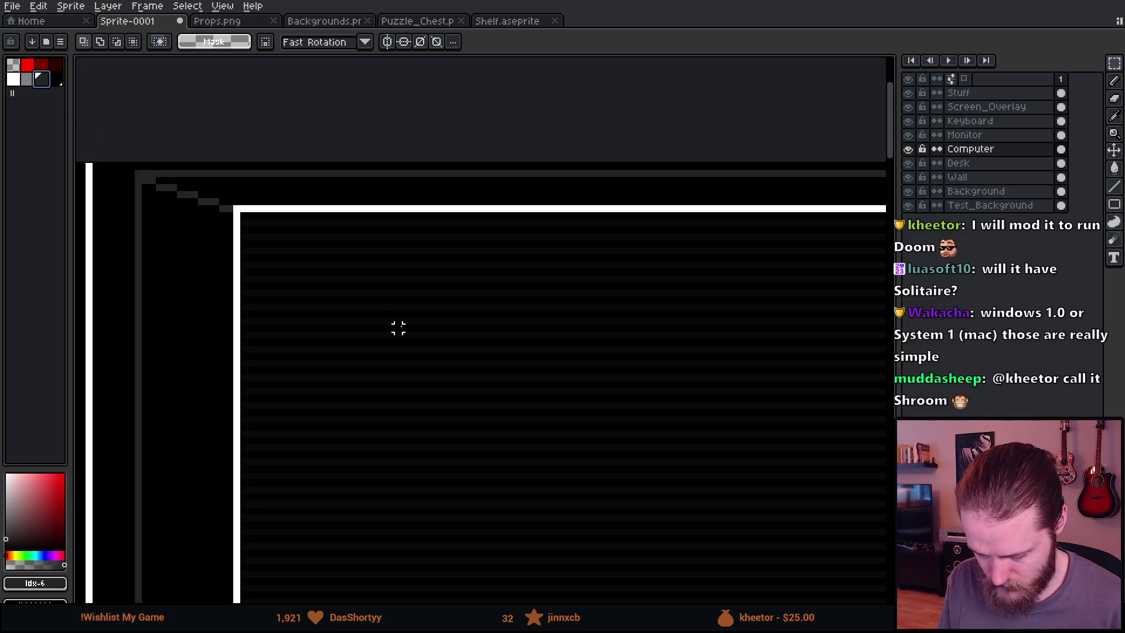
key("b")
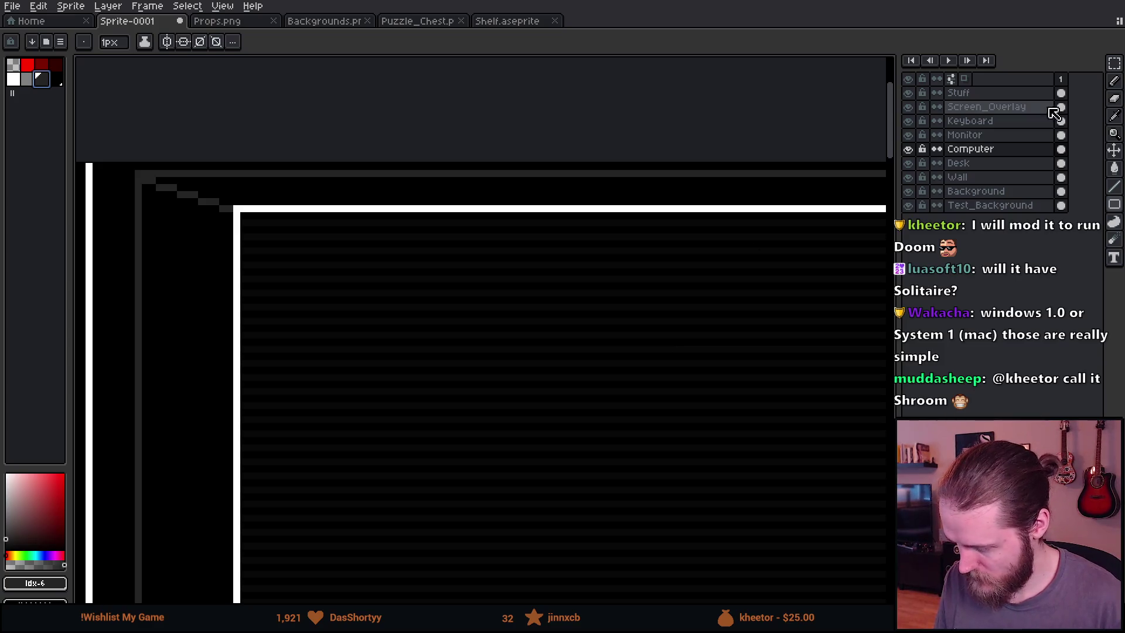
left_click(937, 135)
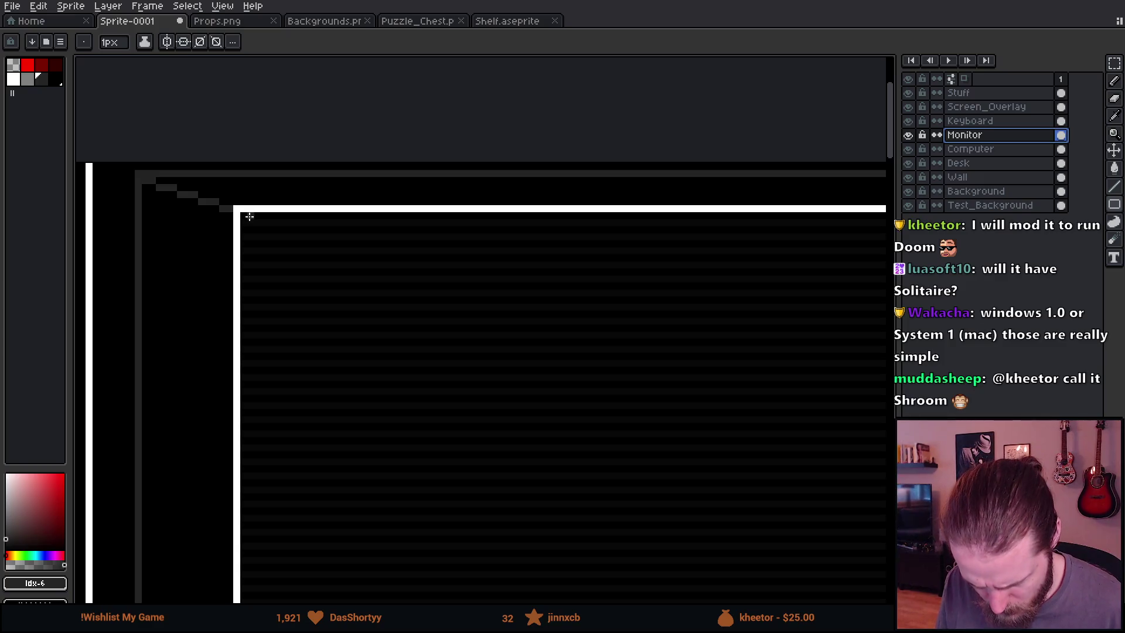
Drag out a rectangle from the screen's top-left corner to the monitor's corner
left_click_drag(242, 217, 441, 434)
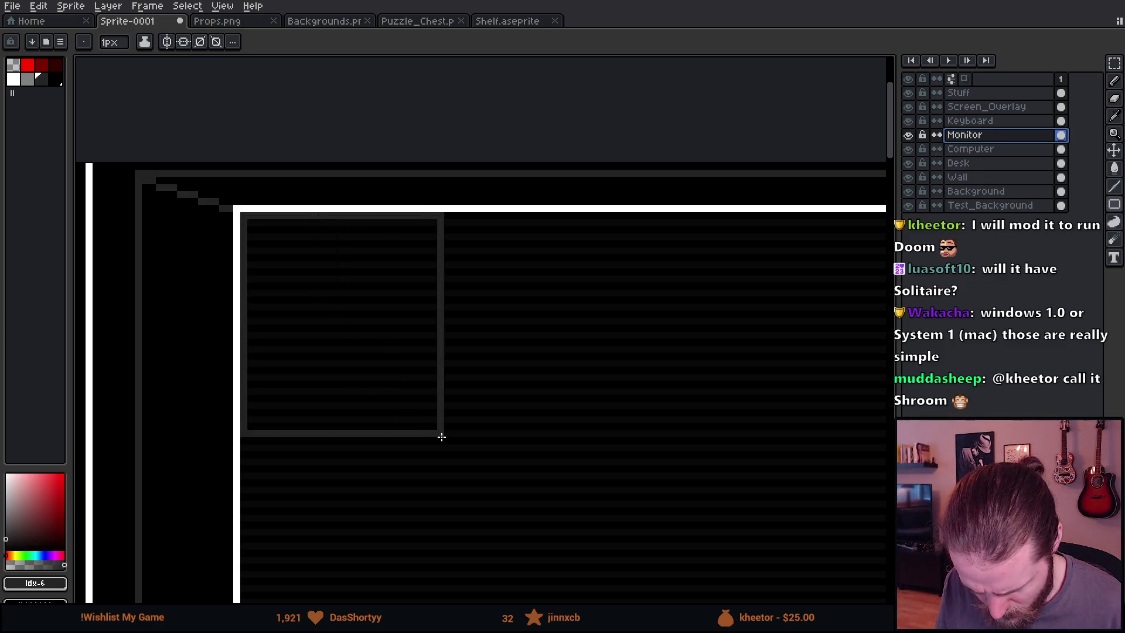
scroll(704, 579, "down", 1)
scroll(705, 580, "up", 3)
left_click_drag(690, 526, 669, 511)
scroll(669, 510, "down", 2)
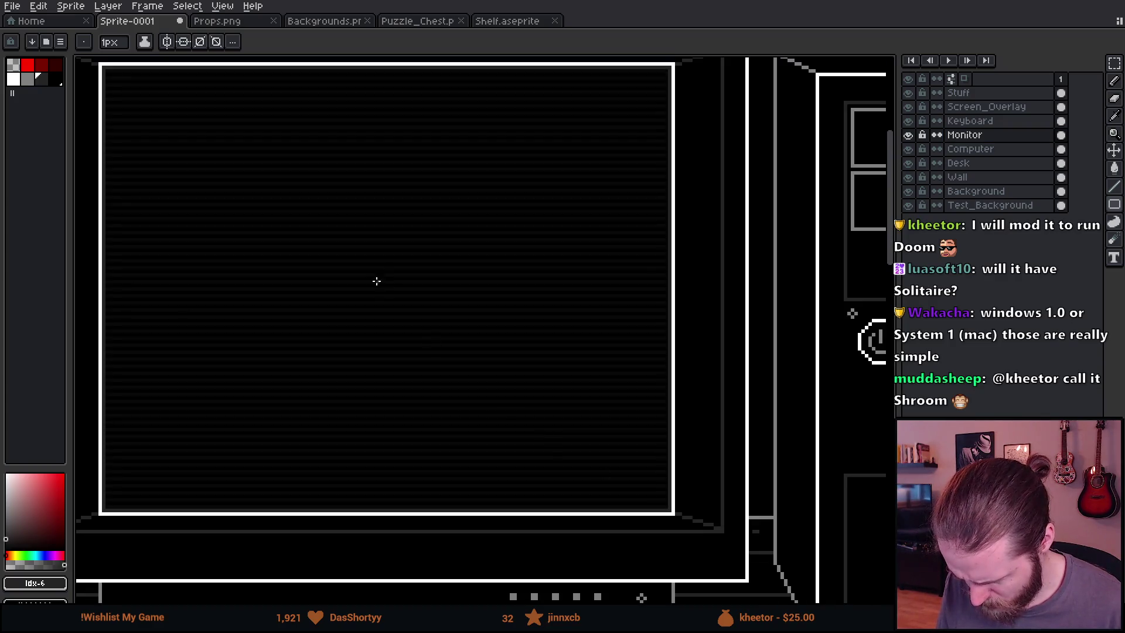
left_click_drag(372, 274, 455, 343)
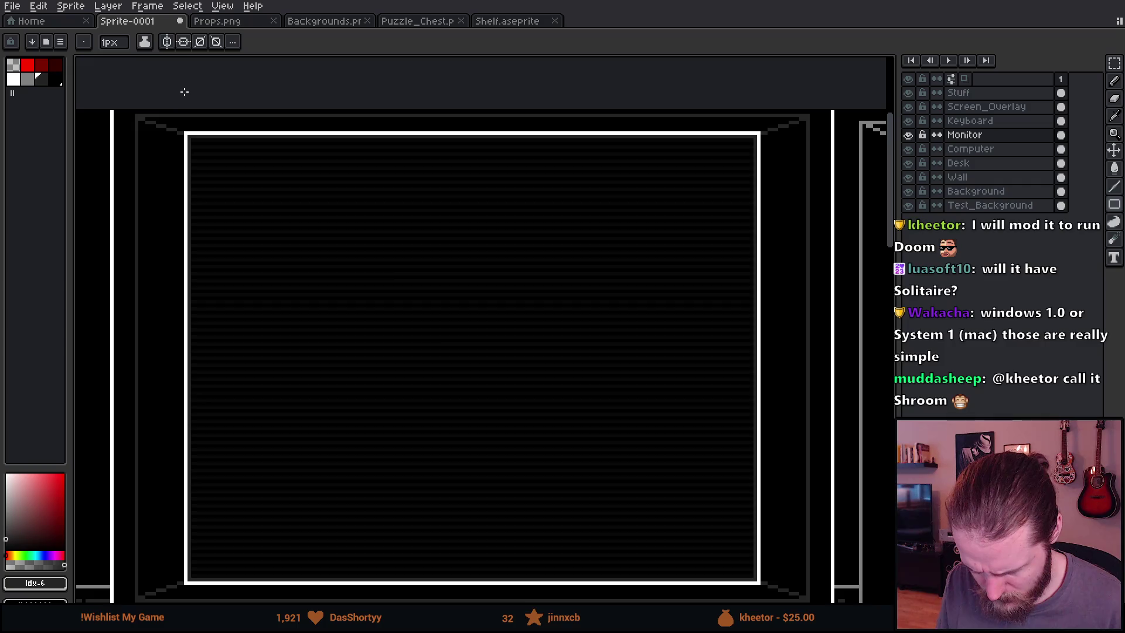
scroll(180, 92, "up", 3)
scroll(203, 143, "down", 1)
Sample the frame's white, then start the grey bar with a short vertical line at the inner corner
key("i")
left_click(371, 190)
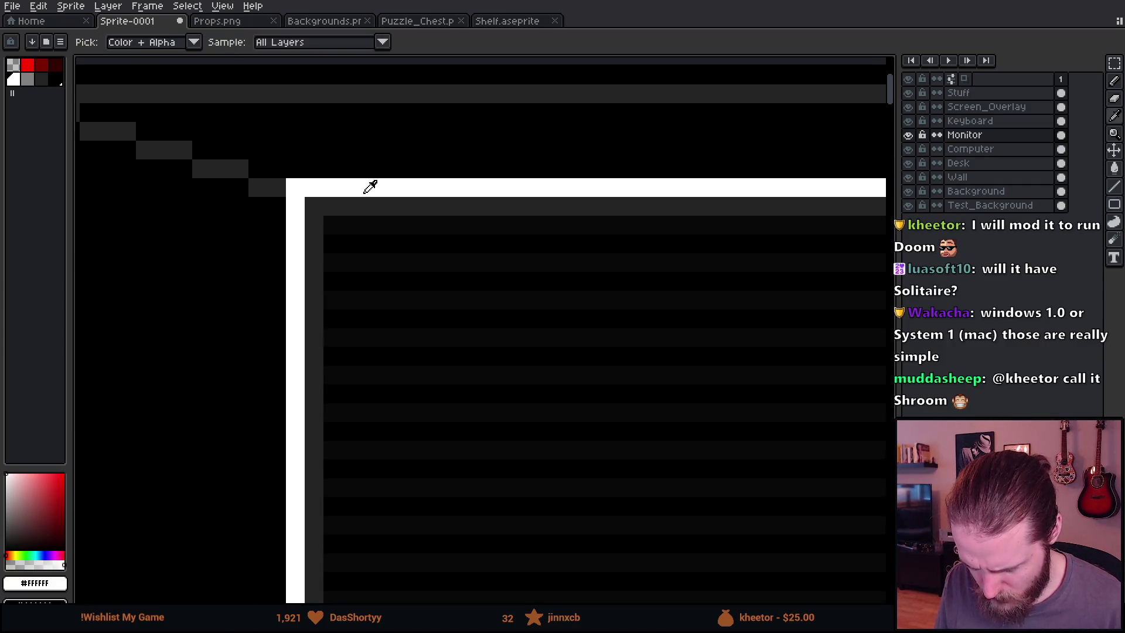
key("b")
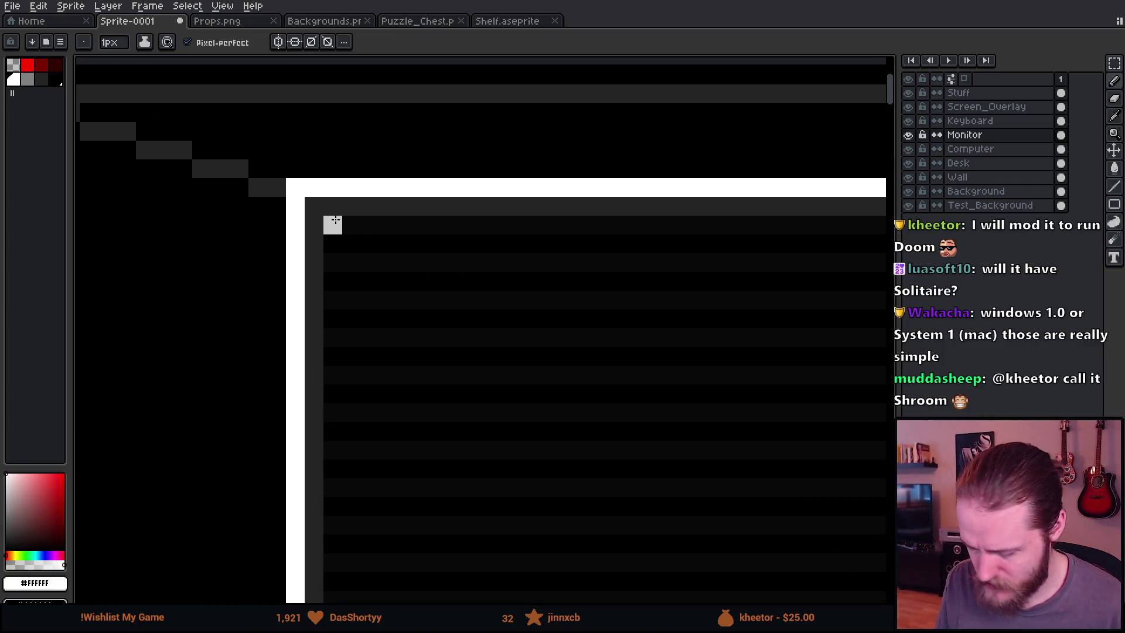
scroll(332, 224, "down", 1)
left_click(28, 79)
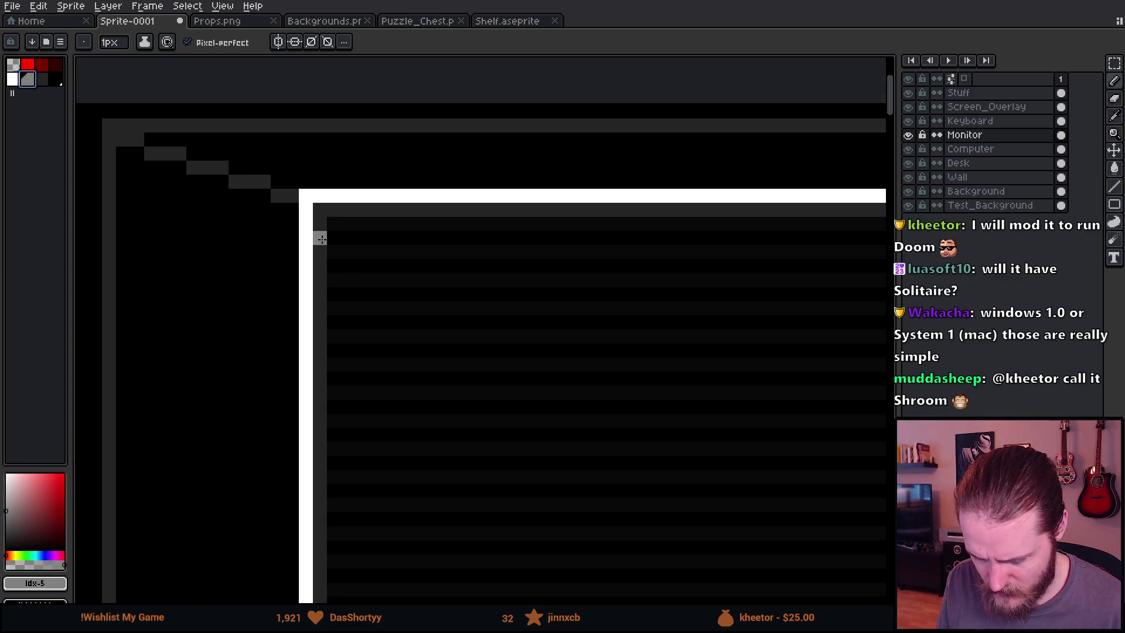
left_click(328, 224)
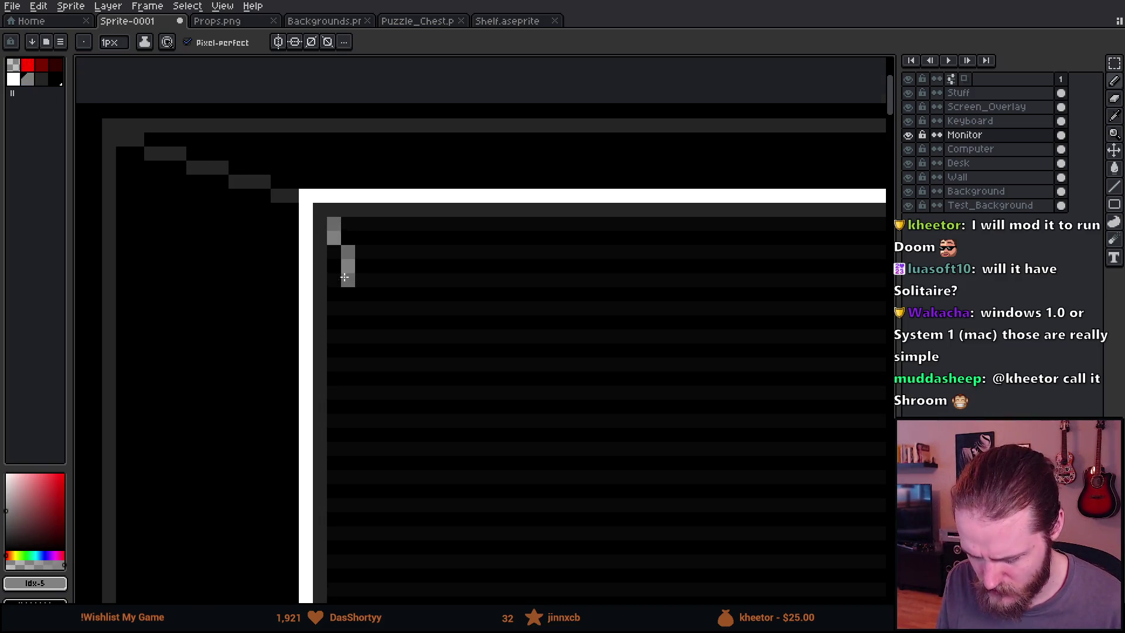
left_click(336, 291, "shift")
Complete the grey title-bar outline with lines across, at the right end, and along the top edge
scroll(340, 293, "down", 3)
scroll(595, 213, "up", 2)
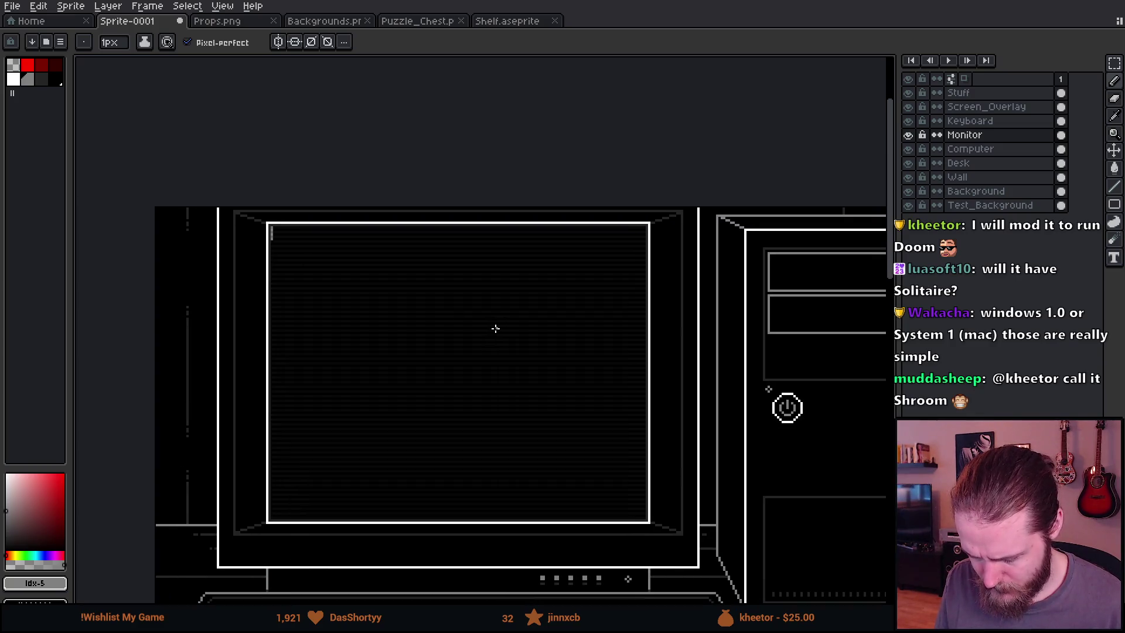
left_click(726, 281, "shift")
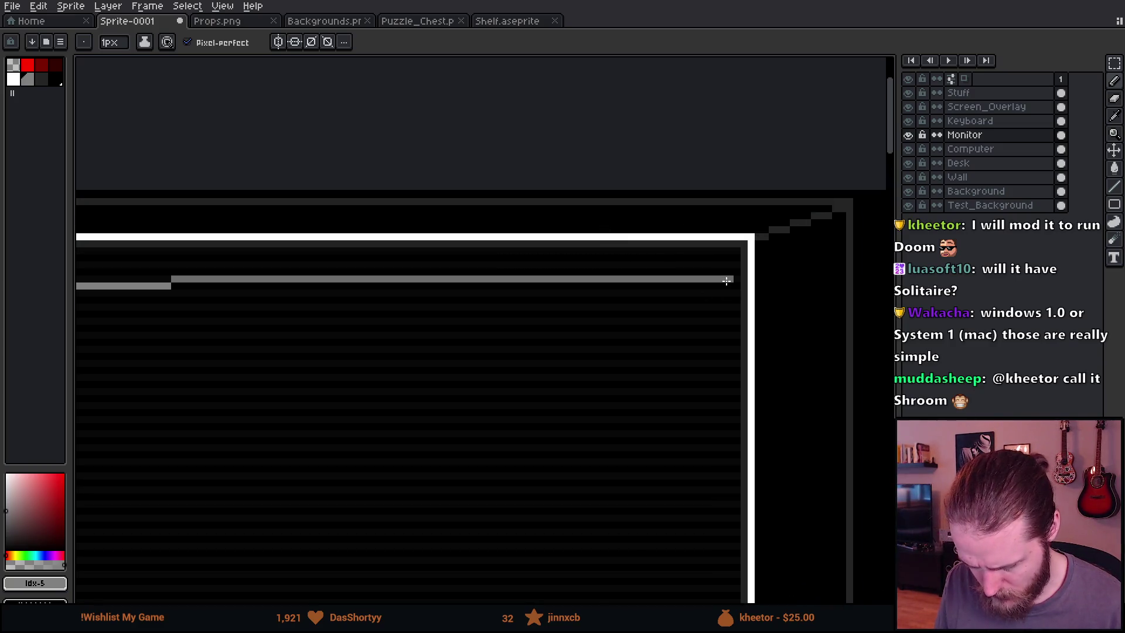
left_click(737, 285, "shift")
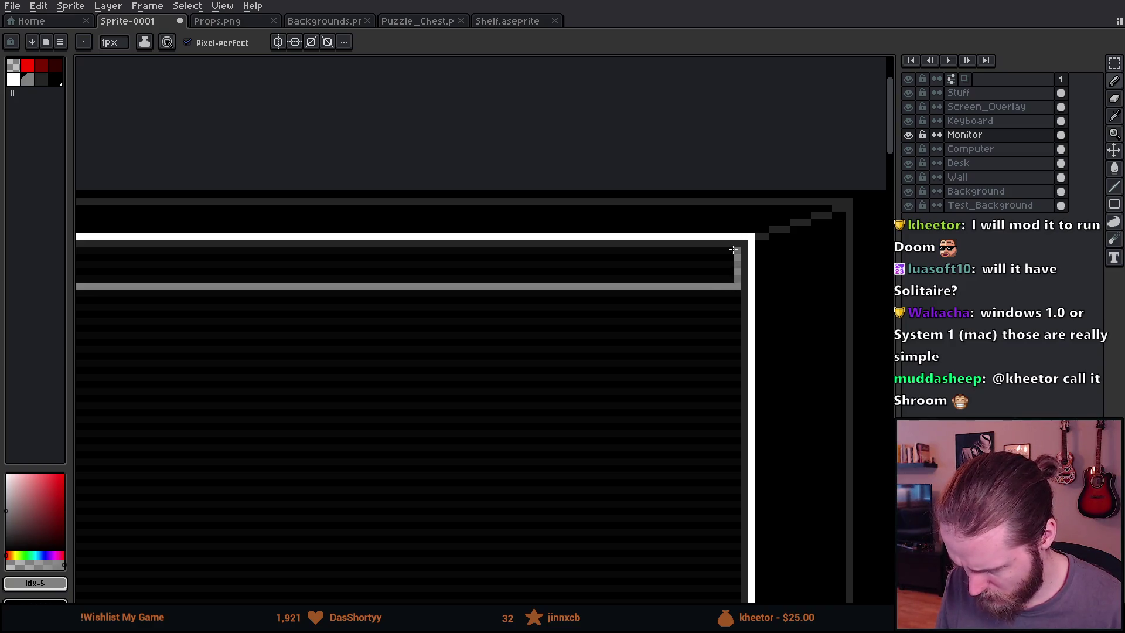
scroll(387, 258, "left", 5)
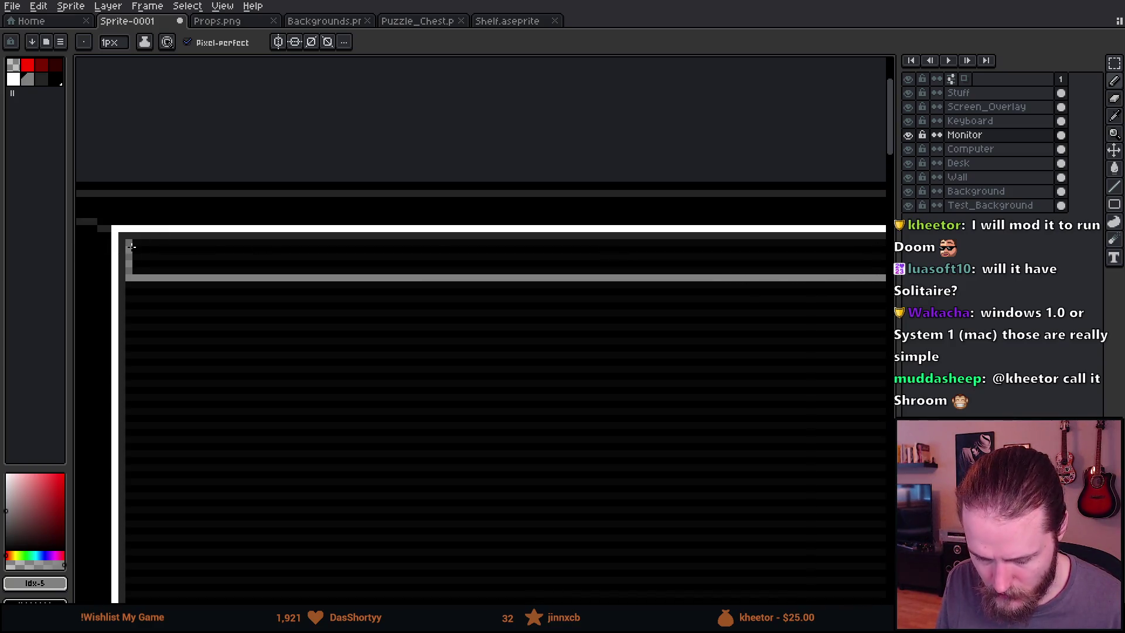
left_click(132, 246, "shift")
scroll(135, 252, "down", 2)
scroll(157, 275, "down", 2)
scroll(176, 304, "up", 2)
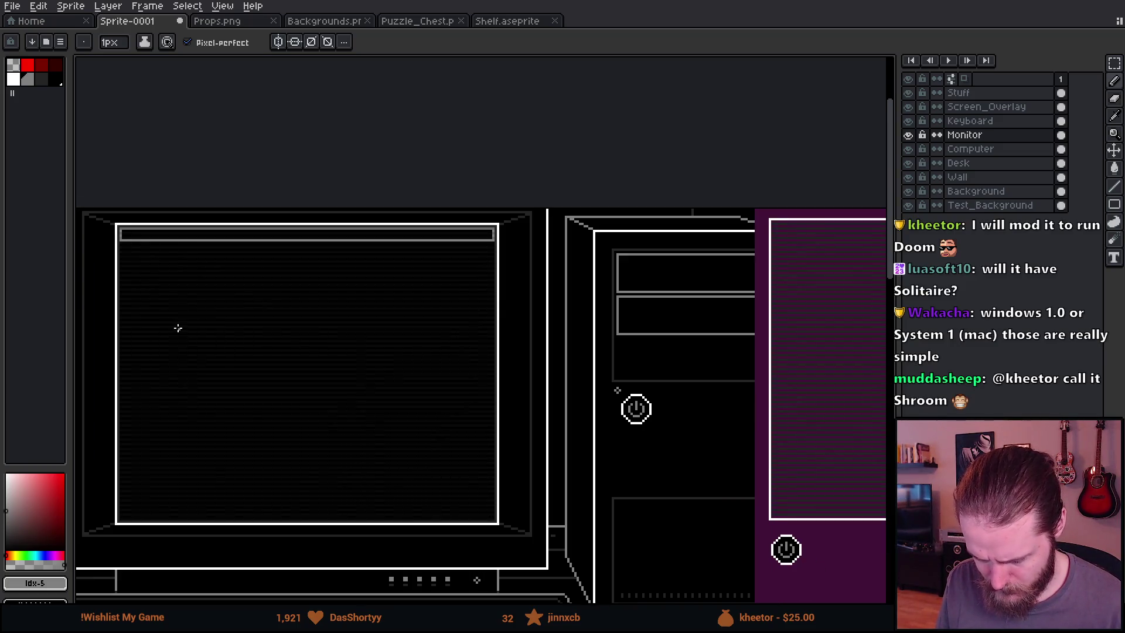
left_click_drag(179, 335, 257, 310)
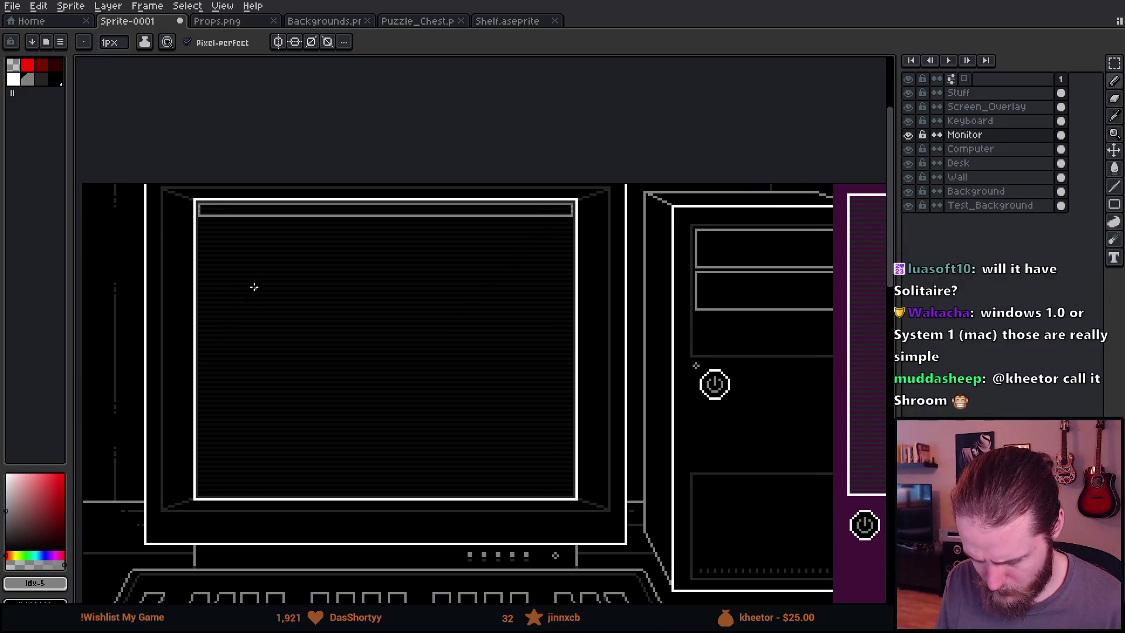
scroll(241, 258, "up", 1)
scroll(231, 233, "up", 1)
Marquee the grey title bar at the screen's top and delete it
key("m")
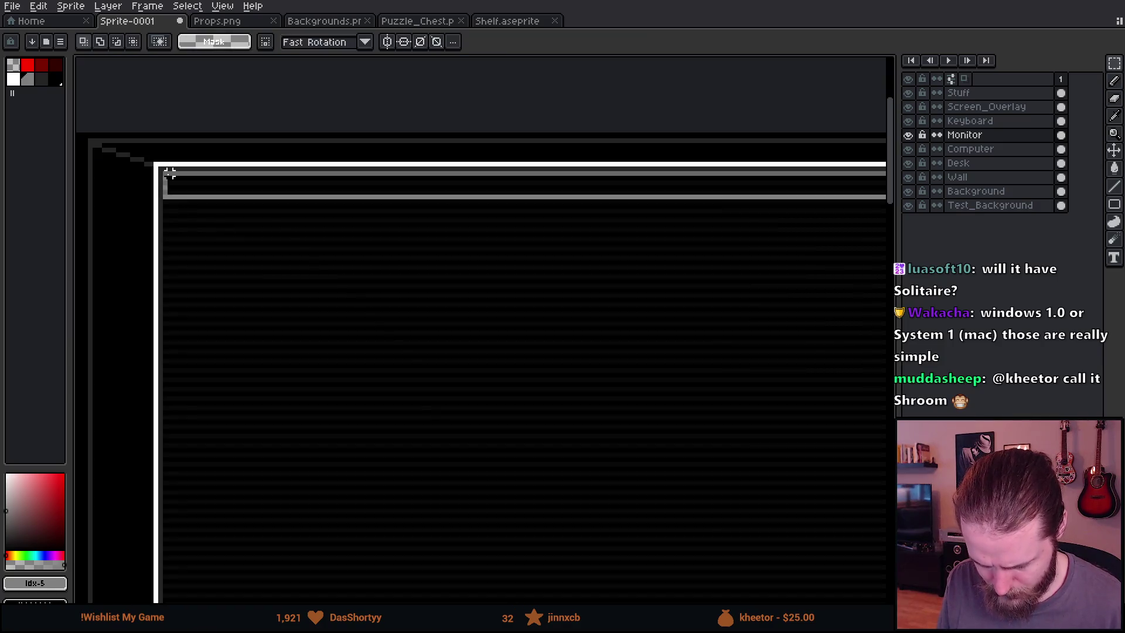
scroll(155, 187, "left", 5)
mouse_move(539, 328)
left_mouse_down()
mouse_move(525, 313)
mouse_move(542, 302)
left_mouse_up()
left_click_drag(274, 299, 555, 249)
key("Delete")
key("ctrl+d")
Add a new layer above Monitor and open its Layer Properties
left_click_drag(392, 248, 672, 277)
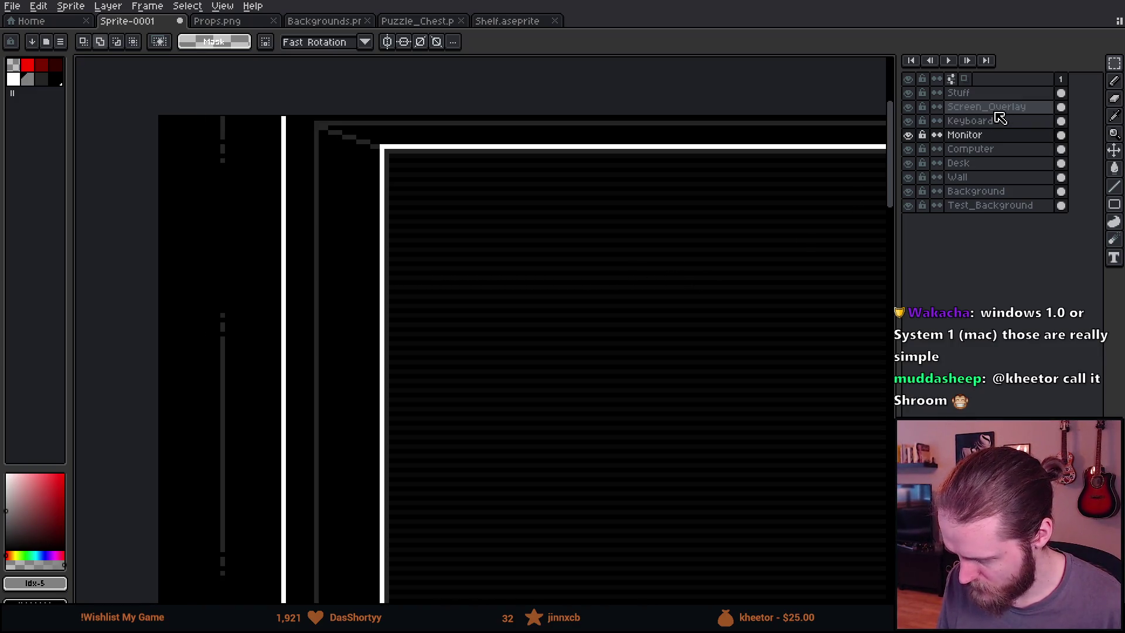
key("shift+n")
double_click(997, 138)
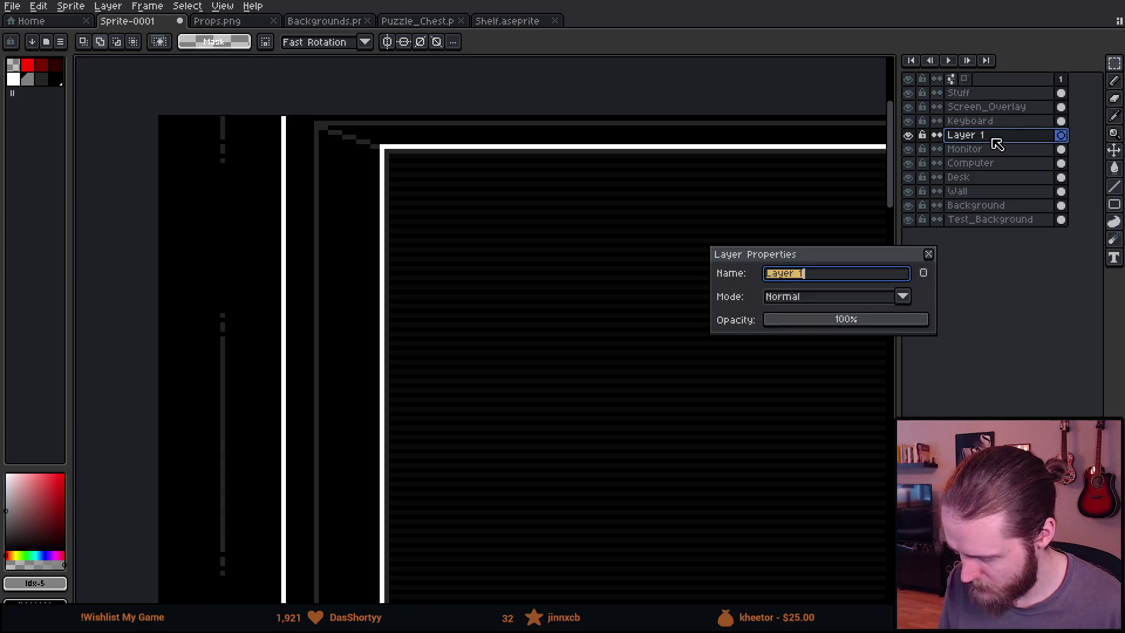
Name the new layer Desktop
type("Desk")
key("BackSpace")
key("BackSpace")
type("sktop")
key("Return")
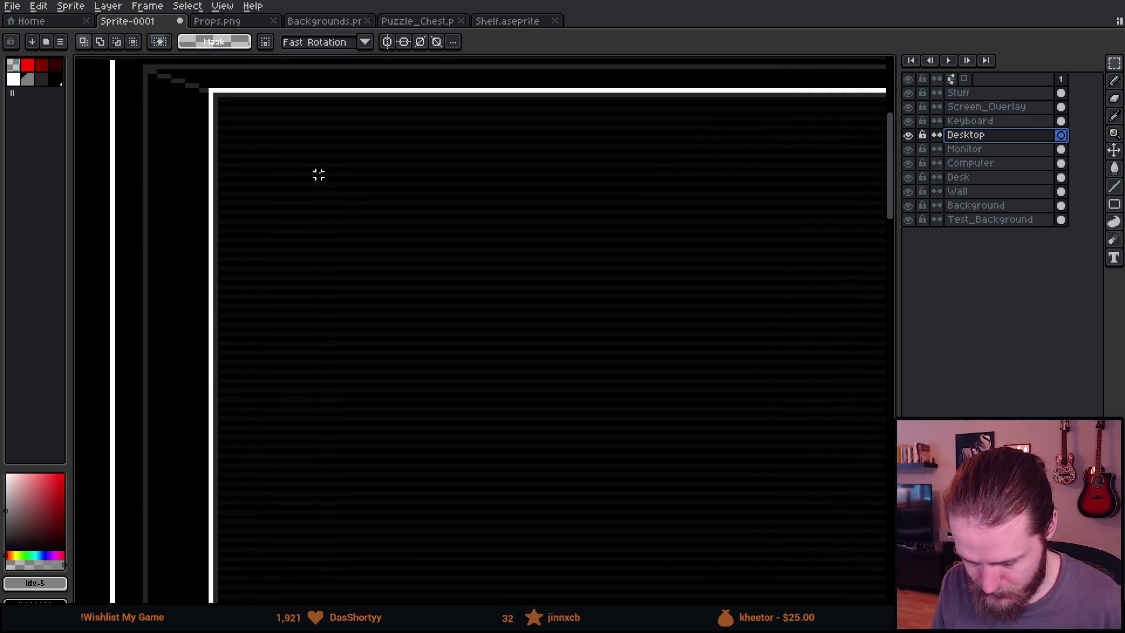
Draw a grey rectangle outline along the top of the monitor screen
left_click_drag(1114, 204, 1090, 211)
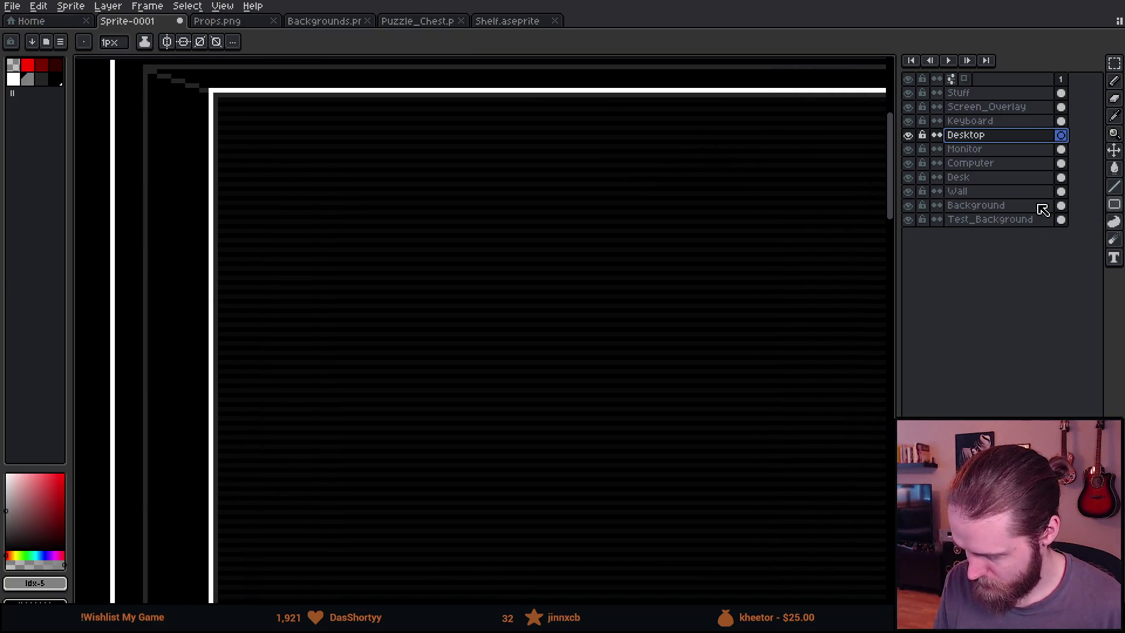
scroll(211, 99, "up", 2)
mouse_move(220, 94)
left_mouse_down()
mouse_move(732, 275)
mouse_move(783, 194)
mouse_move(631, 170)
mouse_move(653, 144)
left_mouse_up()
scroll(651, 145, "down", 2)
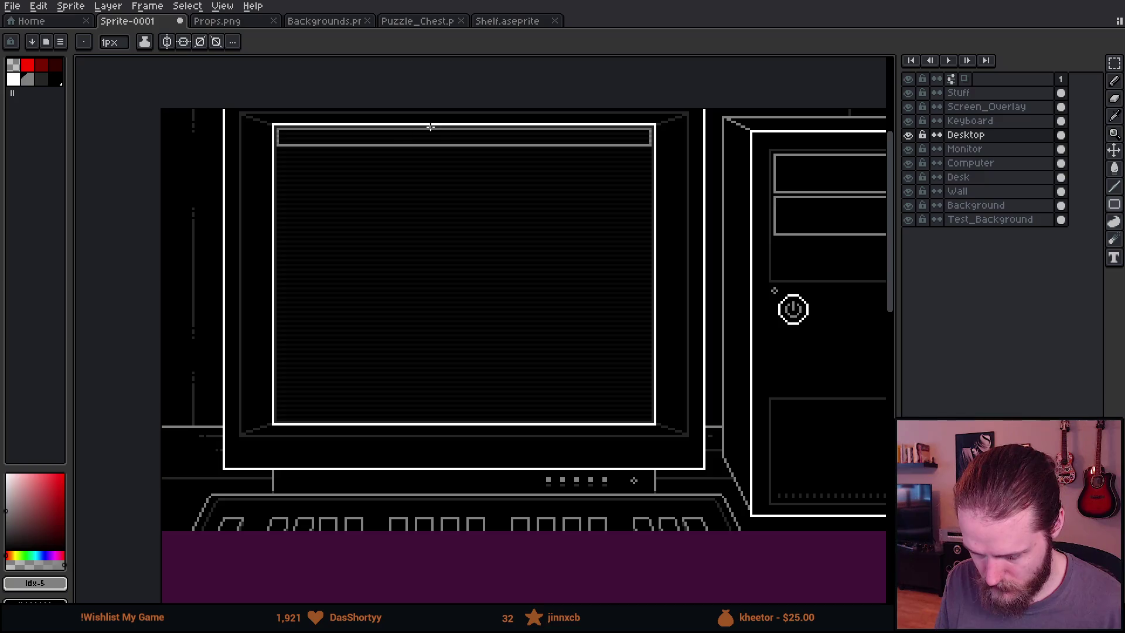
scroll(381, 148, "up", 2)
scroll(223, 135, "up", 2)
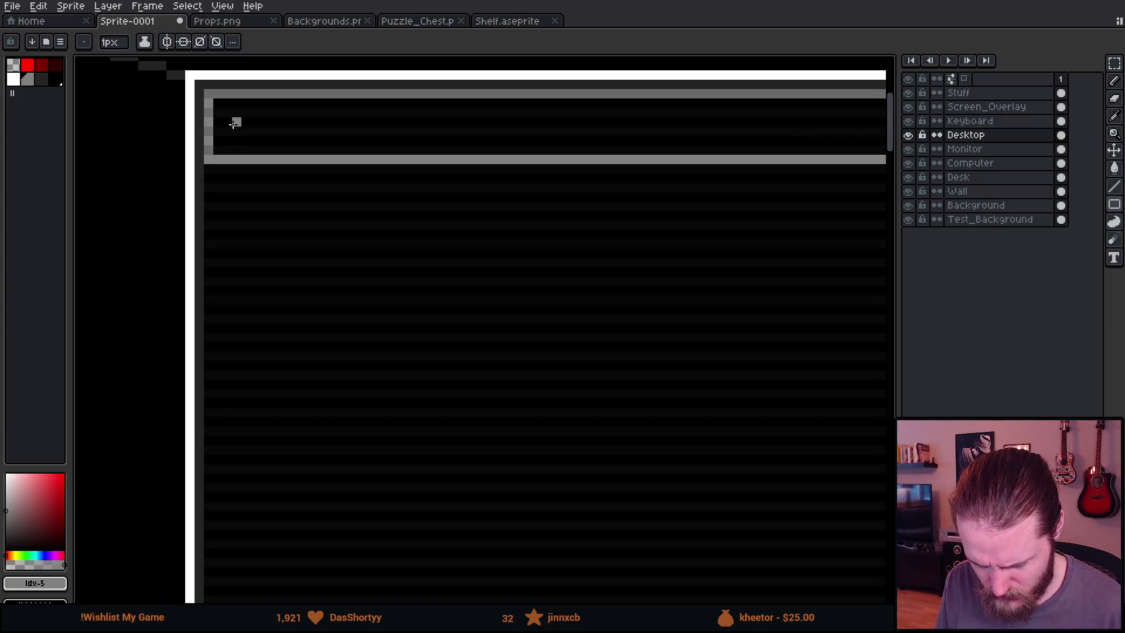
key("m")
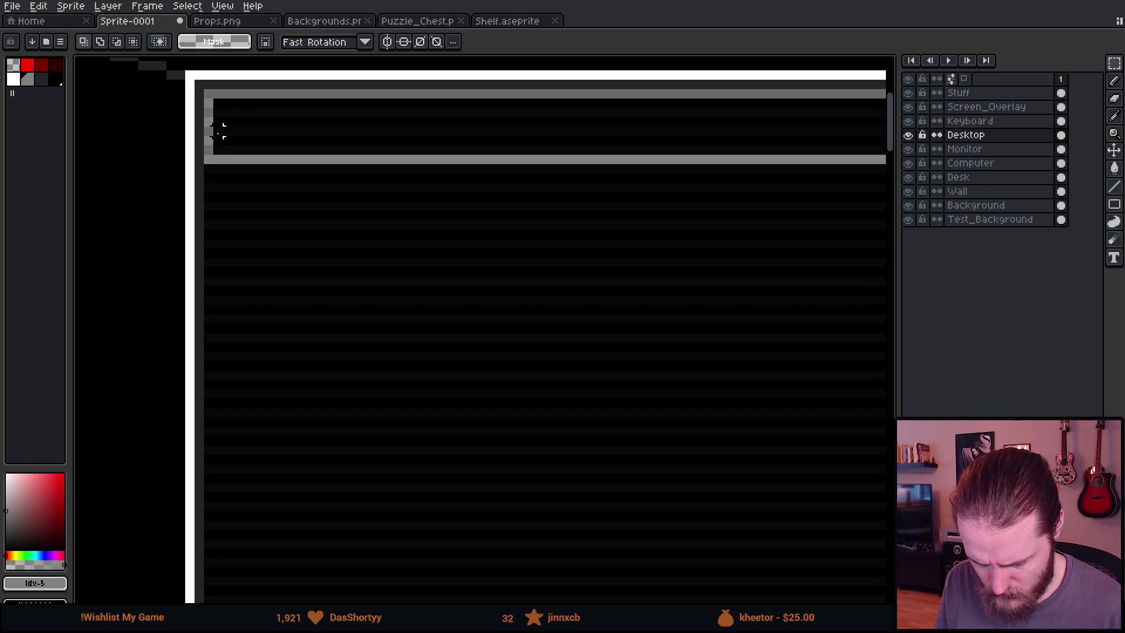